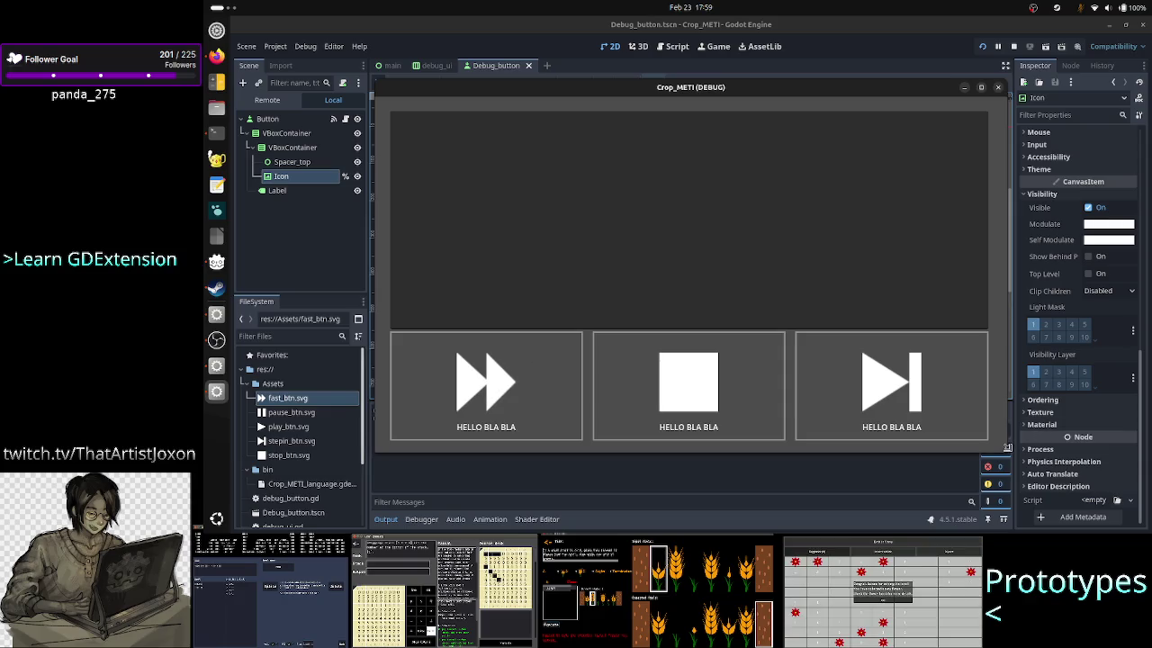
Step: Shrink, shorten and then enlarge the game window to watch the three buttons reflow, then close it
{"action": "mouse_move", "coordinate": [1005, 448]}
{"action": "left_mouse_down"}
{"action": "mouse_move", "coordinate": [834, 369]}
{"action": "mouse_move", "coordinate": [767, 298]}
{"action": "mouse_move", "coordinate": [772, 272]}
{"action": "mouse_move", "coordinate": [716, 212]}
{"action": "mouse_move", "coordinate": [674, 197]}
{"action": "mouse_move", "coordinate": [675, 231]}
{"action": "mouse_move", "coordinate": [664, 220]}
{"action": "left_mouse_up"}
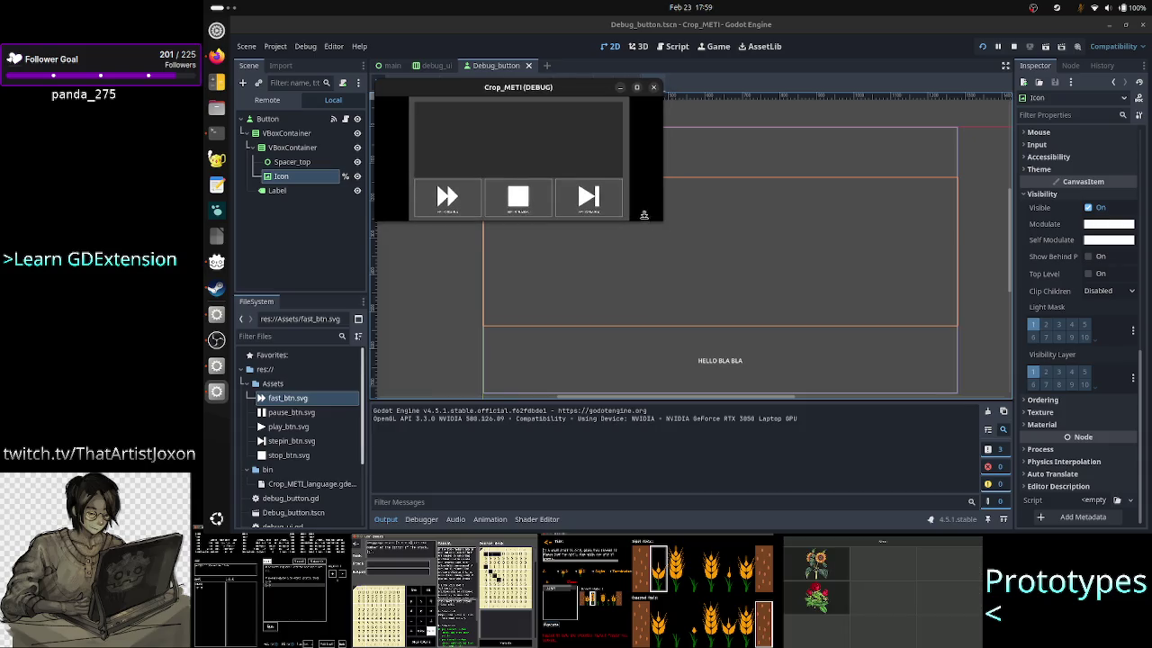
{"action": "left_click_drag", "start_coordinate": [643, 221], "coordinate": [640, 187]}
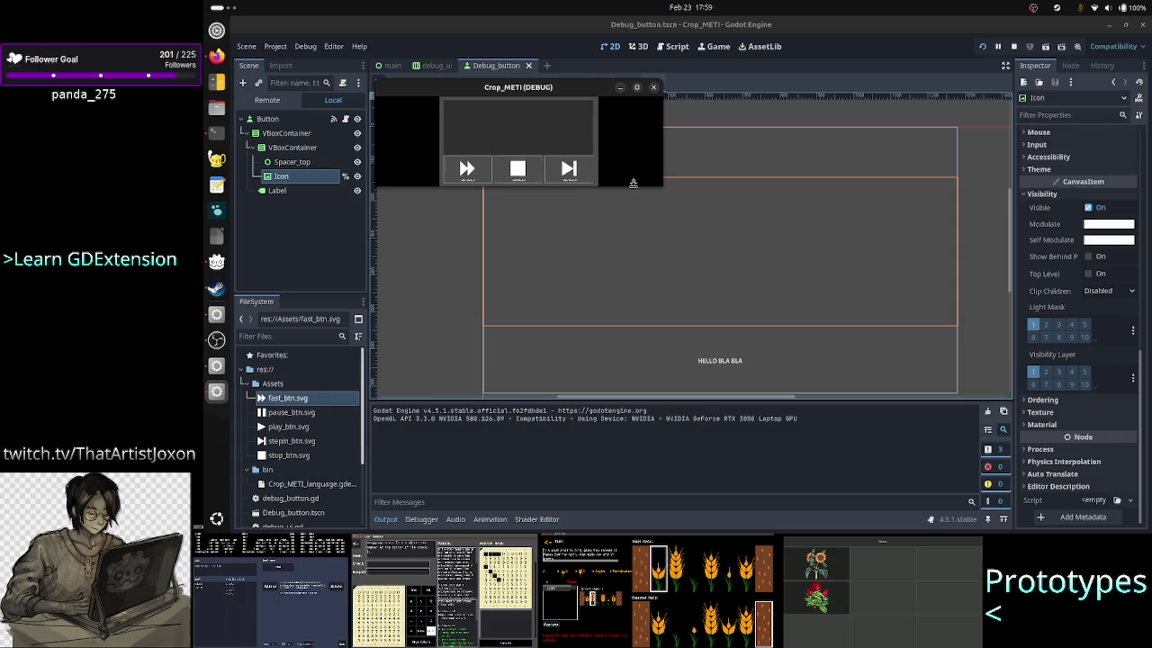
{"action": "mouse_move", "coordinate": [633, 183]}
{"action": "left_mouse_down"}
{"action": "mouse_move", "coordinate": [635, 230]}
{"action": "mouse_move", "coordinate": [671, 227]}
{"action": "mouse_move", "coordinate": [664, 170]}
{"action": "mouse_move", "coordinate": [662, 270]}
{"action": "mouse_move", "coordinate": [647, 155]}
{"action": "mouse_move", "coordinate": [631, 281]}
{"action": "mouse_move", "coordinate": [624, 168]}
{"action": "left_mouse_up"}
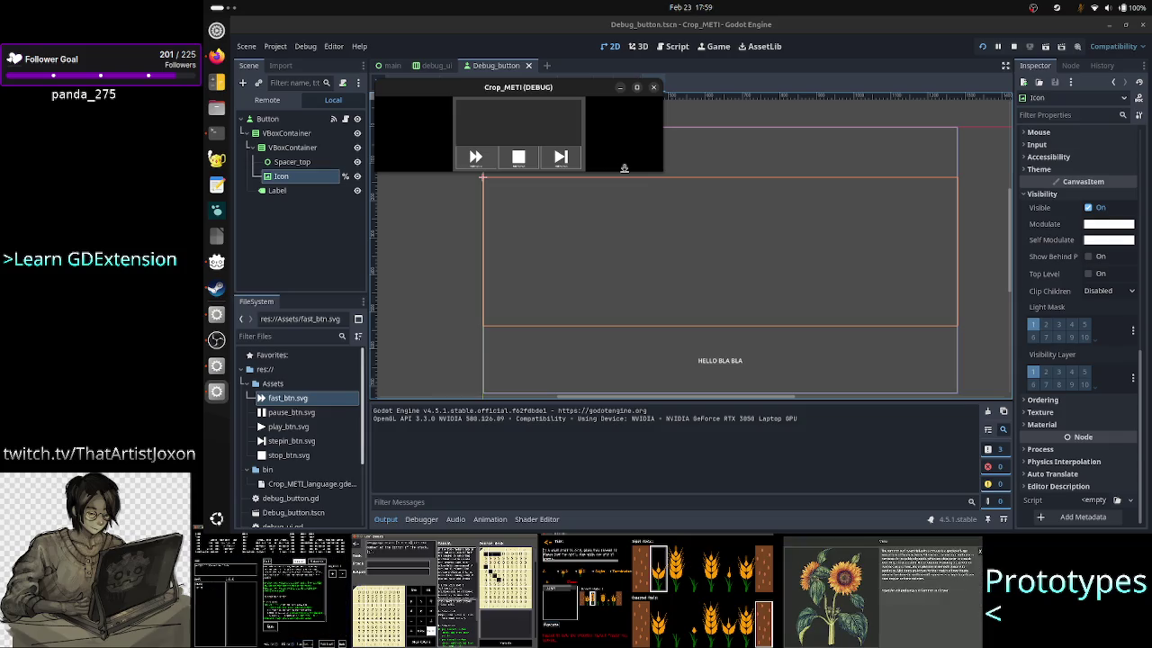
{"action": "mouse_move", "coordinate": [623, 168]}
{"action": "left_mouse_down"}
{"action": "mouse_move", "coordinate": [645, 255]}
{"action": "mouse_move", "coordinate": [650, 125]}
{"action": "left_mouse_up"}
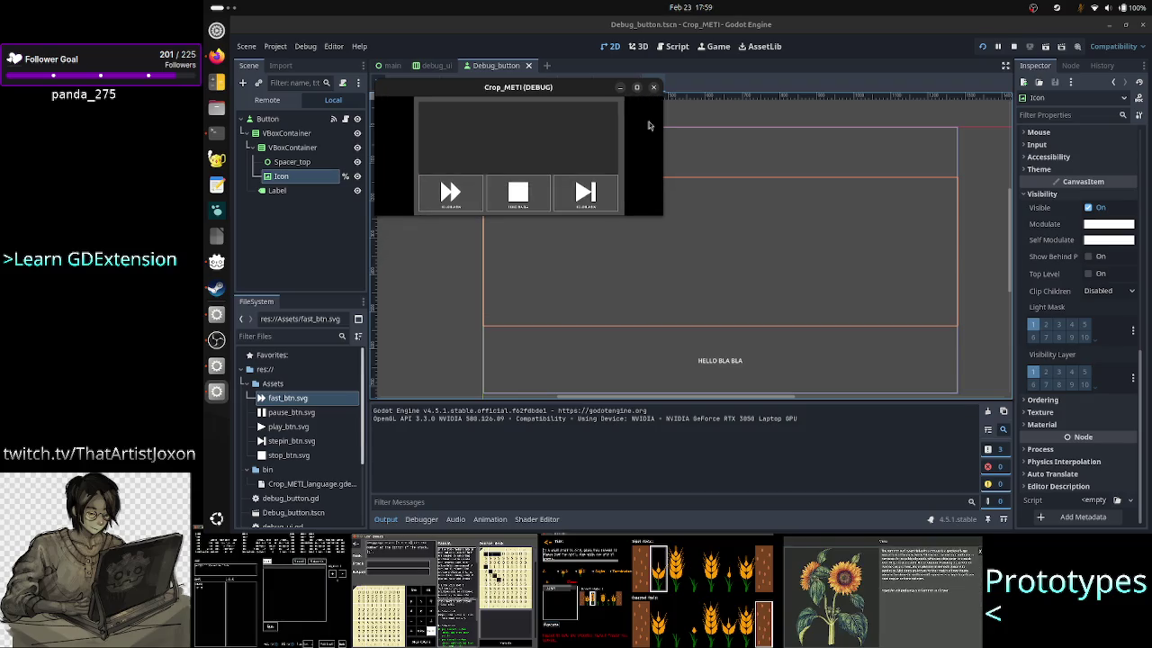
{"action": "left_click", "coordinate": [654, 87]}
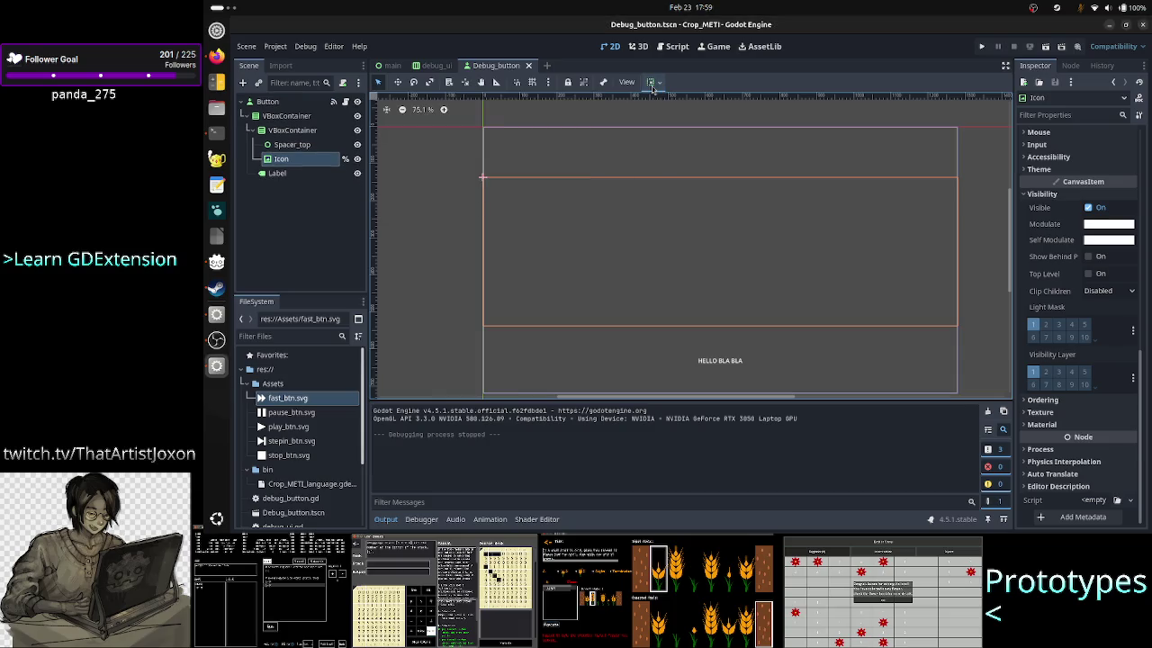
Step: Set the HELLO BLA BLA Label's vertical alignment to Top
{"action": "left_click", "coordinate": [308, 176]}
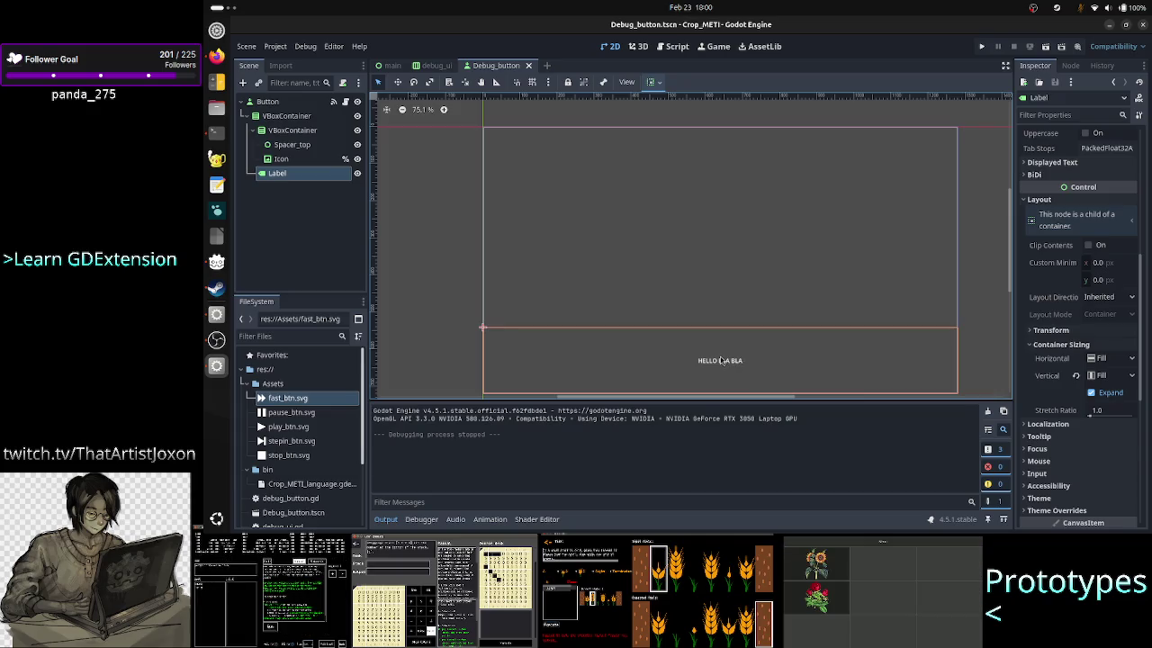
{"action": "scroll", "coordinate": [1094, 219], "scroll_direction": "up", "scroll_amount": 5}
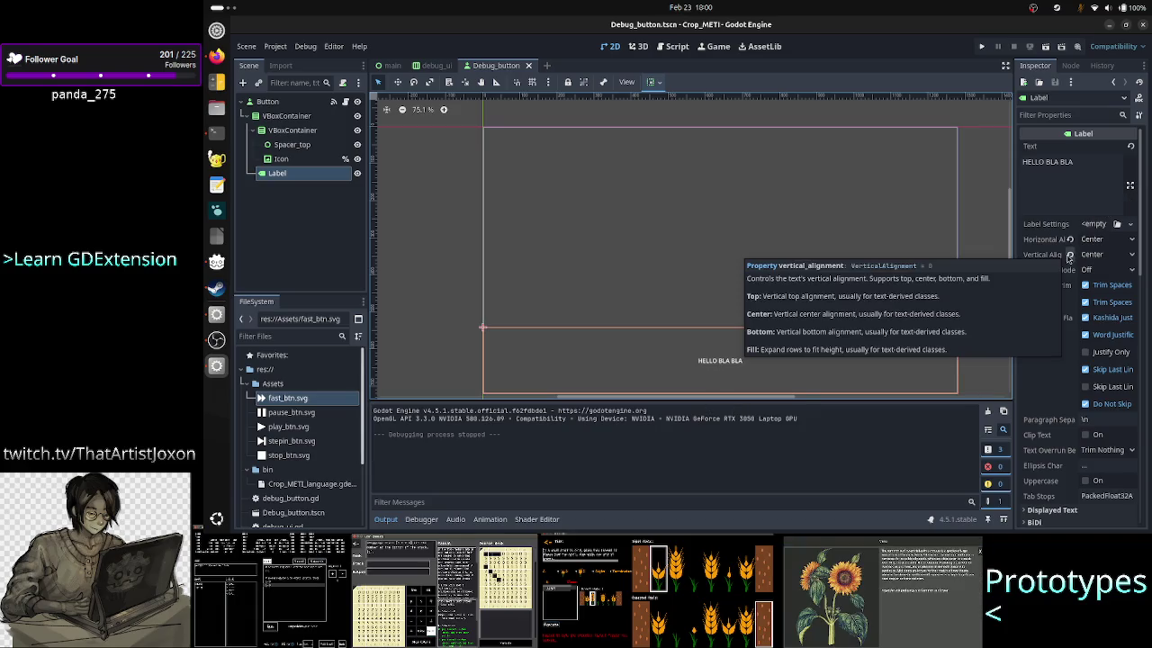
{"action": "left_click", "coordinate": [1100, 255]}
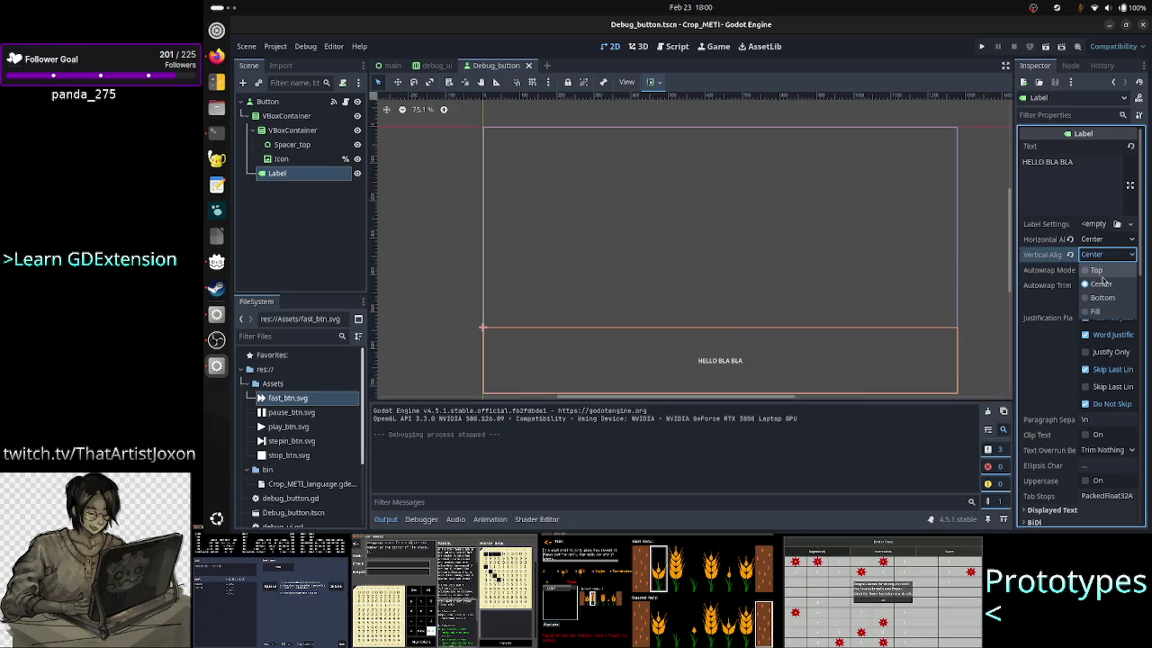
{"action": "left_click", "coordinate": [1109, 272]}
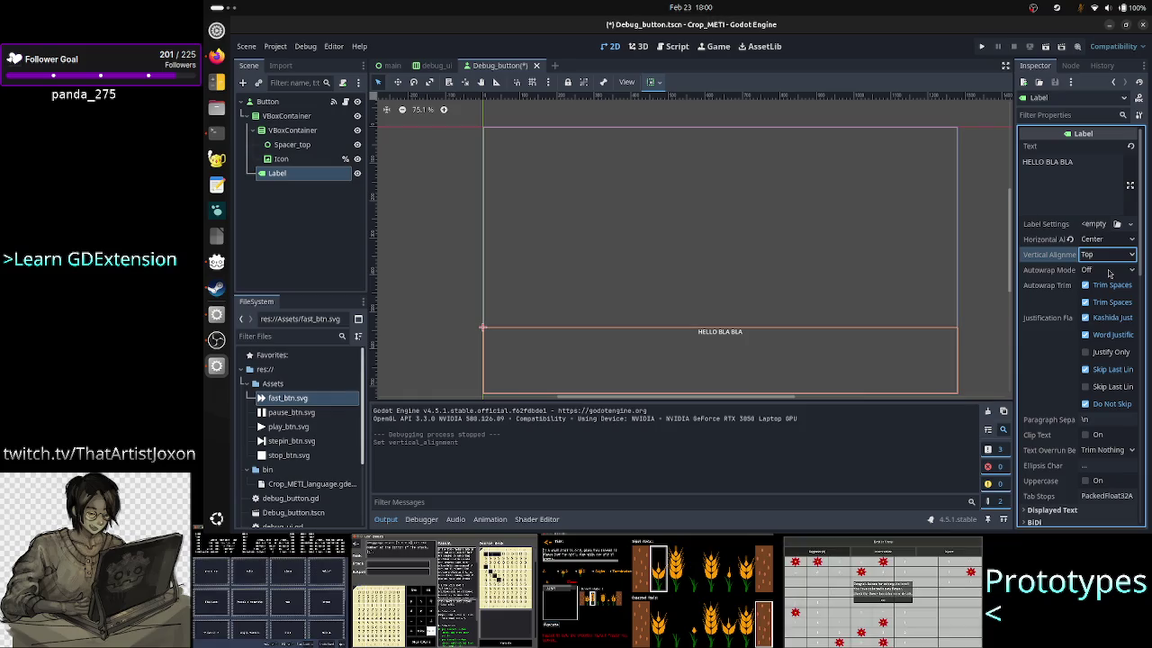
Step: Give the inner VBoxContainer a stretch ratio of 6
{"action": "left_click", "coordinate": [322, 133]}
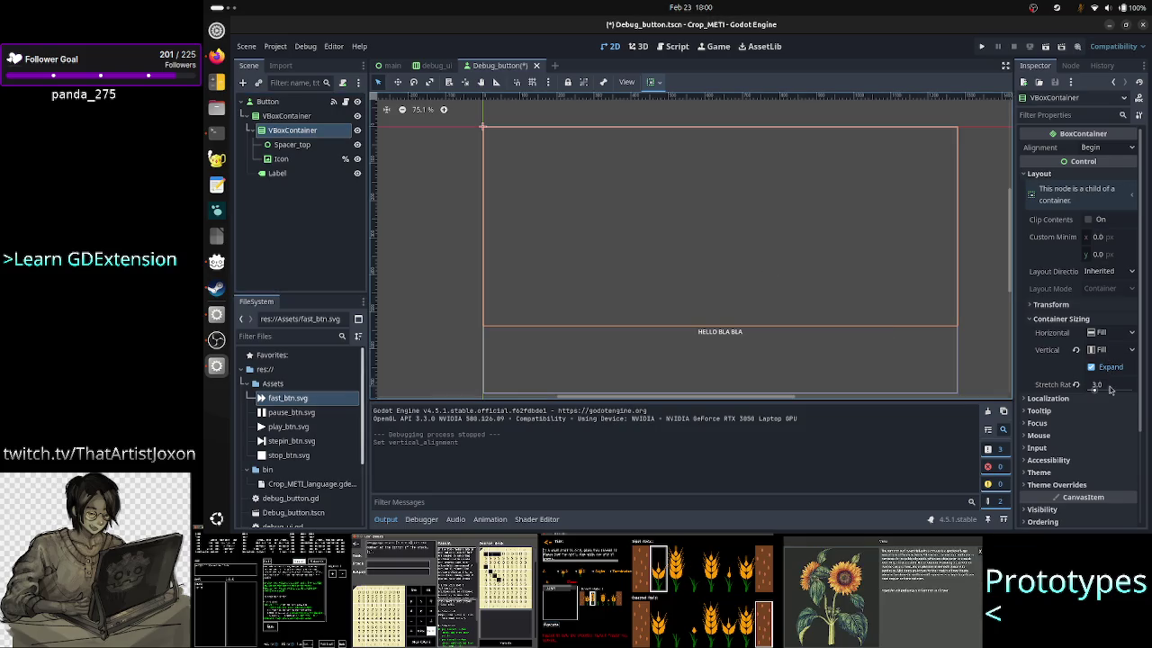
{"action": "left_click", "coordinate": [1110, 385]}
{"action": "type", "text": "6"}
{"action": "key", "text": "Return"}
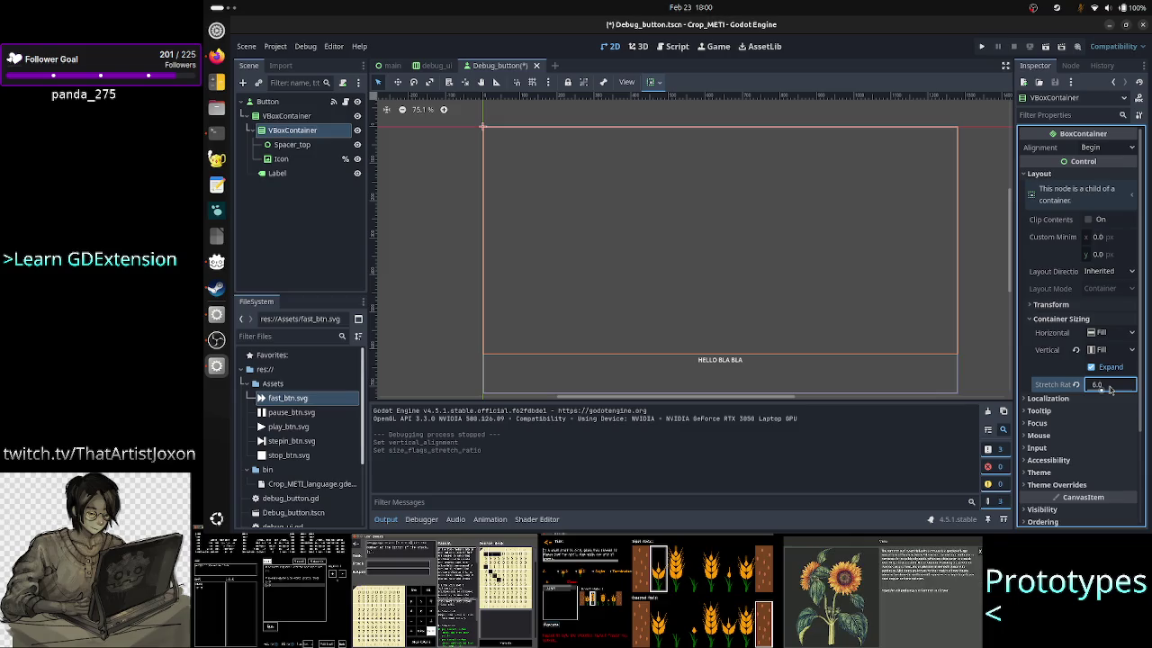
Step: Save and run the scene, close it, and compare against the browser reference screenshot
{"action": "left_click", "coordinate": [984, 47]}
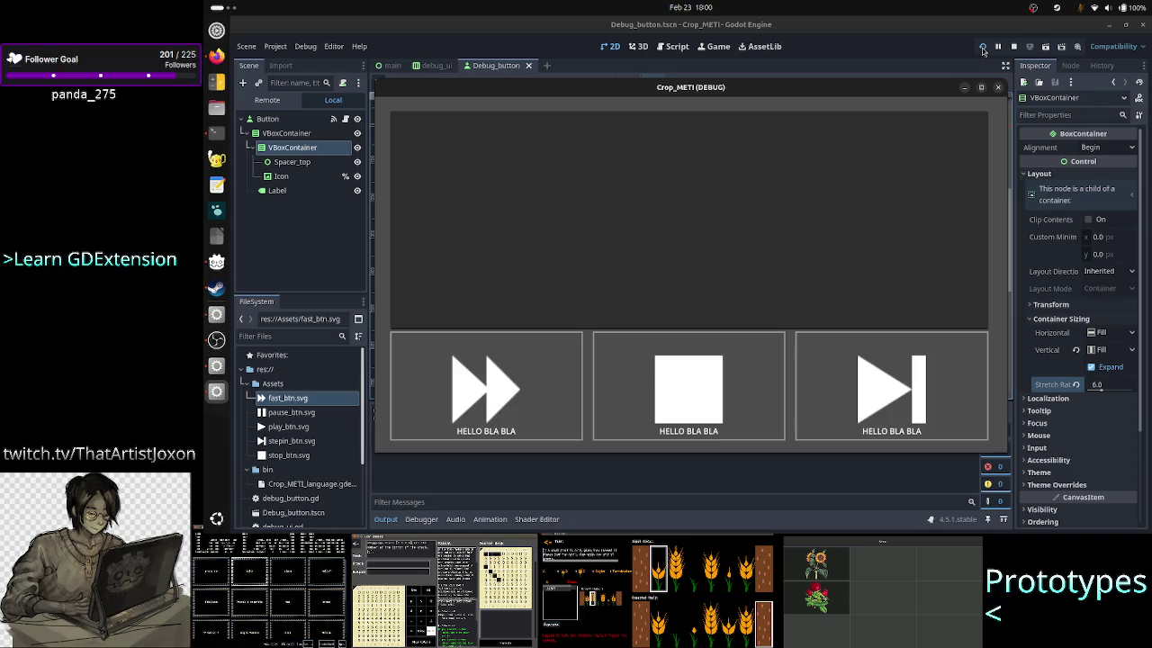
{"action": "key", "text": "F8"}
{"action": "key", "text": "alt+Tab"}
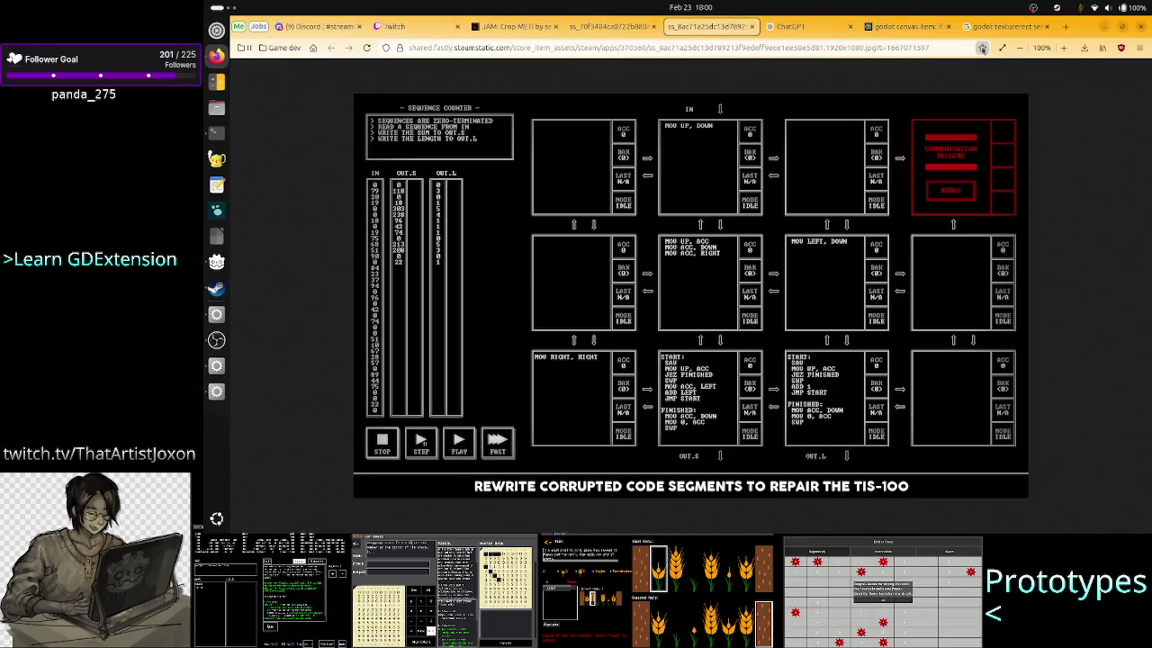
{"action": "key", "text": "alt+Tab"}
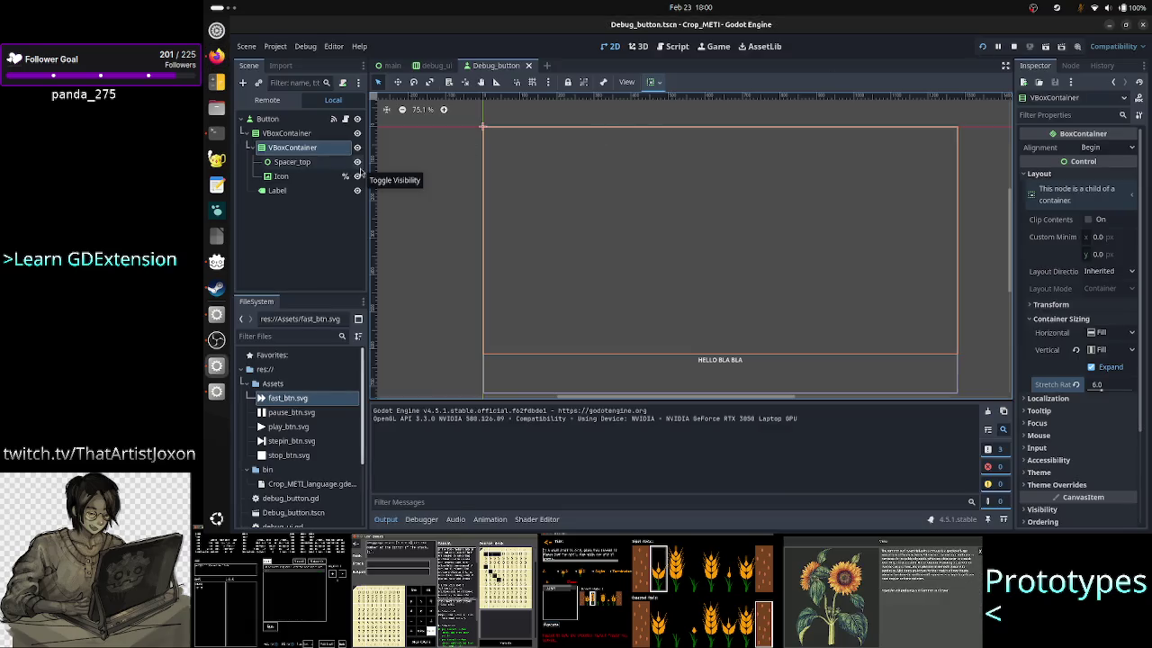
Step: Keep the Label's horizontal alignment at Center and set its vertical alignment to Center
{"action": "left_click", "coordinate": [308, 191]}
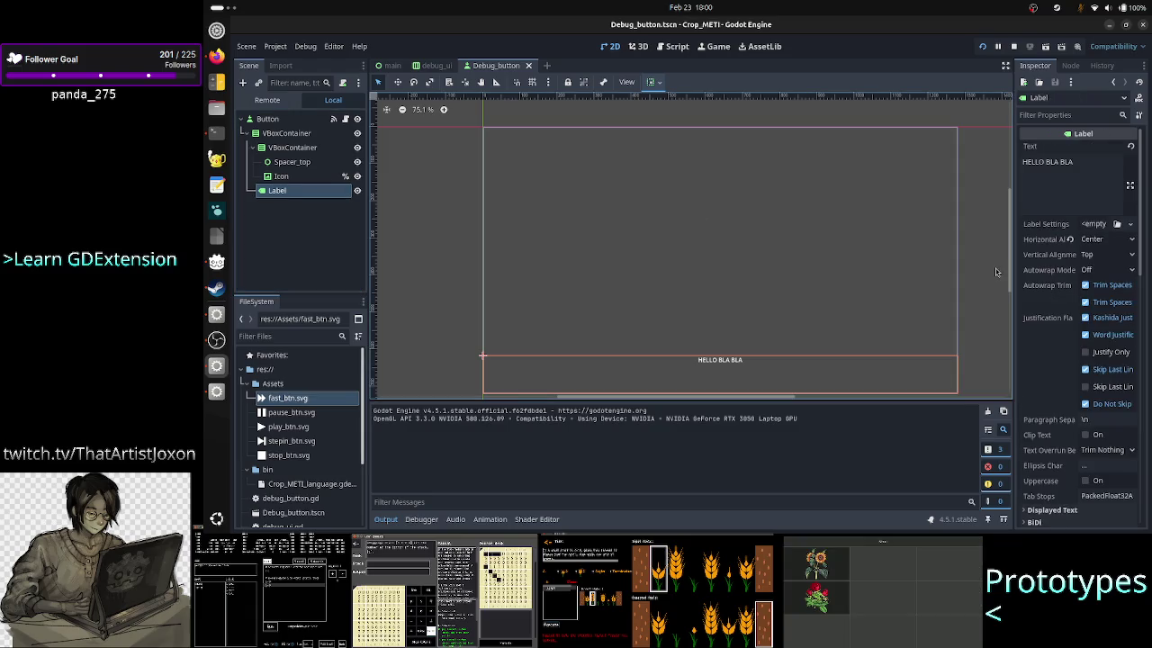
{"action": "left_click", "coordinate": [1109, 240]}
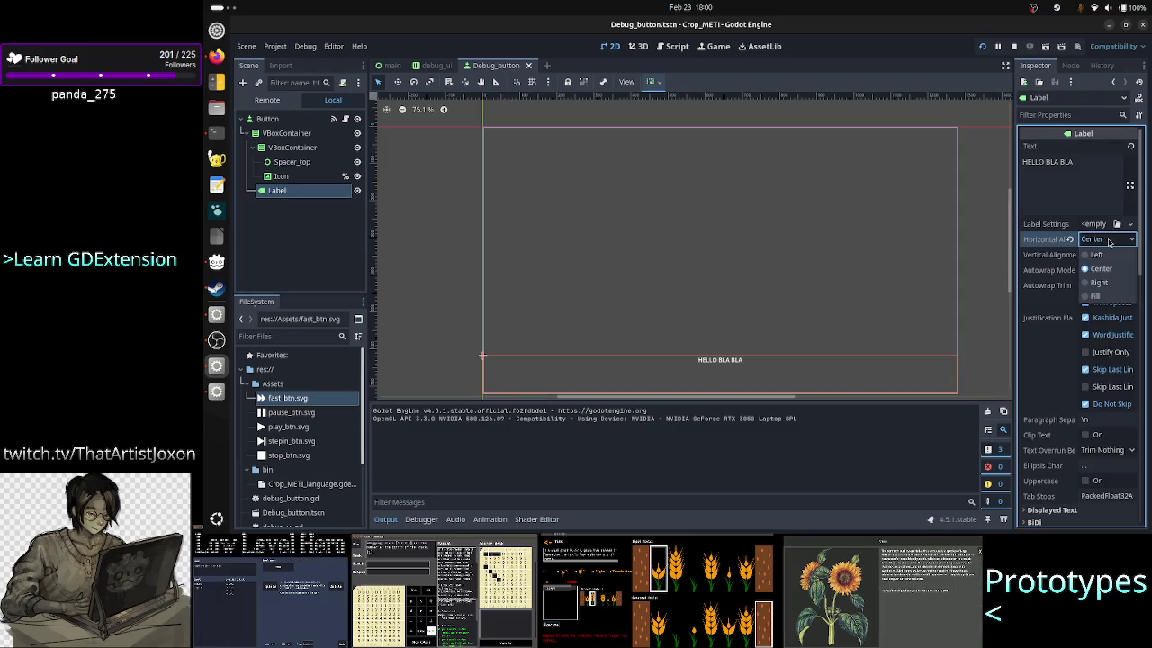
{"action": "left_click", "coordinate": [1109, 240]}
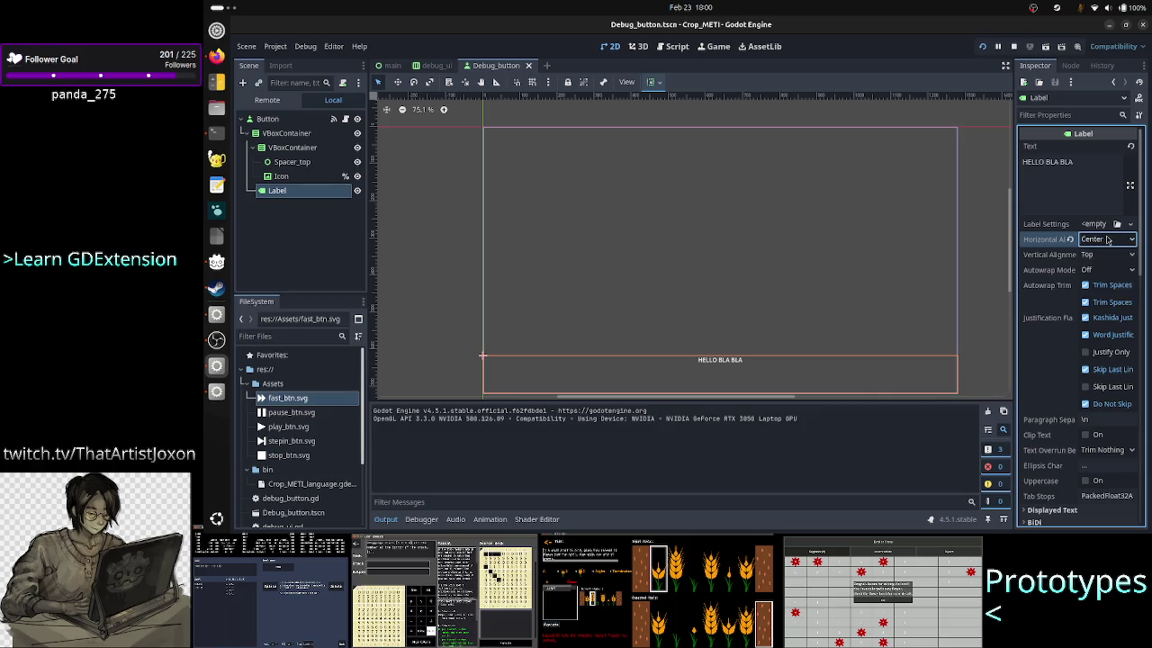
{"action": "left_click", "coordinate": [1109, 254]}
{"action": "left_click", "coordinate": [1109, 285]}
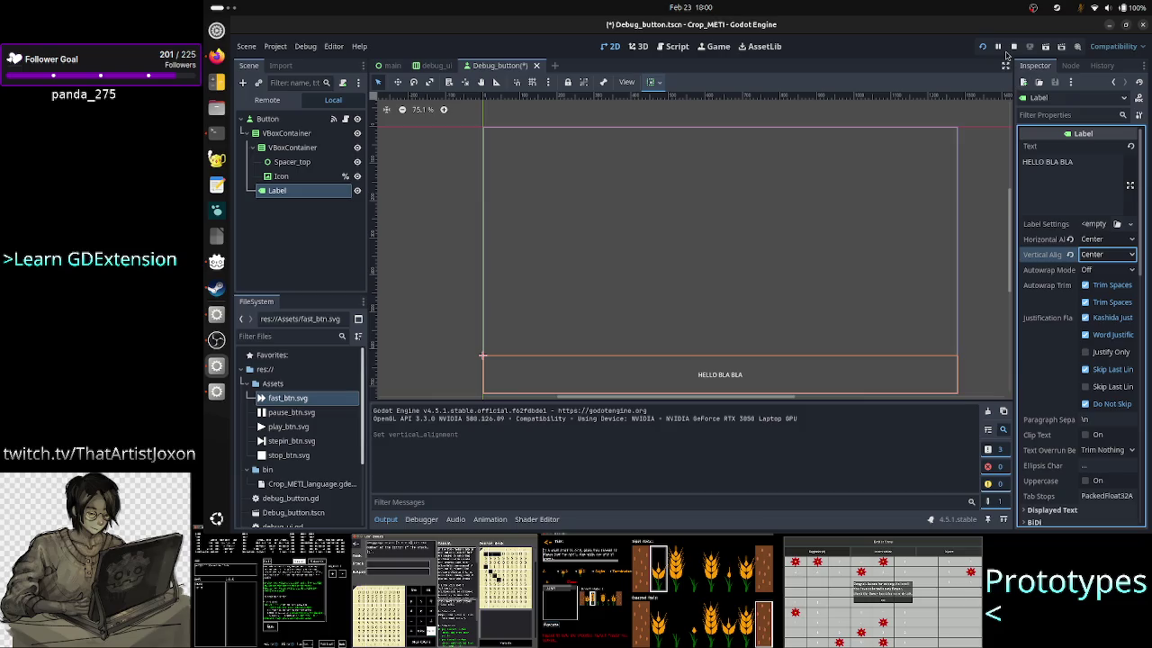
Step: Stop and relaunch the saved scene, then compare it with the browser reference screenshot
{"action": "left_click", "coordinate": [1013, 46]}
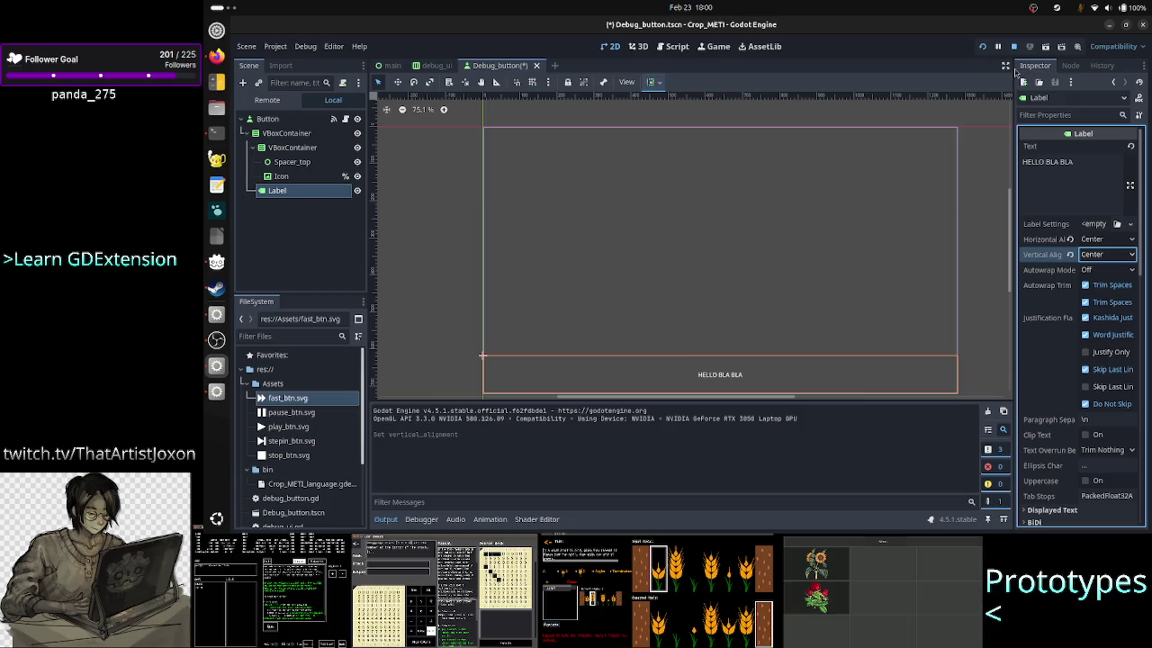
{"action": "left_click", "coordinate": [985, 48]}
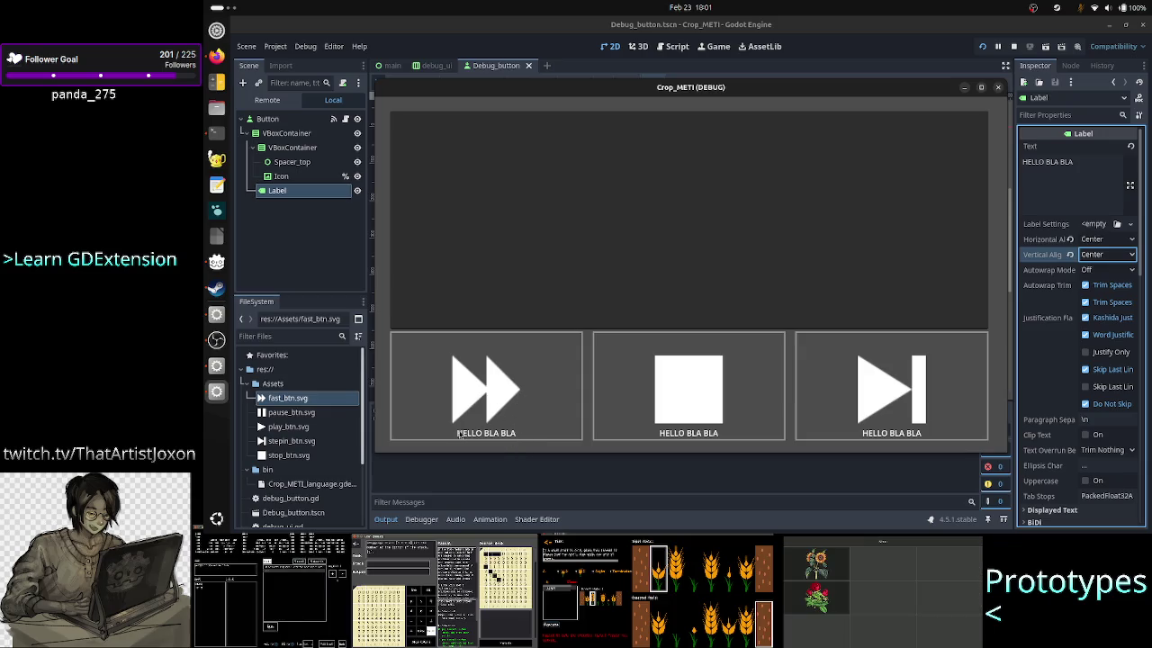
{"action": "key", "text": "F8"}
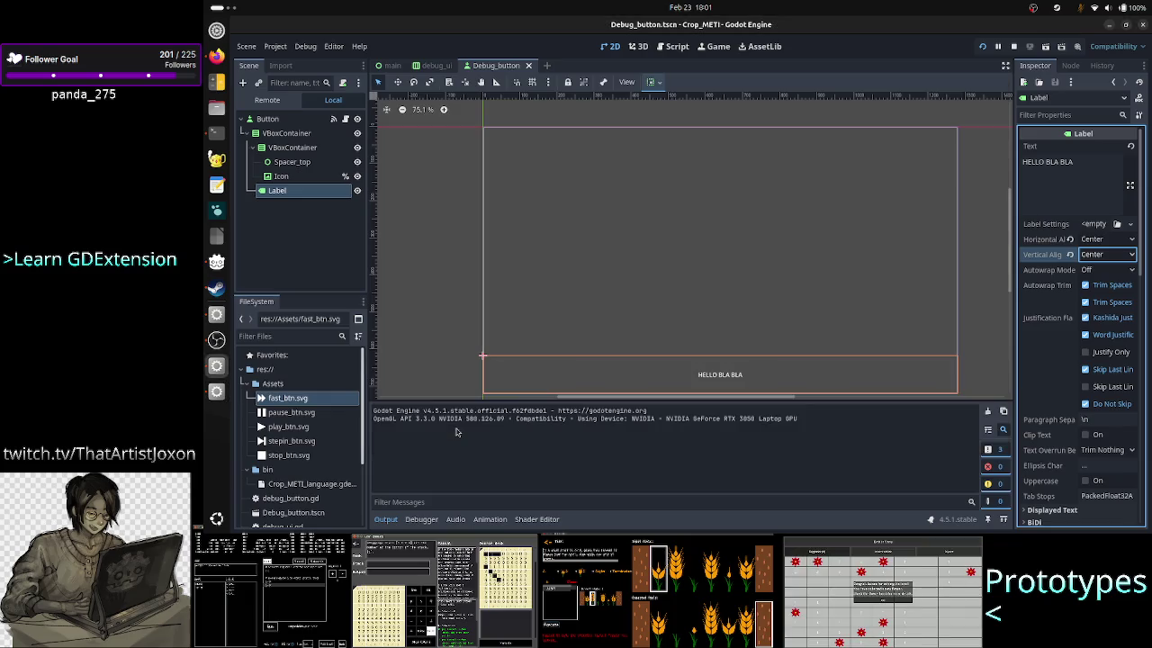
{"action": "key", "text": "alt+Tab"}
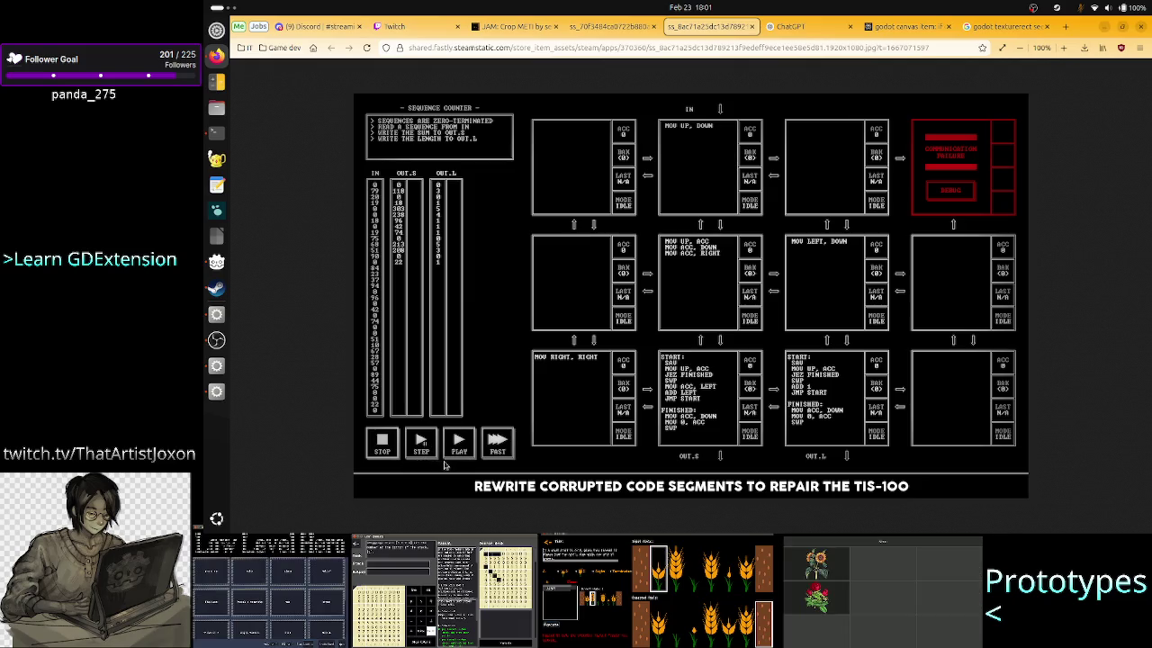
{"action": "key", "text": "alt+Tab"}
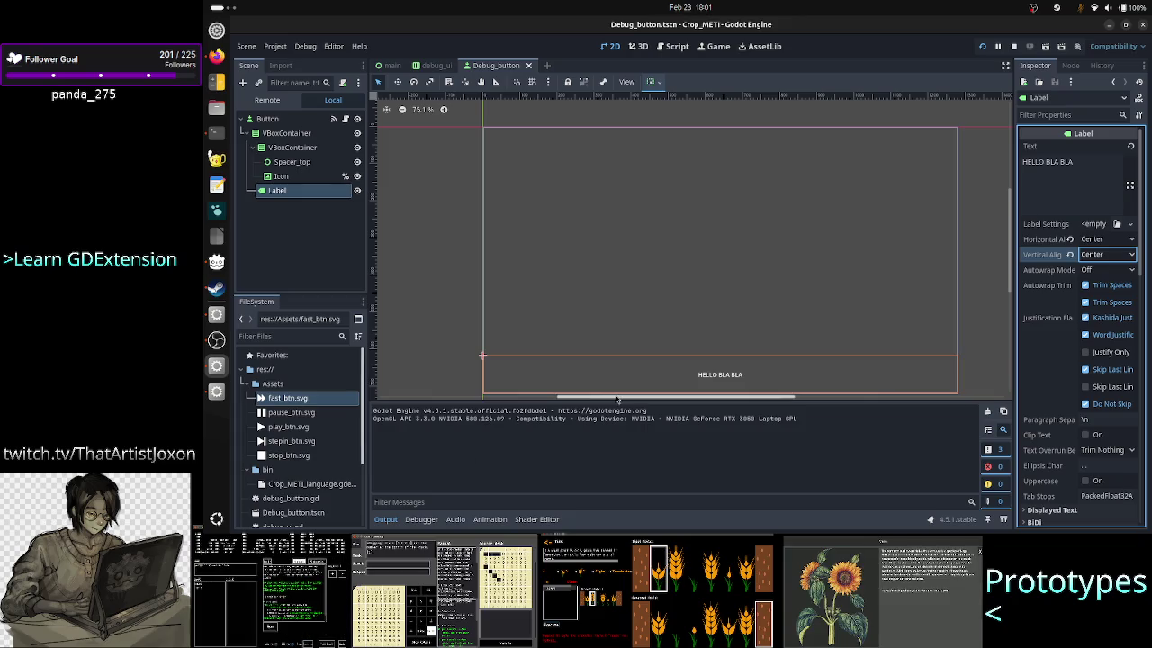
{"action": "left_click", "coordinate": [679, 386]}
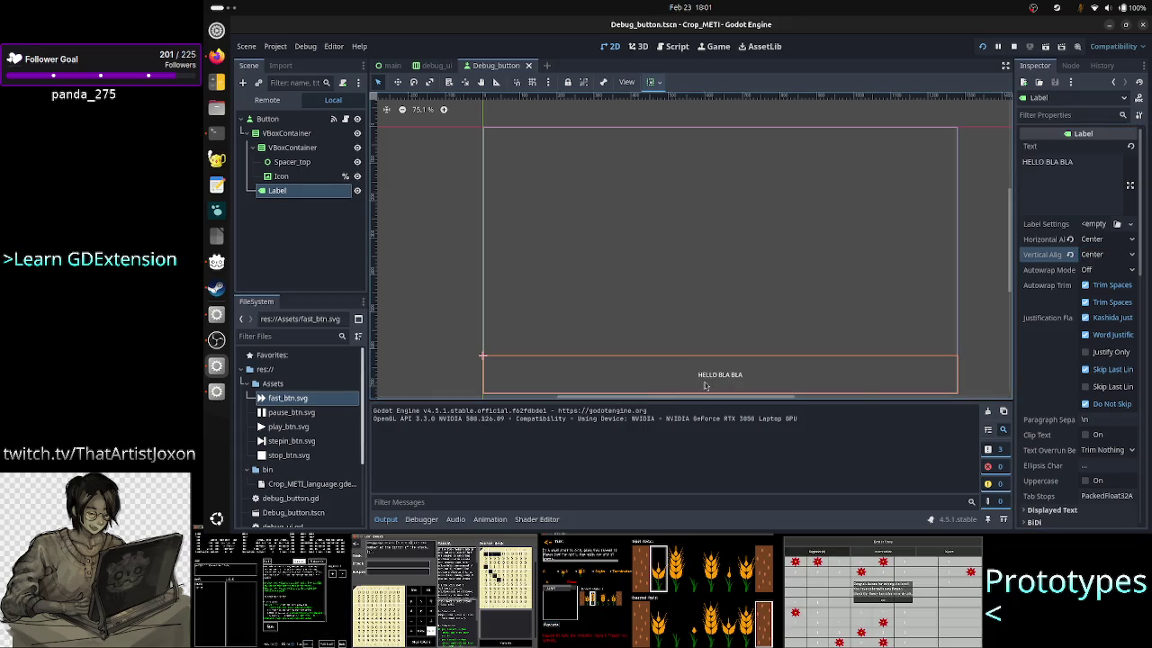
{"action": "left_click", "coordinate": [296, 178]}
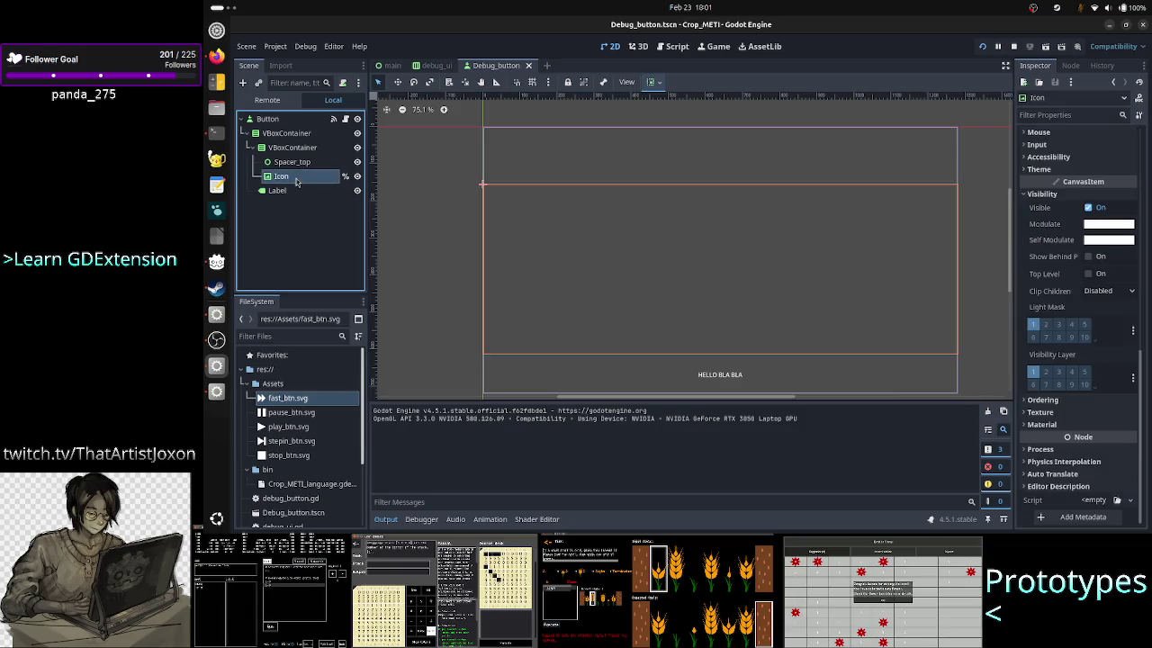
{"action": "scroll", "coordinate": [1097, 170], "scroll_direction": "up", "scroll_amount": 10}
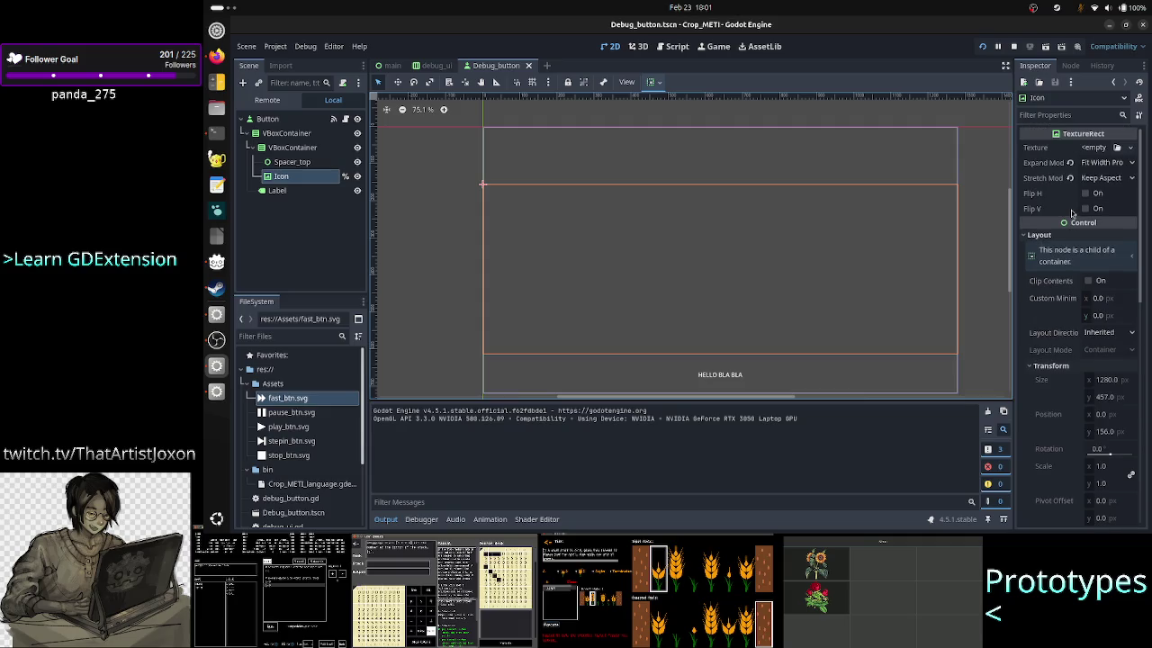
{"action": "left_click", "coordinate": [1111, 180]}
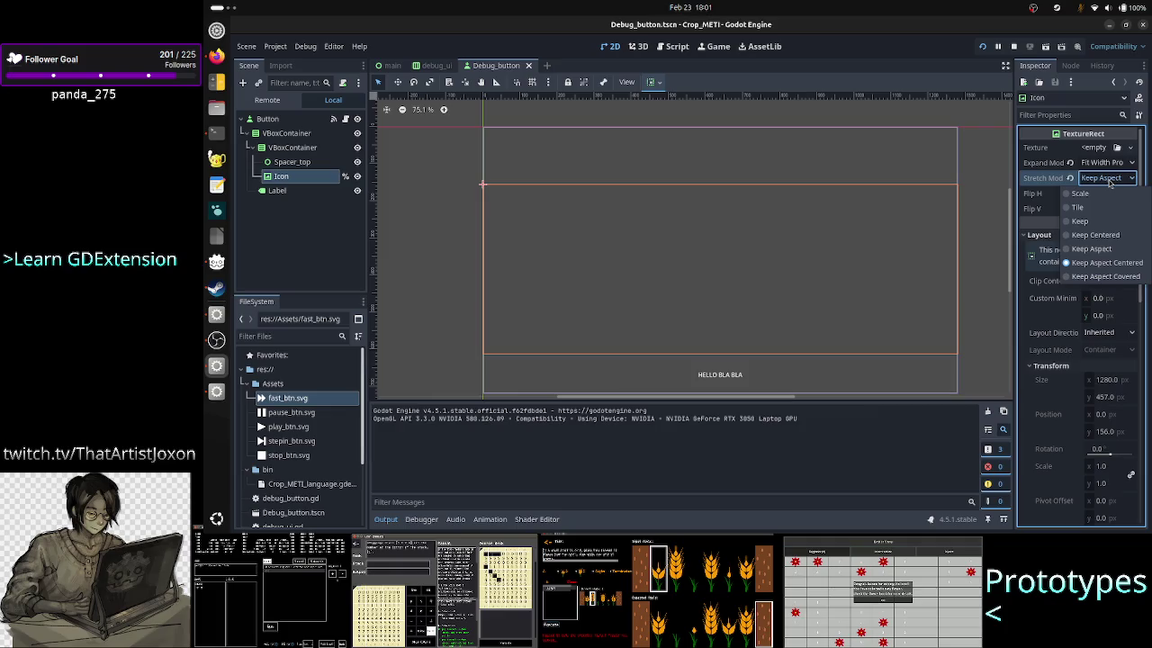
{"action": "left_click", "coordinate": [1111, 184]}
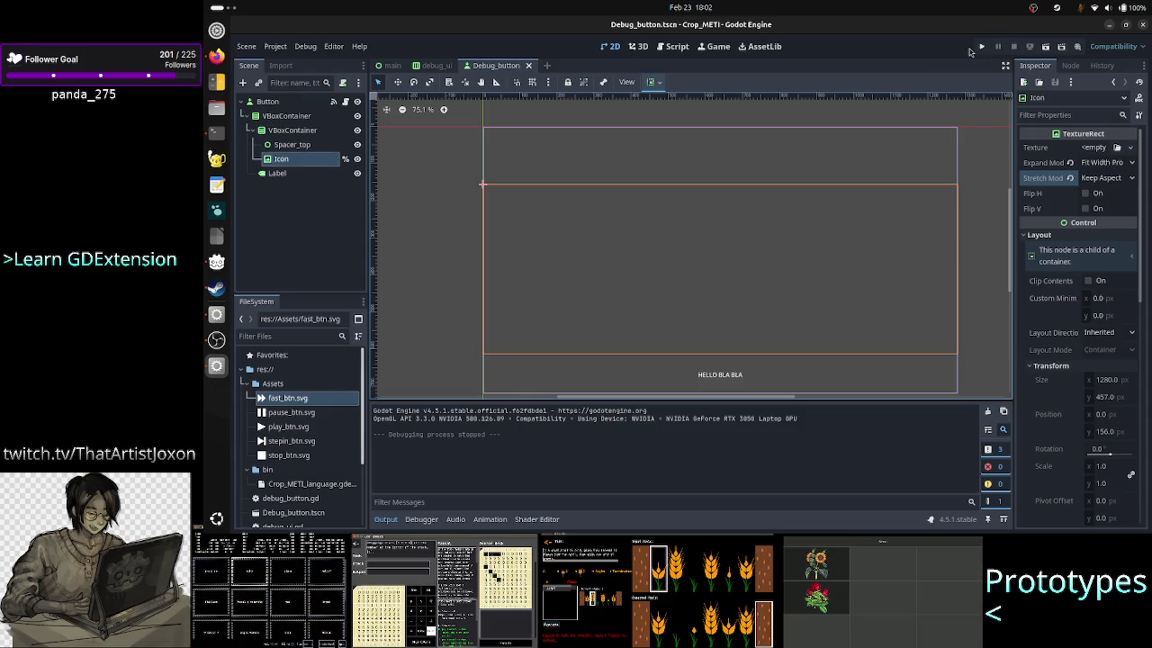
{"action": "left_click", "coordinate": [981, 50]}
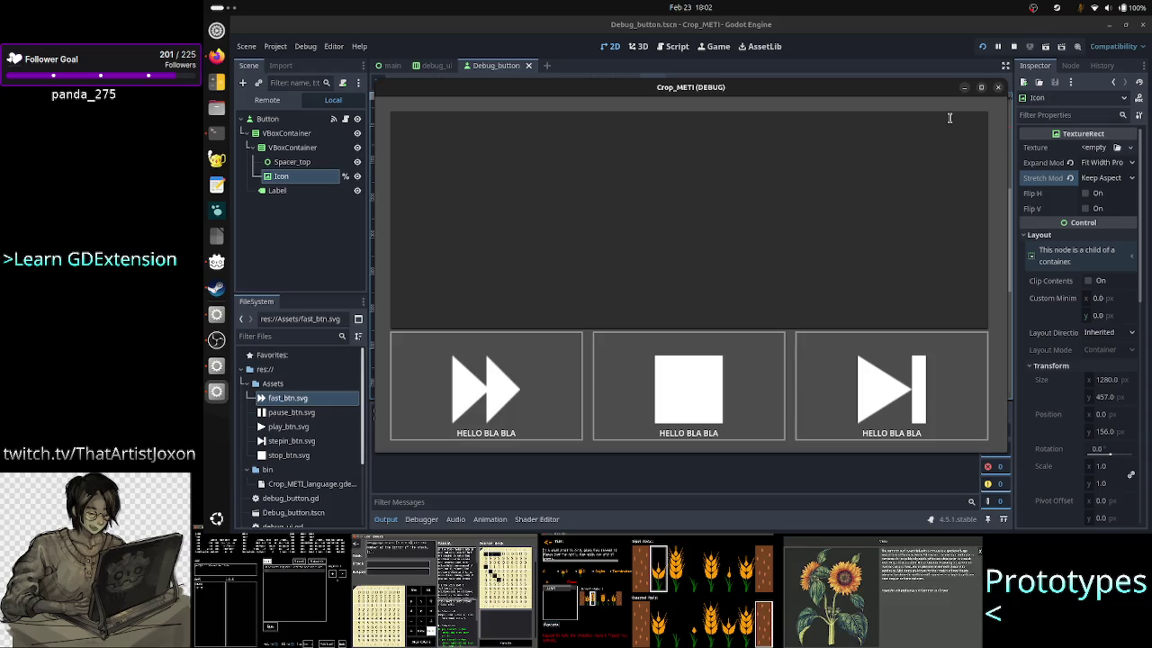
{"action": "left_click", "coordinate": [997, 86]}
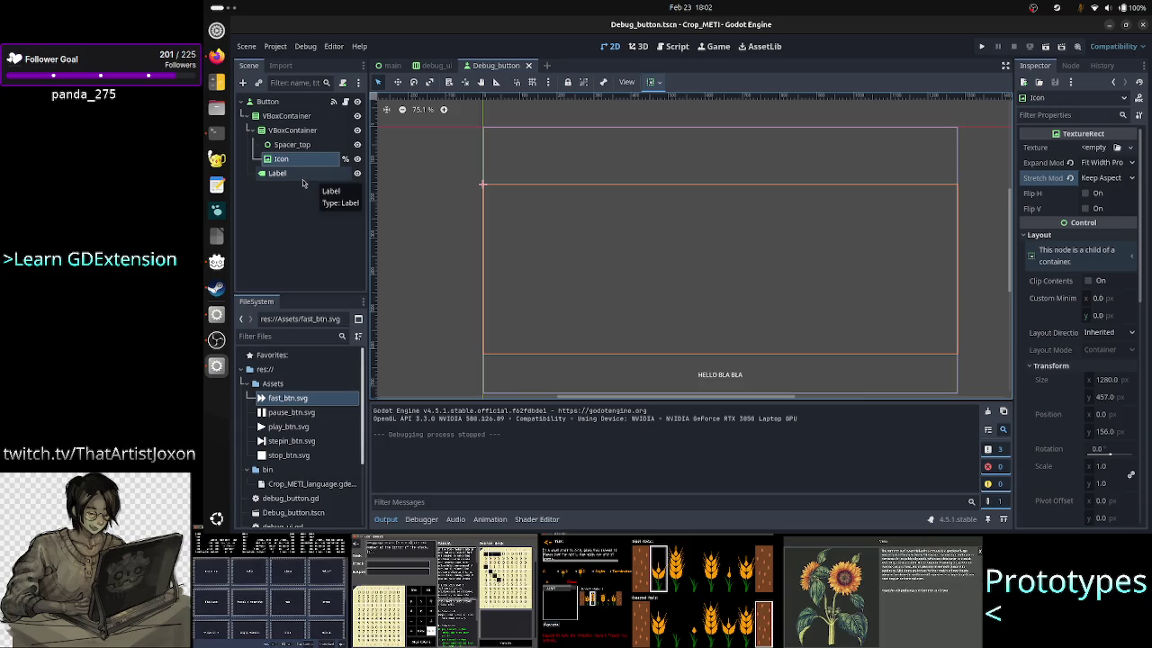
{"action": "left_click", "coordinate": [304, 175]}
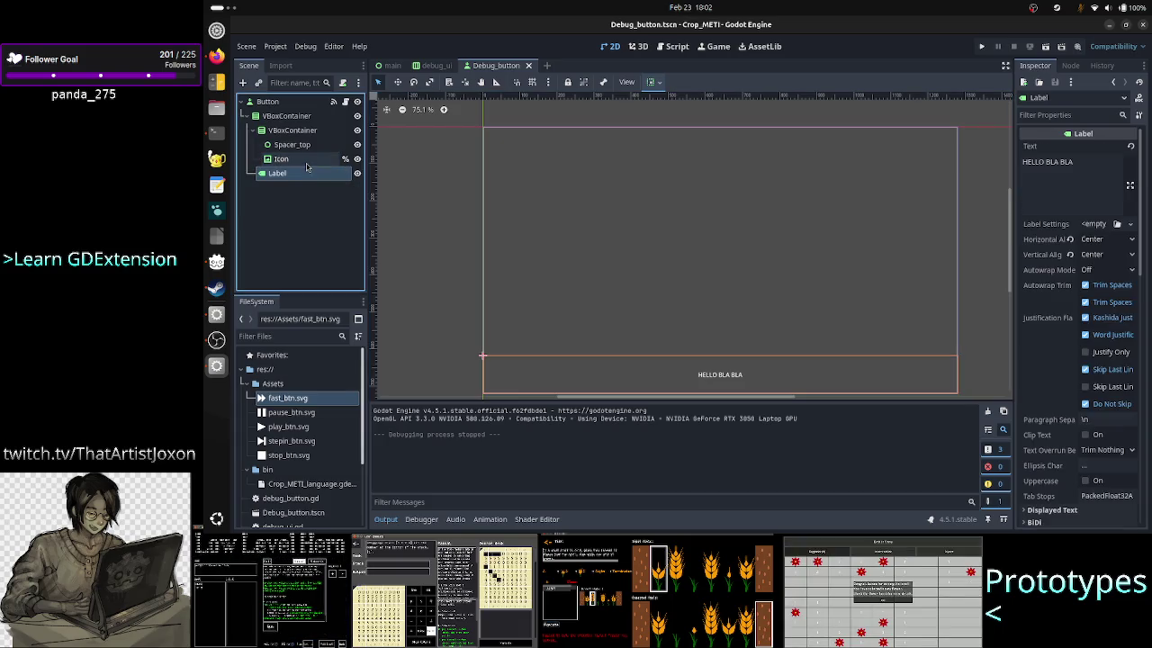
{"action": "left_click", "coordinate": [306, 162]}
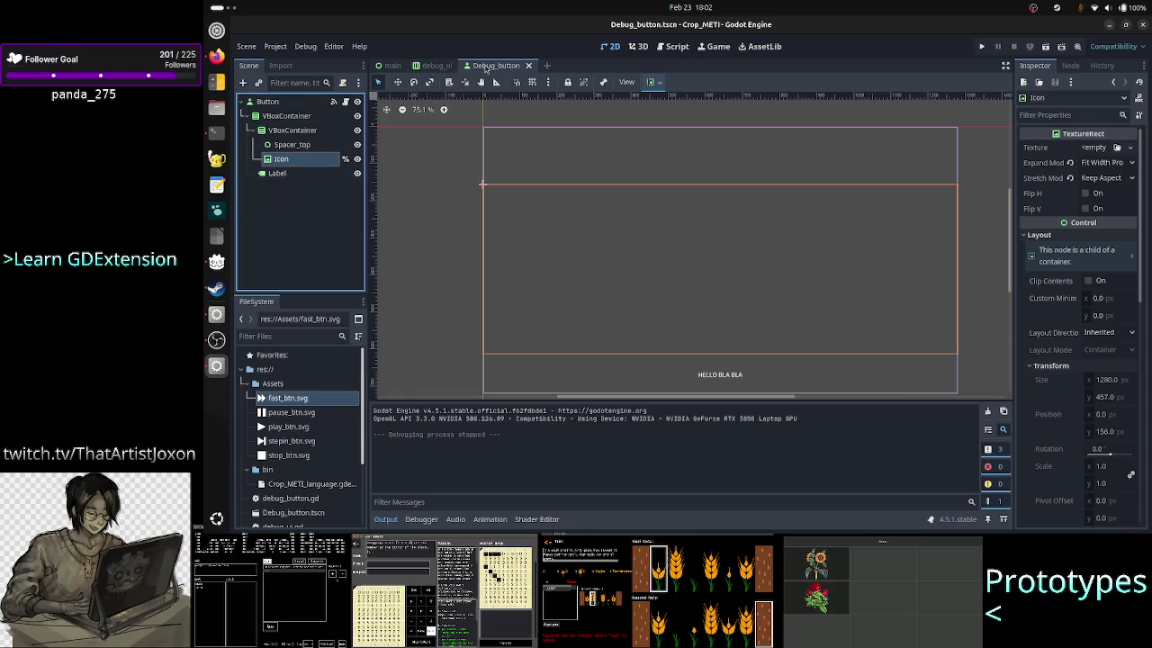
Step: Start duplicating Debug_button.tscn from the FileSystem dock
{"action": "right_click", "coordinate": [486, 69]}
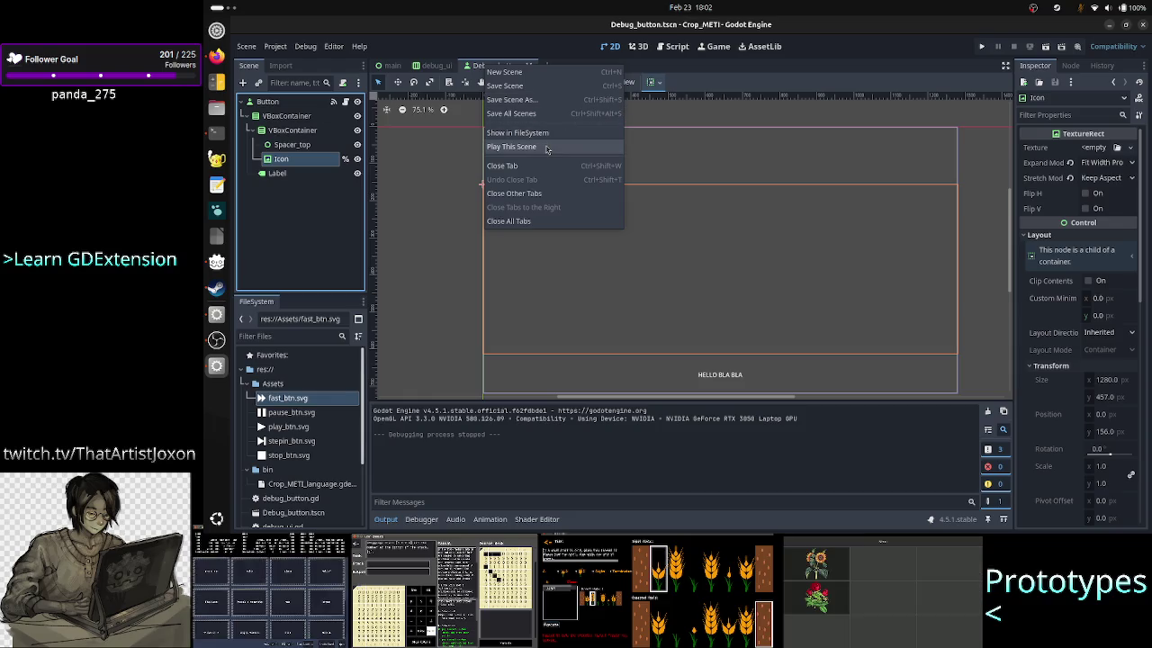
{"action": "left_click", "coordinate": [283, 222]}
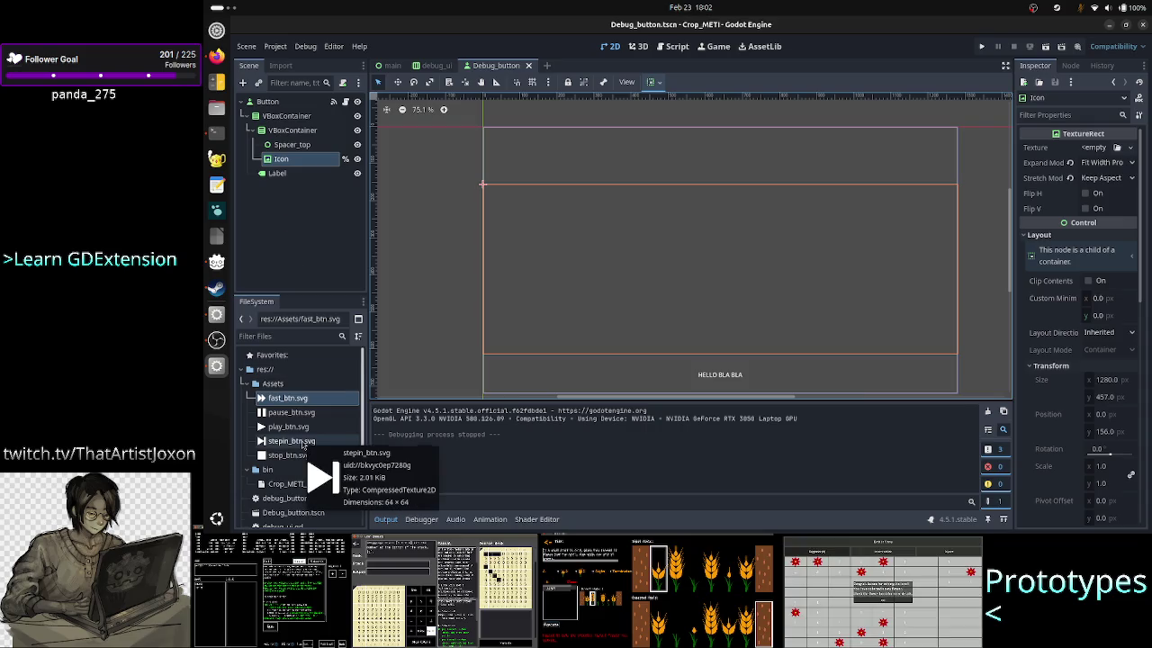
{"action": "scroll", "coordinate": [305, 444], "scroll_direction": "down", "scroll_amount": 3}
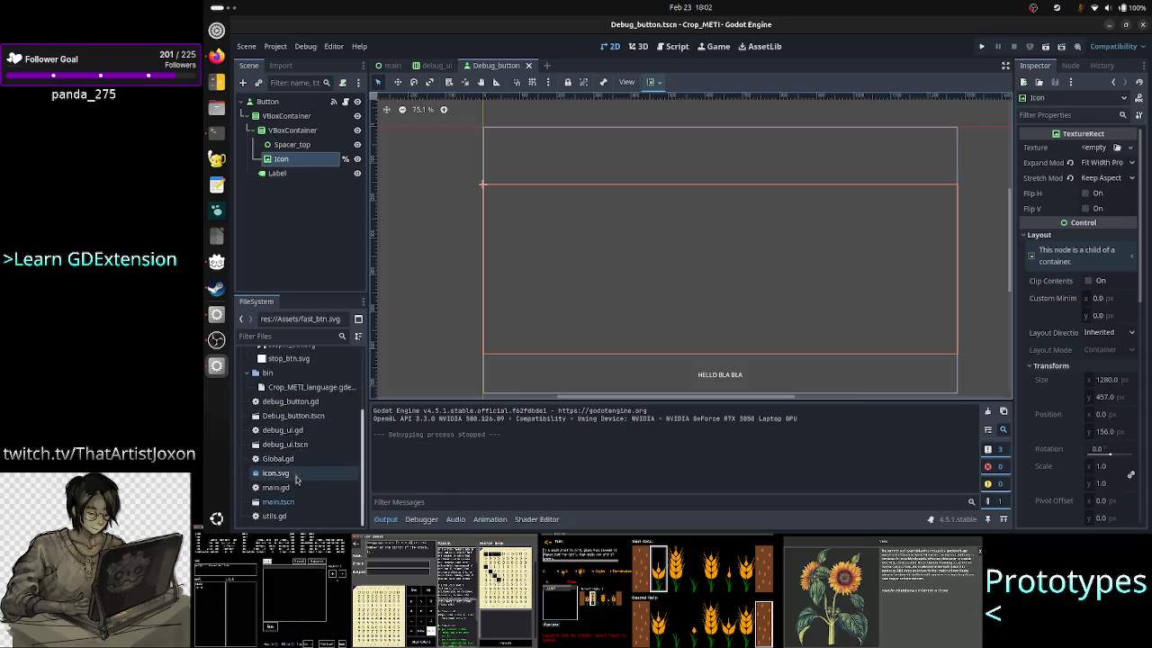
{"action": "right_click", "coordinate": [298, 417]}
{"action": "left_click", "coordinate": [322, 431]}
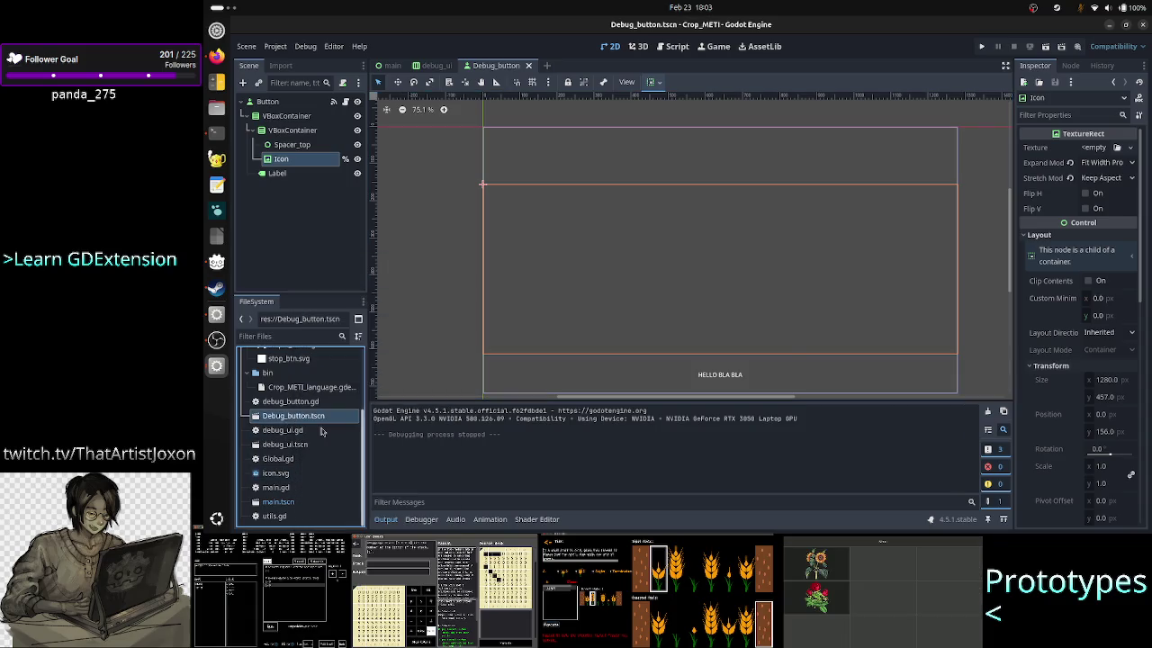
Step: Name the copy Debug_button_t2.tscn, create it, and open it in its own tab
{"action": "left_click", "coordinate": [661, 253]}
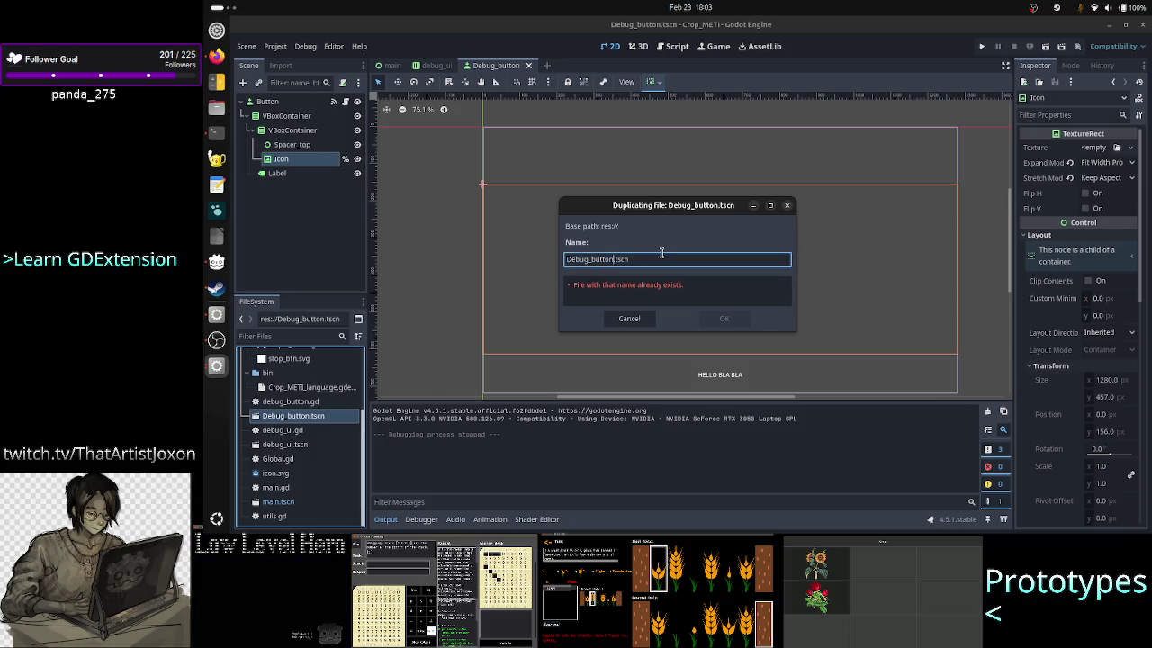
{"action": "type", "text": "_"}
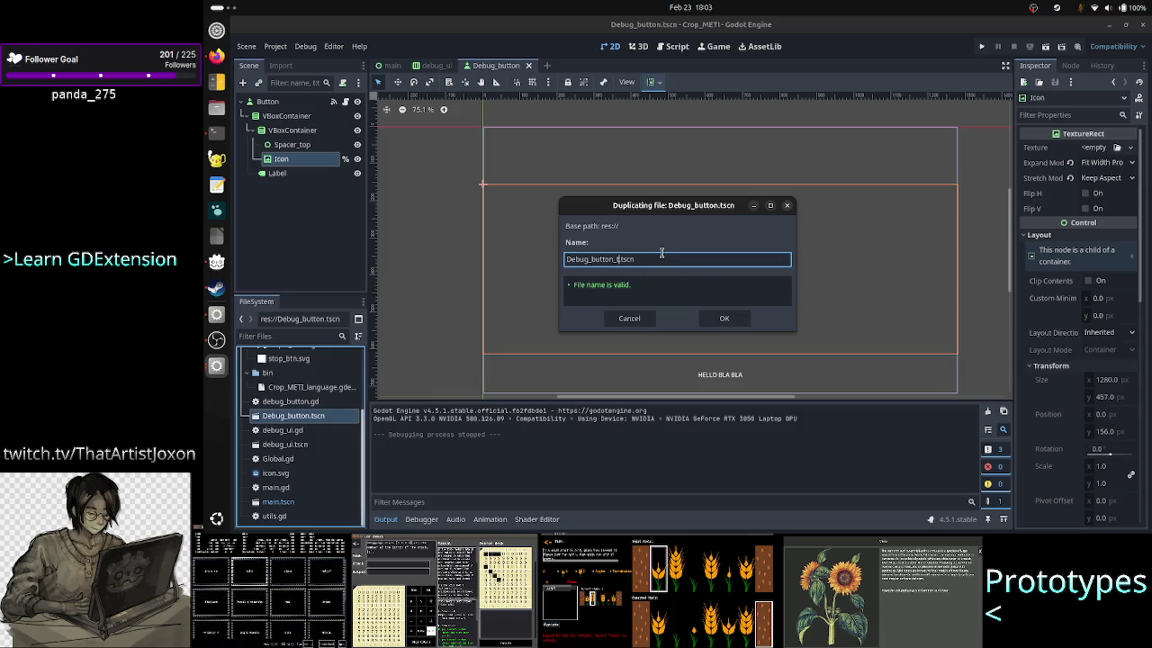
{"action": "type", "text": "2"}
{"action": "left_click", "coordinate": [715, 317]}
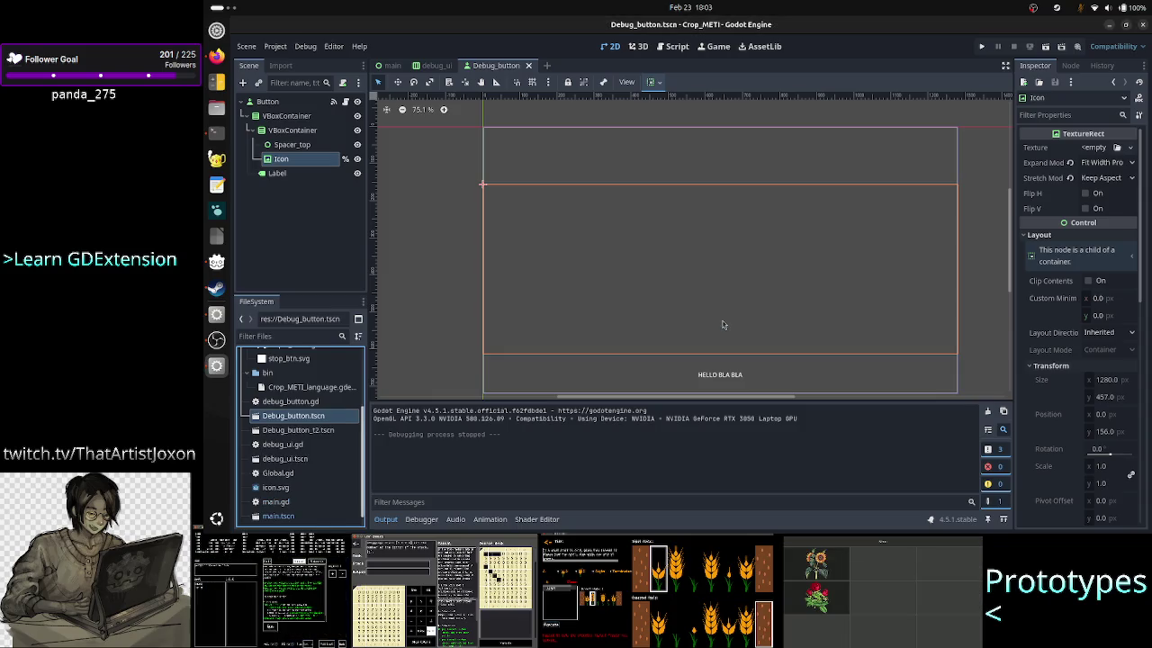
{"action": "double_click", "coordinate": [309, 432]}
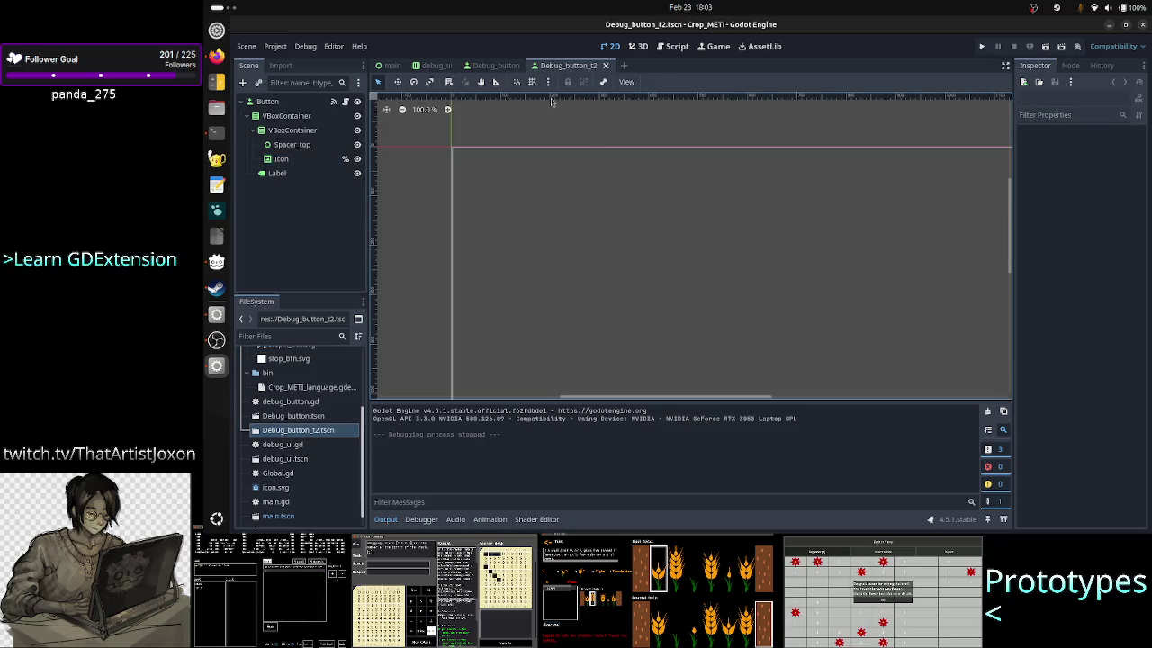
Step: Hide the Output panel and drag the Label node onto the Icon node to nest it
{"action": "left_click", "coordinate": [385, 519]}
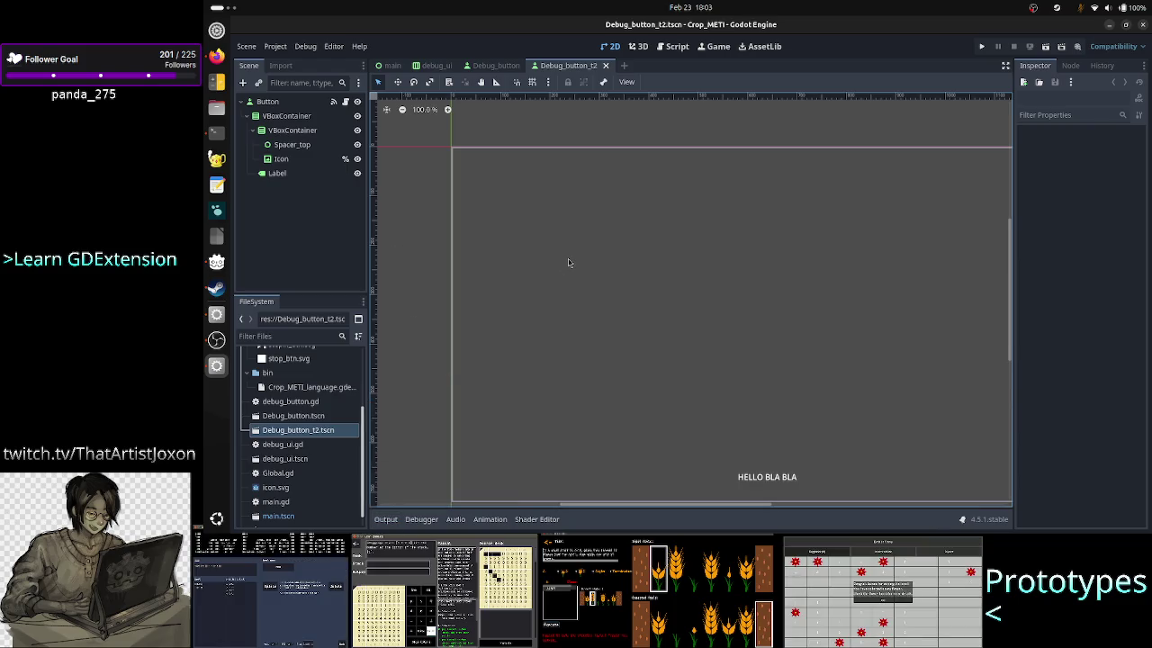
{"action": "scroll", "coordinate": [568, 262], "scroll_direction": "down", "scroll_amount": 1}
{"action": "left_click", "coordinate": [288, 159]}
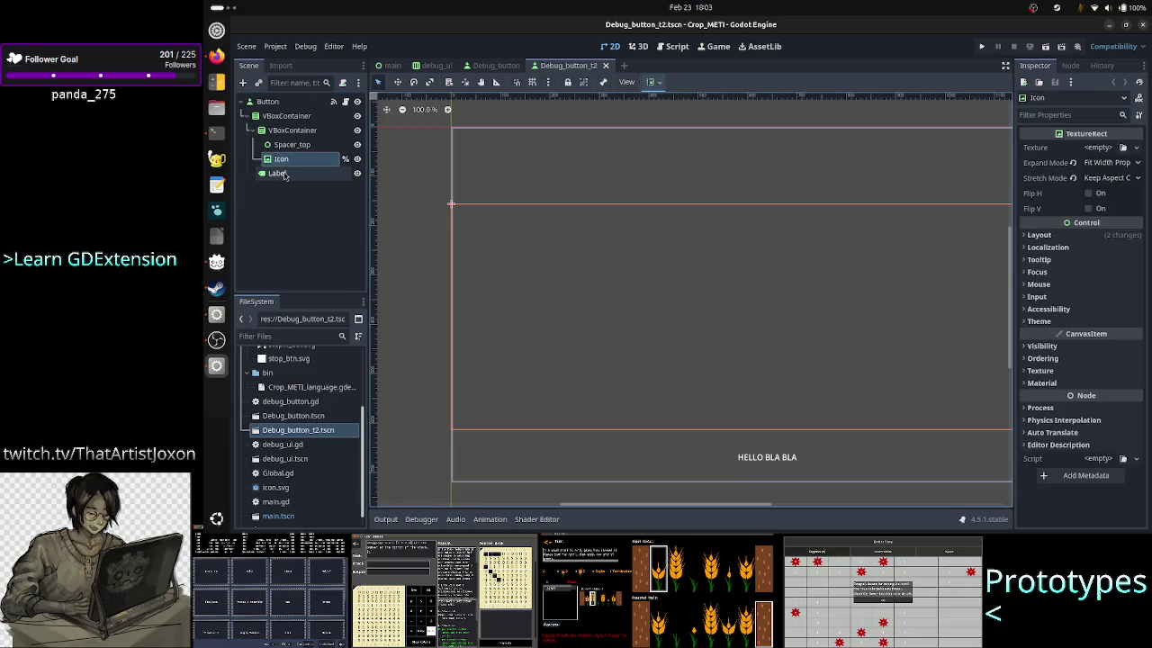
{"action": "left_click", "coordinate": [281, 173], "text": "shift"}
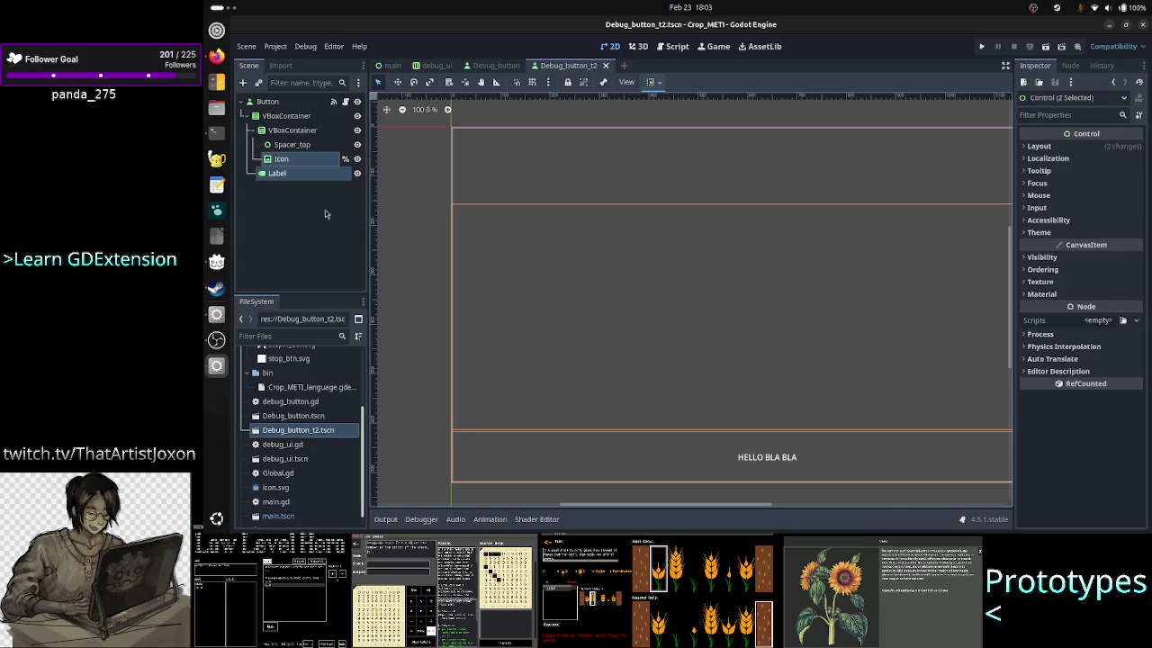
{"action": "left_click", "coordinate": [295, 161]}
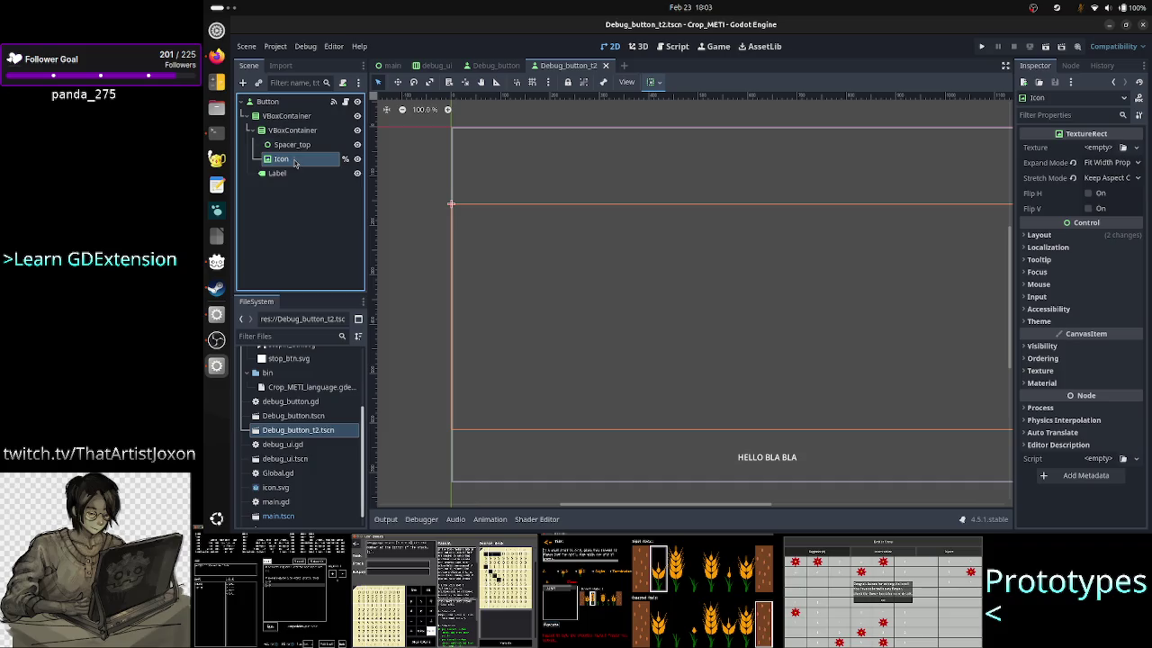
{"action": "left_click", "coordinate": [285, 175]}
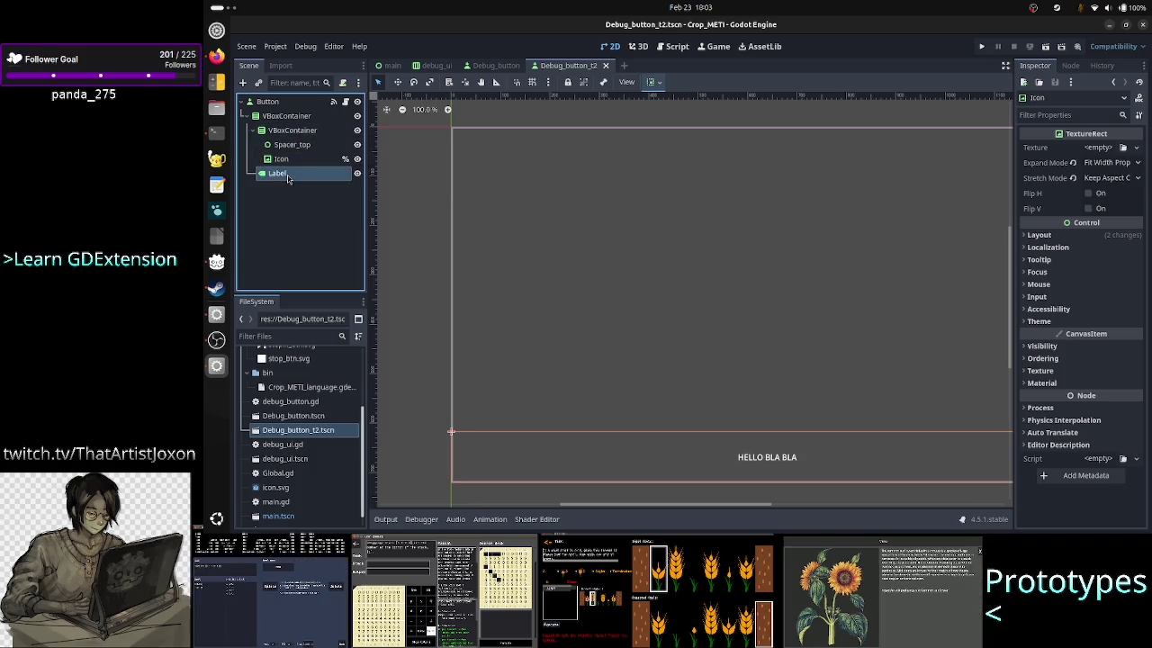
{"action": "left_click_drag", "start_coordinate": [288, 179], "coordinate": [295, 162]}
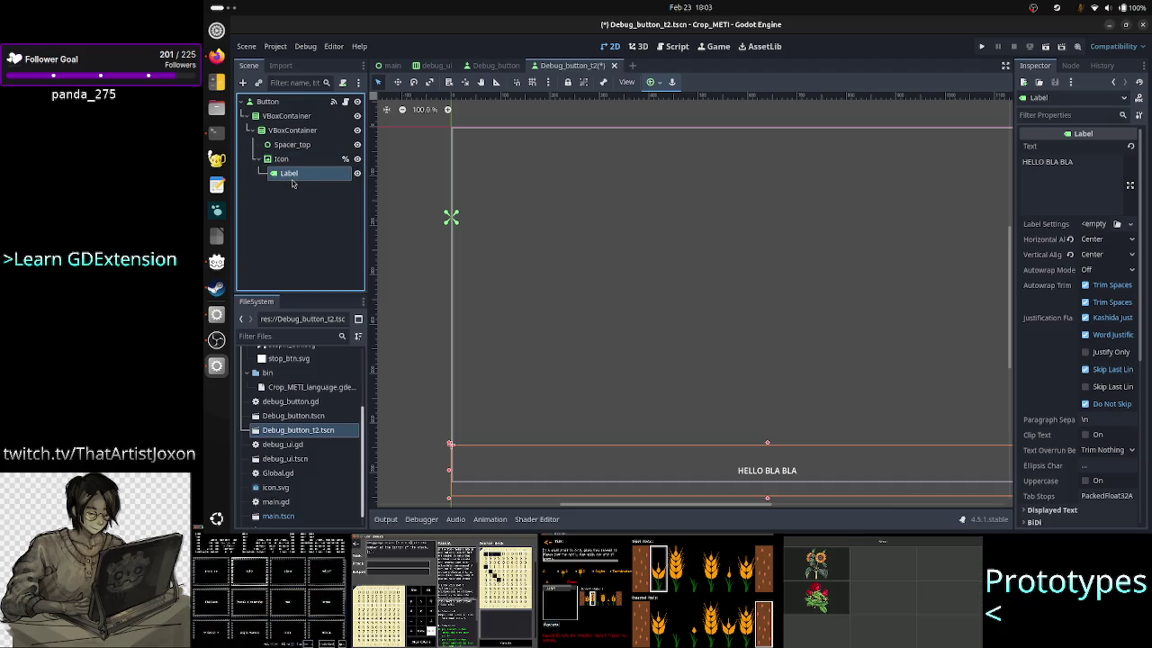
Step: Check the Icon and Spacer_top nodes, ending with the inner VBoxContainer selected
{"action": "left_click", "coordinate": [298, 162]}
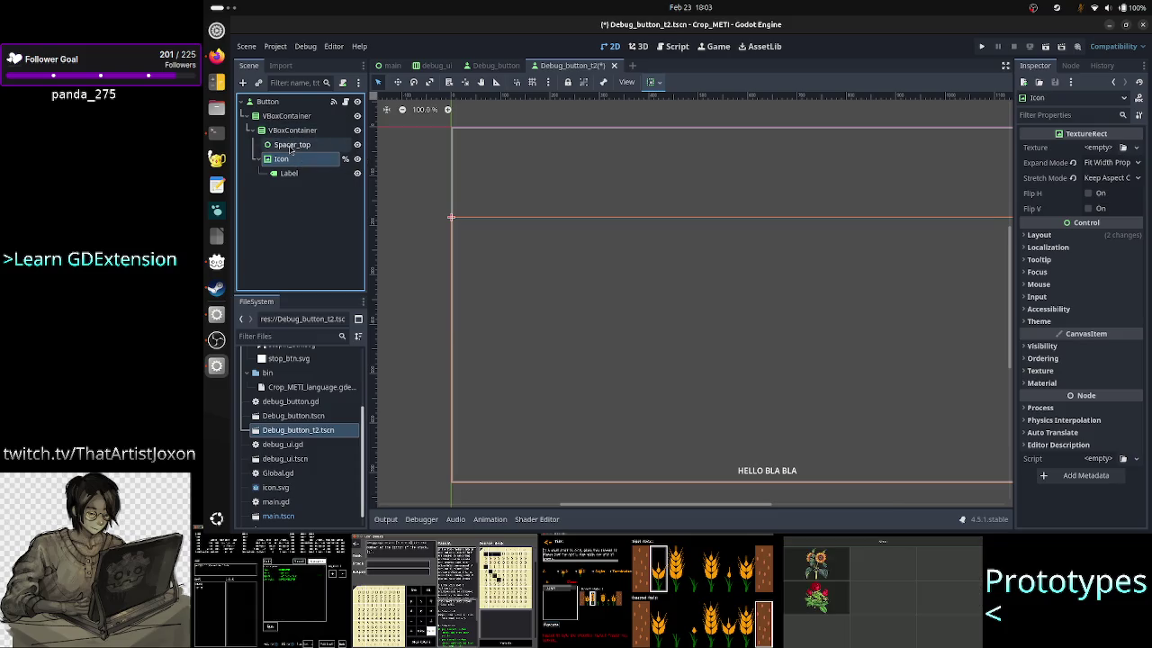
{"action": "left_click", "coordinate": [290, 146]}
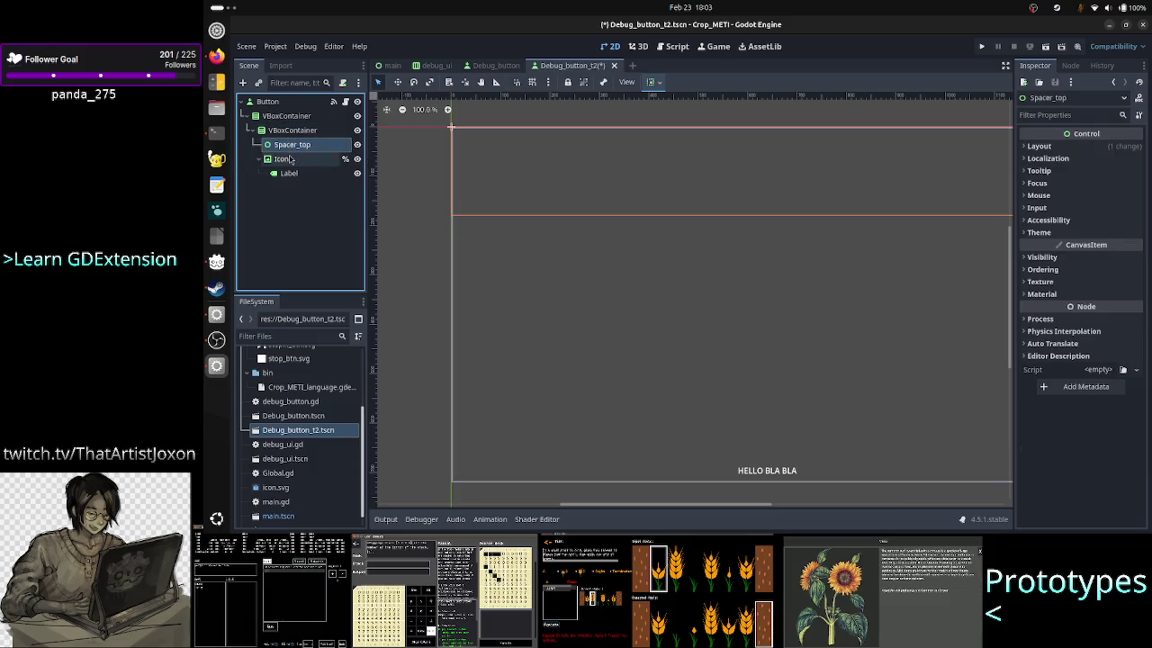
{"action": "left_click", "coordinate": [291, 159]}
{"action": "left_click", "coordinate": [296, 132]}
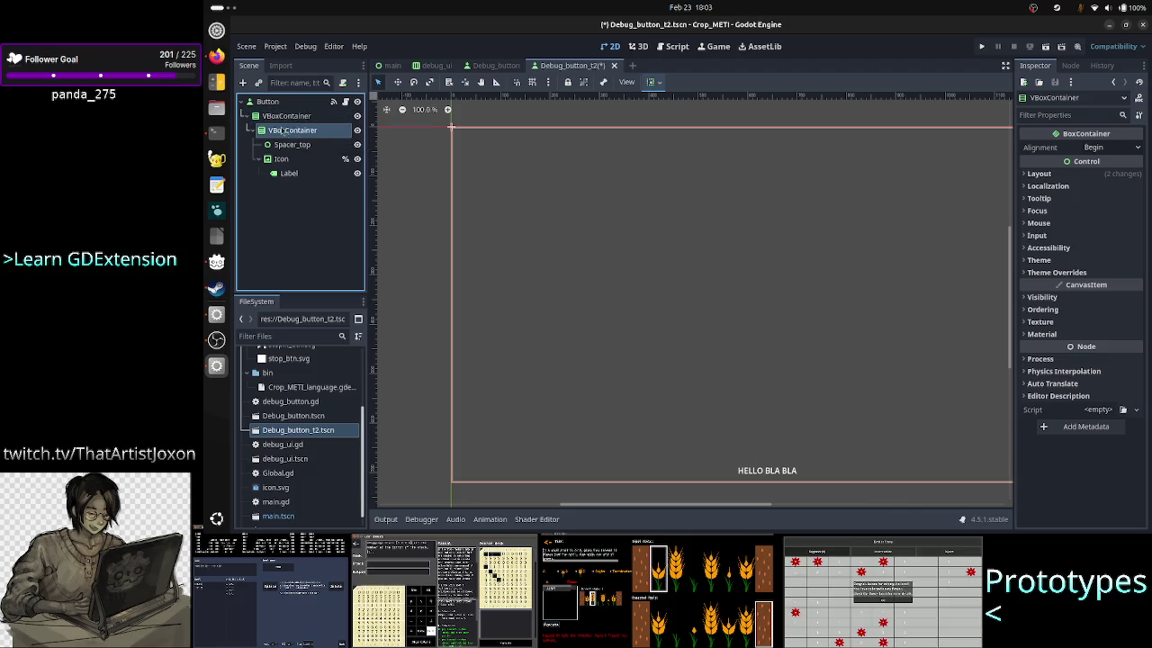
Step: Move the inner VBoxContainer under Button and delete the old outer VBoxContainer
{"action": "left_click_drag", "start_coordinate": [291, 120], "coordinate": [273, 108]}
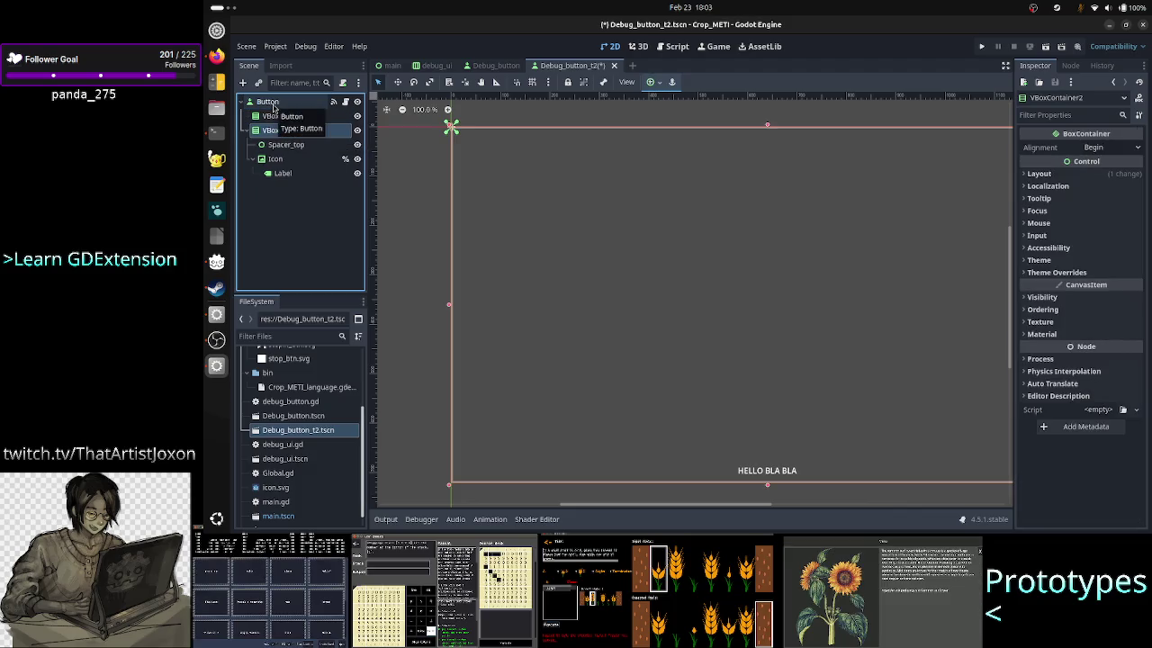
{"action": "key", "text": "Delete"}
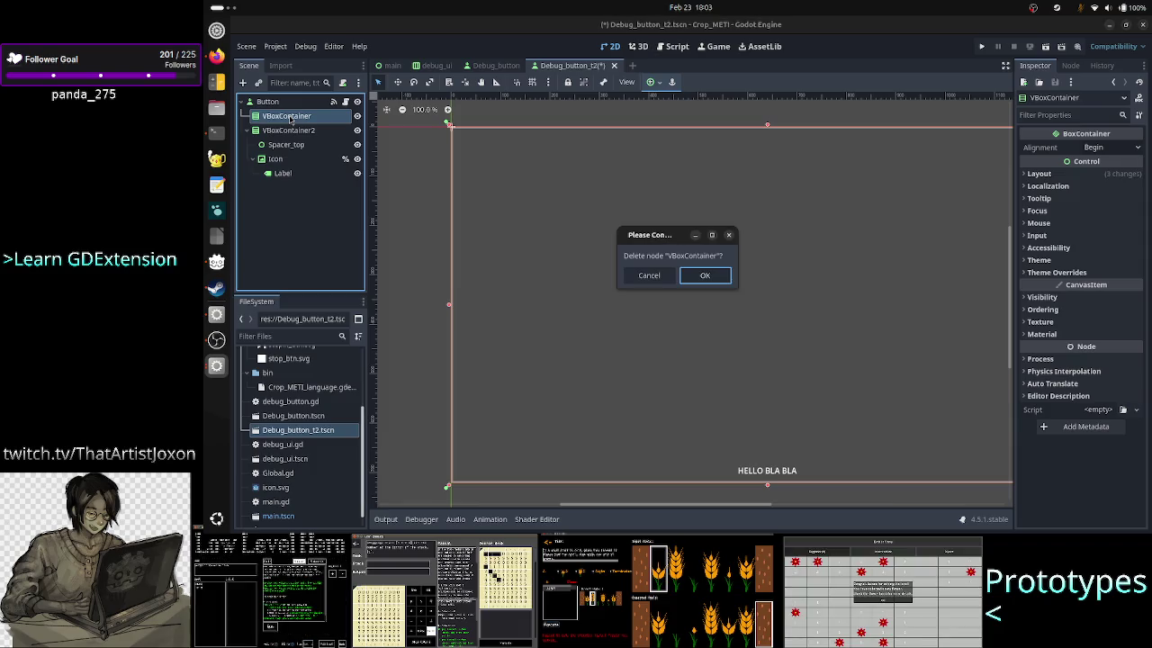
{"action": "key", "text": "Return"}
{"action": "left_click", "coordinate": [291, 119]}
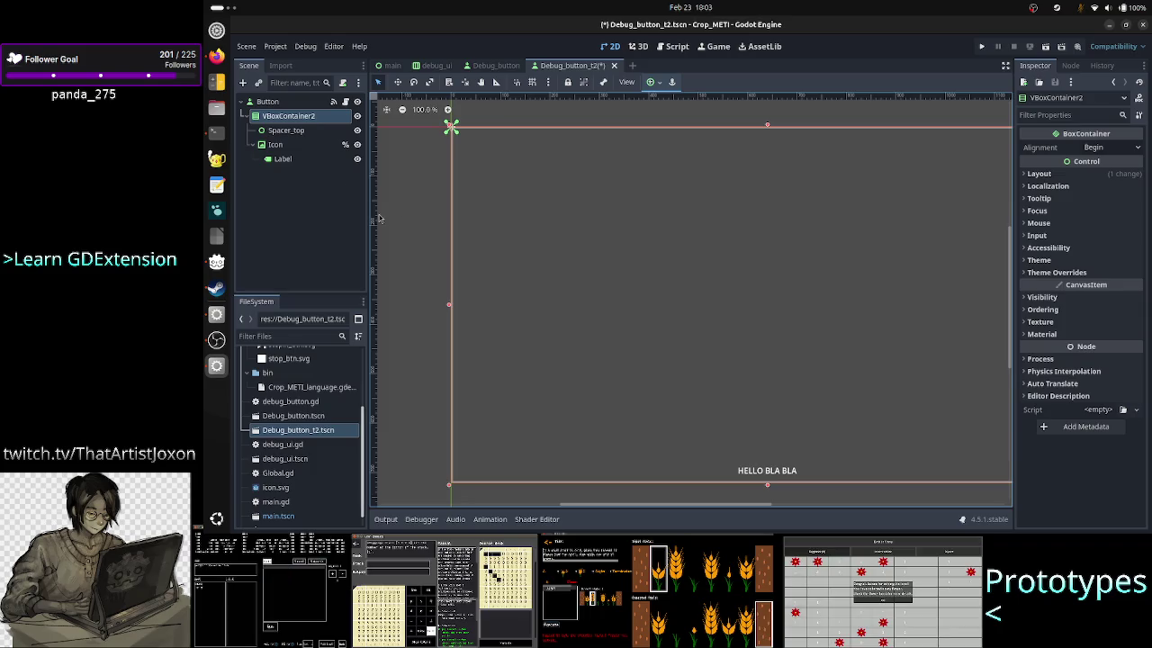
{"action": "left_click", "coordinate": [297, 132]}
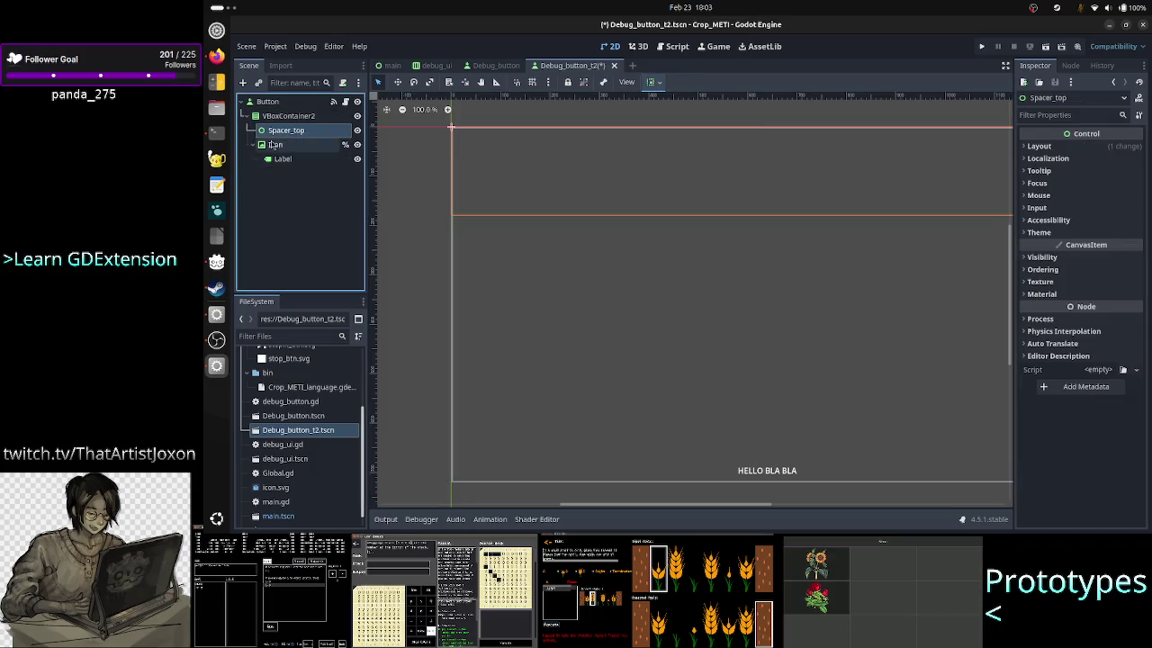
{"action": "left_click", "coordinate": [272, 145]}
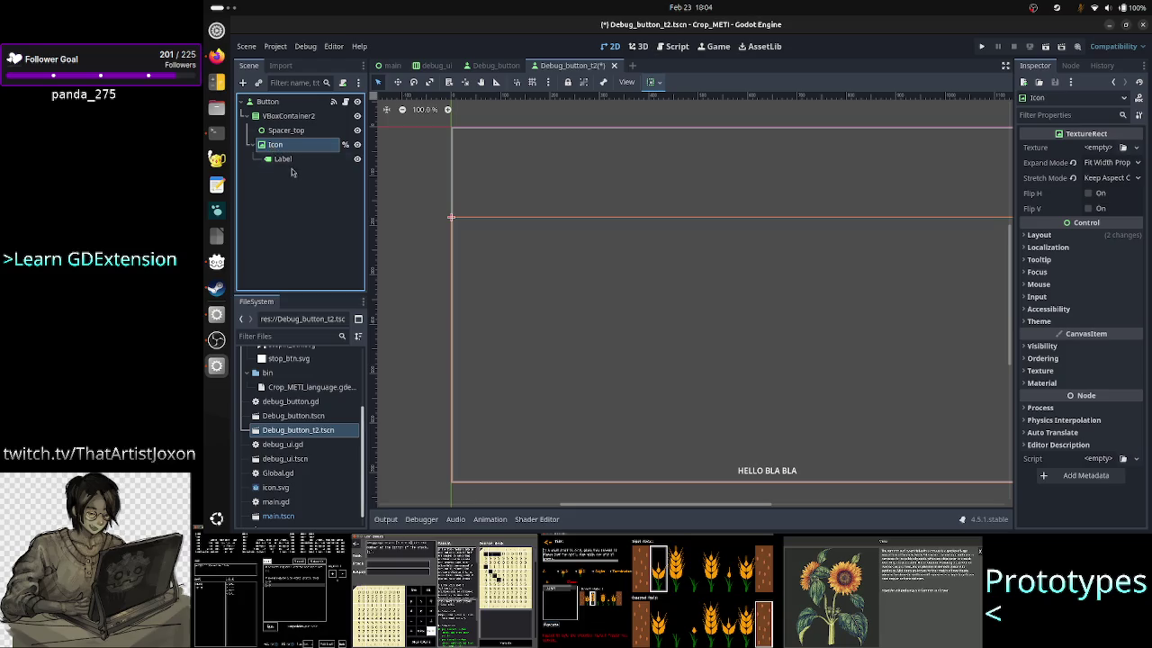
{"action": "left_click", "coordinate": [291, 159]}
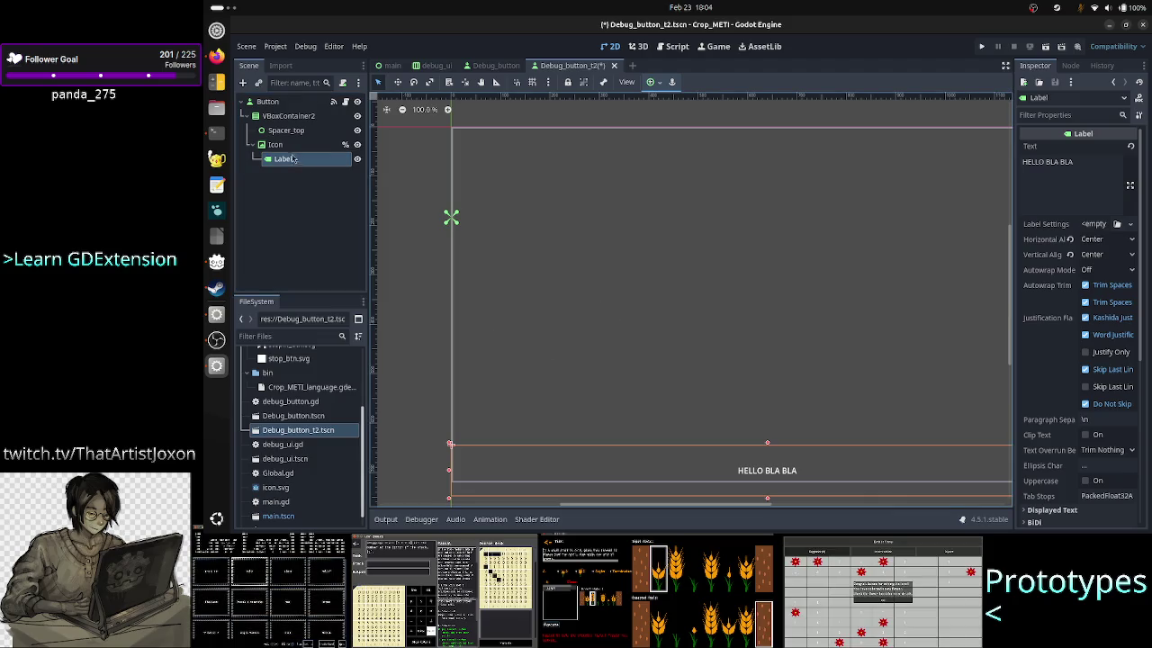
{"action": "left_click", "coordinate": [288, 148], "text": "ctrl"}
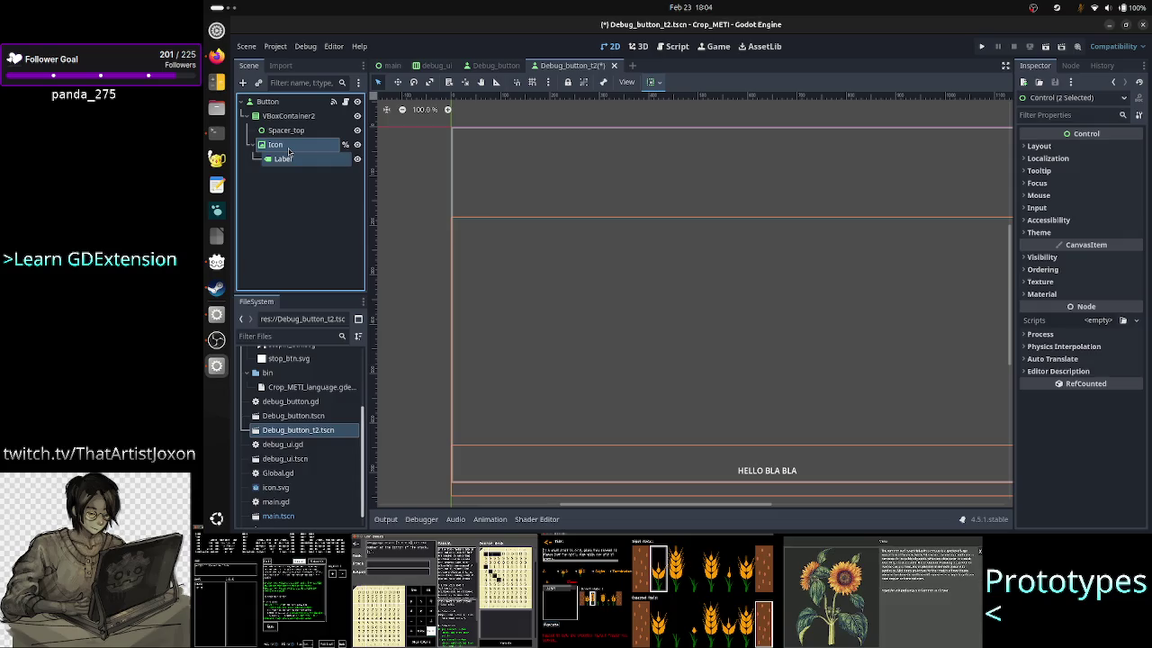
{"action": "left_click", "coordinate": [301, 185]}
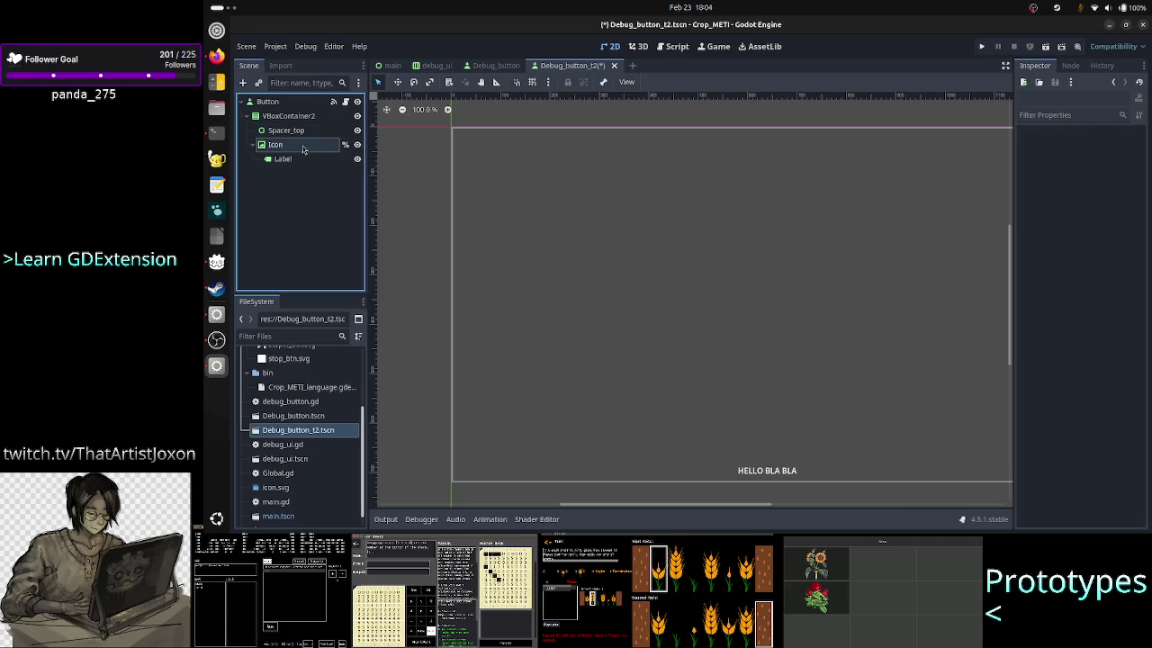
{"action": "left_click", "coordinate": [282, 159]}
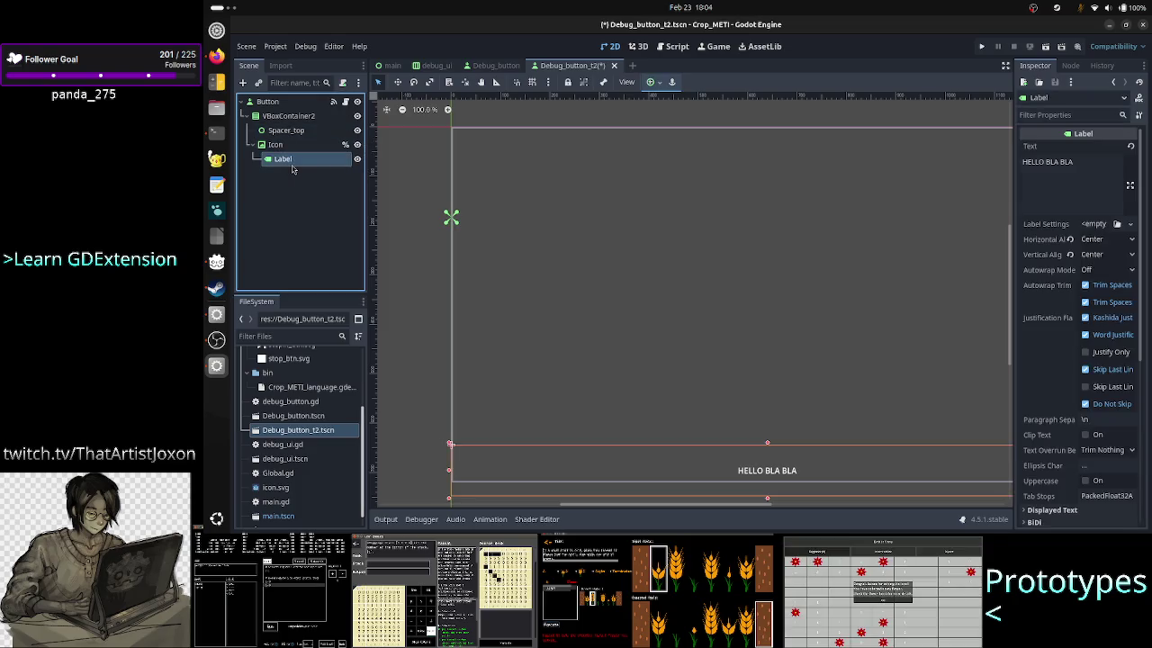
{"action": "scroll", "coordinate": [1044, 288], "scroll_direction": "down", "scroll_amount": 5}
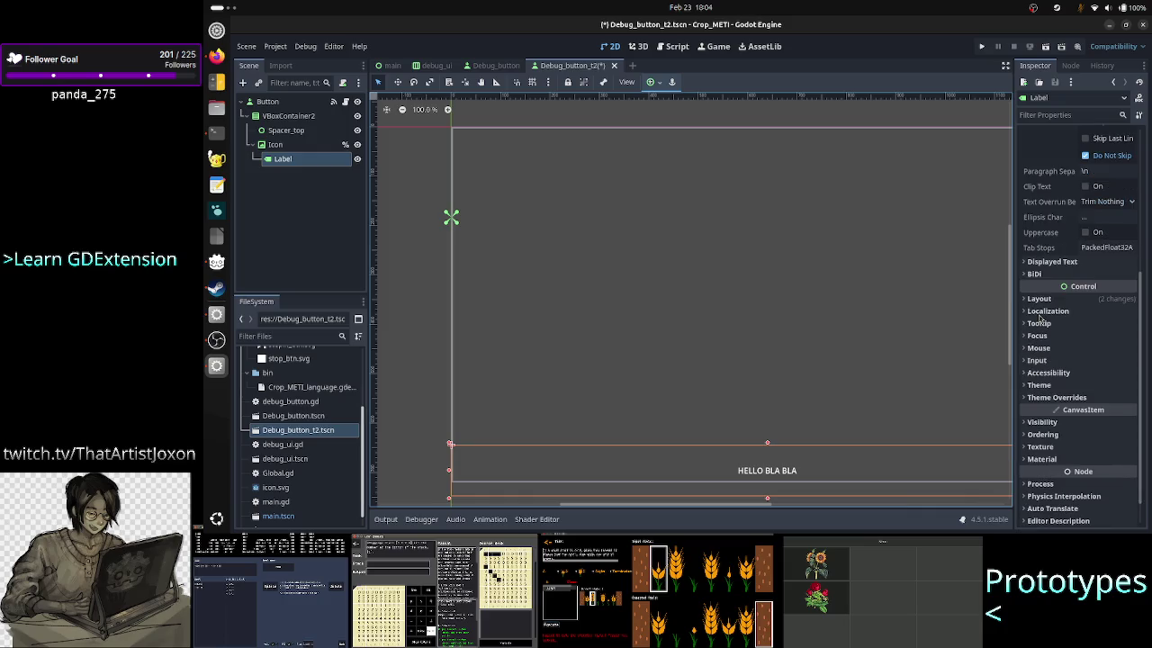
Step: Expand the Label's Layout and Transform properties and revert its Size to 119 × 23
{"action": "scroll", "coordinate": [1055, 297], "scroll_direction": "up", "scroll_amount": 5}
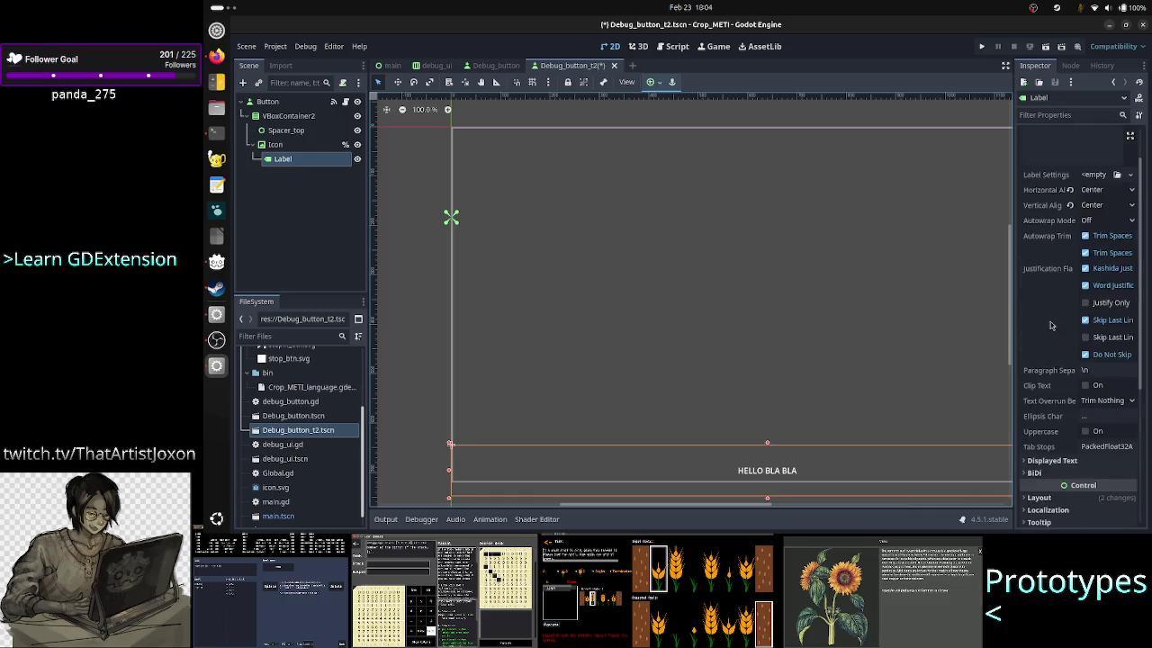
{"action": "scroll", "coordinate": [1051, 326], "scroll_direction": "down", "scroll_amount": 2}
{"action": "scroll", "coordinate": [1051, 326], "scroll_direction": "down", "scroll_amount": 1}
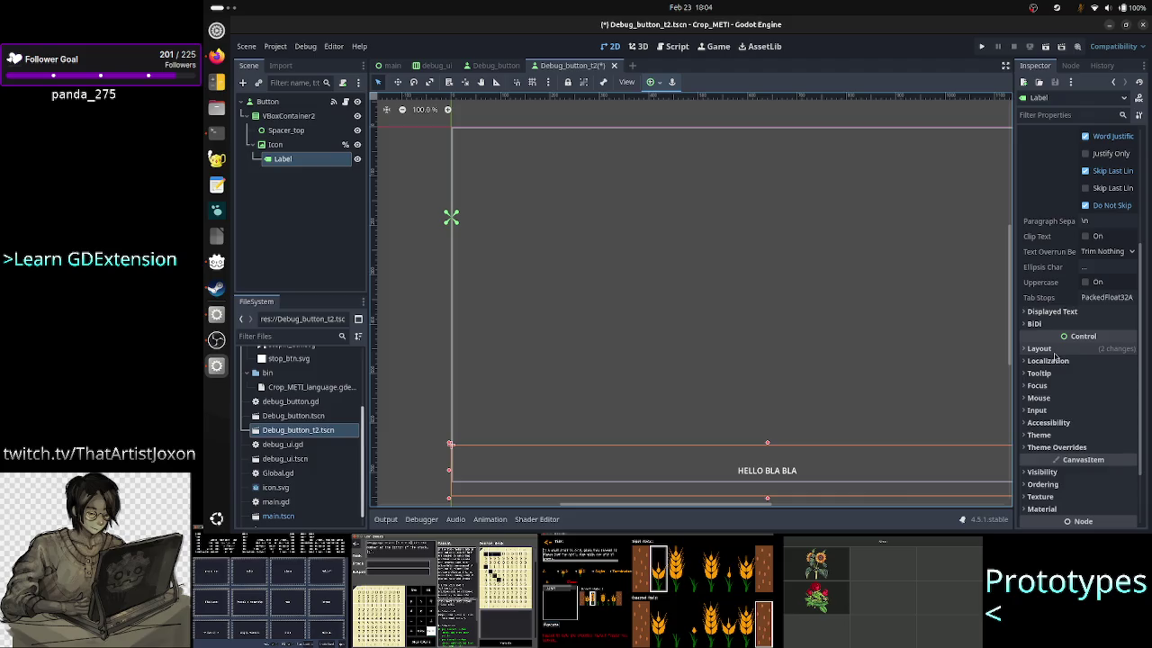
{"action": "left_click", "coordinate": [1044, 349]}
{"action": "scroll", "coordinate": [1061, 375], "scroll_direction": "down", "scroll_amount": 1}
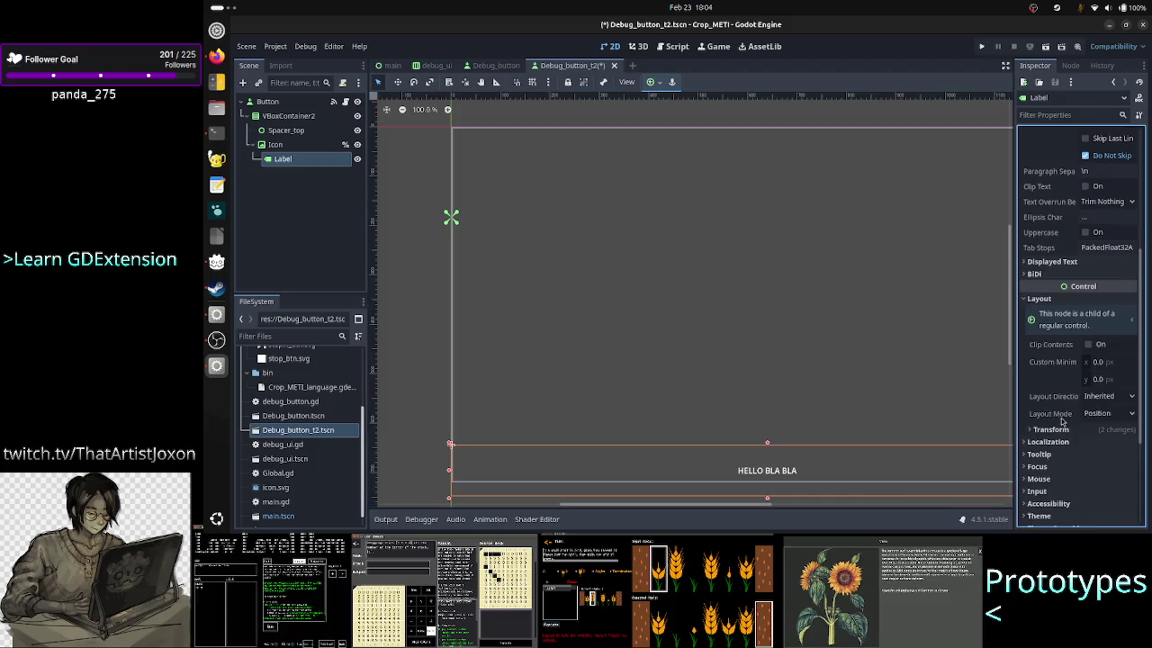
{"action": "left_click", "coordinate": [1053, 429]}
{"action": "scroll", "coordinate": [1083, 454], "scroll_direction": "down", "scroll_amount": 1}
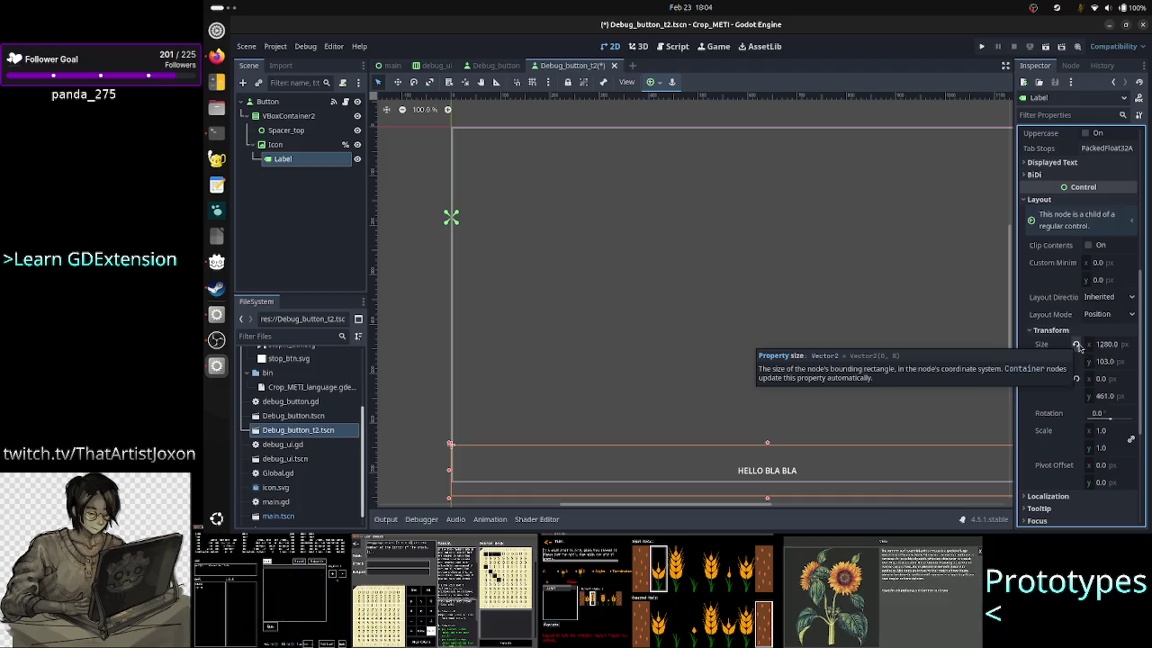
{"action": "left_click", "coordinate": [1077, 344]}
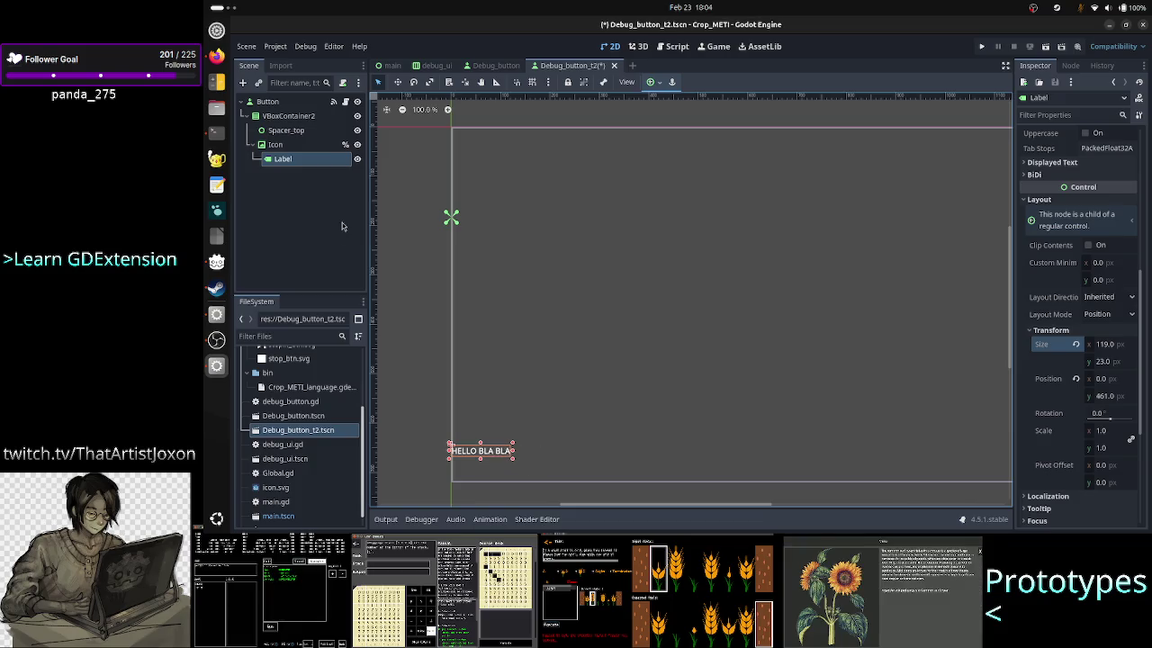
{"action": "left_click", "coordinate": [290, 146]}
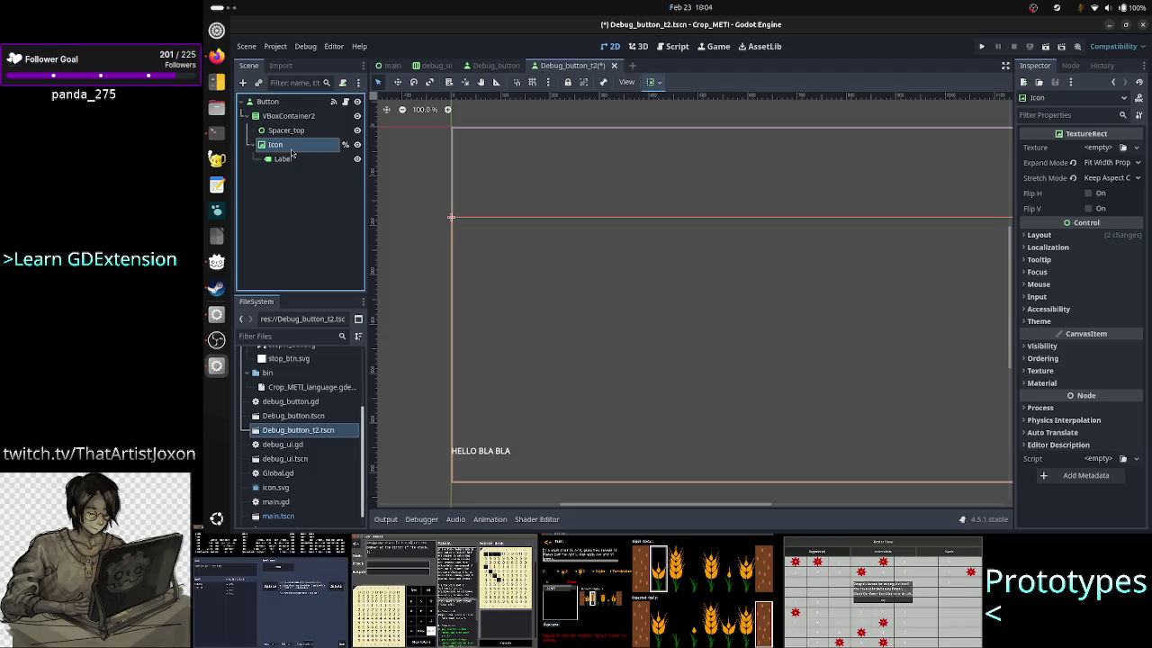
Step: Stretch the Label's right edge across the button toward the right
{"action": "left_click", "coordinate": [283, 158]}
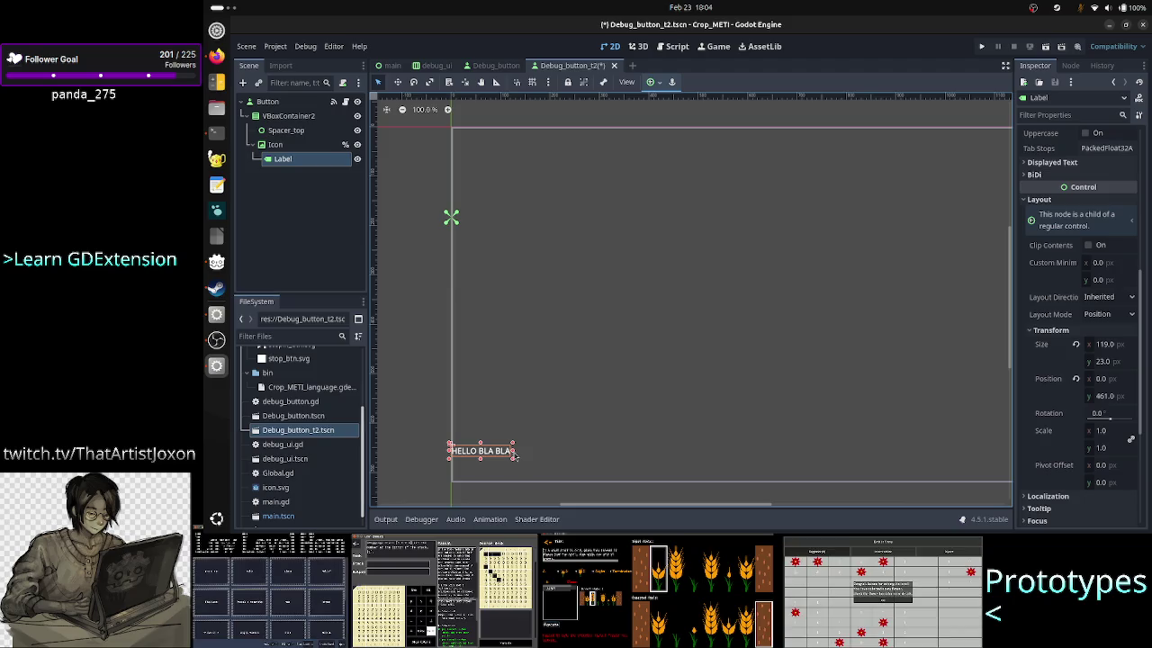
{"action": "mouse_move", "coordinate": [514, 453]}
{"action": "left_mouse_down"}
{"action": "mouse_move", "coordinate": [936, 454]}
{"action": "mouse_move", "coordinate": [989, 441]}
{"action": "left_mouse_up"}
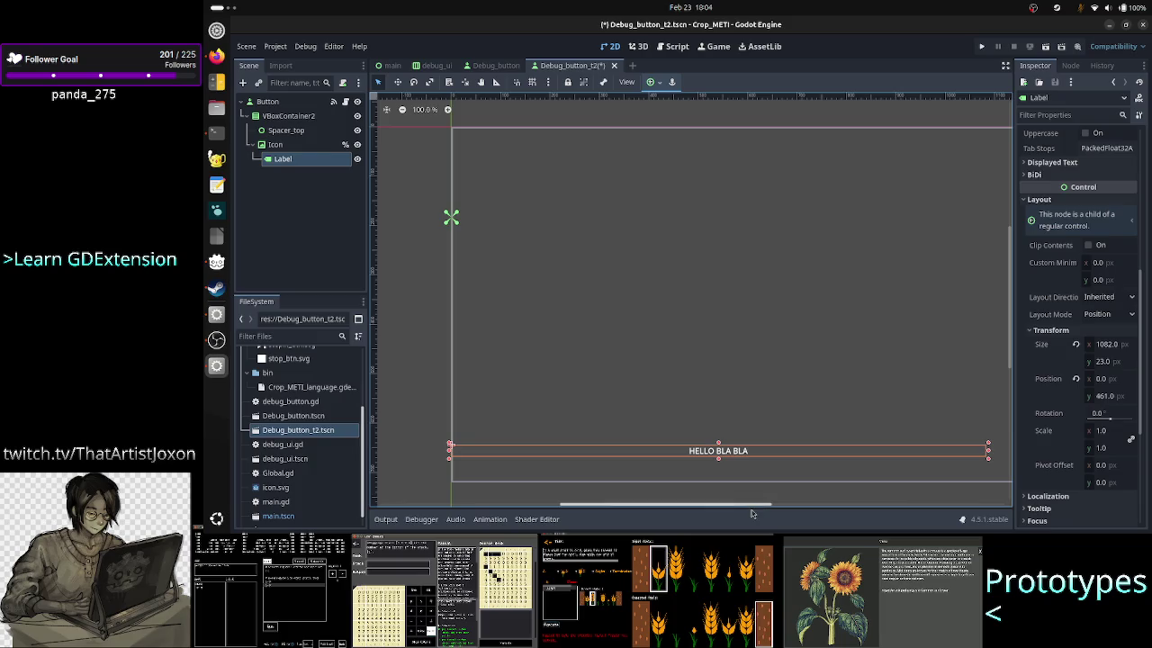
{"action": "left_click_drag", "start_coordinate": [758, 505], "coordinate": [874, 515]}
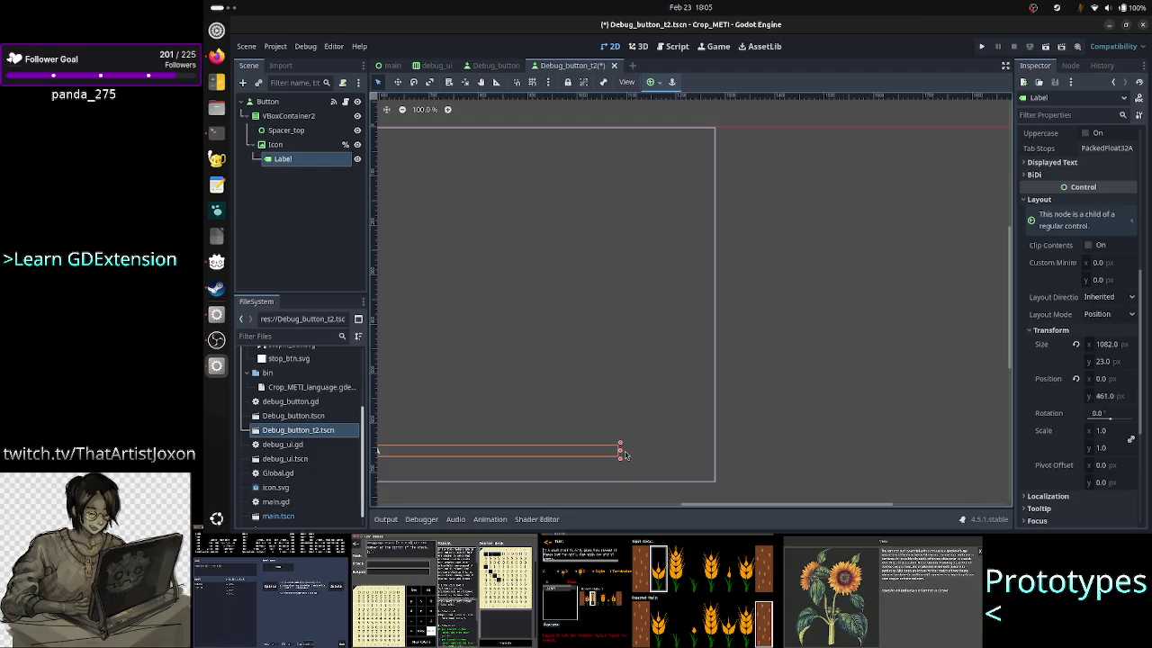
{"action": "left_click_drag", "start_coordinate": [621, 455], "coordinate": [677, 455]}
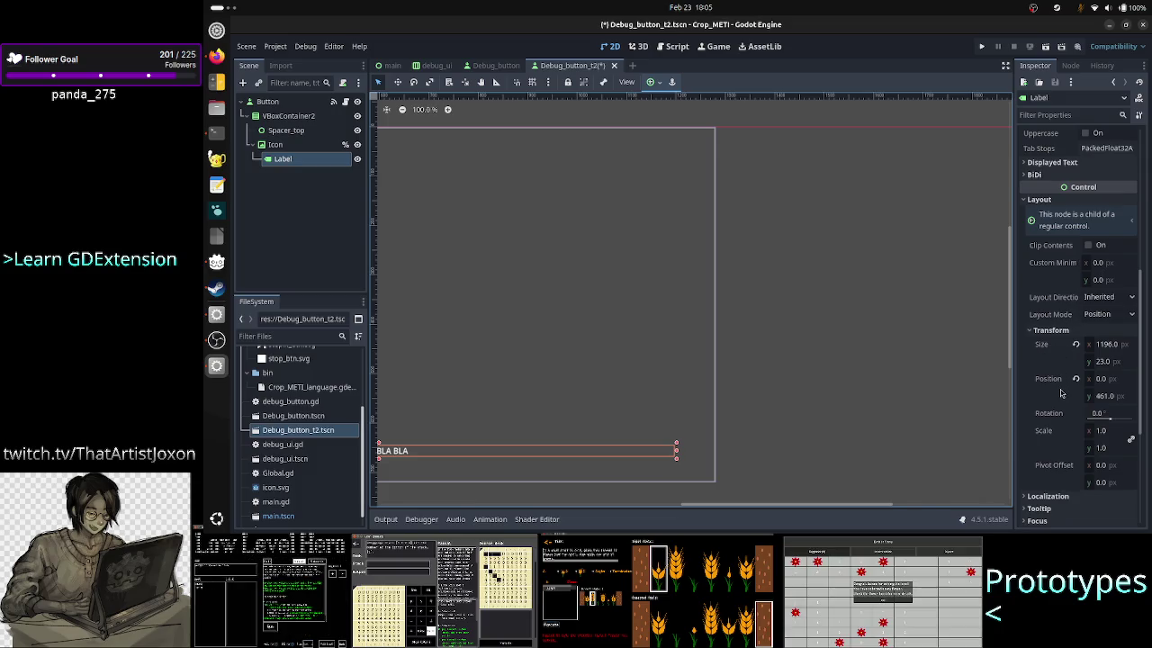
Step: Finish widening the Label to 1274 px, then save and run the project
{"action": "scroll", "coordinate": [1063, 394], "scroll_direction": "down", "scroll_amount": 3}
{"action": "scroll", "coordinate": [1063, 396], "scroll_direction": "up", "scroll_amount": 10}
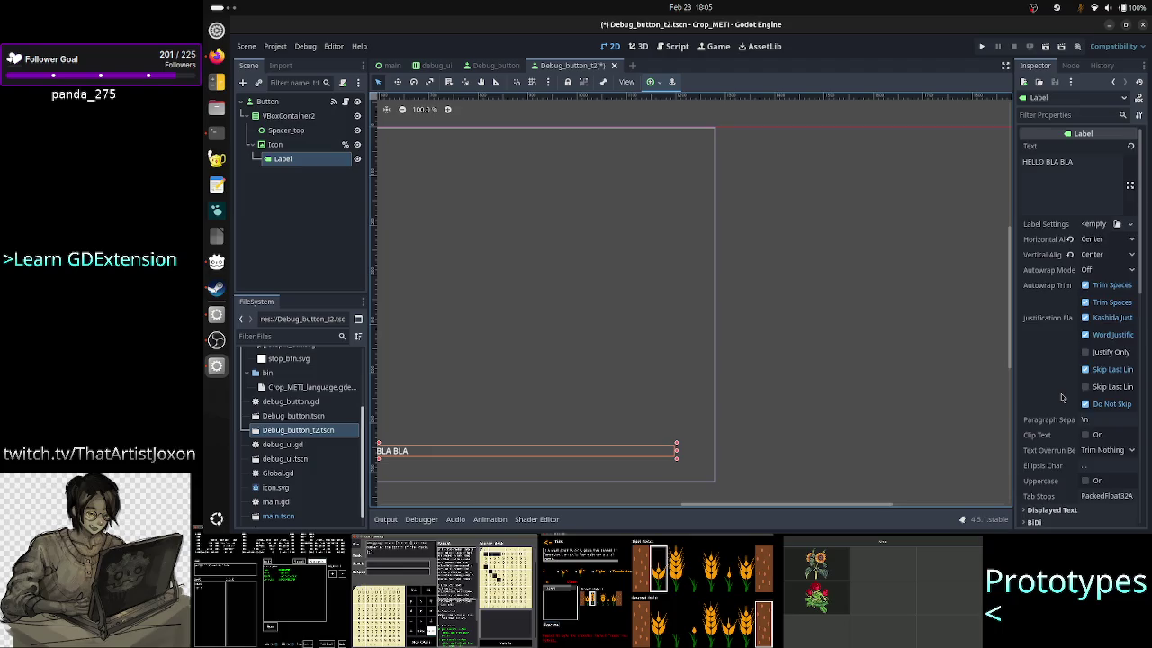
{"action": "scroll", "coordinate": [1063, 397], "scroll_direction": "down", "scroll_amount": 5}
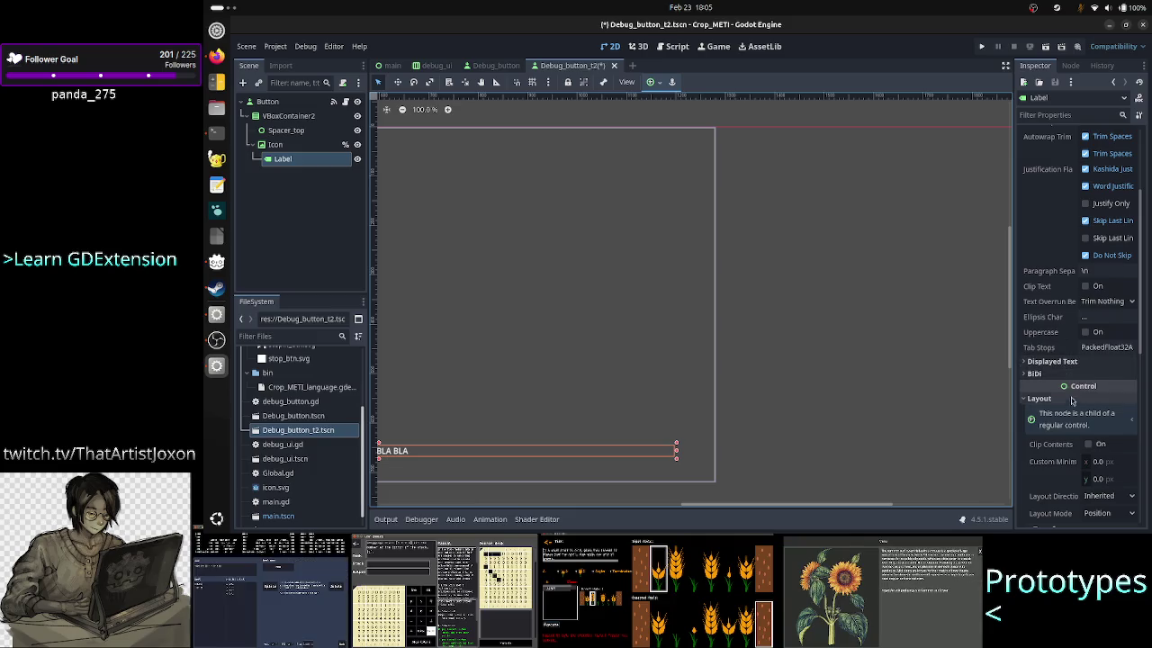
{"action": "scroll", "coordinate": [1071, 419], "scroll_direction": "down", "scroll_amount": 5}
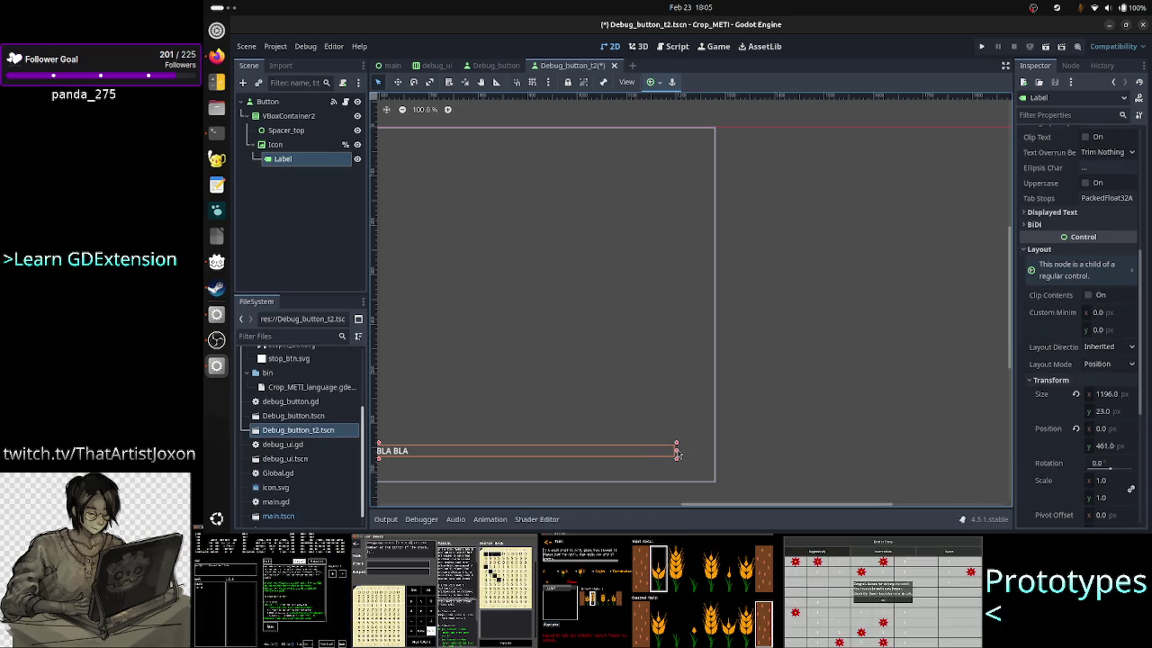
{"action": "left_click_drag", "start_coordinate": [678, 454], "coordinate": [716, 450]}
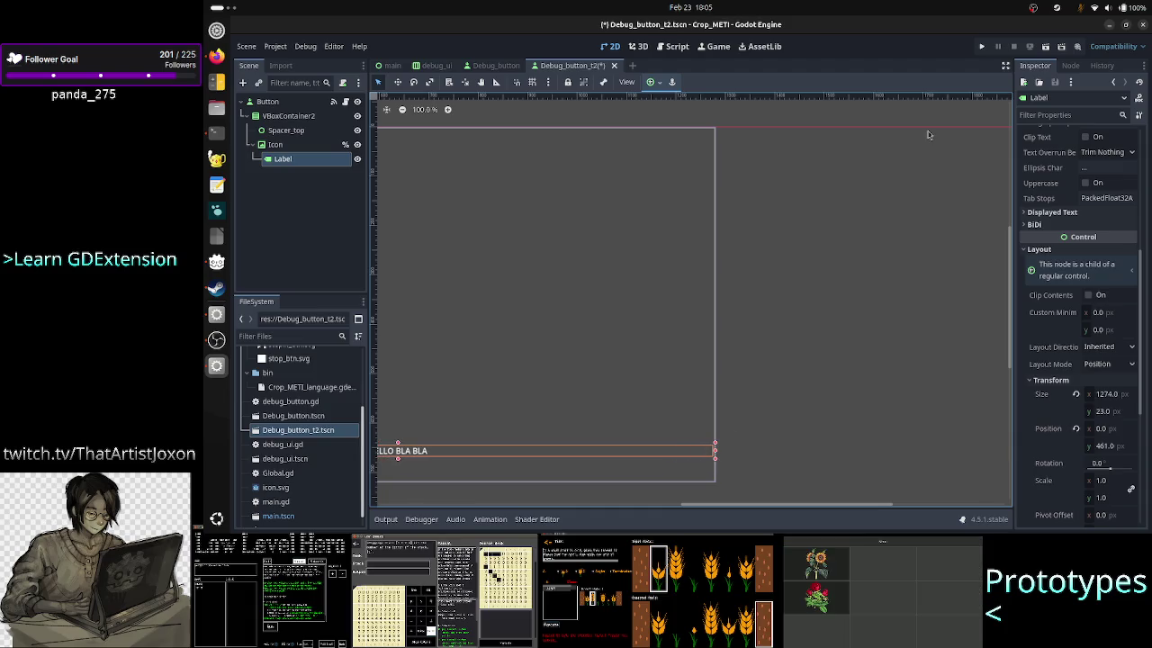
{"action": "left_click", "coordinate": [982, 46]}
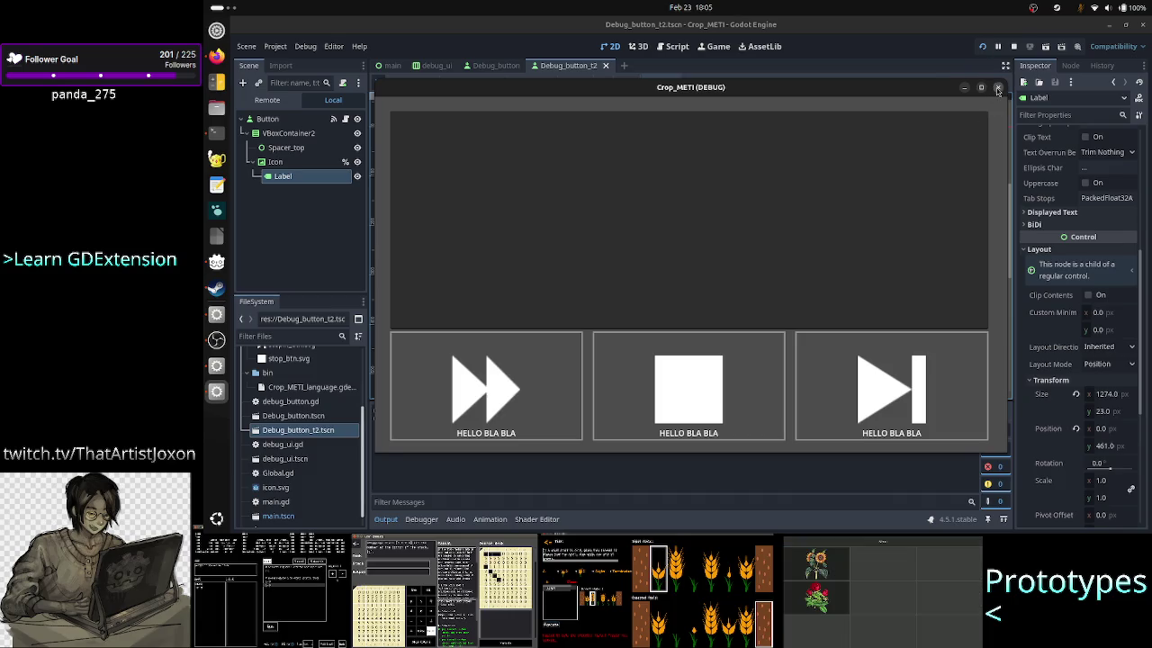
Step: Close the running game, then switch from the Debug_button tab to the debug_ui scene
{"action": "left_click", "coordinate": [997, 88]}
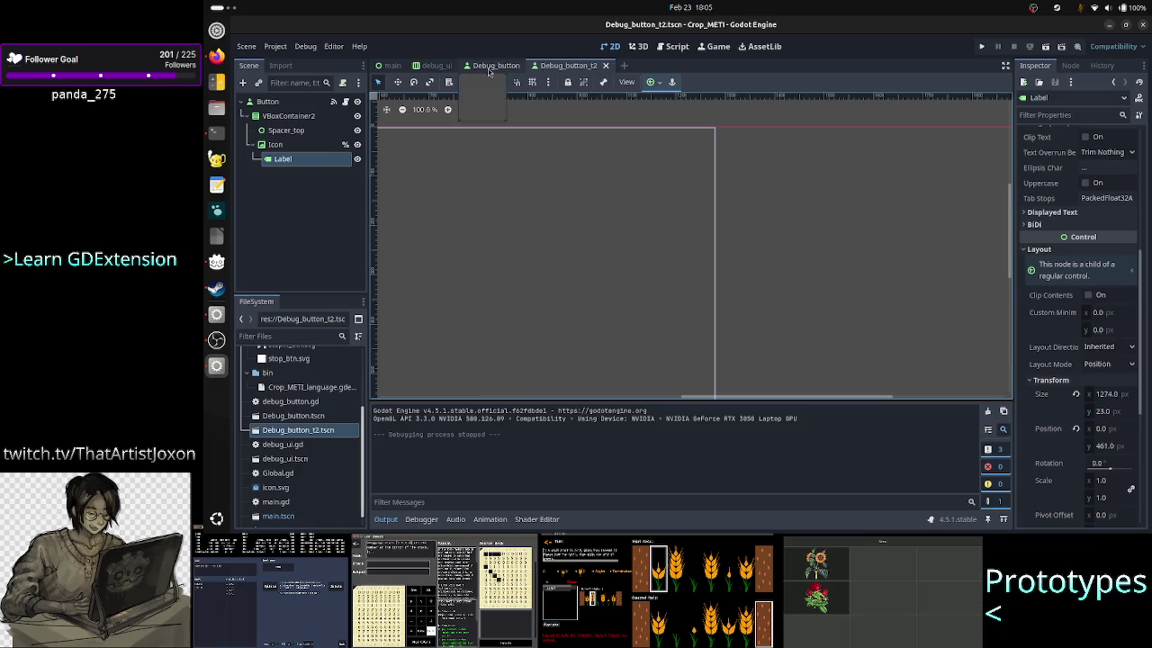
{"action": "left_click", "coordinate": [495, 65]}
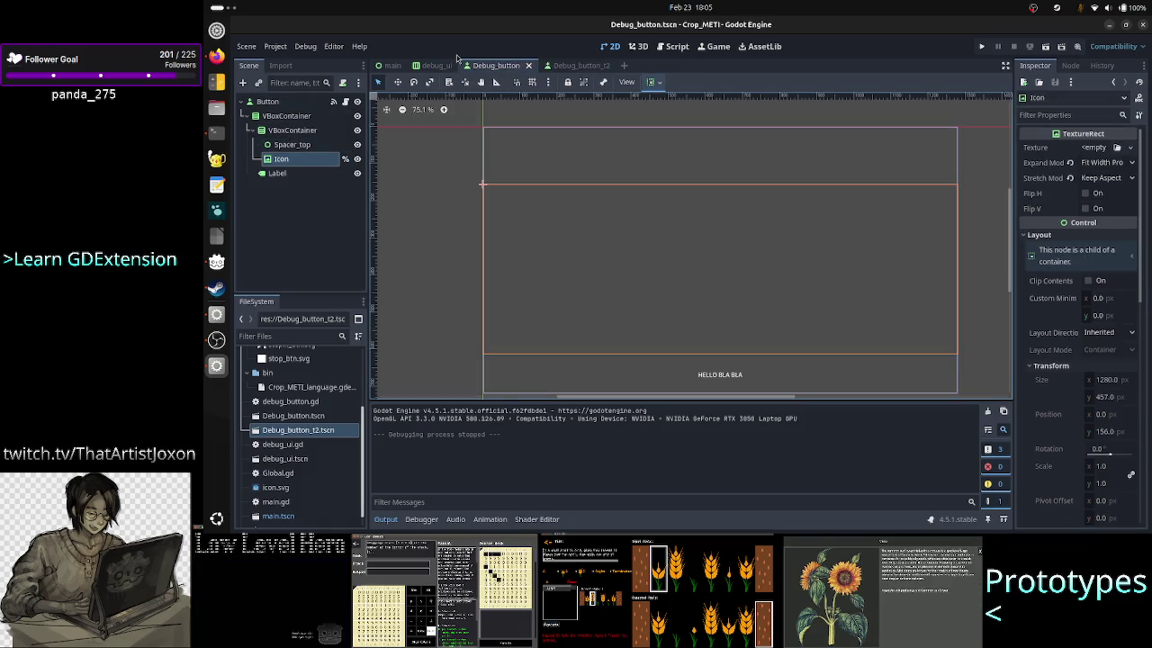
{"action": "left_click", "coordinate": [436, 65]}
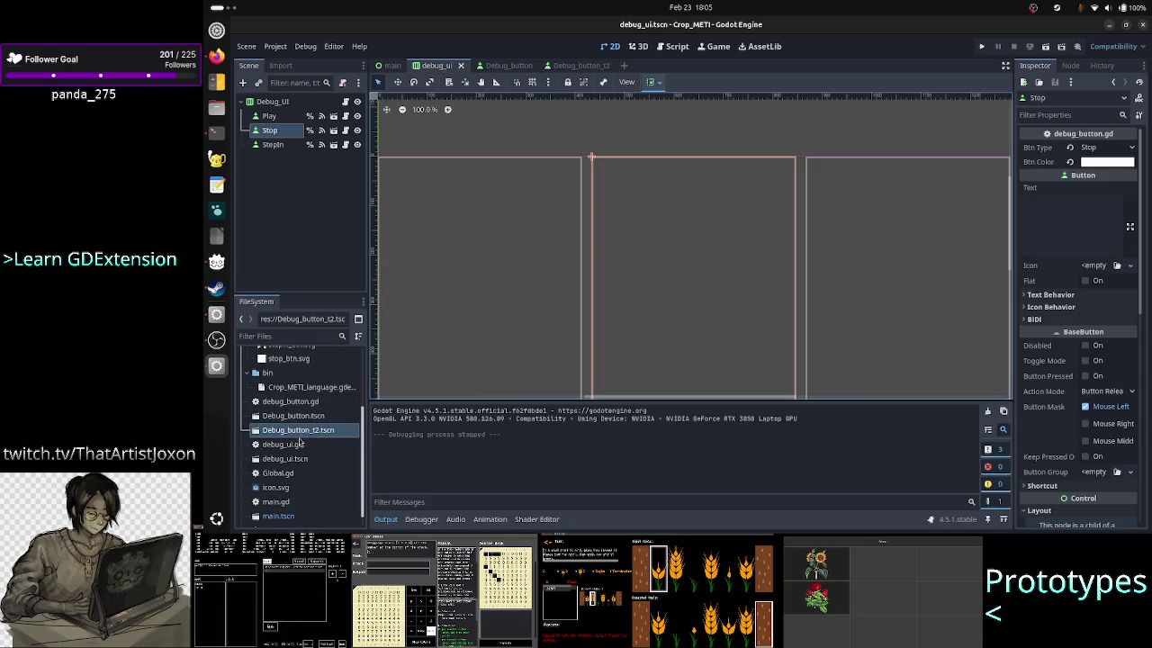
{"action": "left_click", "coordinate": [301, 444]}
{"action": "right_click", "coordinate": [300, 443]}
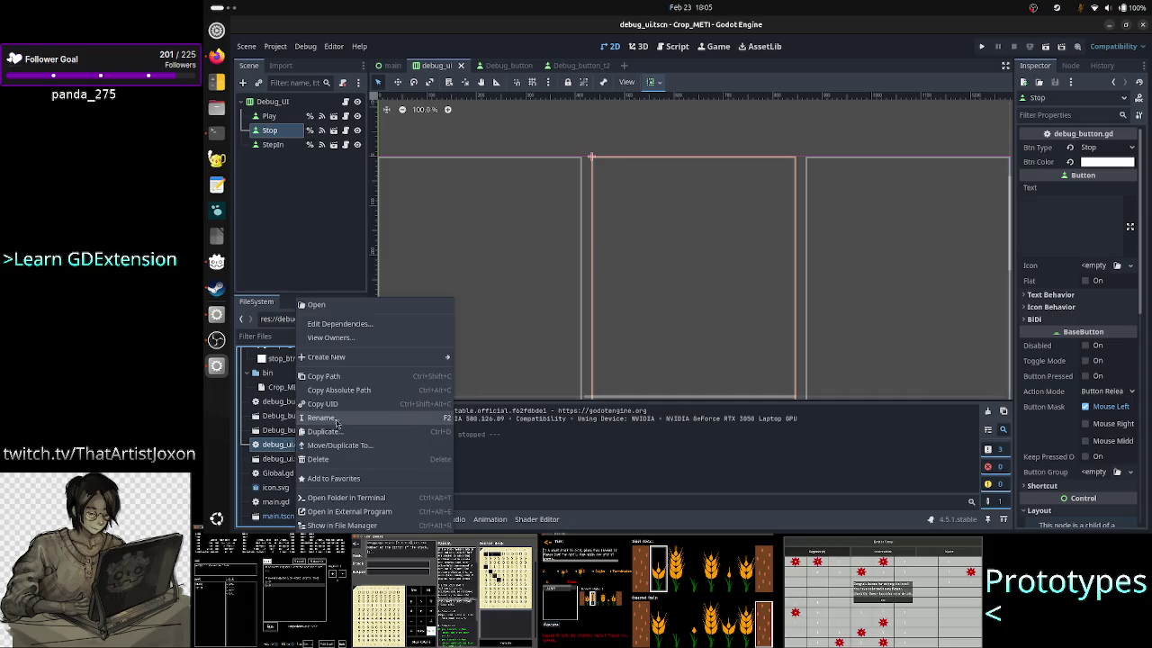
{"action": "left_click", "coordinate": [343, 437]}
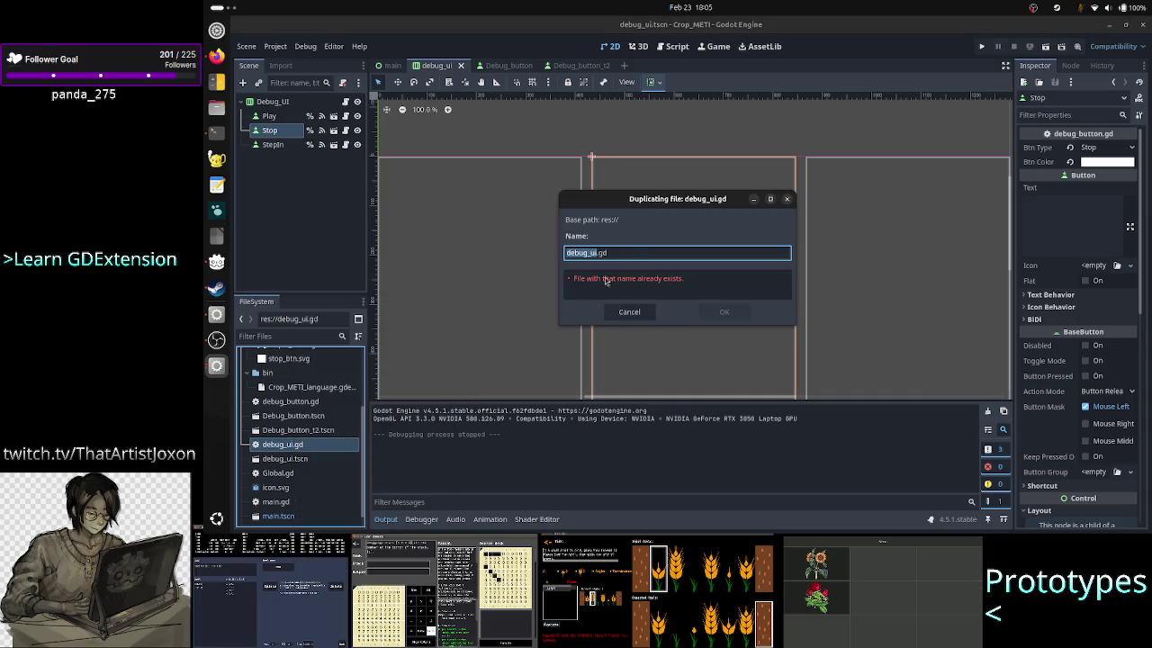
{"action": "left_click", "coordinate": [627, 252]}
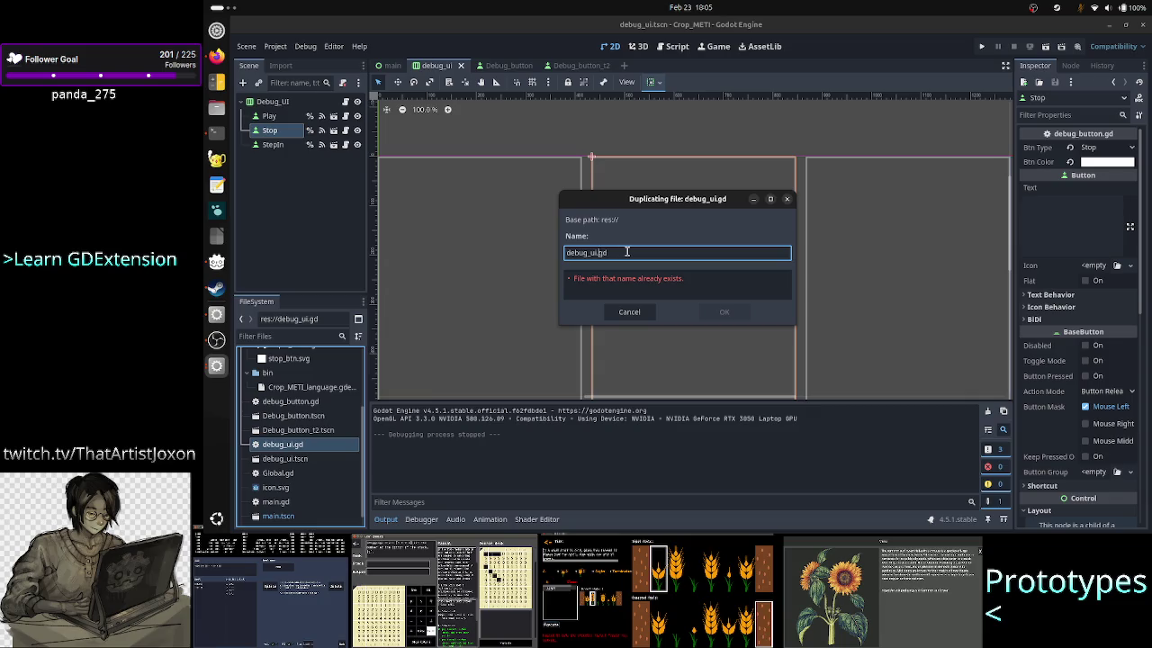
{"action": "type", "text": "_t2"}
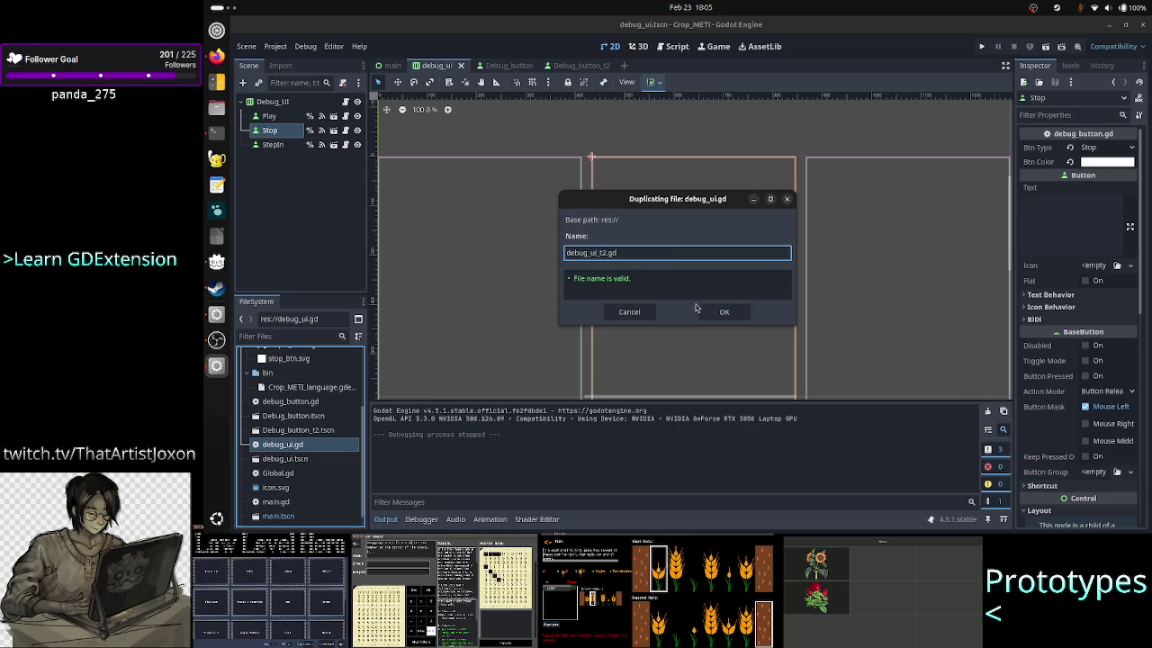
{"action": "left_click", "coordinate": [725, 311]}
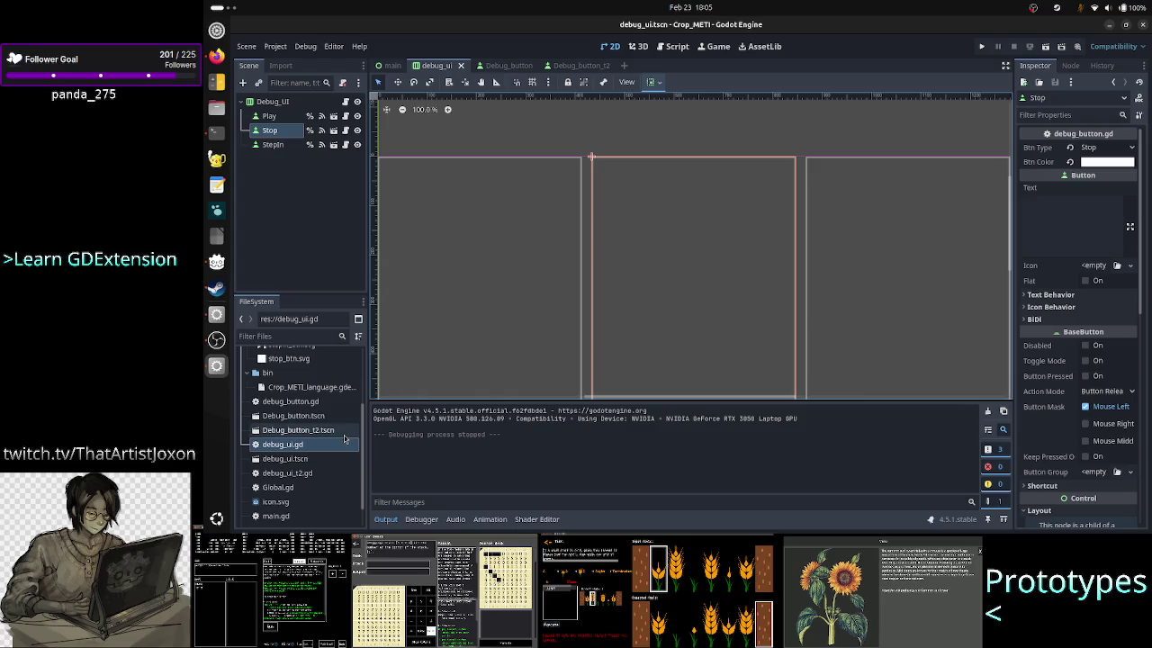
{"action": "double_click", "coordinate": [297, 474]}
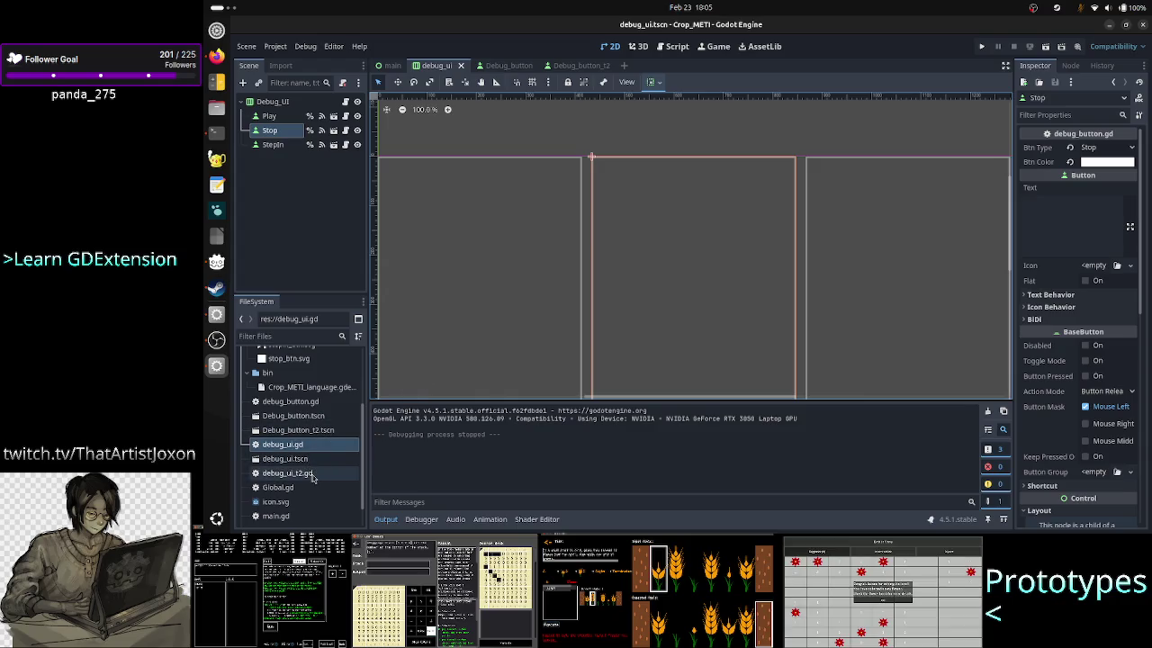
{"action": "left_click", "coordinate": [610, 46]}
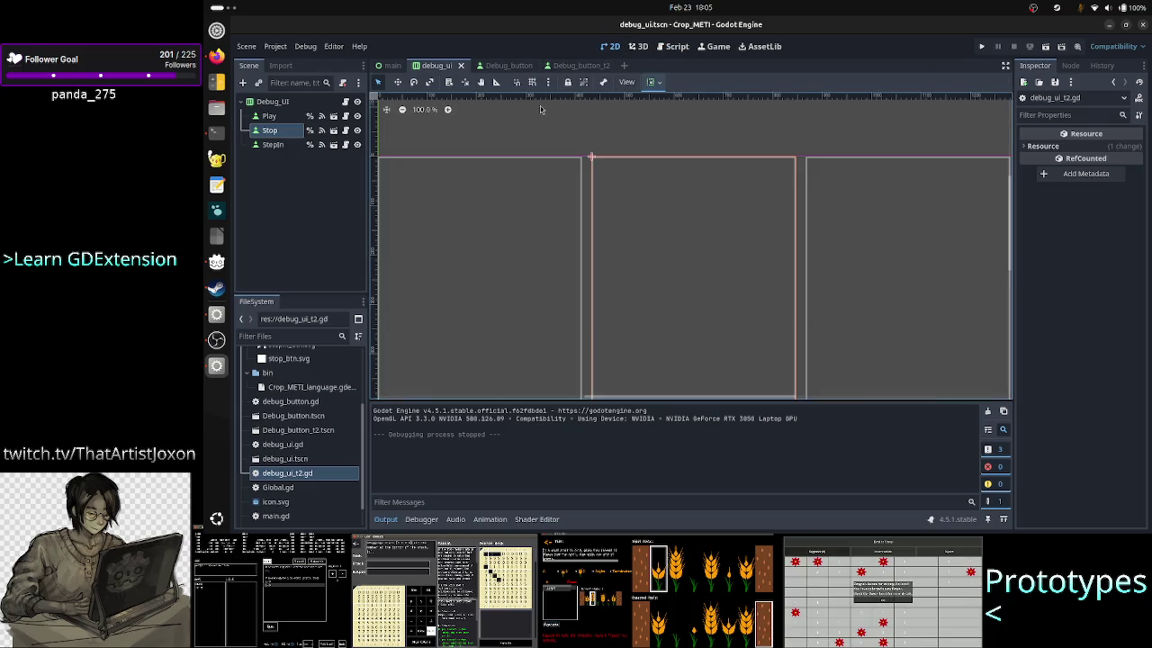
{"action": "right_click", "coordinate": [306, 477]}
{"action": "left_click", "coordinate": [357, 460]}
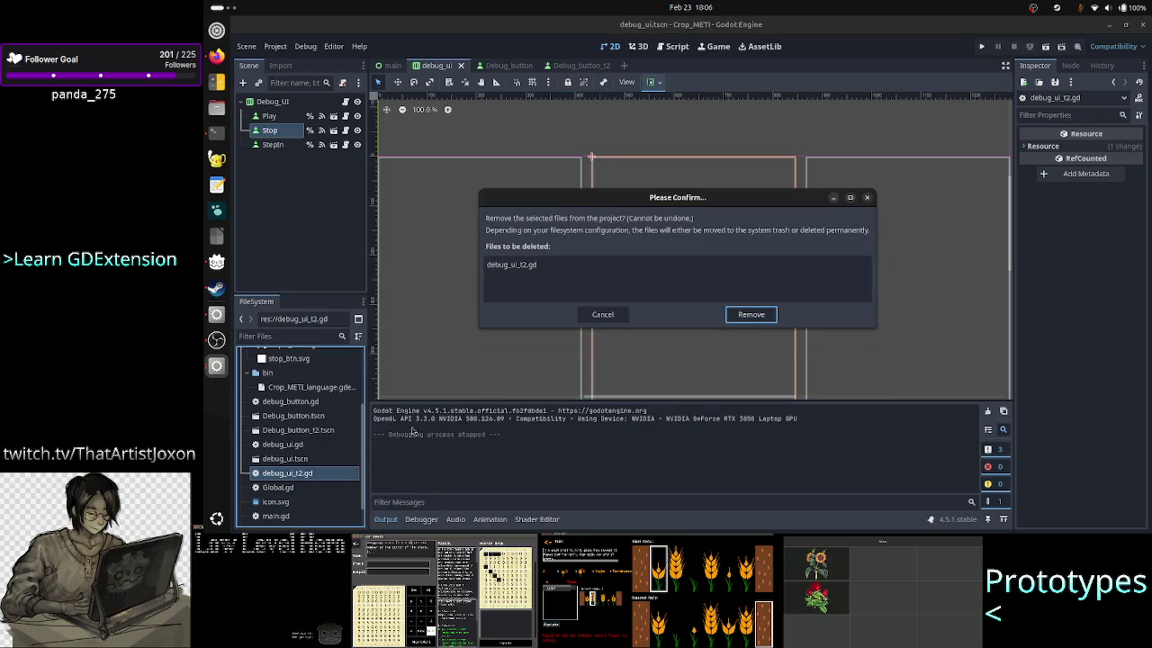
{"action": "left_click", "coordinate": [750, 314]}
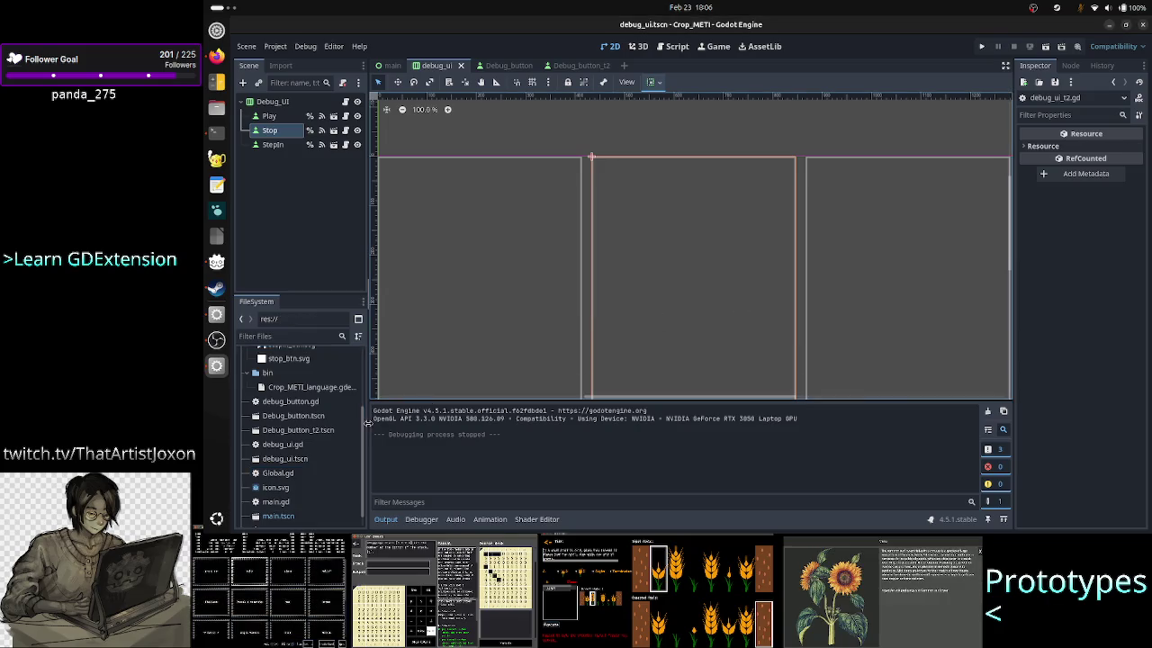
{"action": "left_click", "coordinate": [307, 459]}
{"action": "right_click", "coordinate": [307, 459]}
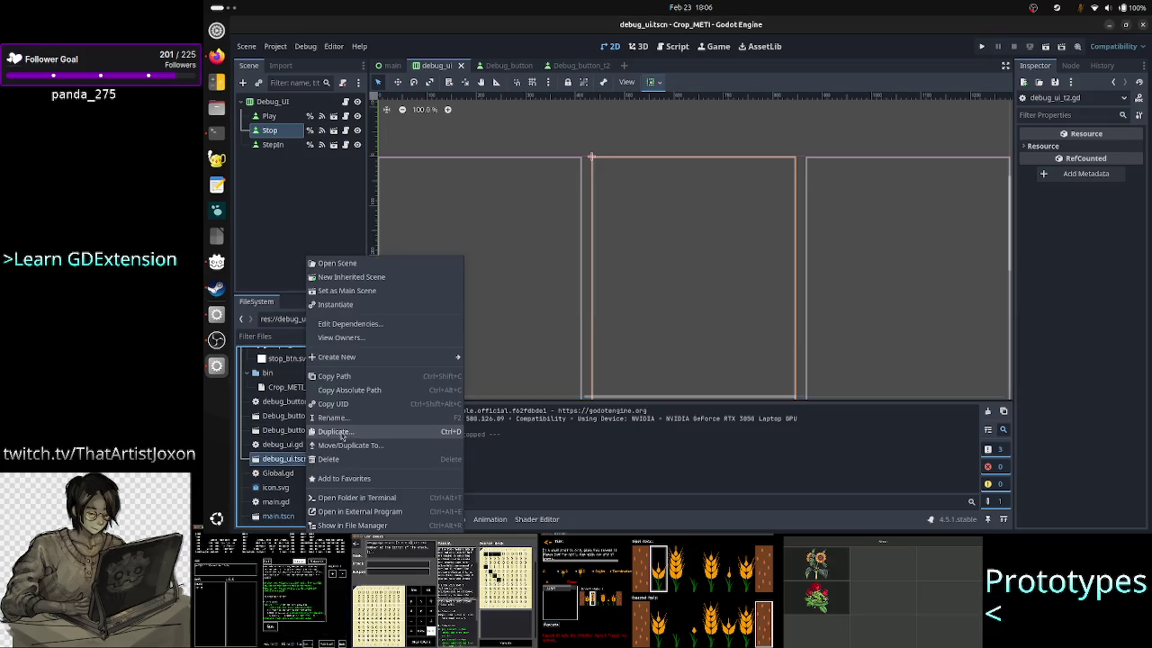
Step: Duplicate debug_ui.tscn with _t2 appended to its name and open debug_ui_t2.tscn
{"action": "left_click", "coordinate": [355, 432]}
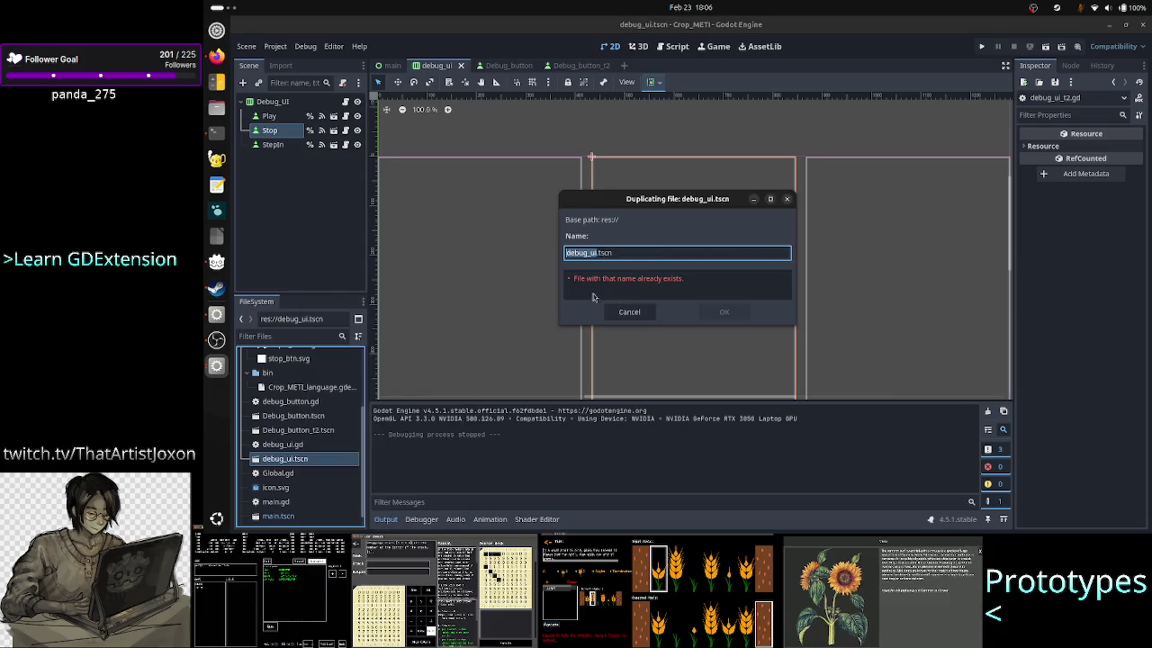
{"action": "left_click", "coordinate": [637, 255]}
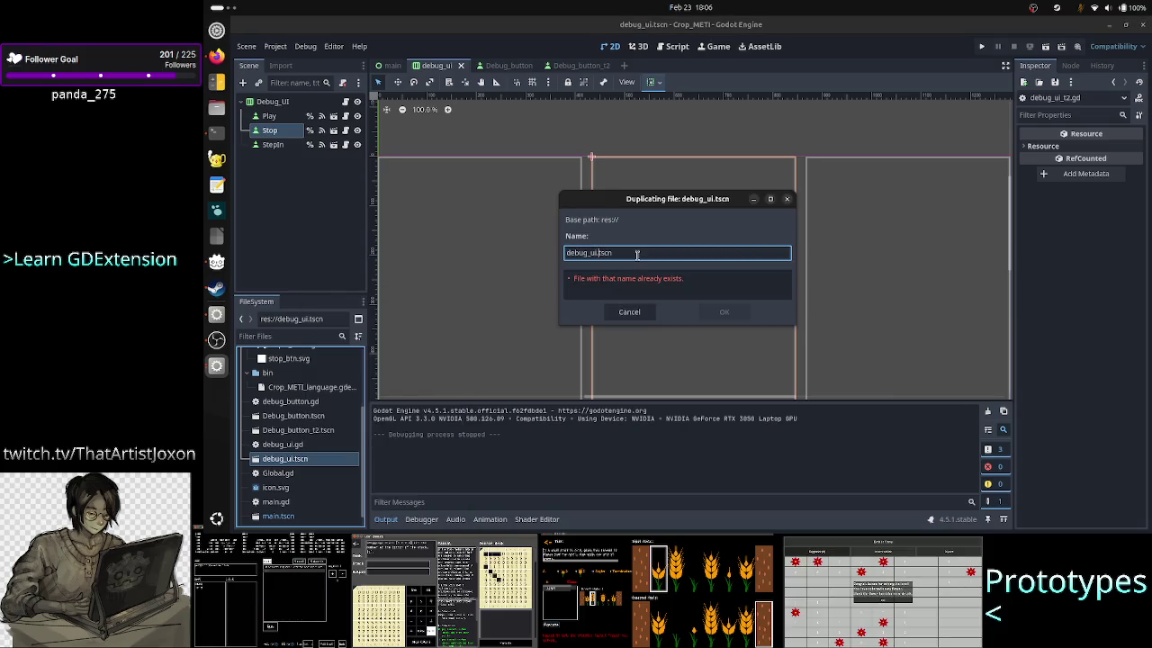
{"action": "type", "text": "_t2"}
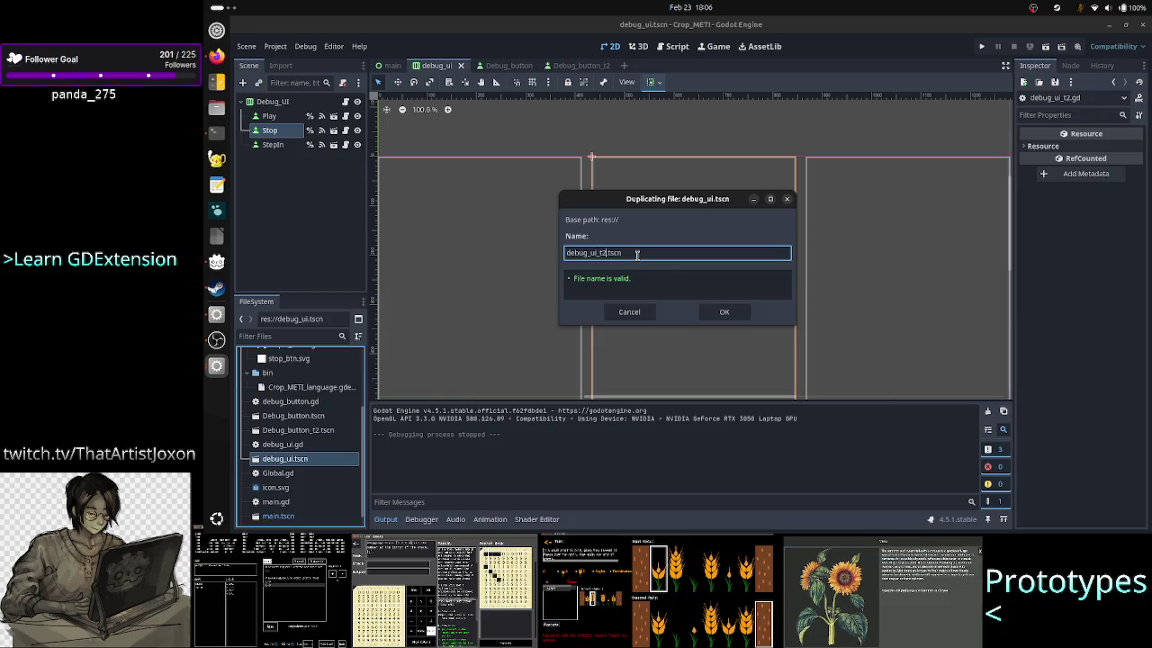
{"action": "left_click", "coordinate": [724, 311]}
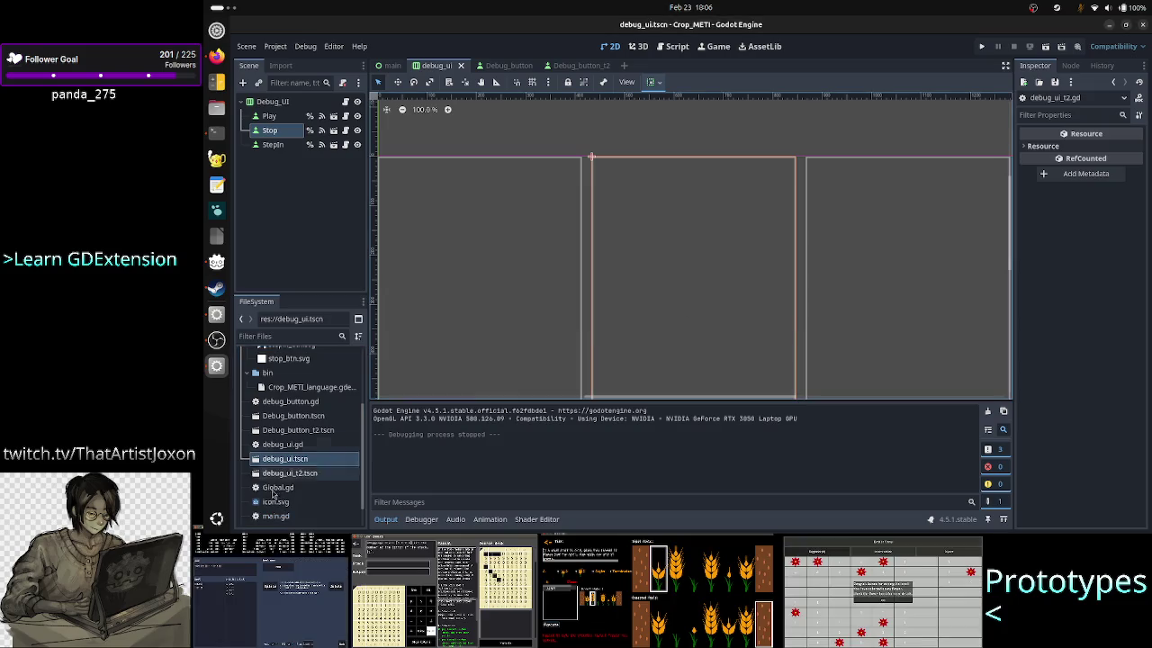
{"action": "double_click", "coordinate": [299, 475]}
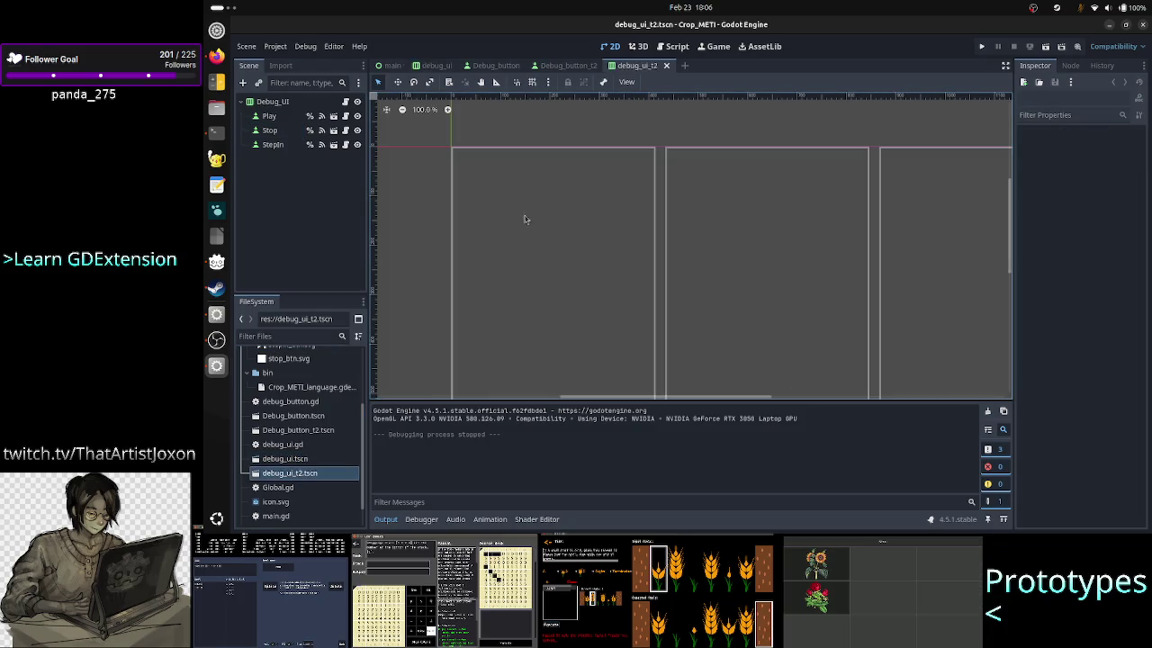
Step: Reorder the scene tabs, switch to debug_ui_t2 and bring up the Play node's context menu
{"action": "mouse_move", "coordinate": [567, 68]}
{"action": "left_mouse_down"}
{"action": "mouse_move", "coordinate": [663, 69]}
{"action": "mouse_move", "coordinate": [559, 69]}
{"action": "mouse_move", "coordinate": [623, 71]}
{"action": "left_mouse_up"}
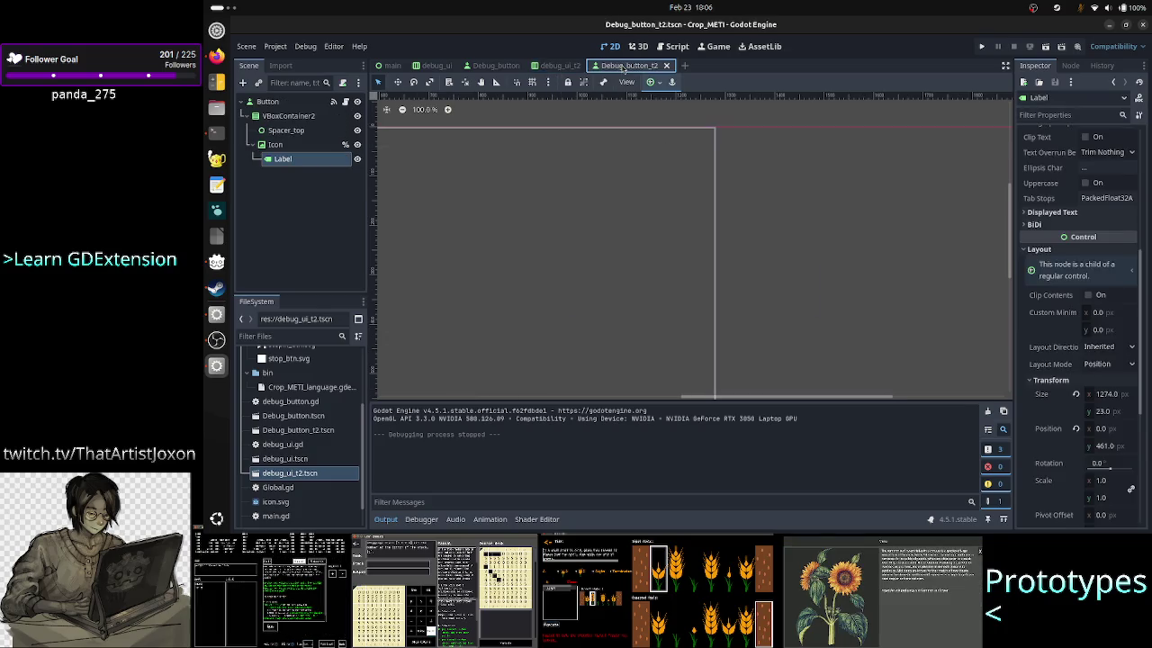
{"action": "left_click", "coordinate": [560, 68]}
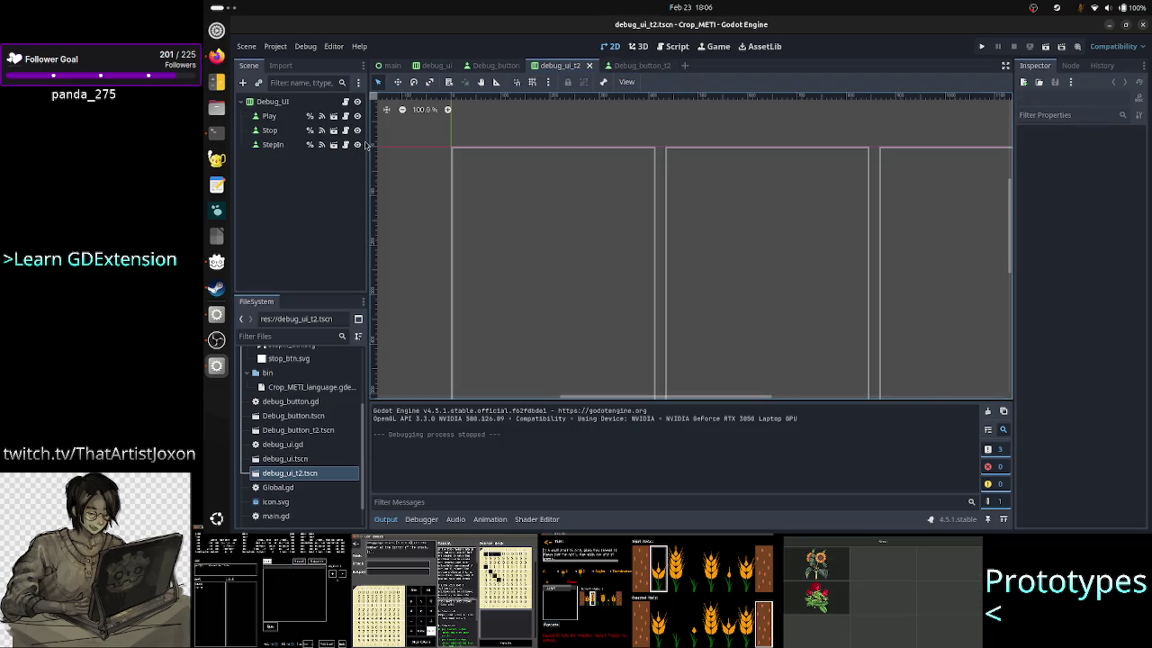
{"action": "left_click", "coordinate": [270, 116]}
{"action": "right_click", "coordinate": [270, 117]}
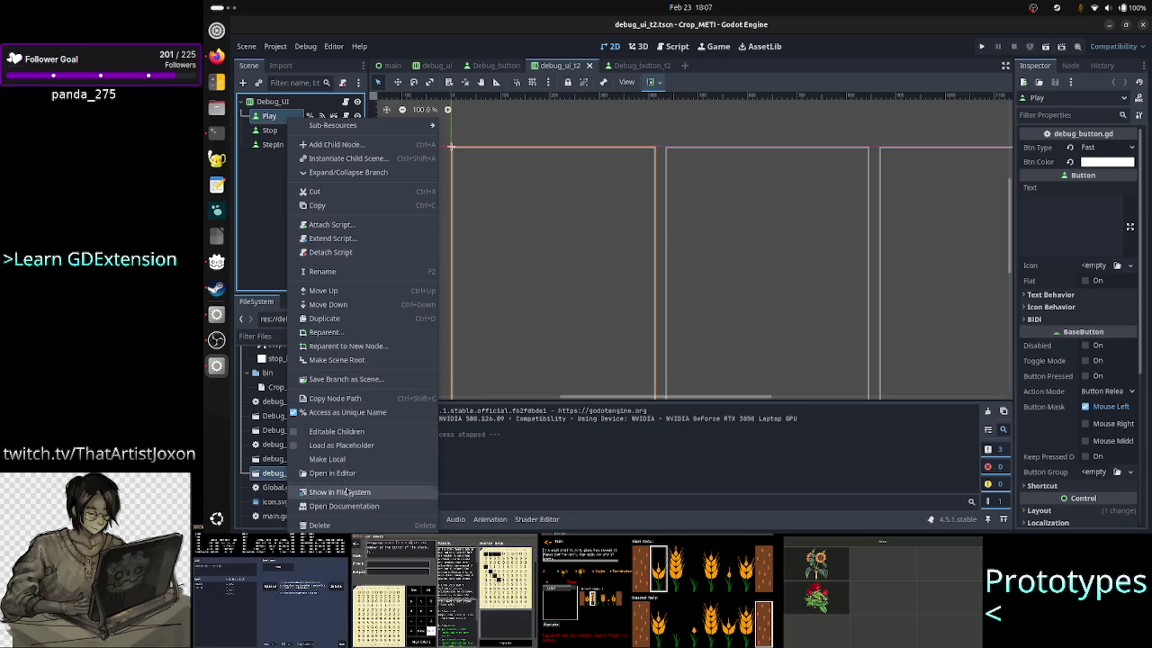
Step: Delete the Play button node from Debug_UI and confirm
{"action": "left_click", "coordinate": [269, 229]}
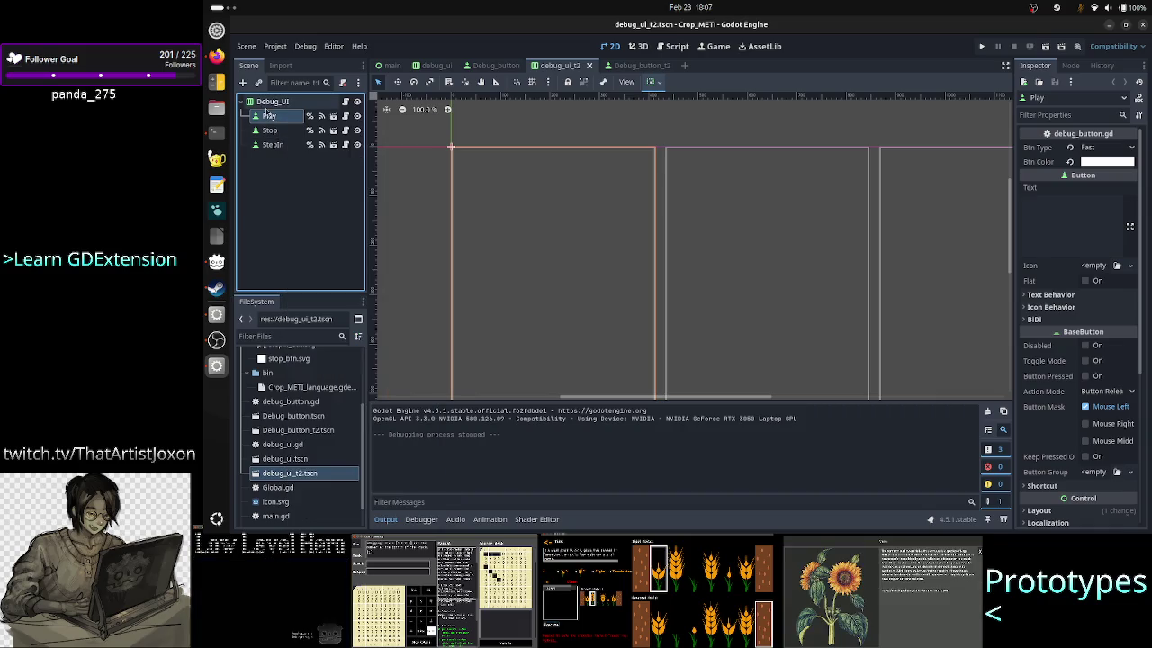
{"action": "left_click", "coordinate": [270, 101]}
{"action": "right_click", "coordinate": [265, 106]}
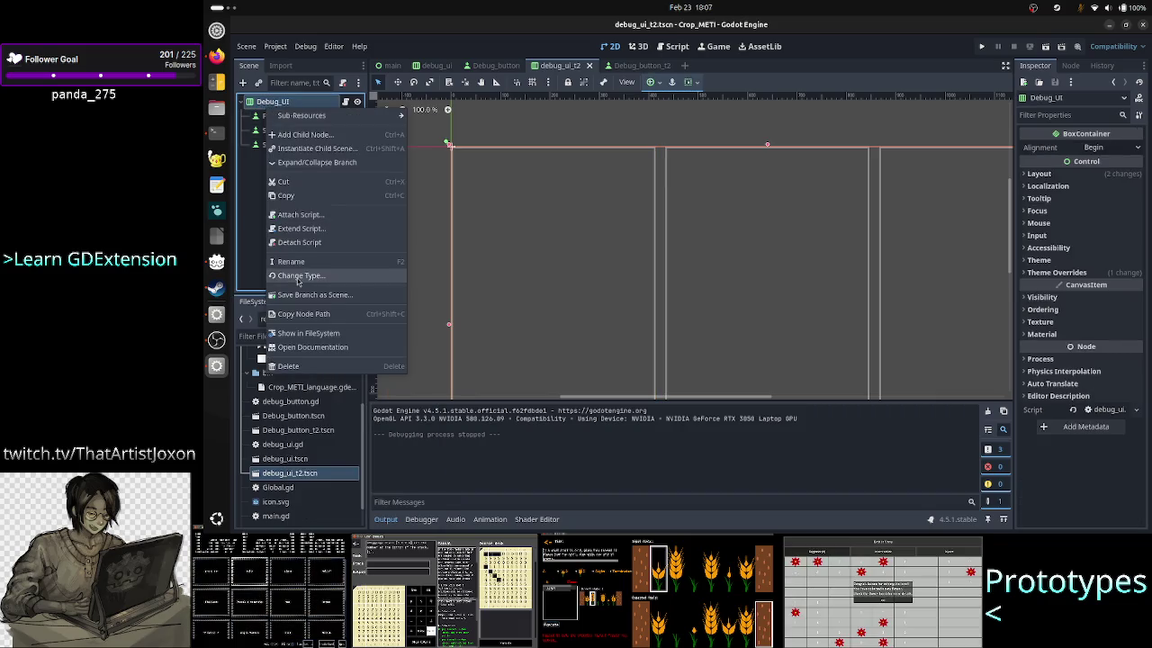
{"action": "left_click", "coordinate": [250, 223]}
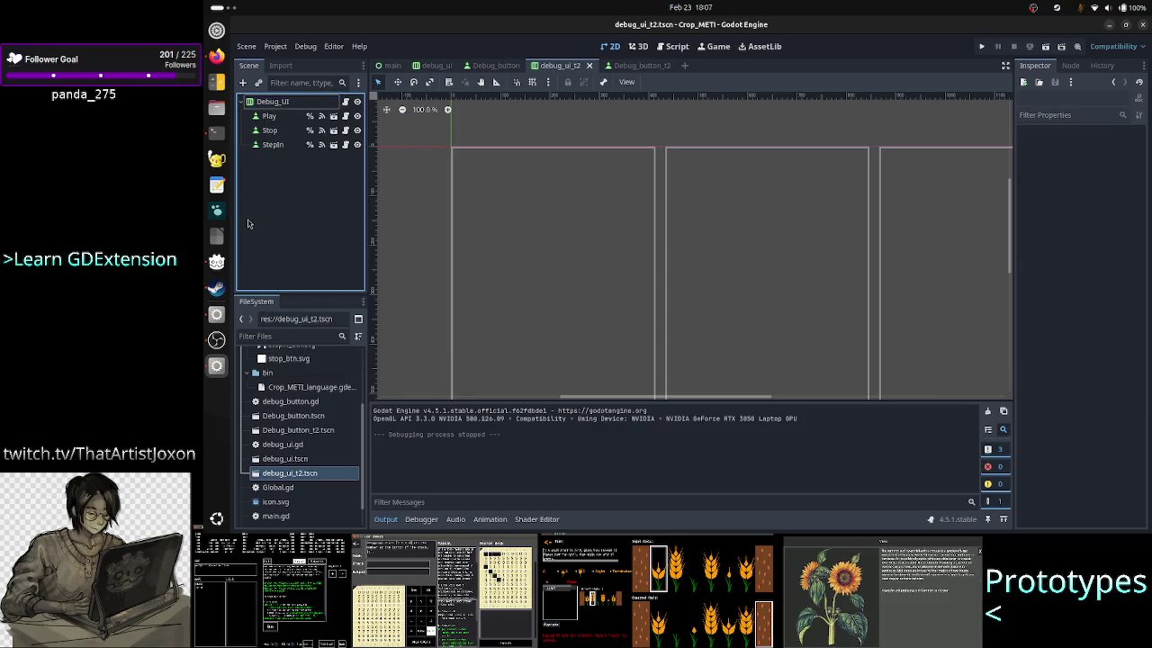
{"action": "left_click", "coordinate": [270, 116]}
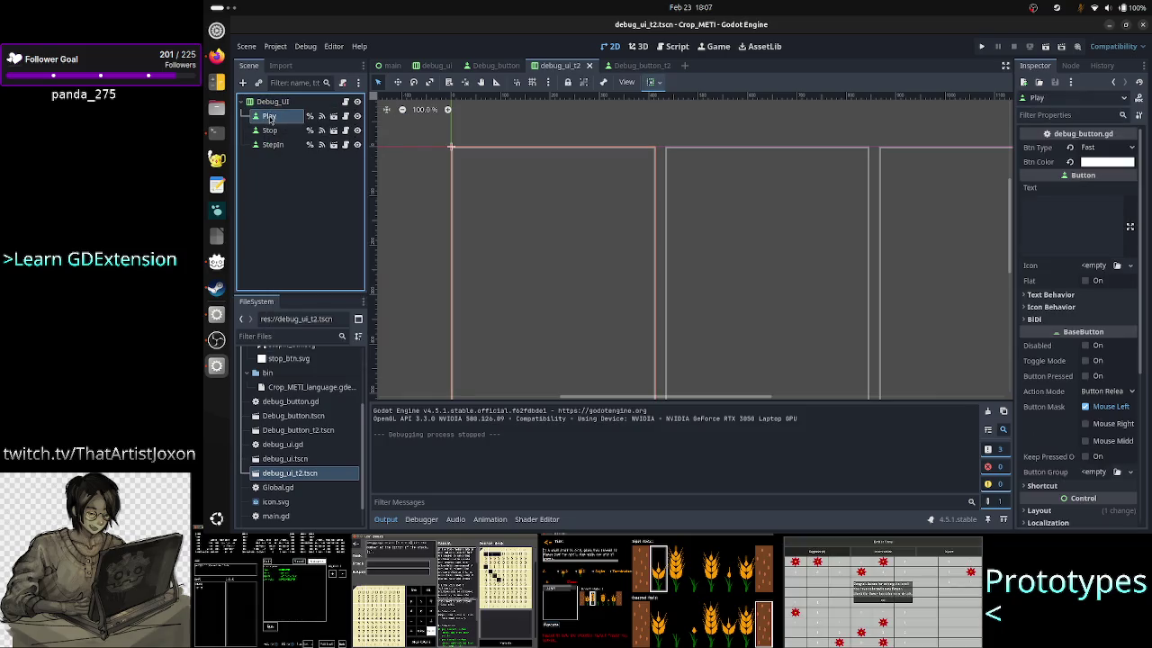
{"action": "right_click", "coordinate": [270, 115]}
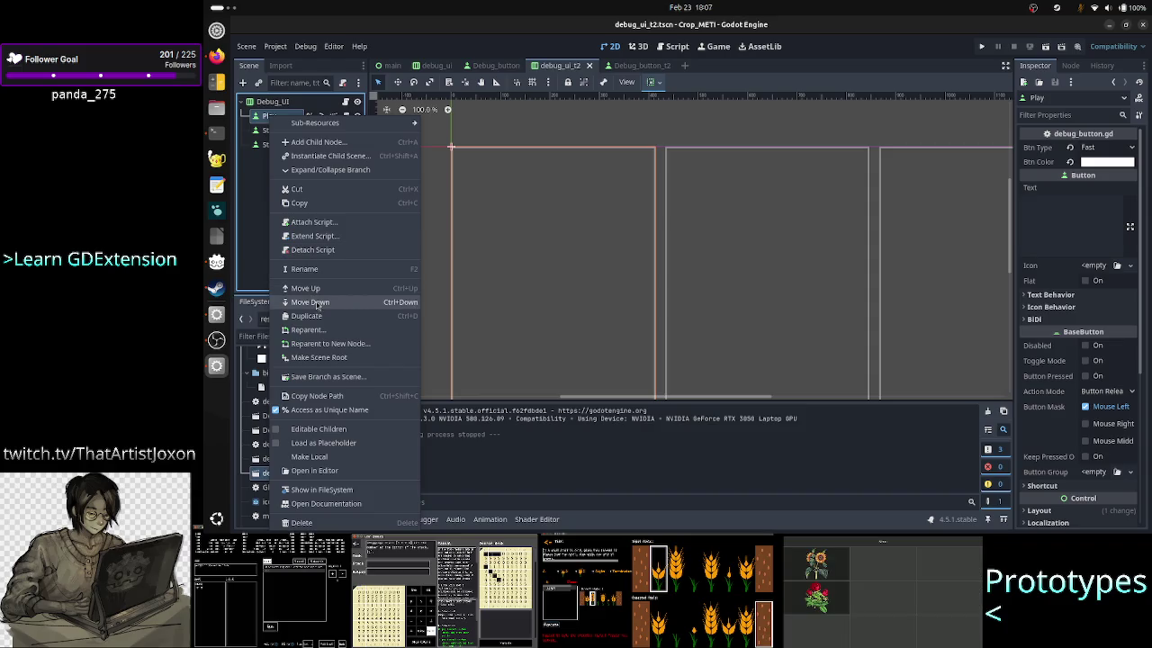
{"action": "left_click", "coordinate": [266, 227]}
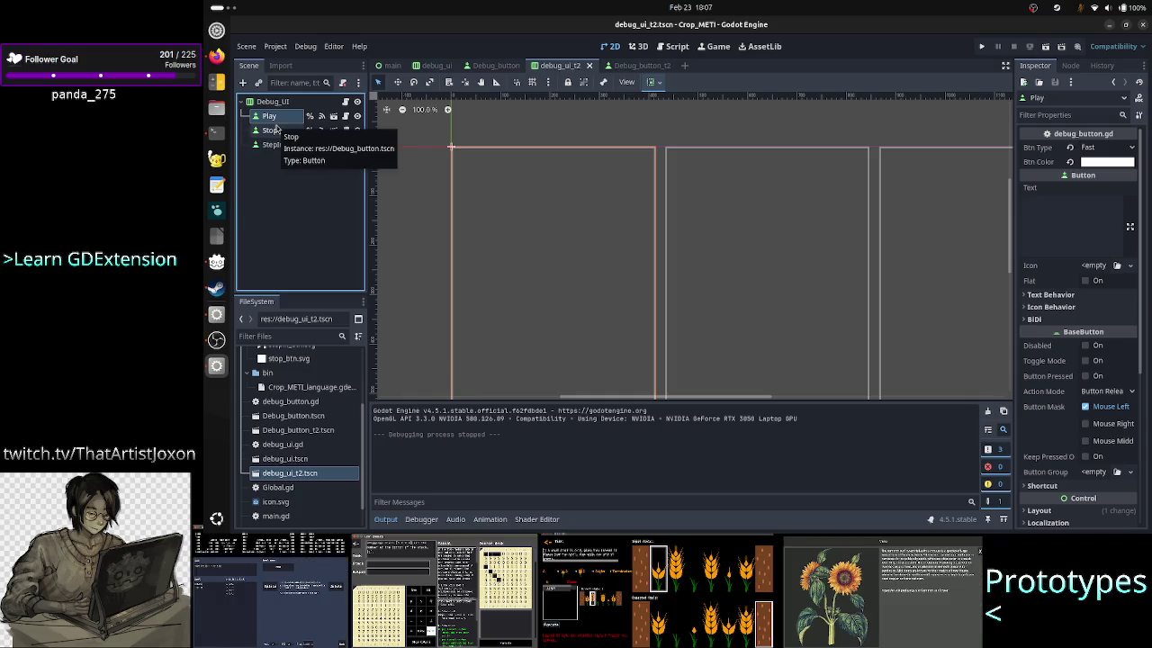
{"action": "key", "text": "Delete"}
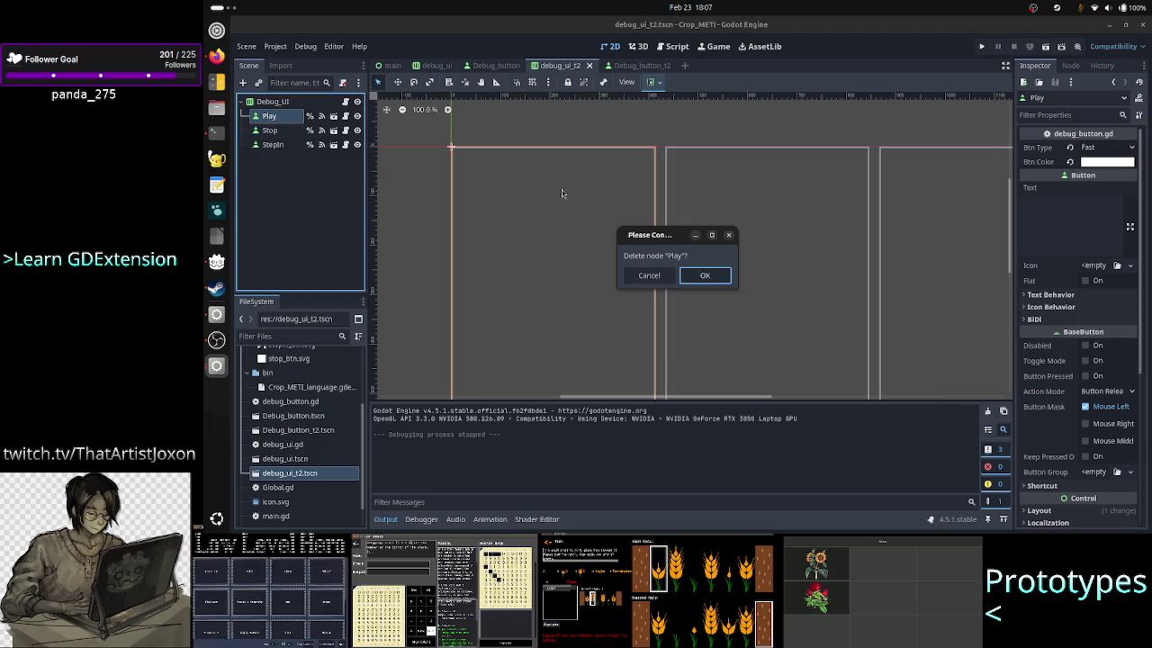
{"action": "key", "text": "Return"}
Step: Delete the Stop and StepIn nodes together, leaving Debug_UI empty and selected
{"action": "left_click", "coordinate": [270, 116]}
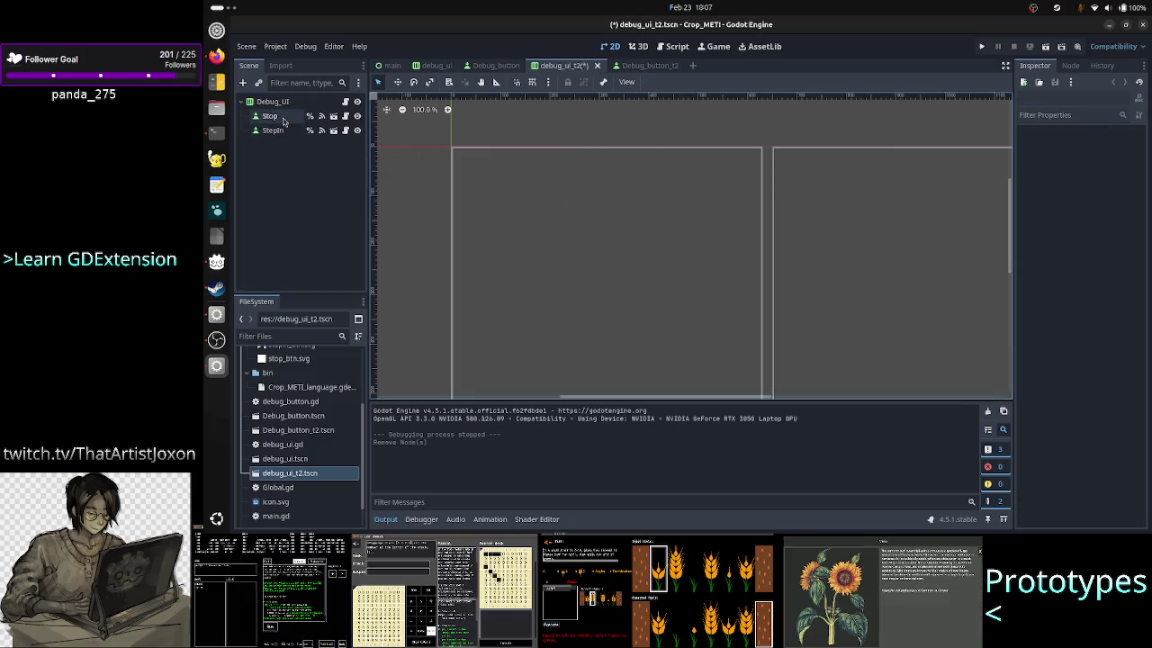
{"action": "left_click", "coordinate": [283, 132], "text": "shift"}
{"action": "key", "text": "Delete"}
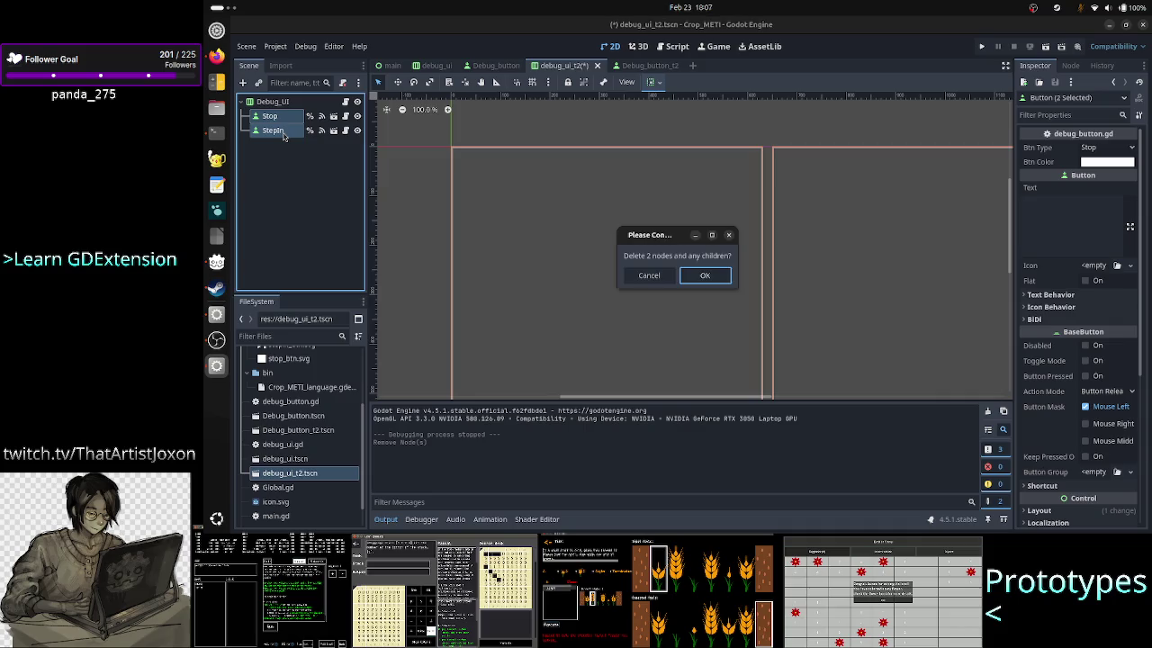
{"action": "key", "text": "Return"}
{"action": "left_click", "coordinate": [273, 102]}
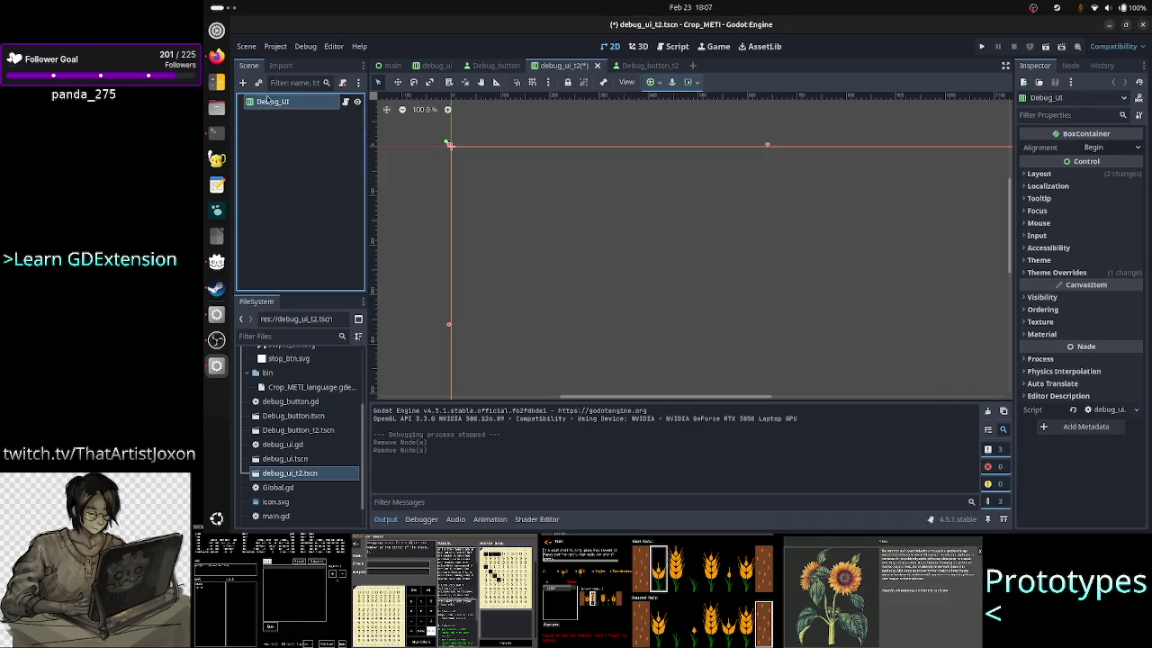
{"action": "left_click", "coordinate": [258, 82]}
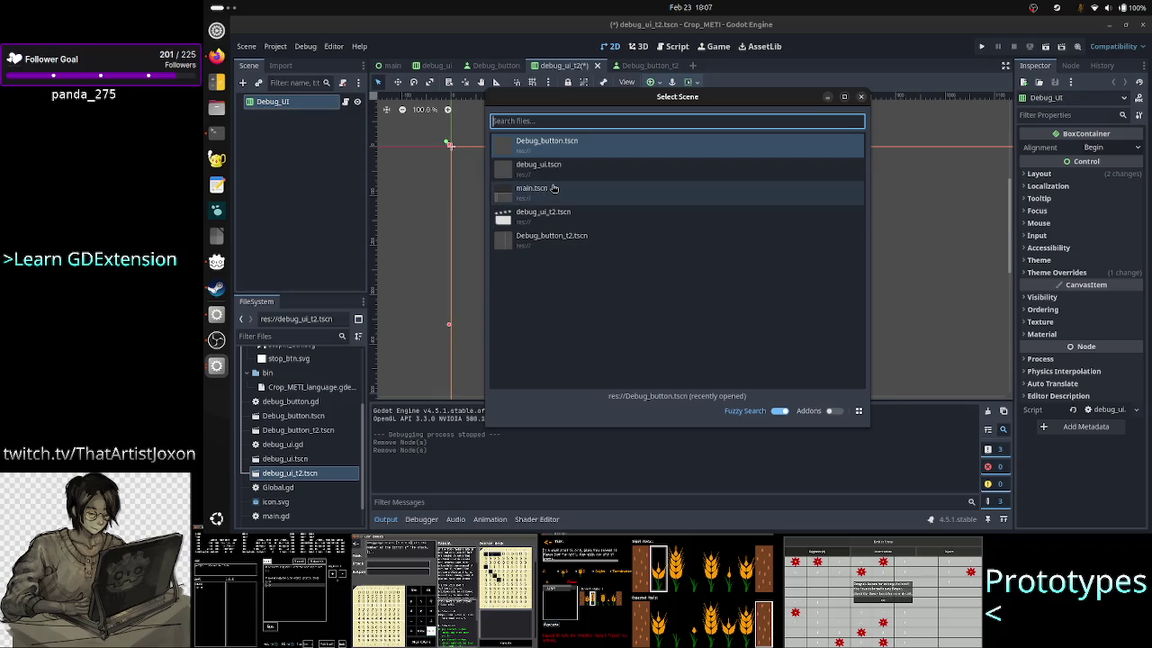
Step: Instance Debug_button.tscn under Debug_UI with Btn Type Play and a white Btn Color
{"action": "double_click", "coordinate": [581, 243]}
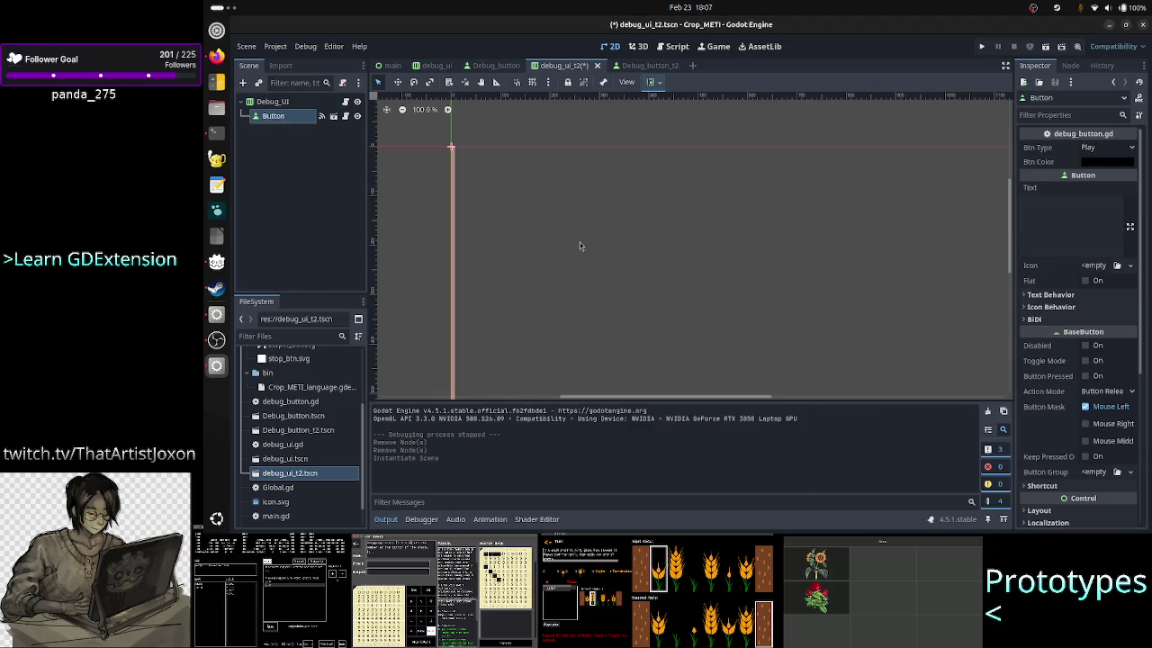
{"action": "left_click", "coordinate": [1104, 150]}
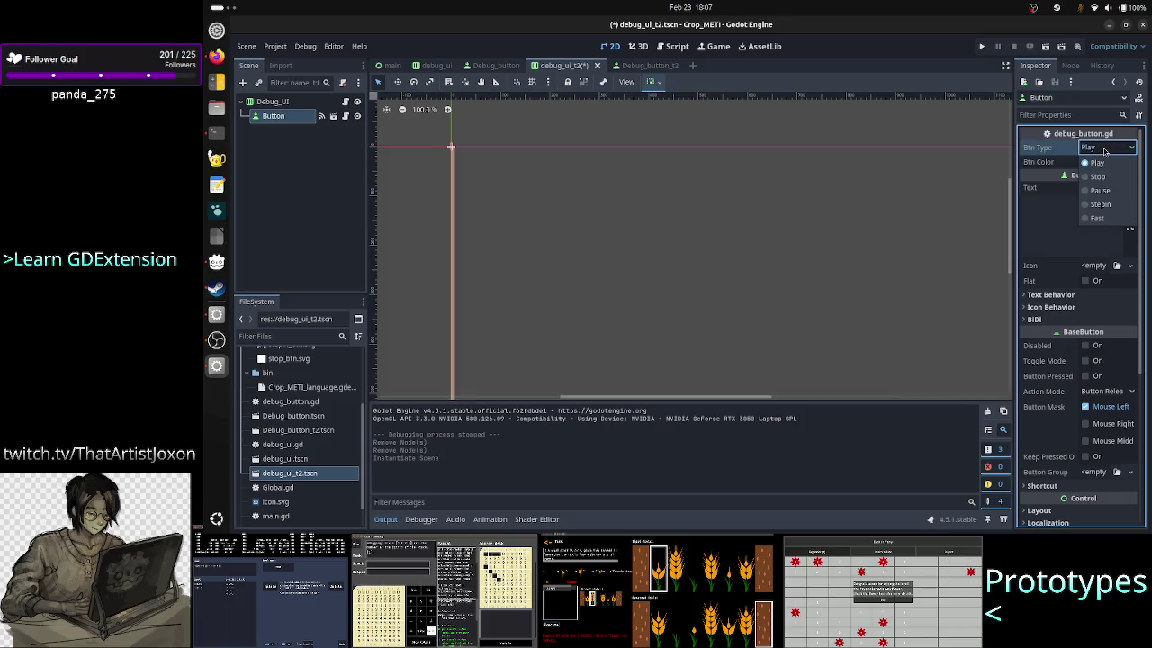
{"action": "left_click", "coordinate": [1098, 162]}
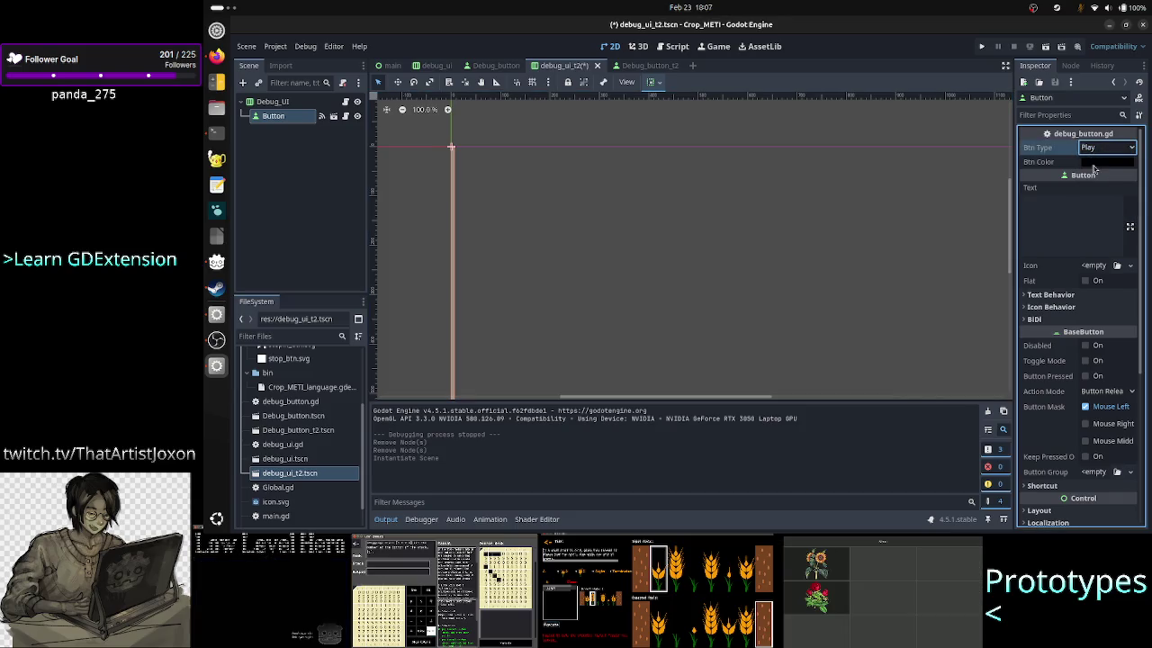
{"action": "left_click", "coordinate": [1107, 162]}
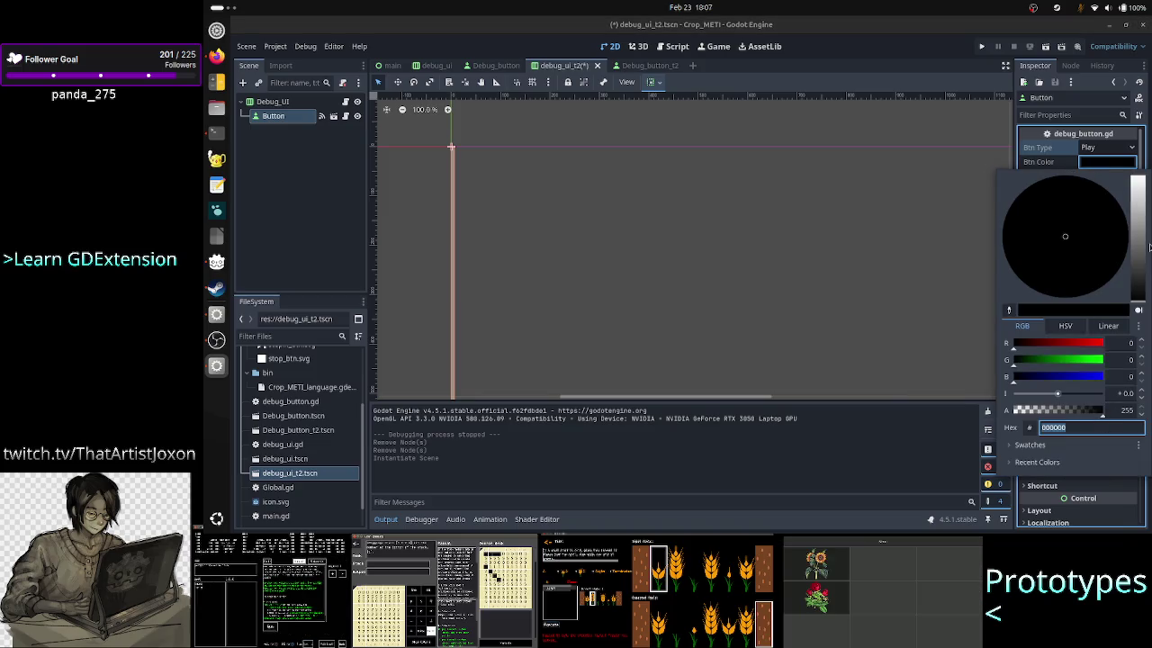
{"action": "left_click_drag", "start_coordinate": [1143, 246], "coordinate": [1144, 175]}
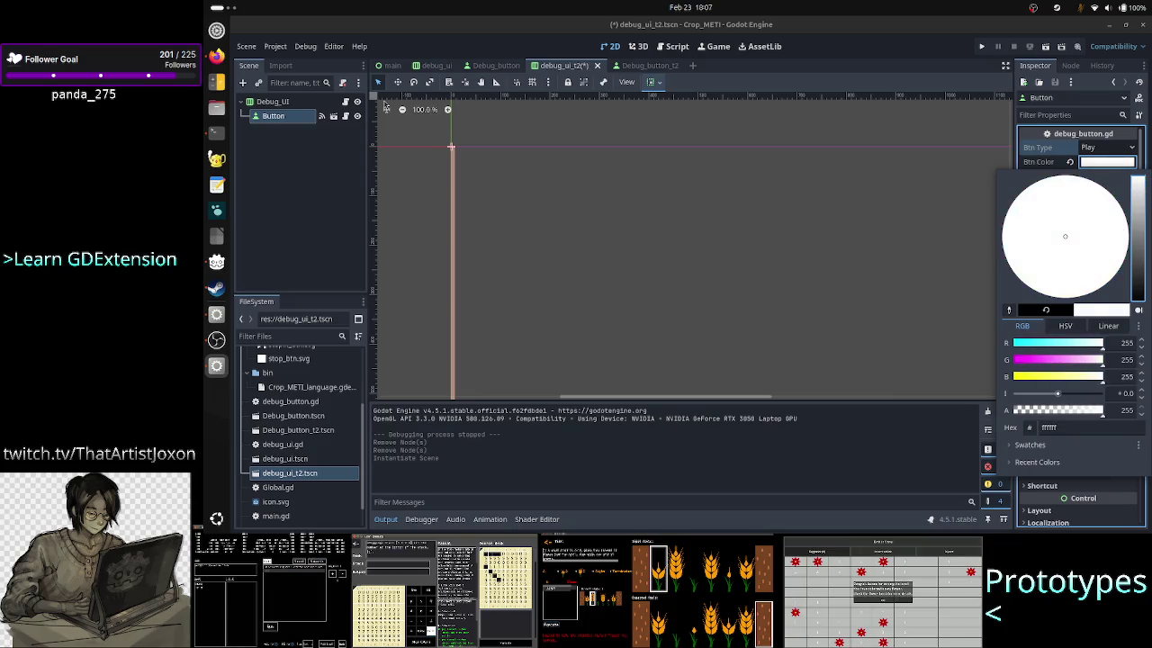
{"action": "left_click", "coordinate": [276, 112]}
Step: Rename the new button node to Play
{"action": "left_click", "coordinate": [281, 119]}
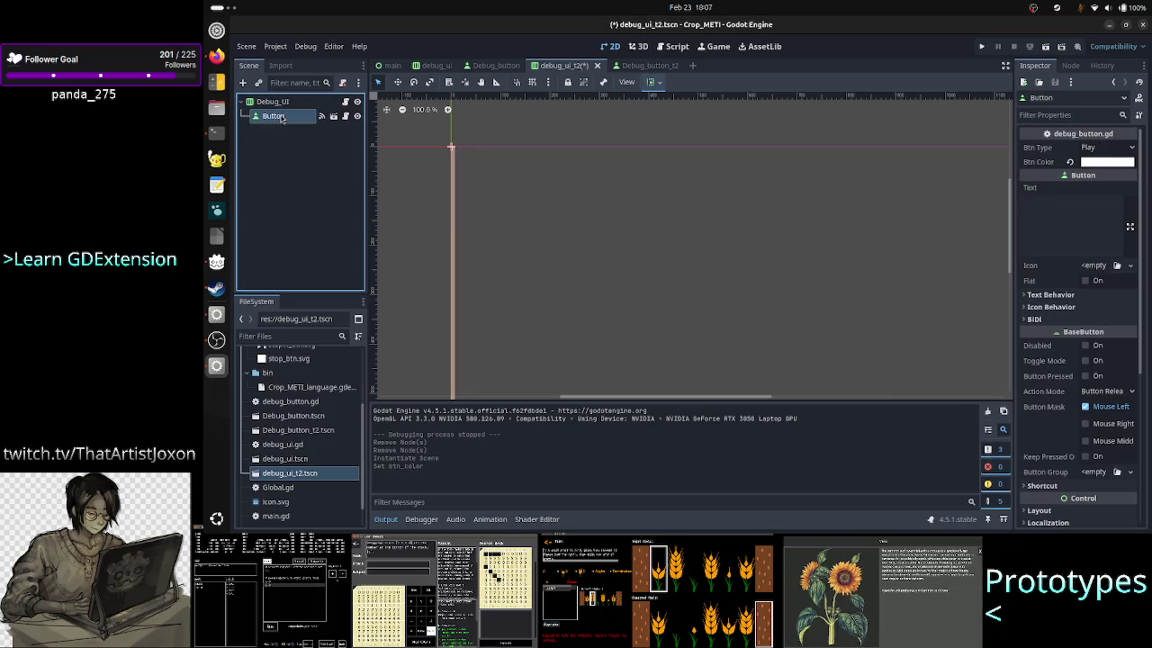
{"action": "double_click", "coordinate": [281, 117]}
{"action": "type", "text": "Play"}
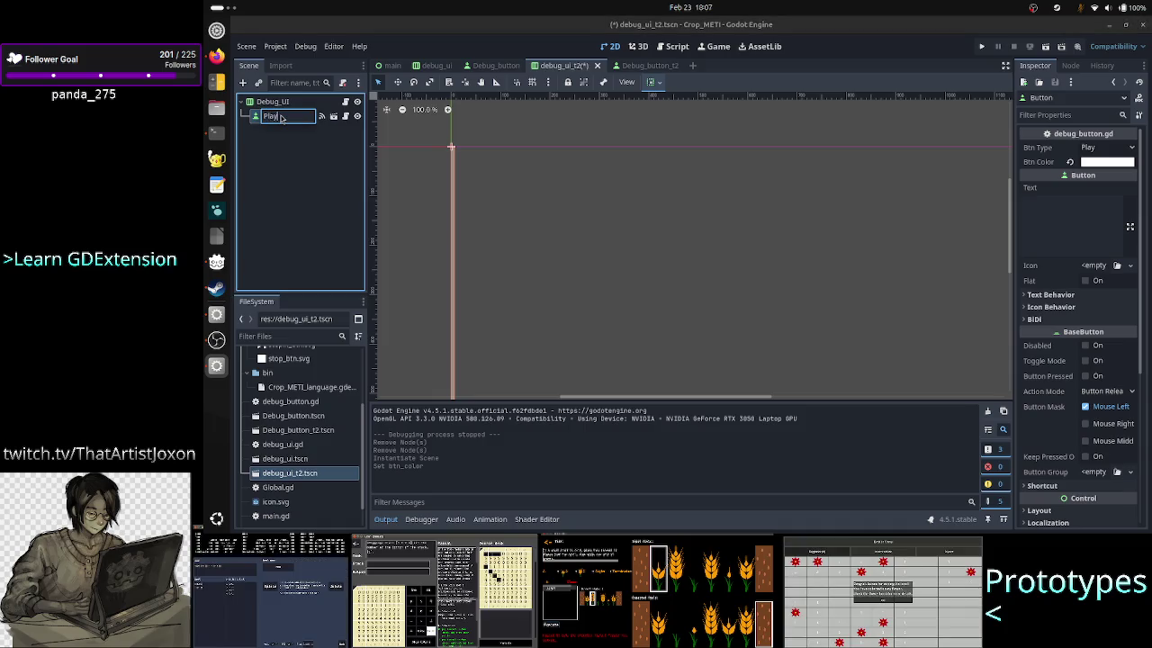
{"action": "key", "text": "Return"}
Step: Add a second button instance under Debug_UI, then delete it and reselect Debug_UI
{"action": "left_click", "coordinate": [275, 101]}
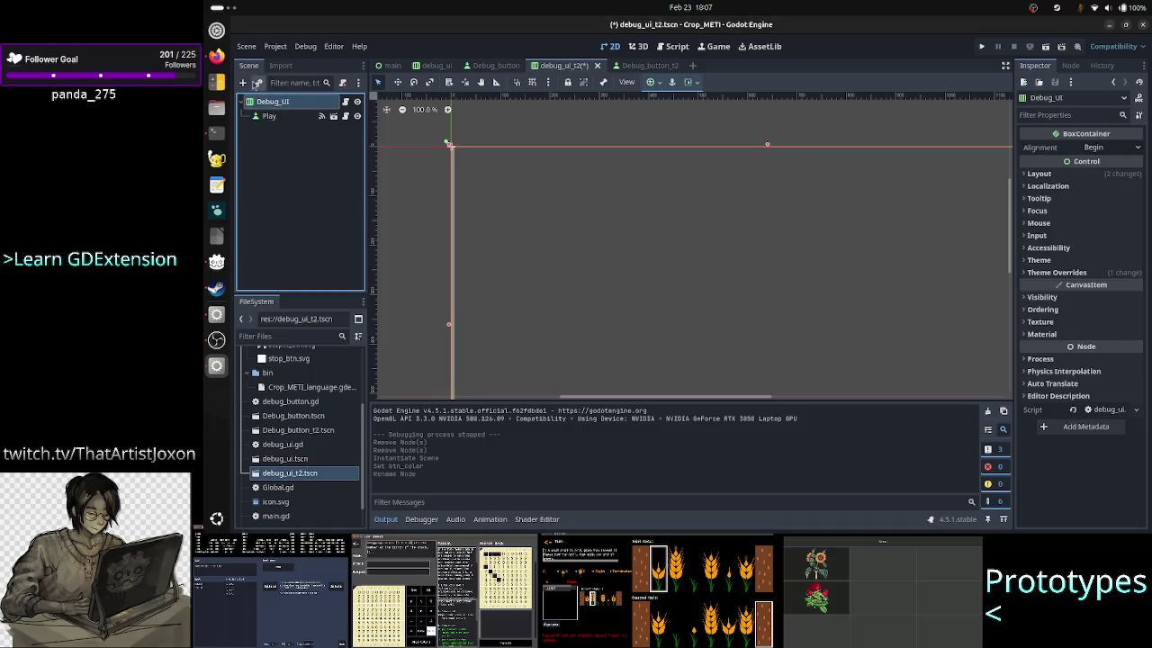
{"action": "left_click", "coordinate": [258, 83]}
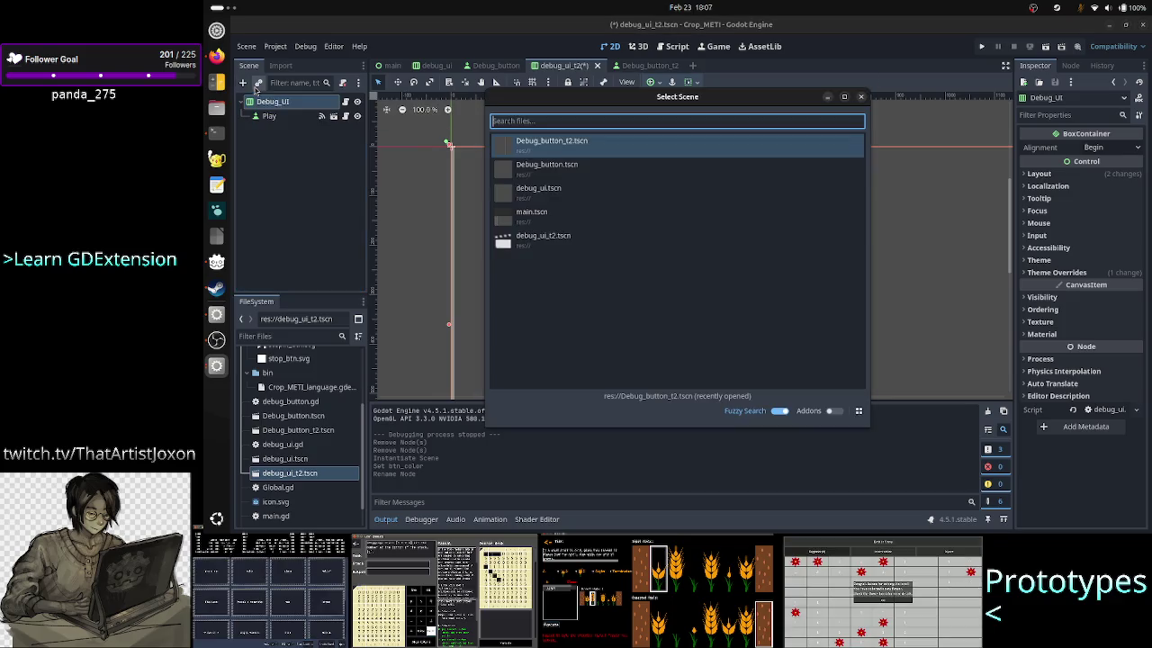
{"action": "left_click", "coordinate": [562, 168]}
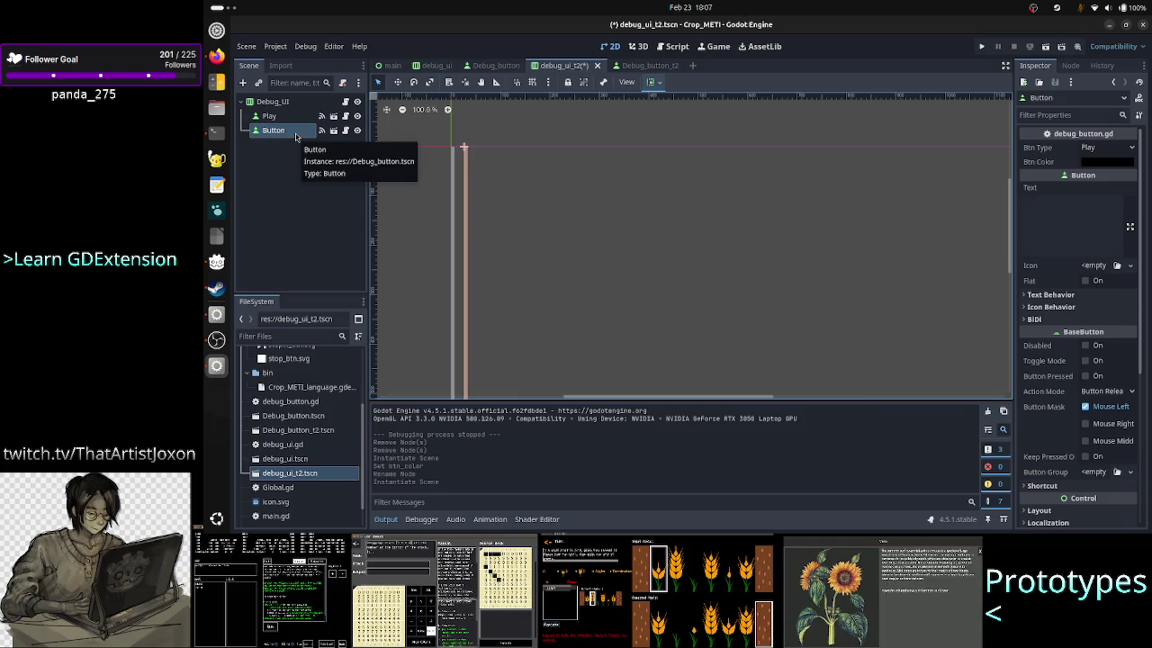
{"action": "key", "text": "Delete"}
{"action": "key", "text": "Return"}
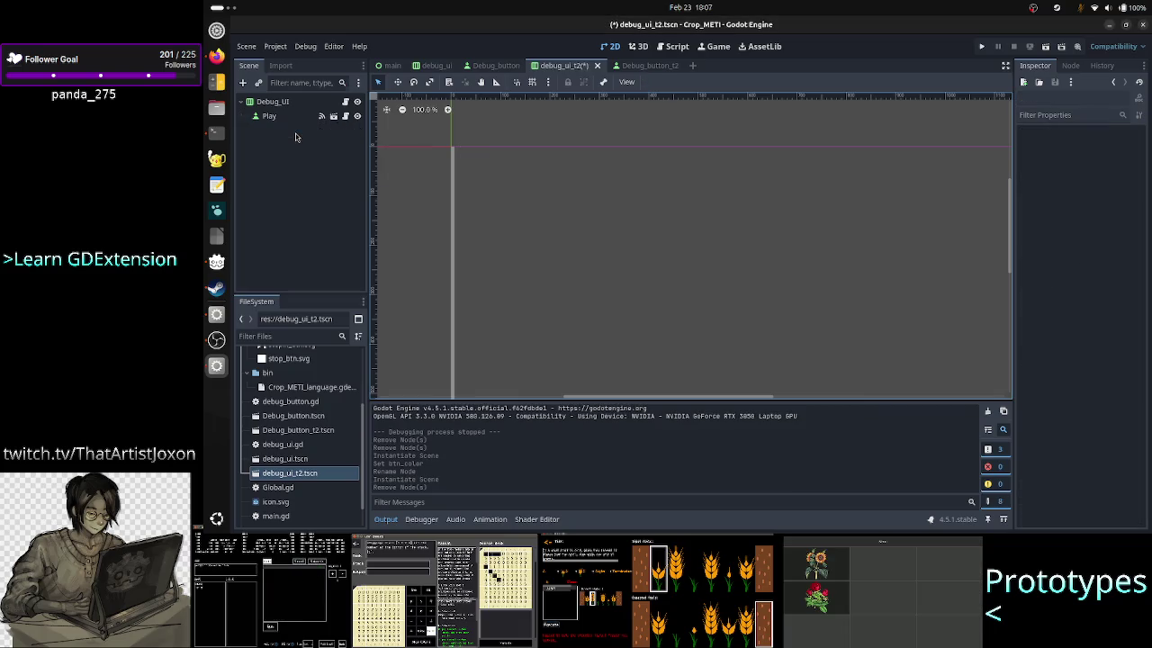
{"action": "left_click", "coordinate": [304, 102]}
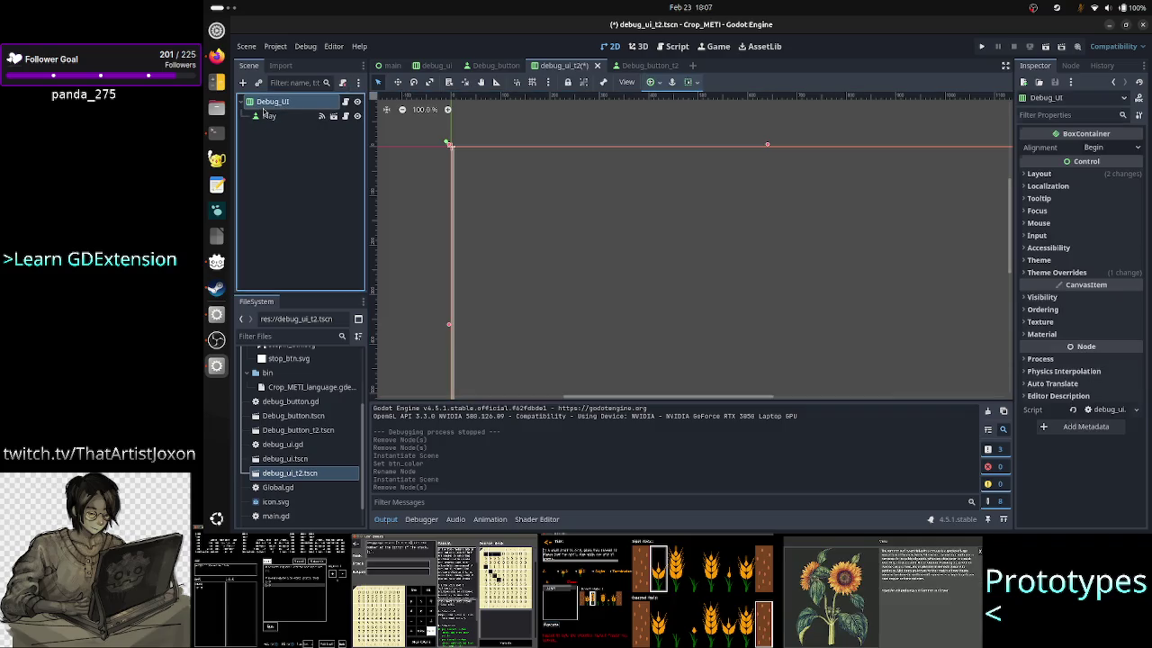
{"action": "key", "text": "ctrl+shift+a"}
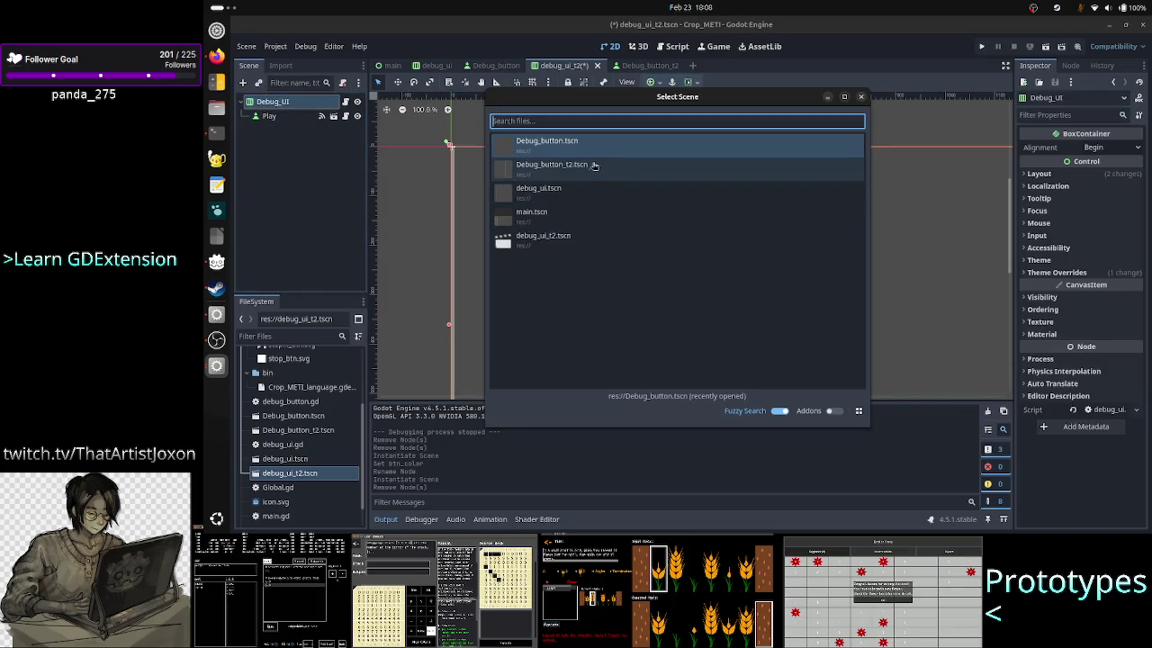
Step: Instance Debug_button_t2.tscn under Debug_UI and rename it Stop
{"action": "double_click", "coordinate": [589, 168]}
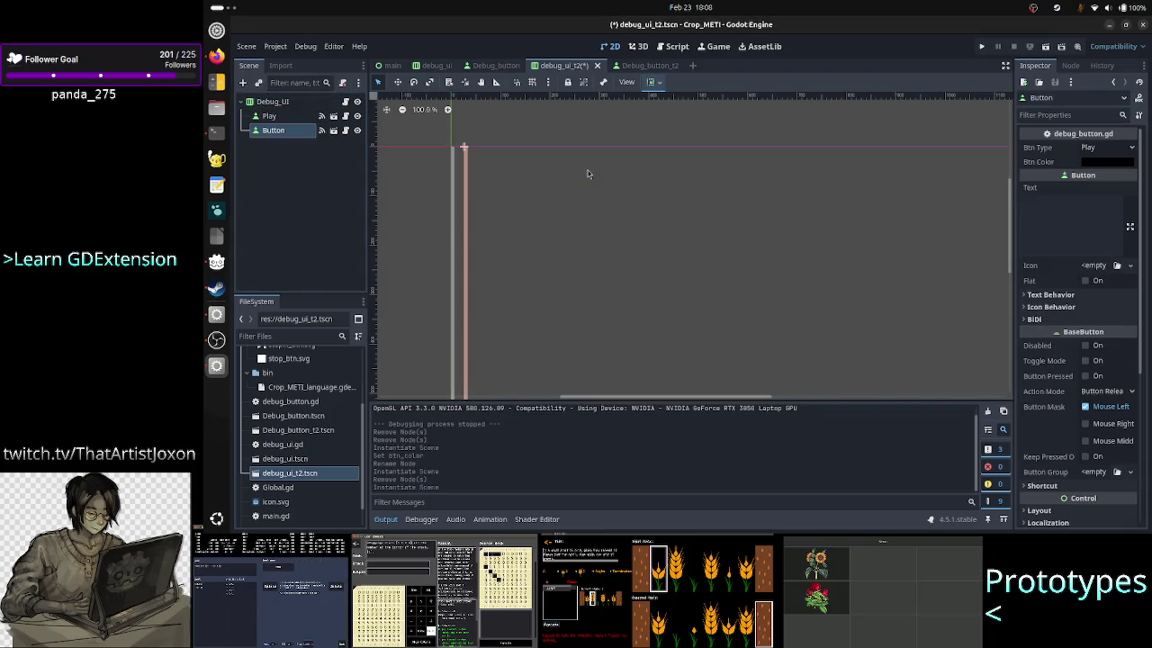
{"action": "left_click", "coordinate": [274, 129]}
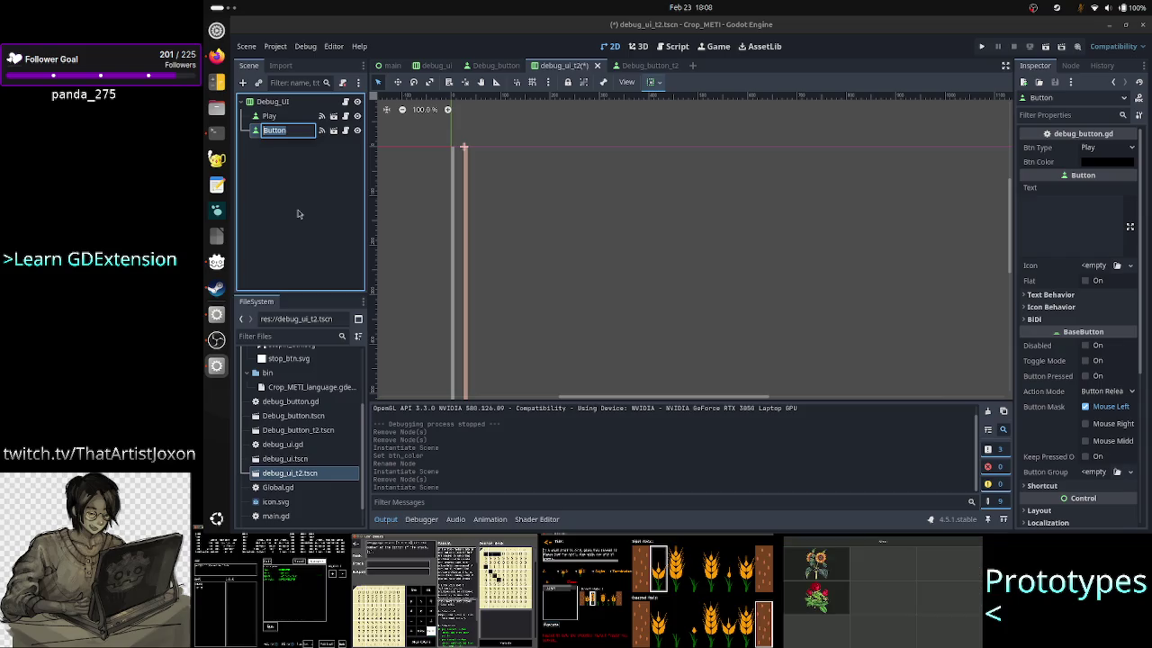
{"action": "type", "text": "P"}
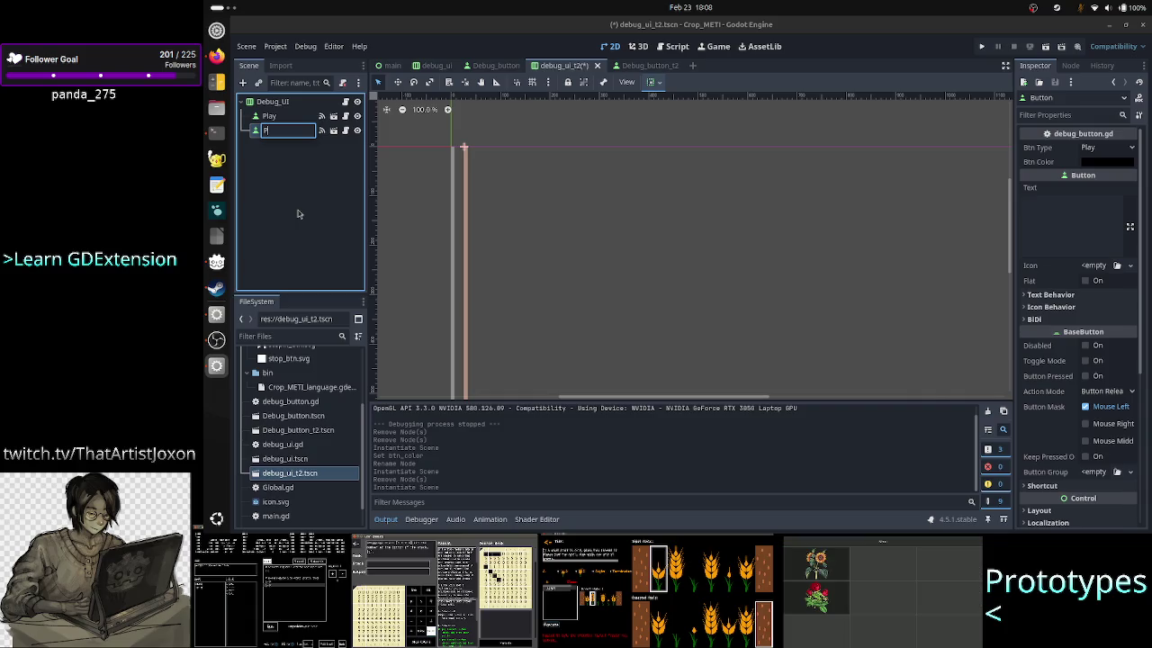
{"action": "type", "text": "au"}
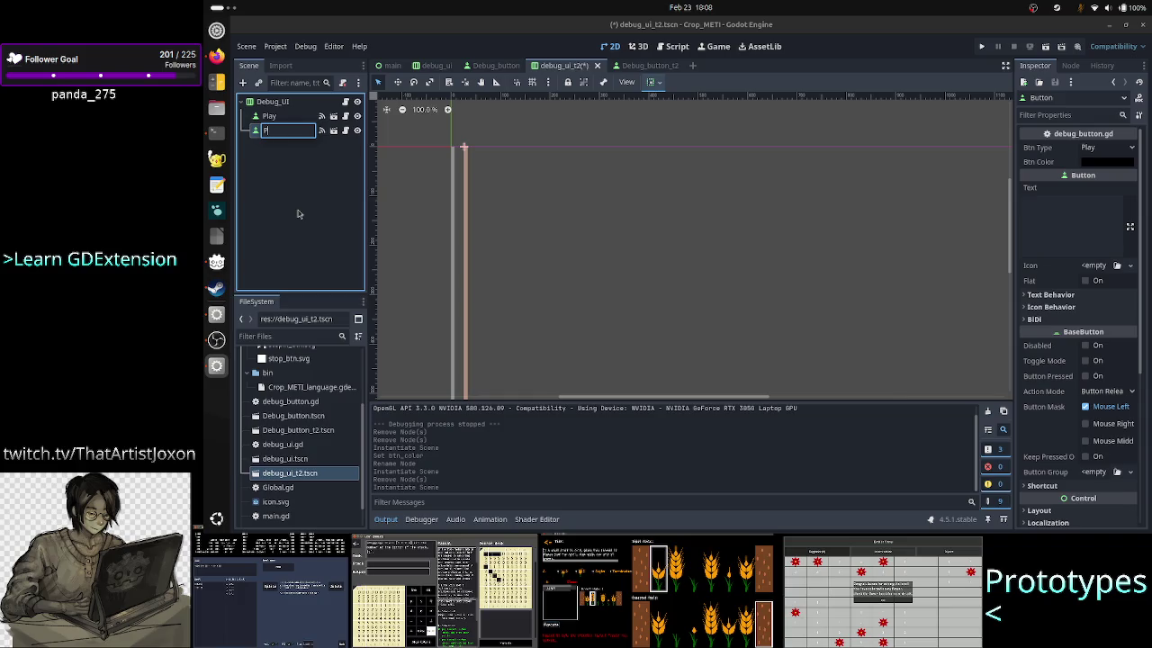
{"action": "key", "text": "BackSpace"}
{"action": "type", "text": "St"}
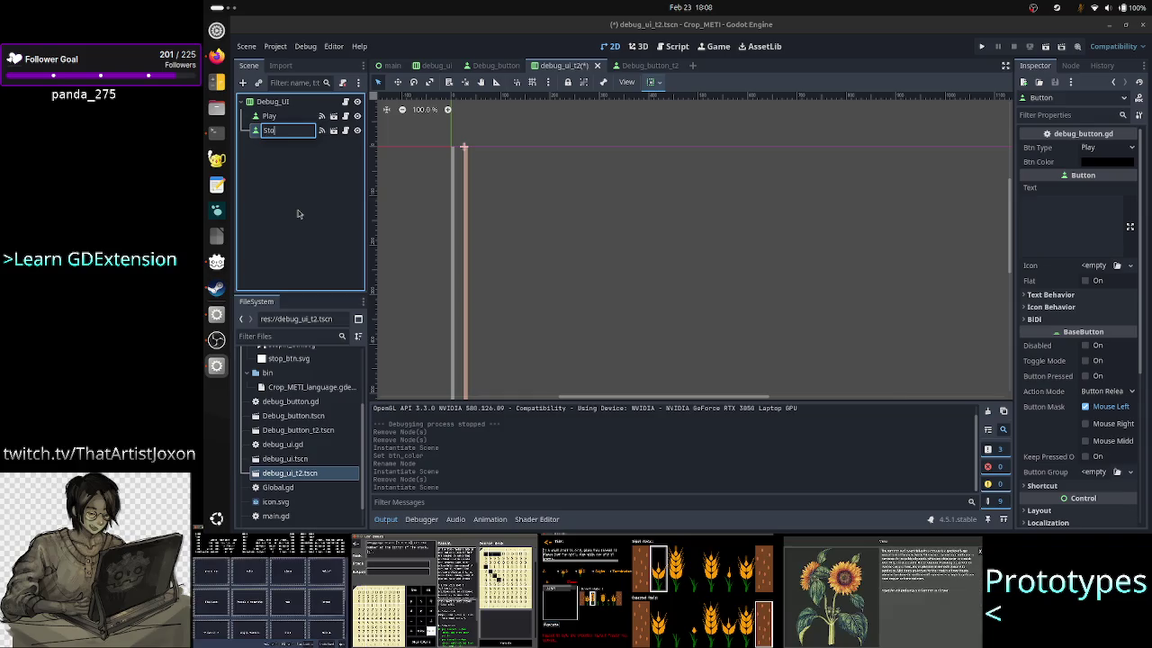
{"action": "type", "text": "op"}
{"action": "key", "text": "Return"}
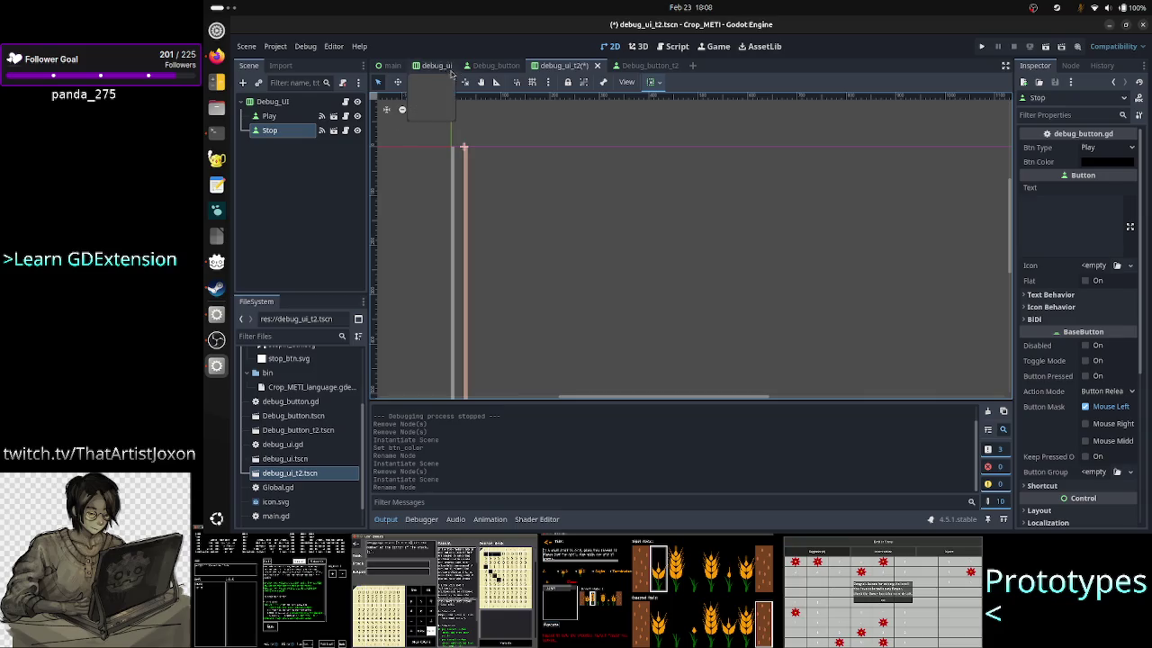
Step: Compare with the debug_ui and Debug_button_t2 scenes, then give Stop Btn Type Stop and white colour
{"action": "left_click", "coordinate": [434, 67]}
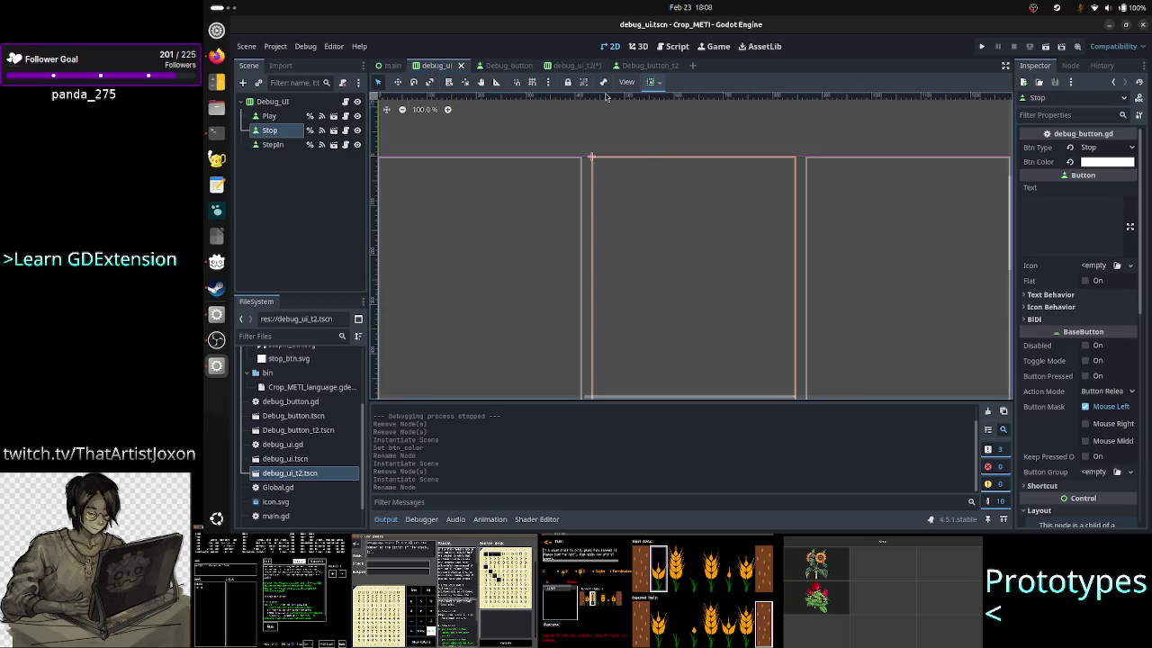
{"action": "left_click", "coordinate": [658, 72]}
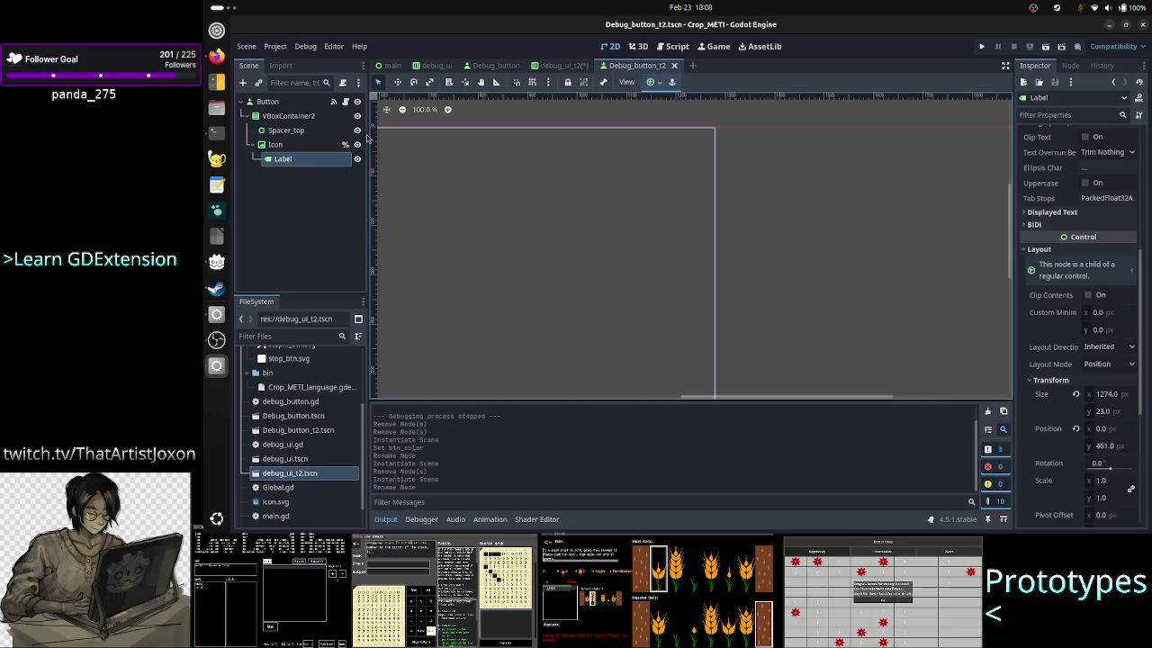
{"action": "left_click", "coordinate": [556, 68]}
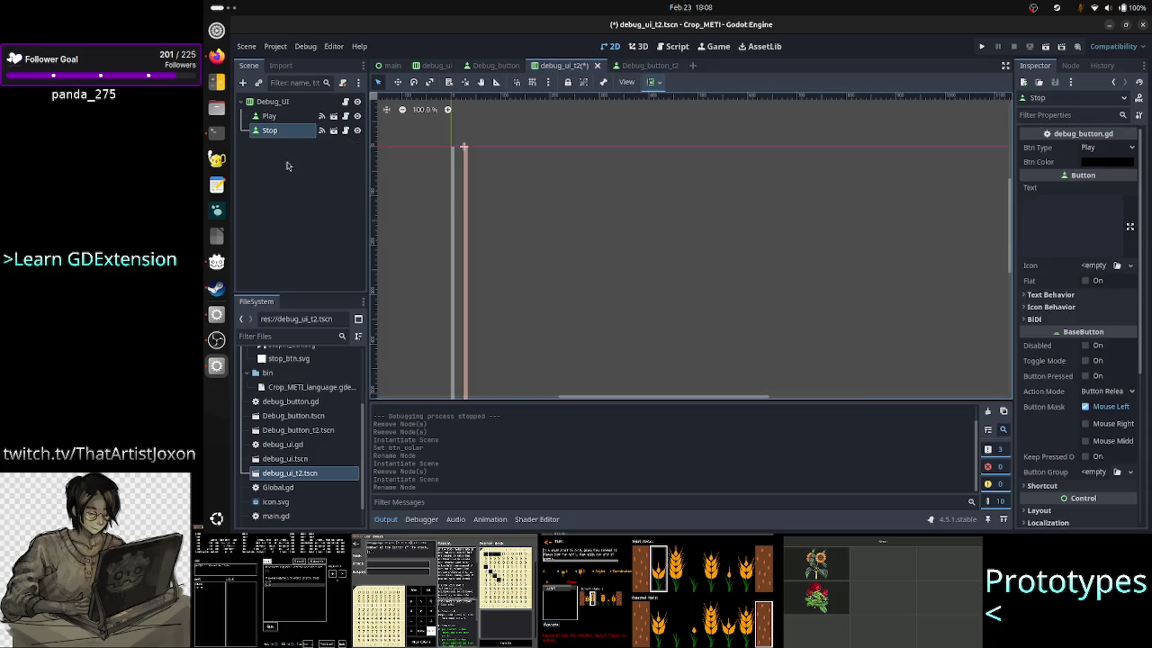
{"action": "left_click", "coordinate": [1100, 147]}
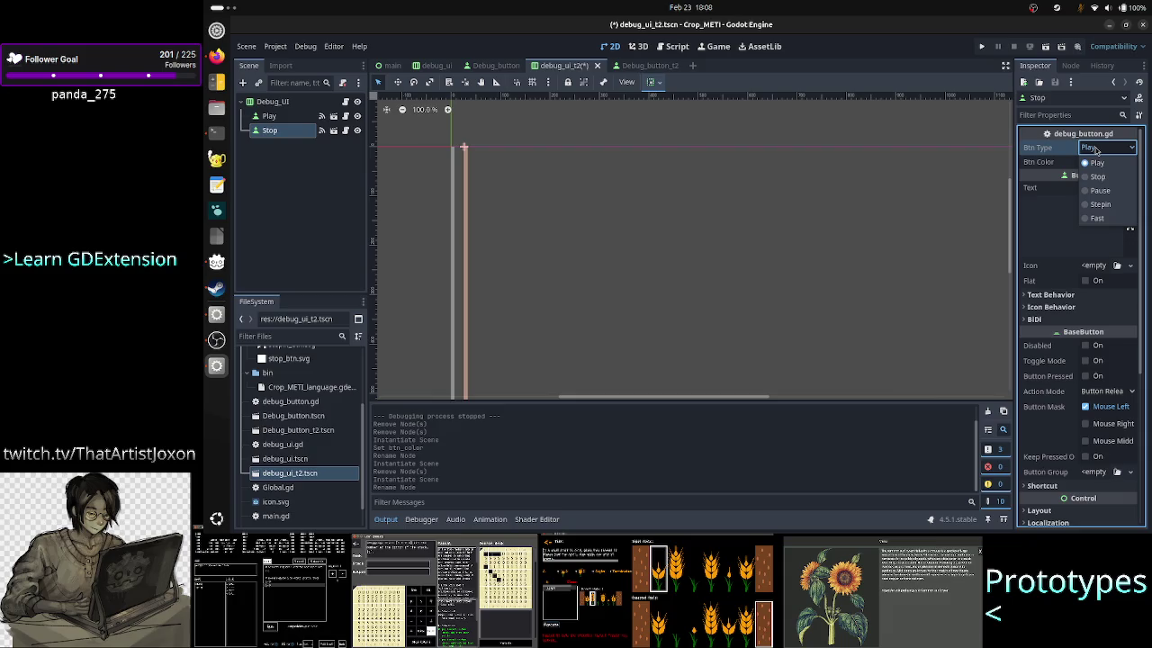
{"action": "left_click", "coordinate": [1093, 177]}
{"action": "left_click", "coordinate": [1106, 162]}
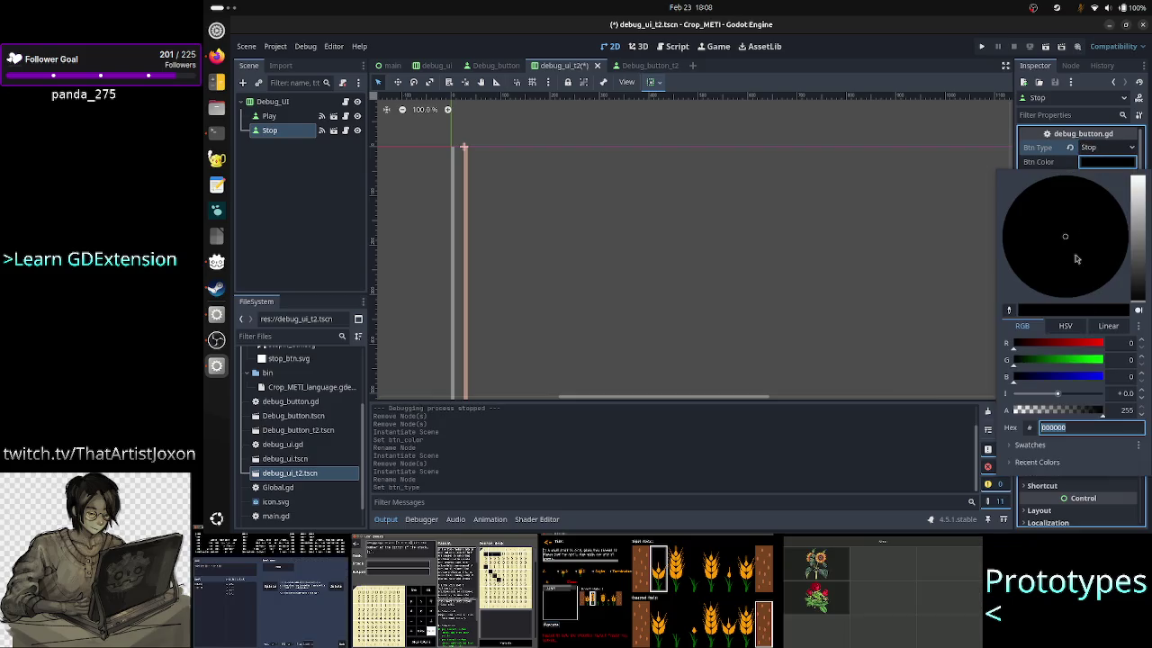
{"action": "left_click_drag", "start_coordinate": [1139, 223], "coordinate": [1141, 176]}
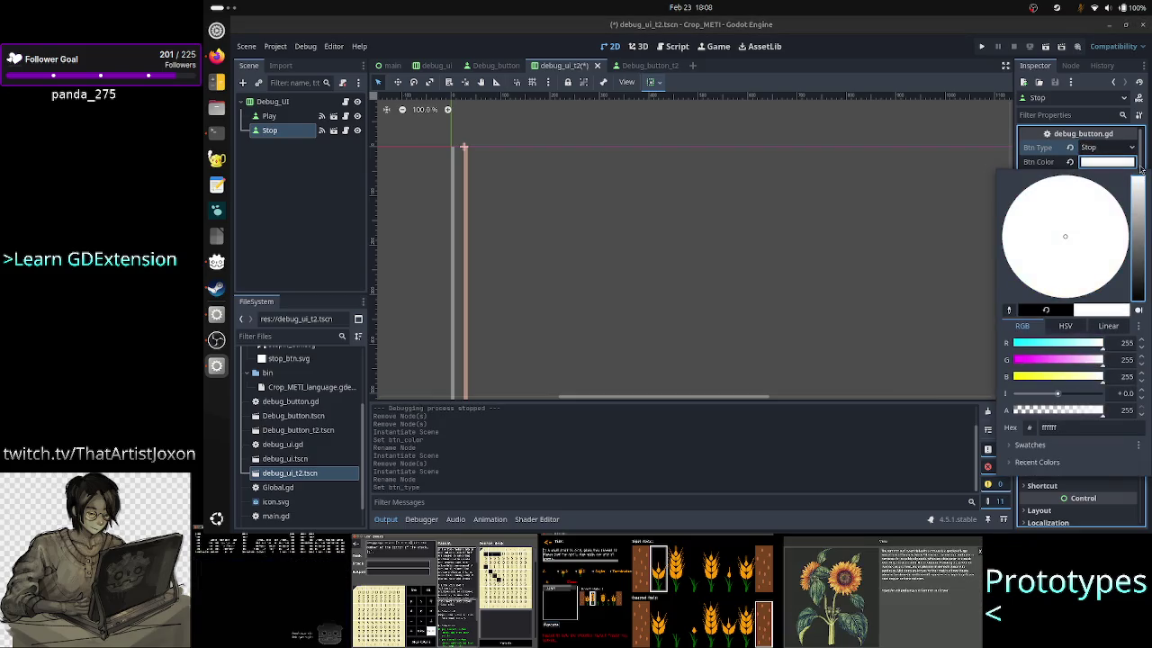
{"action": "left_click", "coordinate": [314, 175]}
Step: Instance another Debug_button_t2 under Debug_UI and rename it Stepin
{"action": "left_click", "coordinate": [271, 101]}
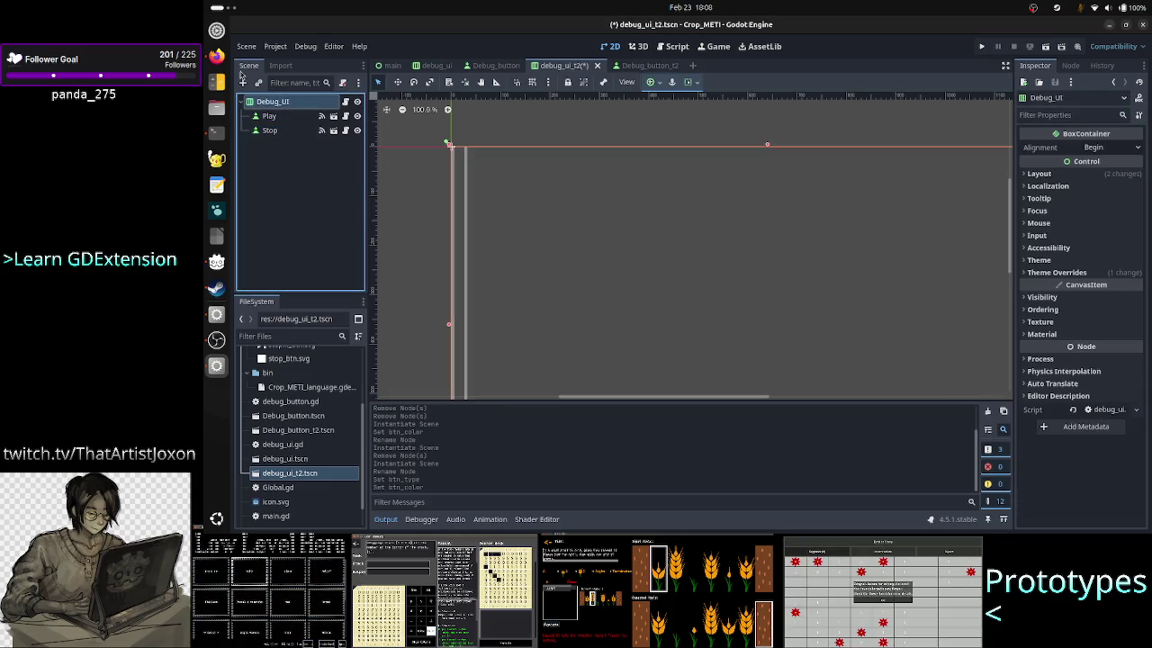
{"action": "left_click", "coordinate": [258, 82]}
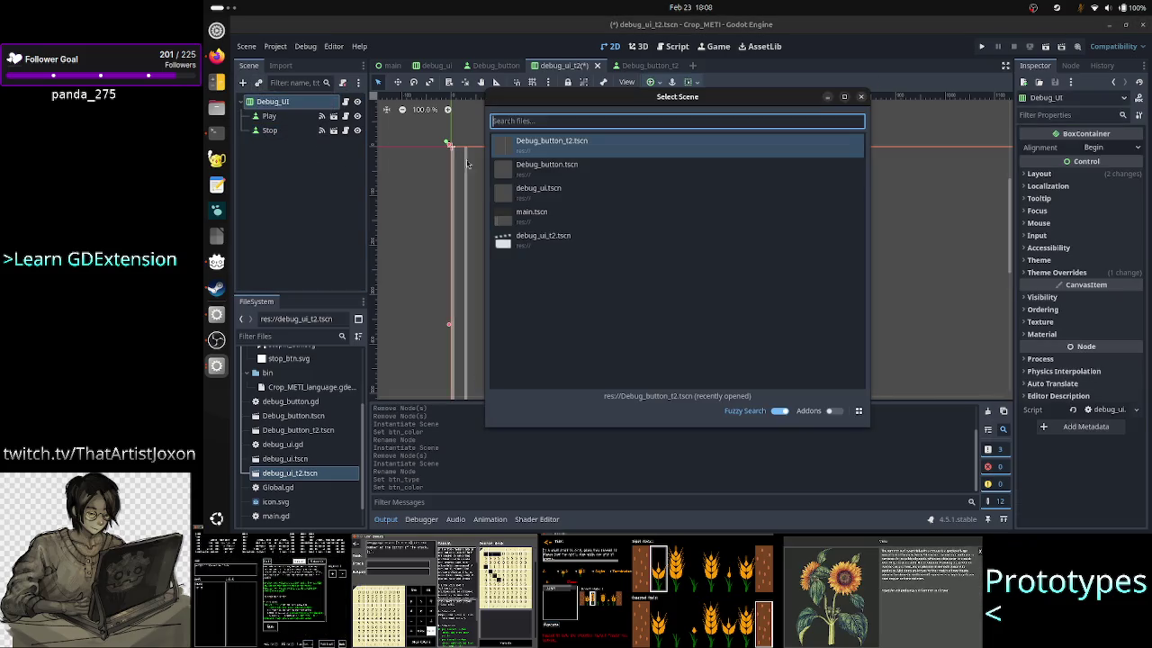
{"action": "double_click", "coordinate": [586, 145]}
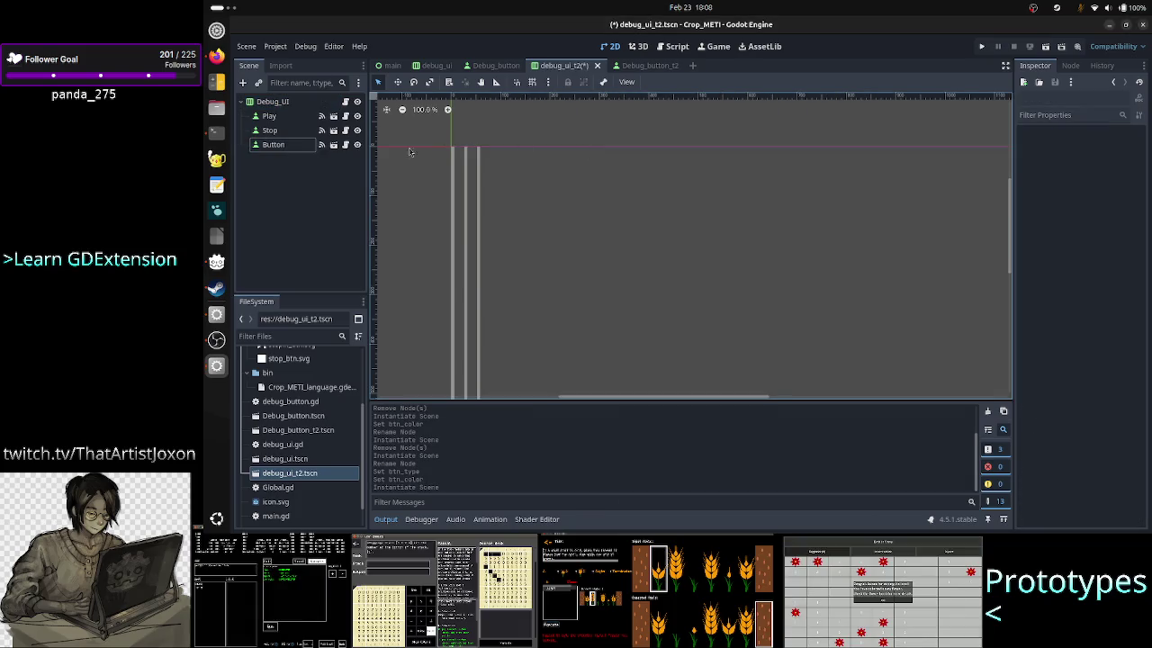
{"action": "double_click", "coordinate": [287, 145]}
{"action": "type", "text": "S"}
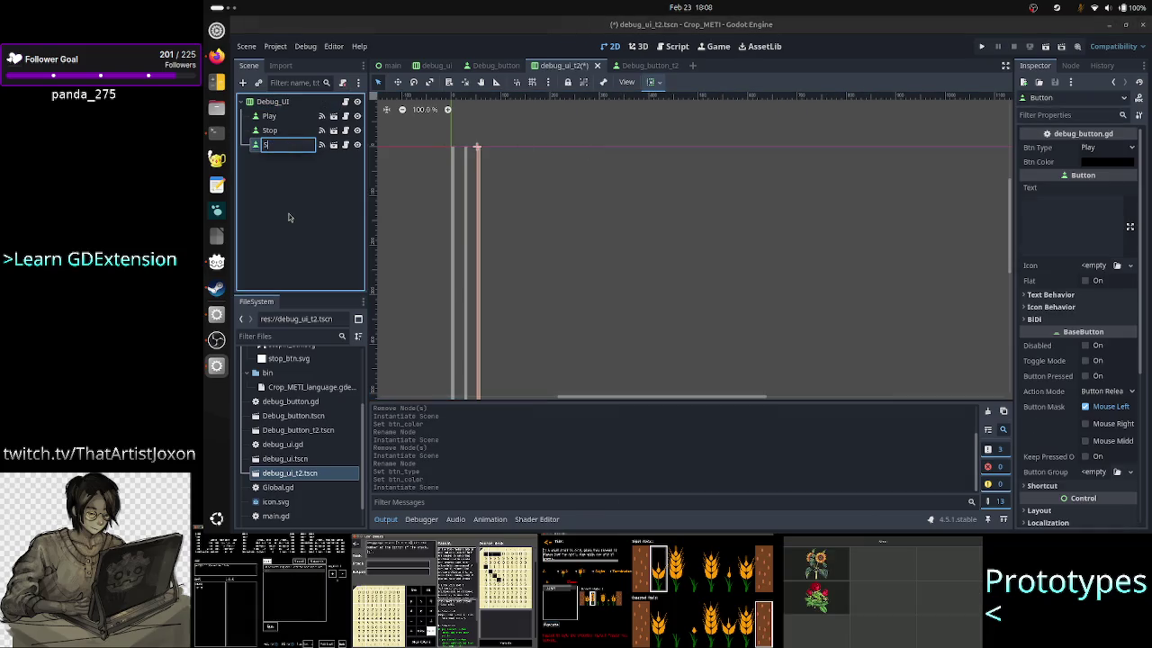
{"action": "type", "text": "tepin"}
{"action": "key", "text": "Return"}
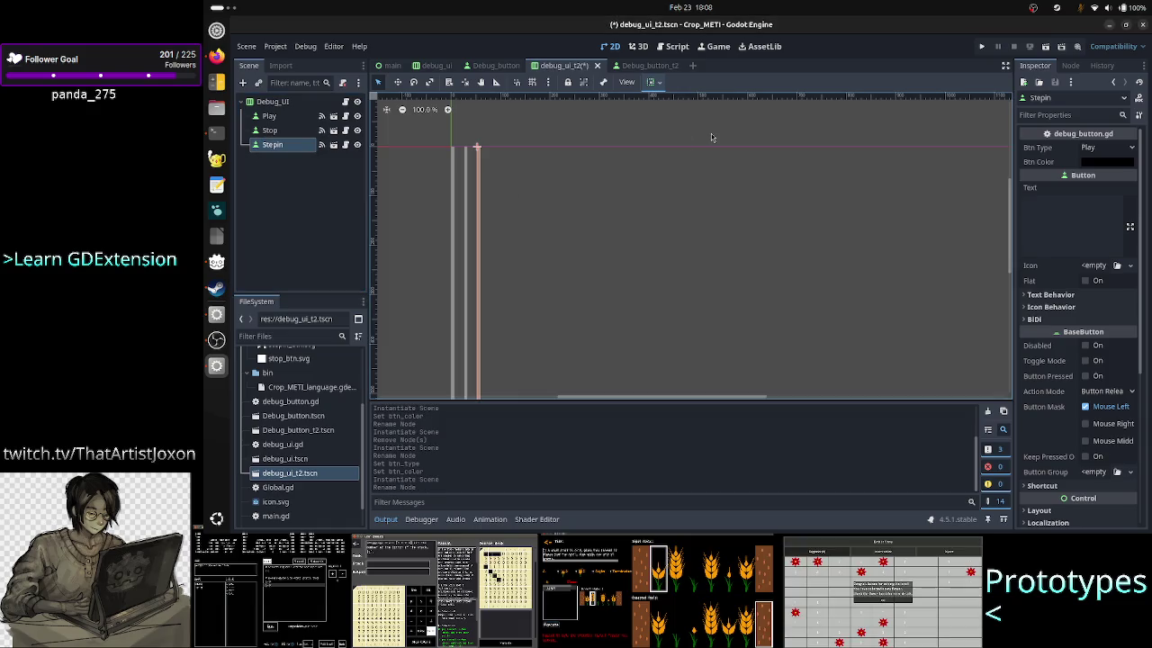
Step: Set the Stepin button's Btn Type to Stepin and save the debug_ui_t2 scene
{"action": "left_click", "coordinate": [1107, 148]}
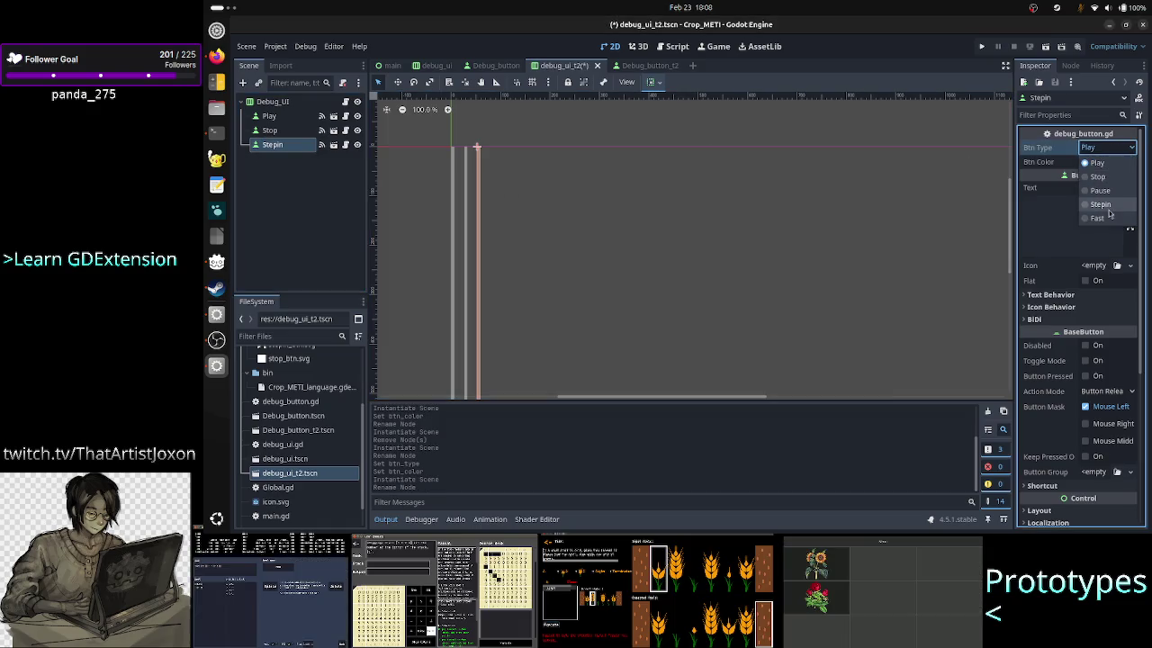
{"action": "left_click", "coordinate": [1110, 214]}
{"action": "left_click", "coordinate": [1106, 162]}
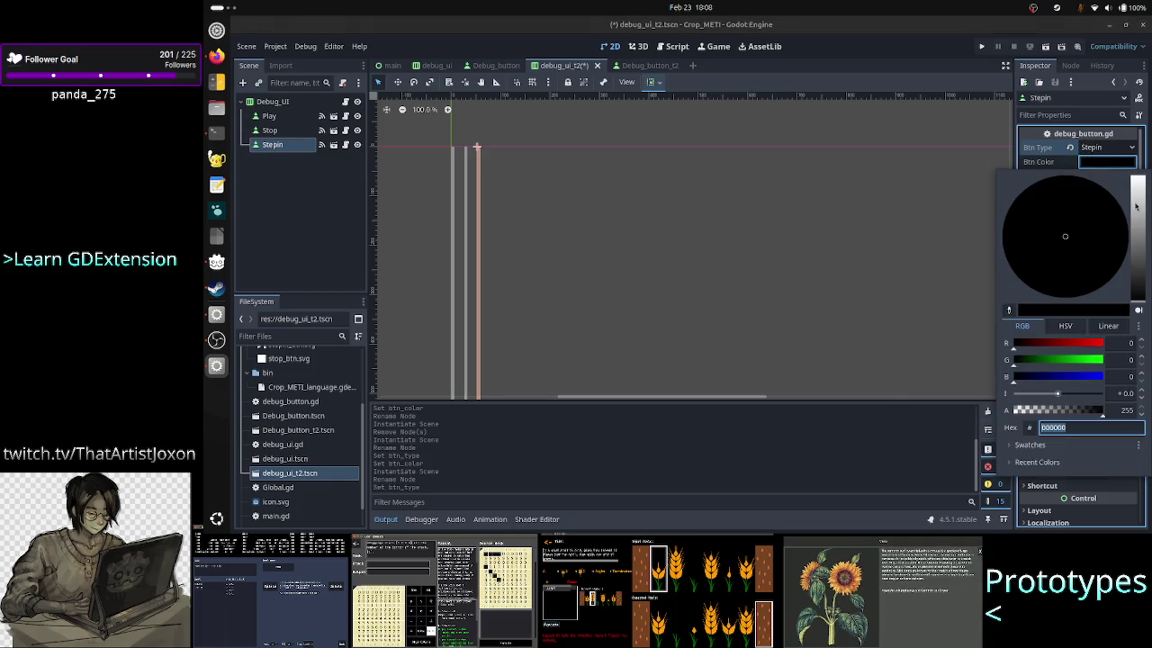
{"action": "left_click", "coordinate": [288, 171]}
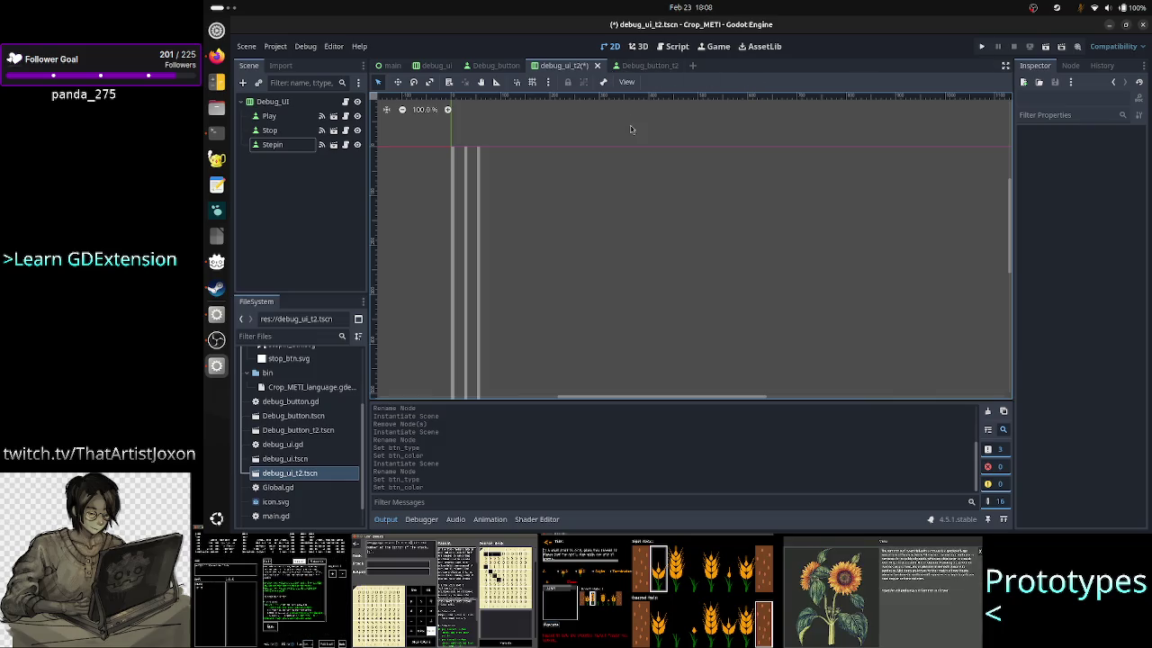
{"action": "key", "text": "ctrl+s"}
{"action": "left_click", "coordinate": [392, 67]}
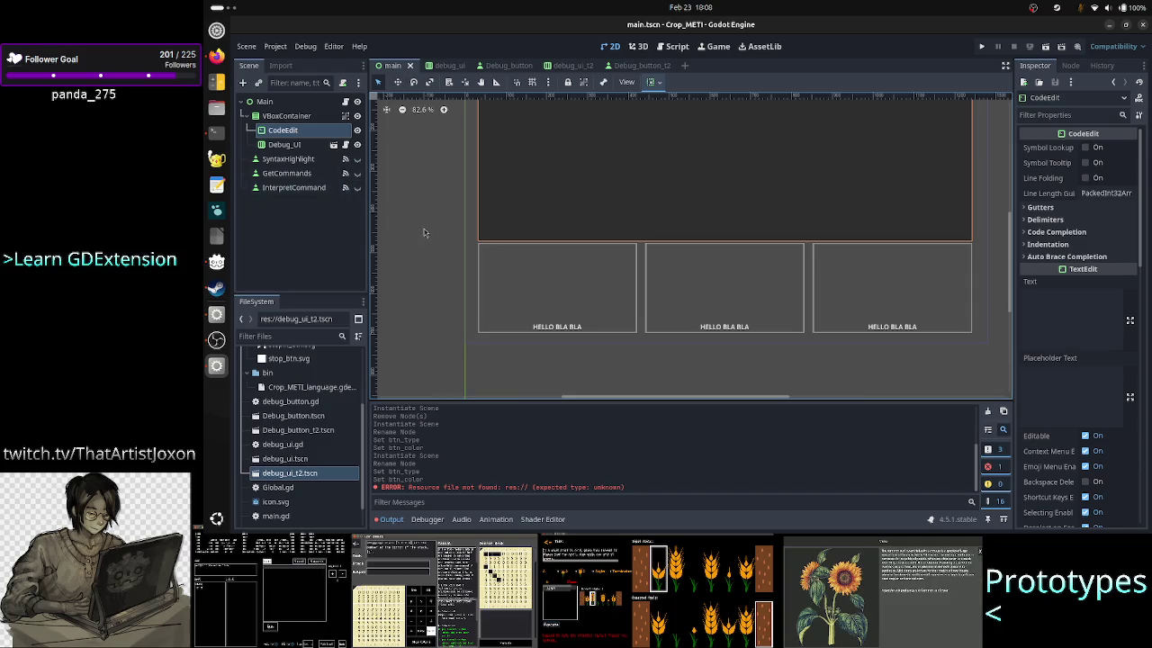
Step: Duplicate VBoxContainer as VBoxContainer2 and hide the original VBoxContainer
{"action": "left_click", "coordinate": [293, 149]}
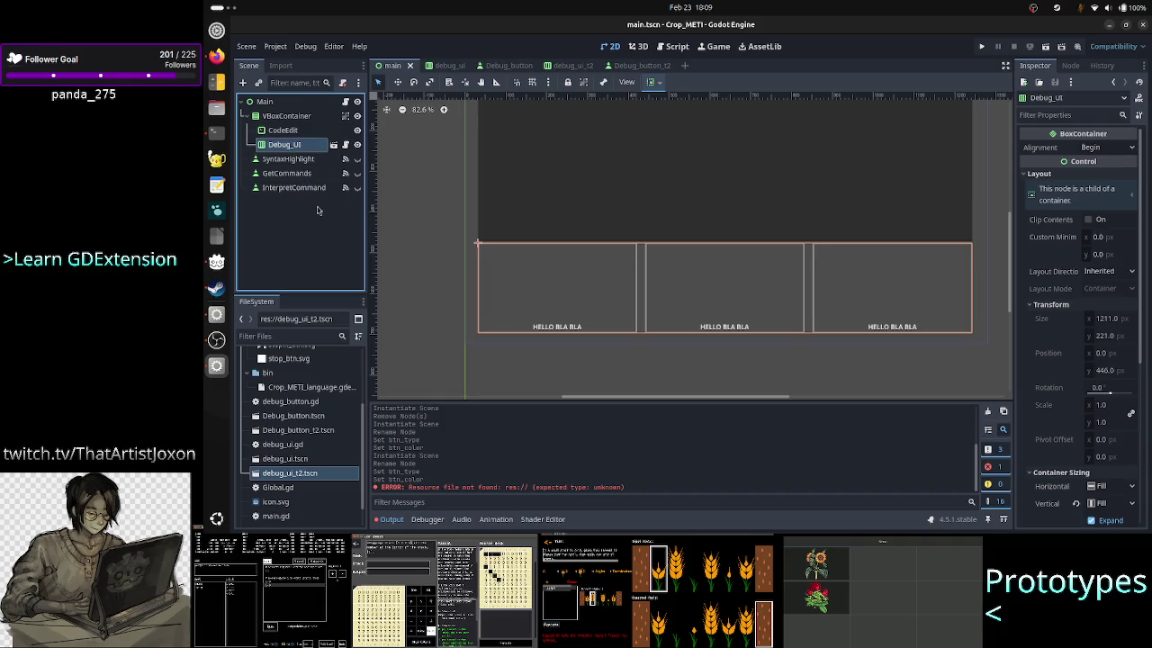
{"action": "right_click", "coordinate": [302, 150]}
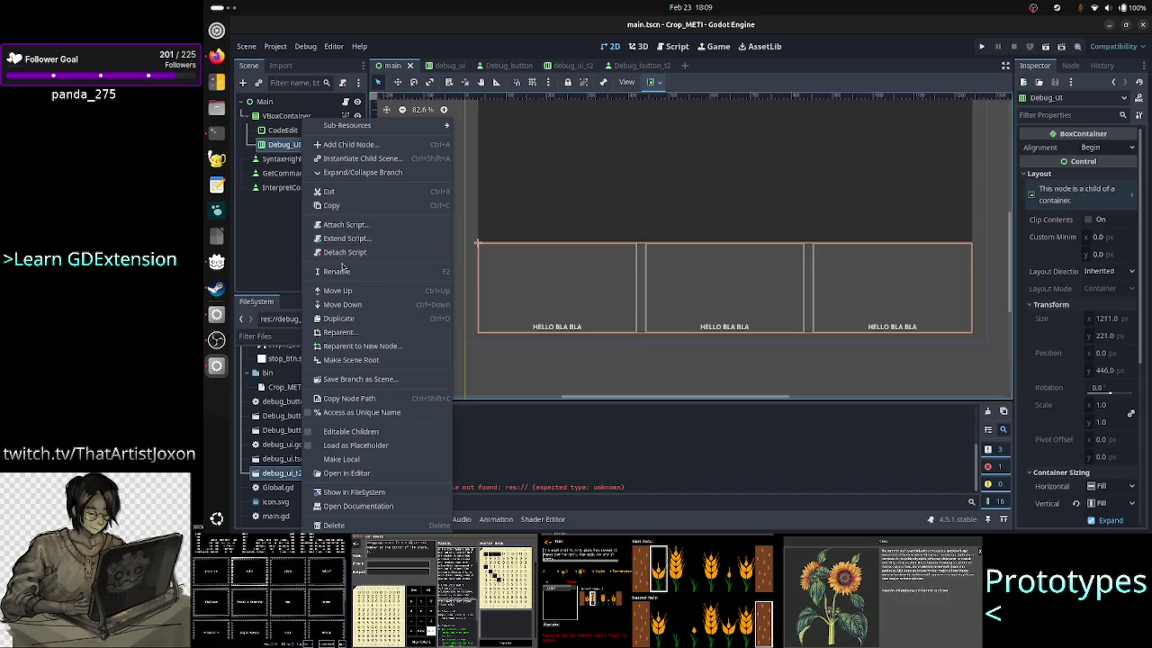
{"action": "left_click", "coordinate": [278, 208]}
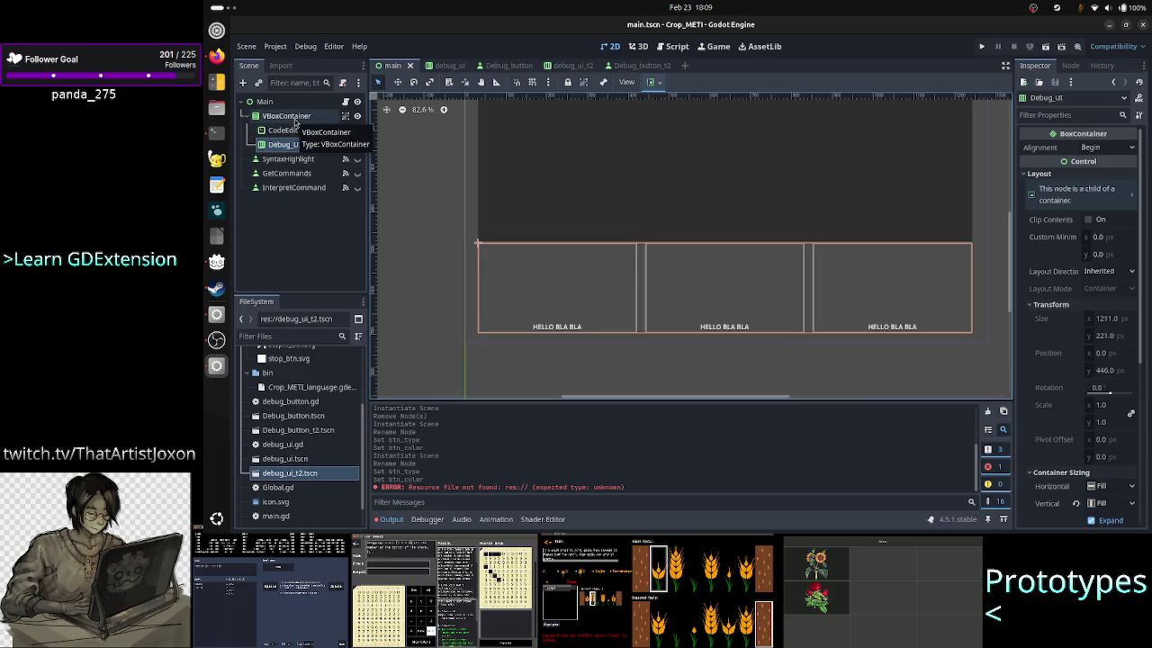
{"action": "left_click", "coordinate": [295, 121]}
{"action": "right_click", "coordinate": [297, 120]}
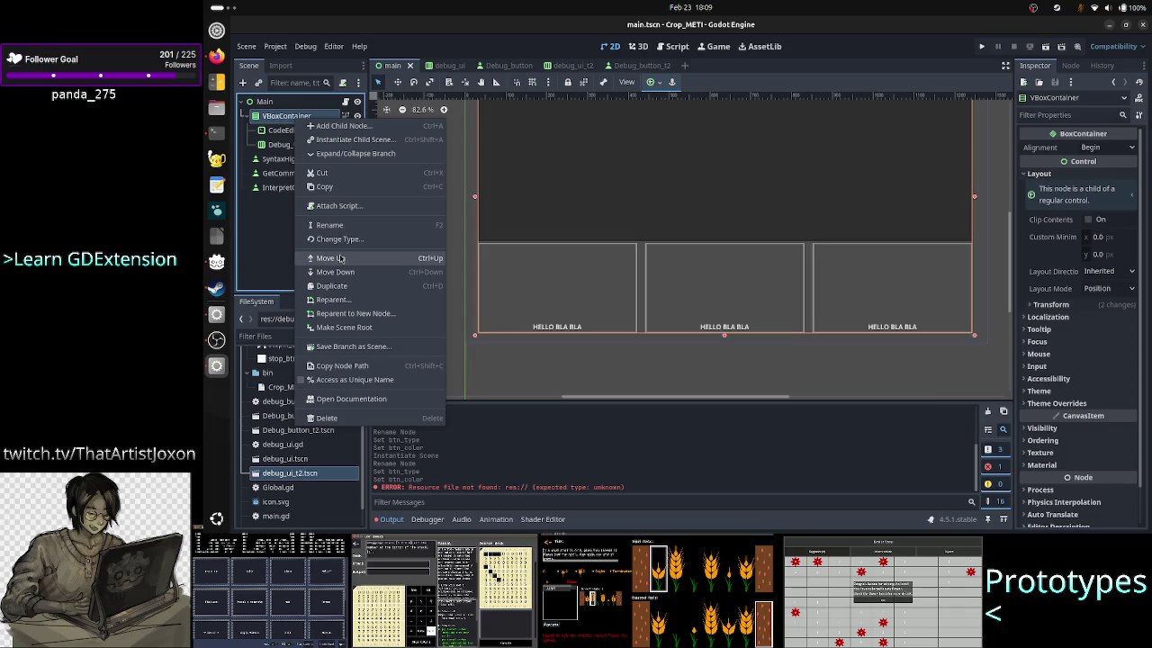
{"action": "left_click", "coordinate": [342, 286]}
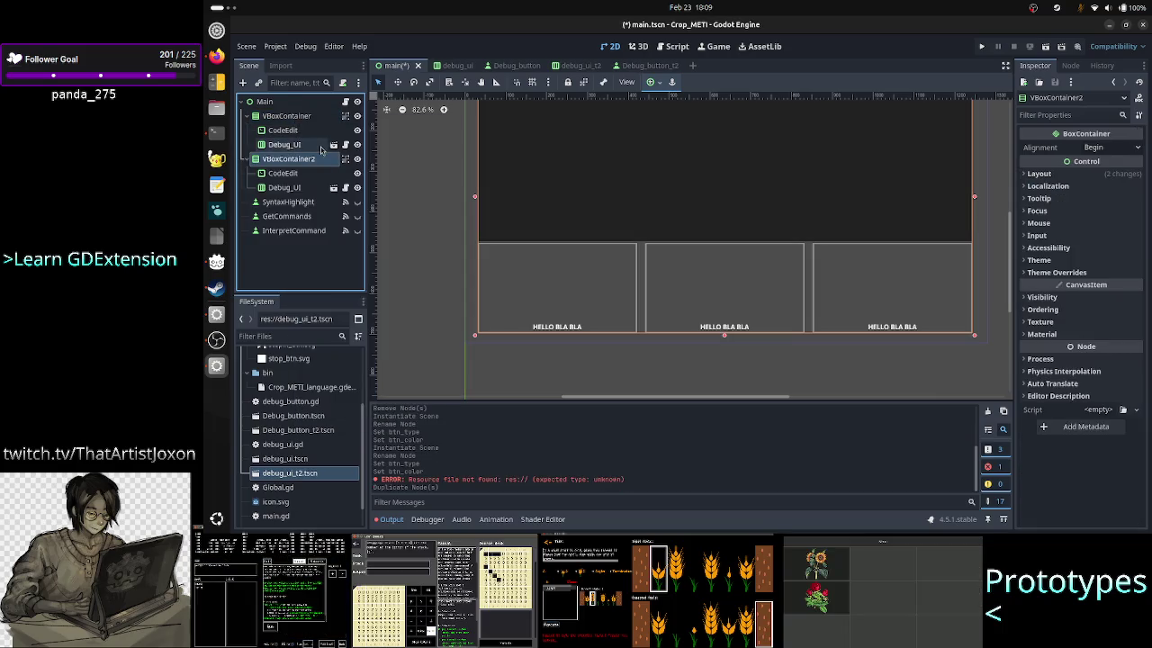
{"action": "left_click", "coordinate": [357, 116]}
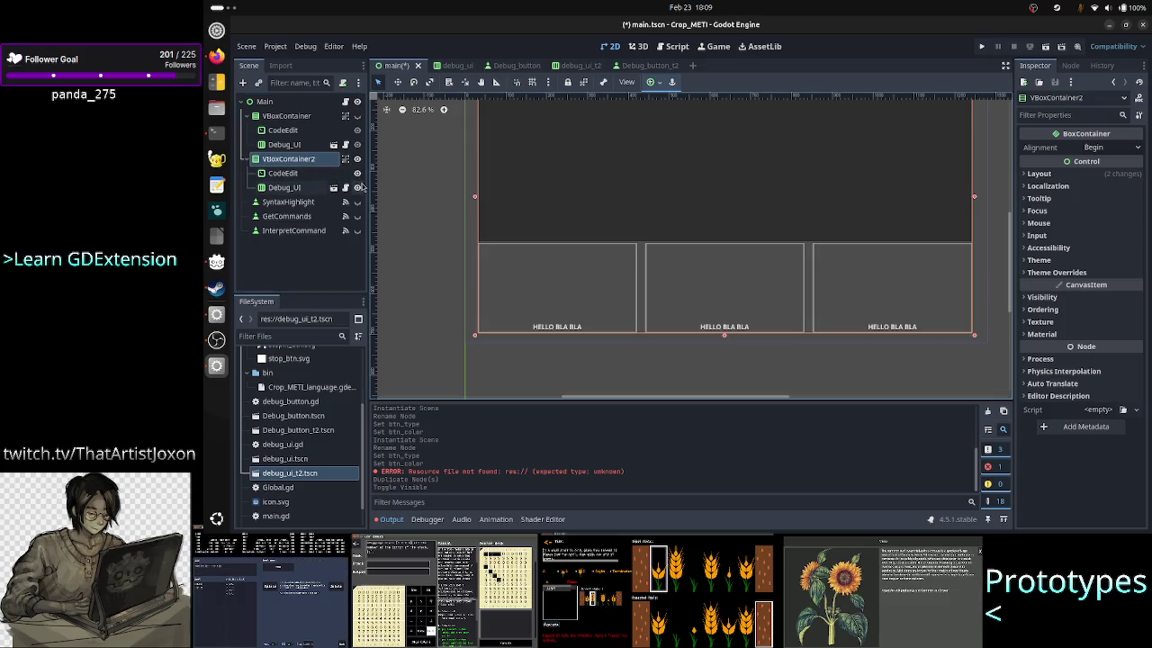
Step: Delete the duplicated Debug_UI node from VBoxContainer2
{"action": "left_click", "coordinate": [310, 187]}
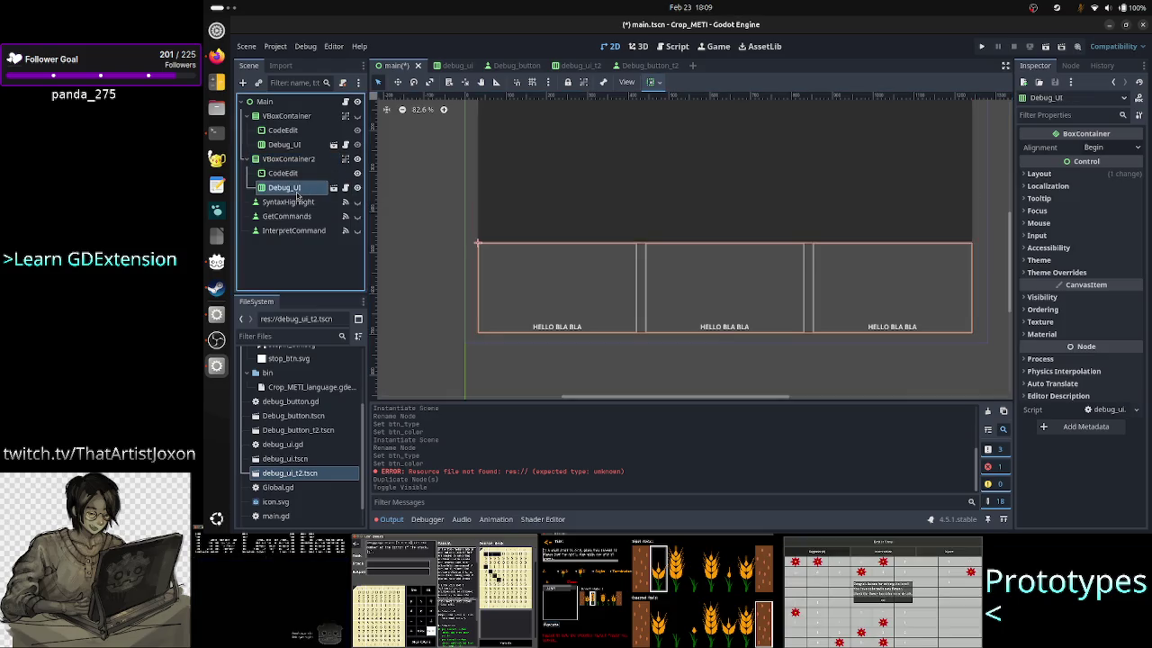
{"action": "key", "text": "Delete"}
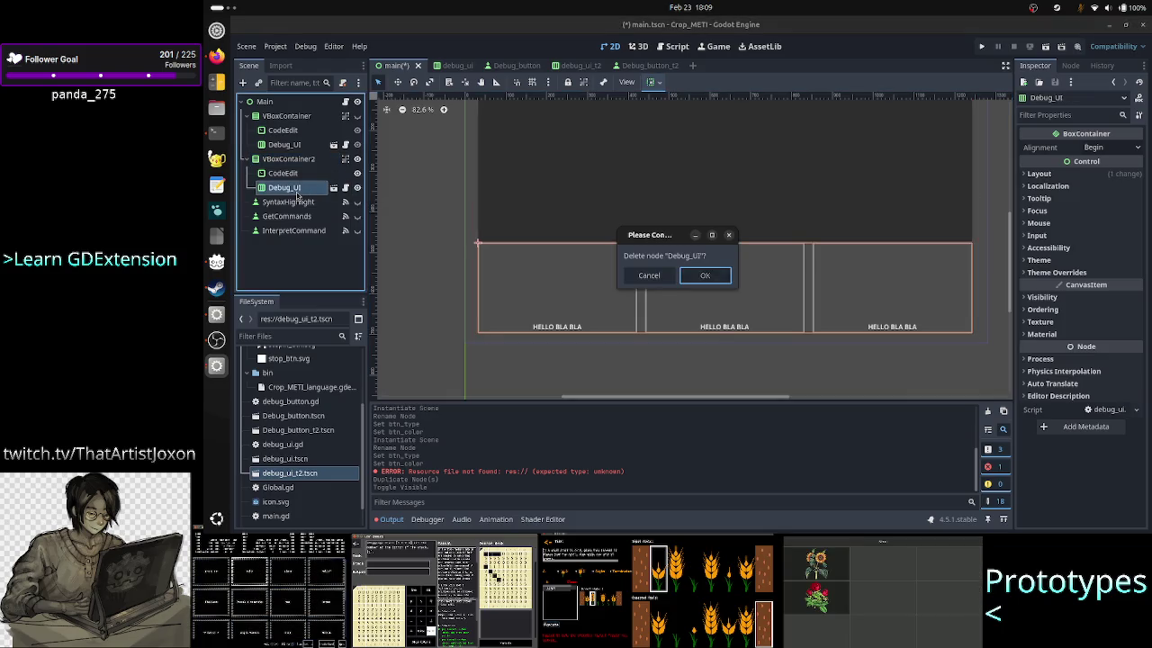
{"action": "key", "text": "Return"}
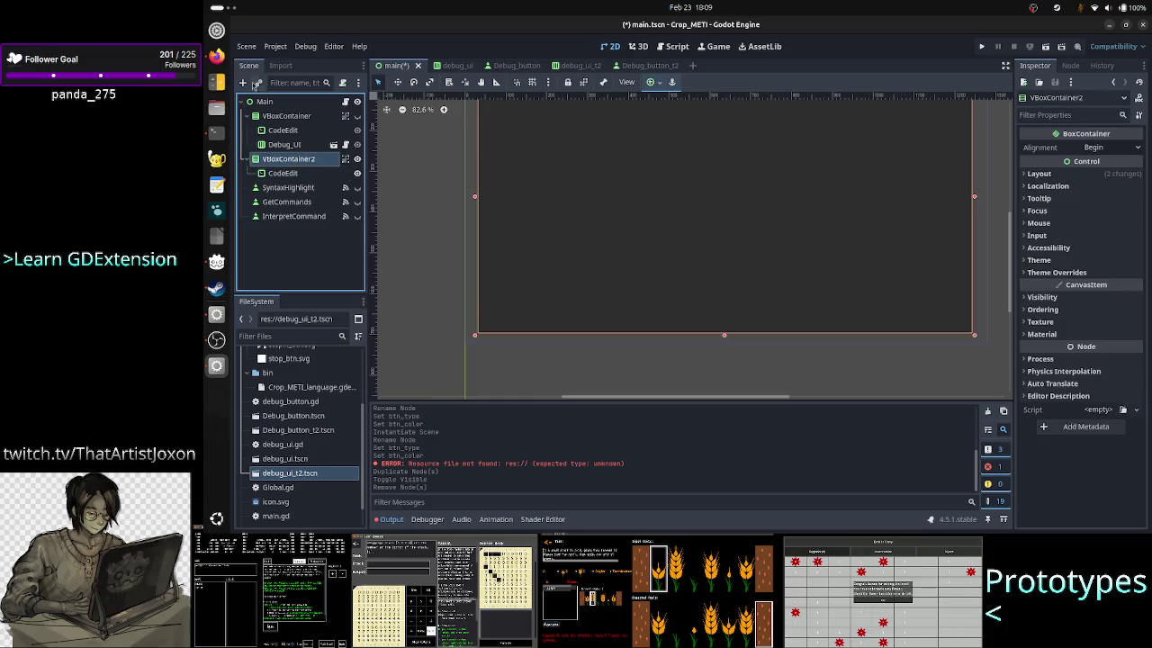
Step: Instance debug_ui_t2.tscn into VBoxContainer2 and enable its Vertical Expand container sizing
{"action": "left_click", "coordinate": [257, 83]}
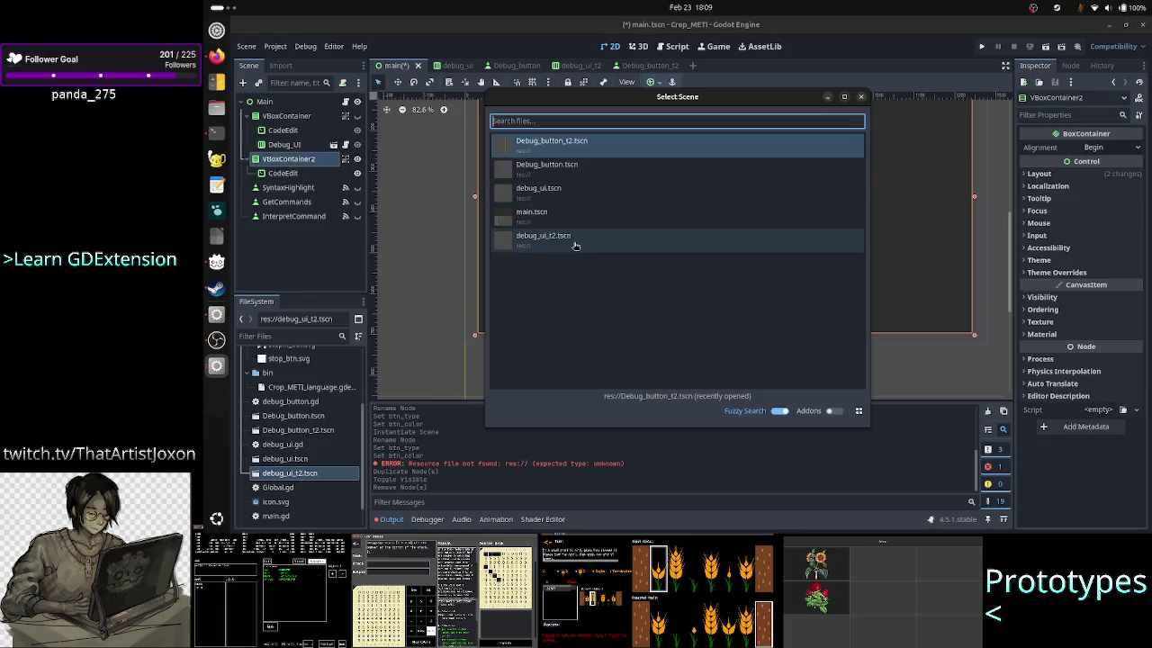
{"action": "double_click", "coordinate": [575, 246]}
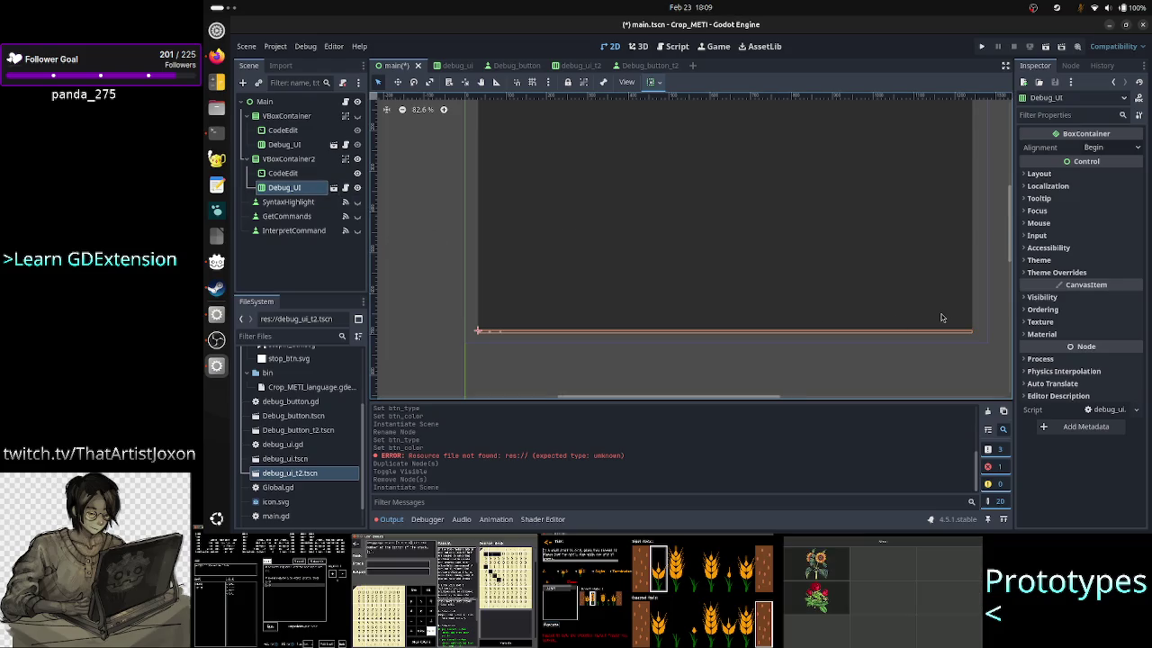
{"action": "left_click", "coordinate": [1075, 173]}
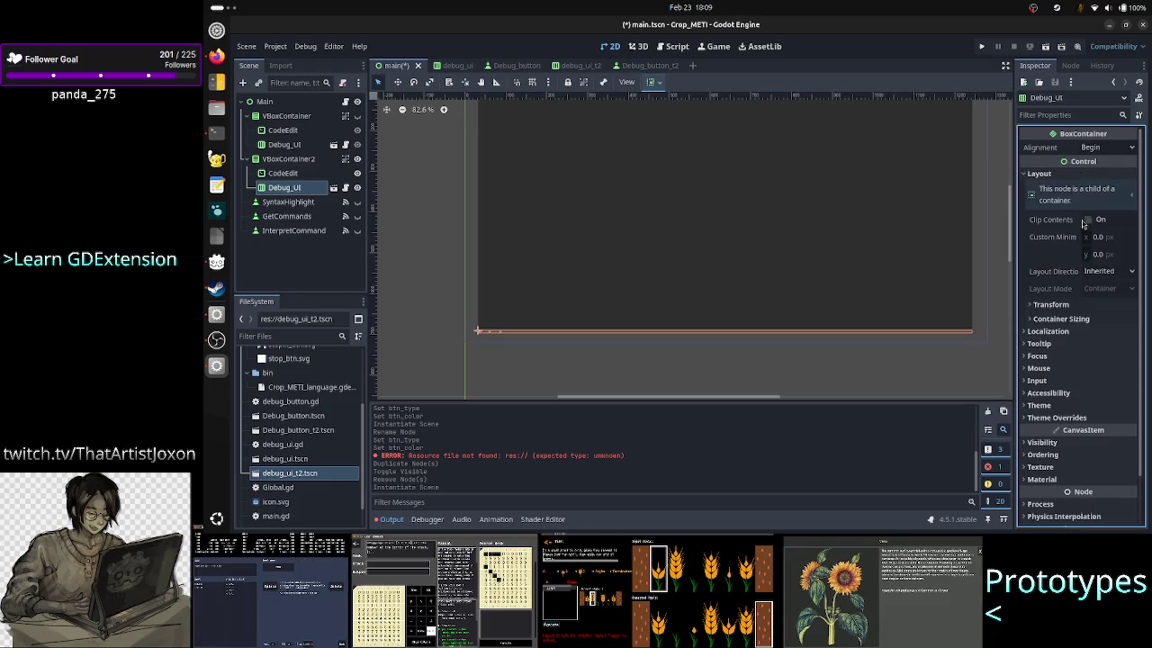
{"action": "left_click", "coordinate": [1062, 319]}
{"action": "left_click", "coordinate": [1108, 369]}
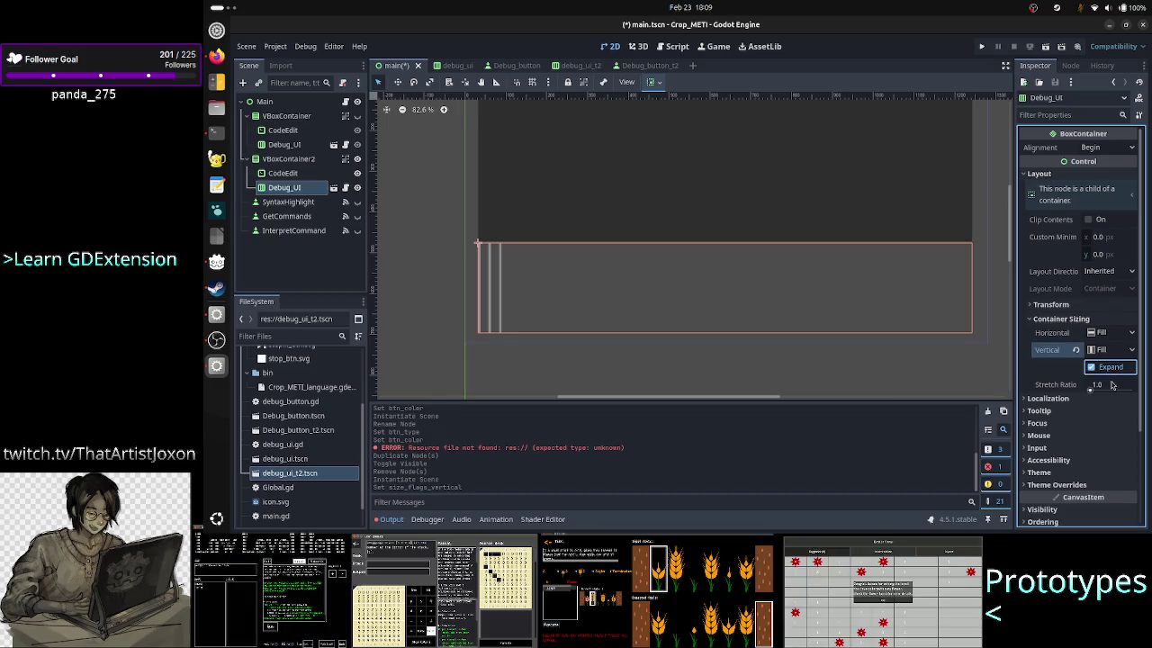
{"action": "left_click", "coordinate": [304, 175]}
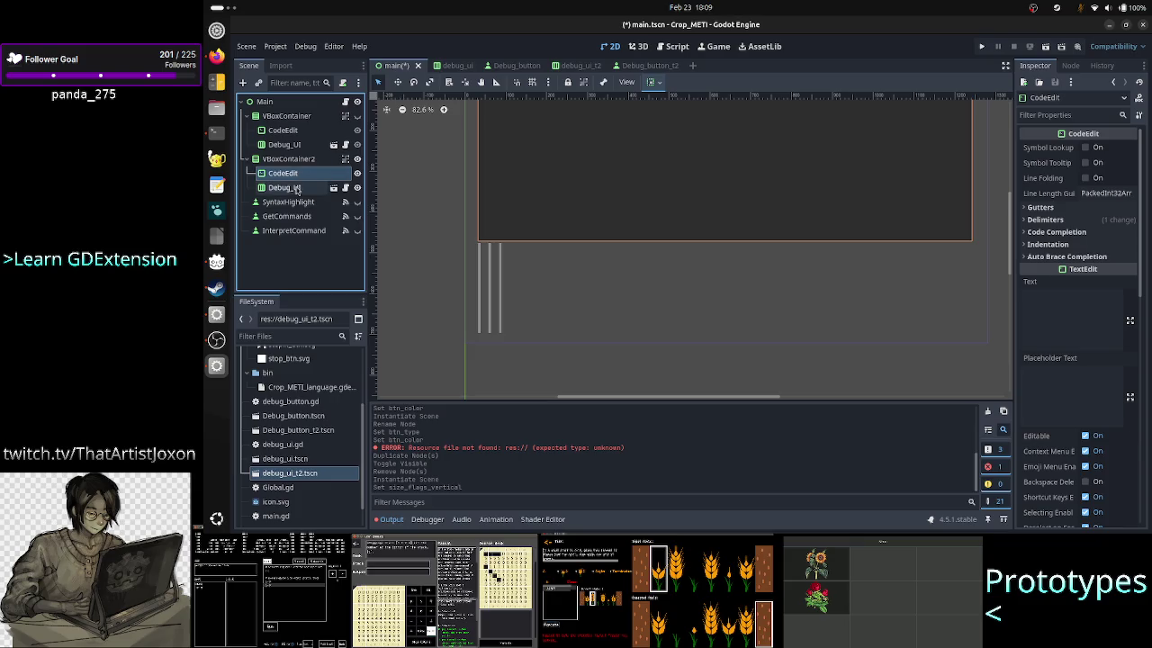
{"action": "left_click", "coordinate": [297, 189]}
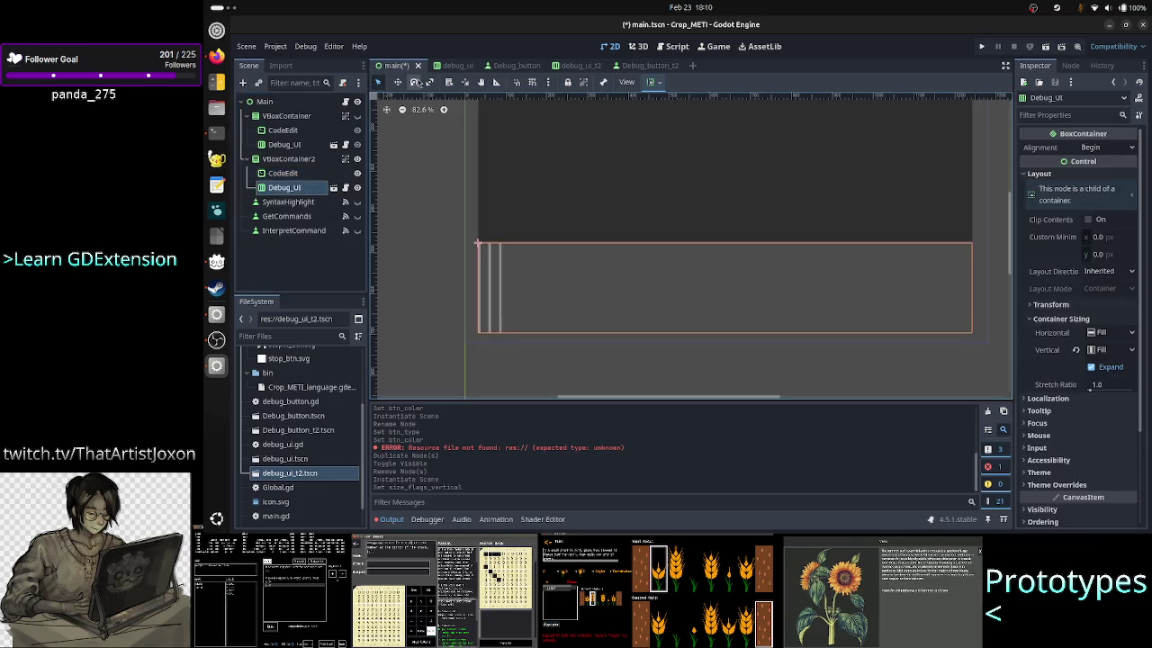
Step: In debug_ui_t2, enable Horizontal Expand container sizing on the Play button
{"action": "left_click", "coordinate": [576, 66]}
{"action": "left_click", "coordinate": [270, 116]}
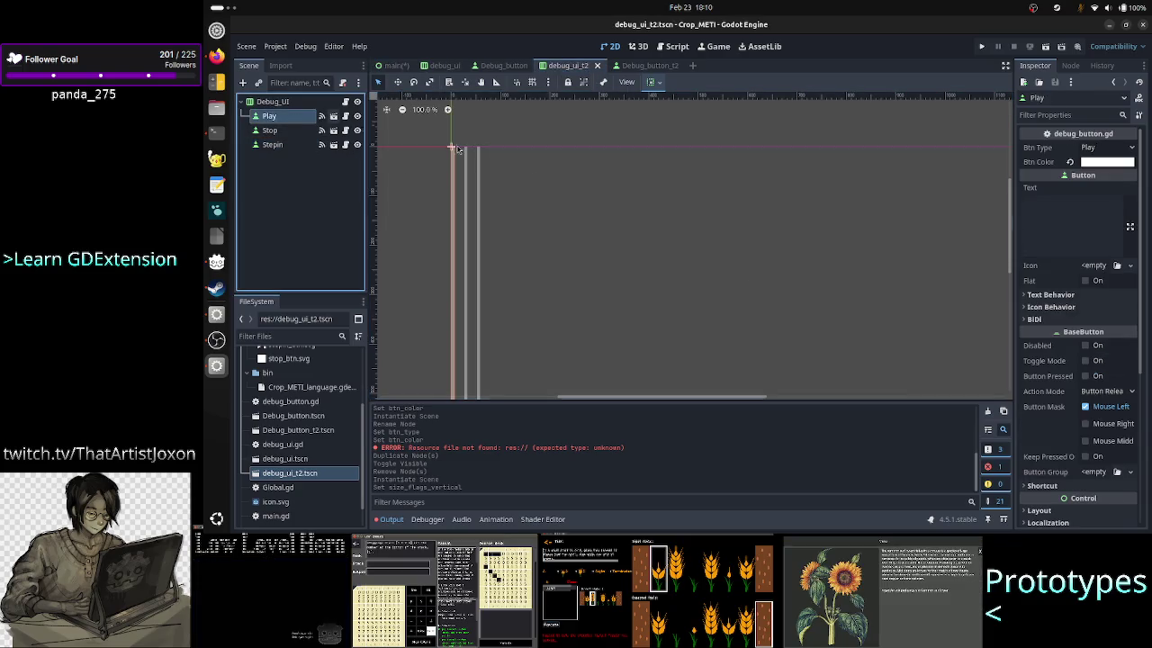
{"action": "scroll", "coordinate": [1037, 385], "scroll_direction": "down", "scroll_amount": 5}
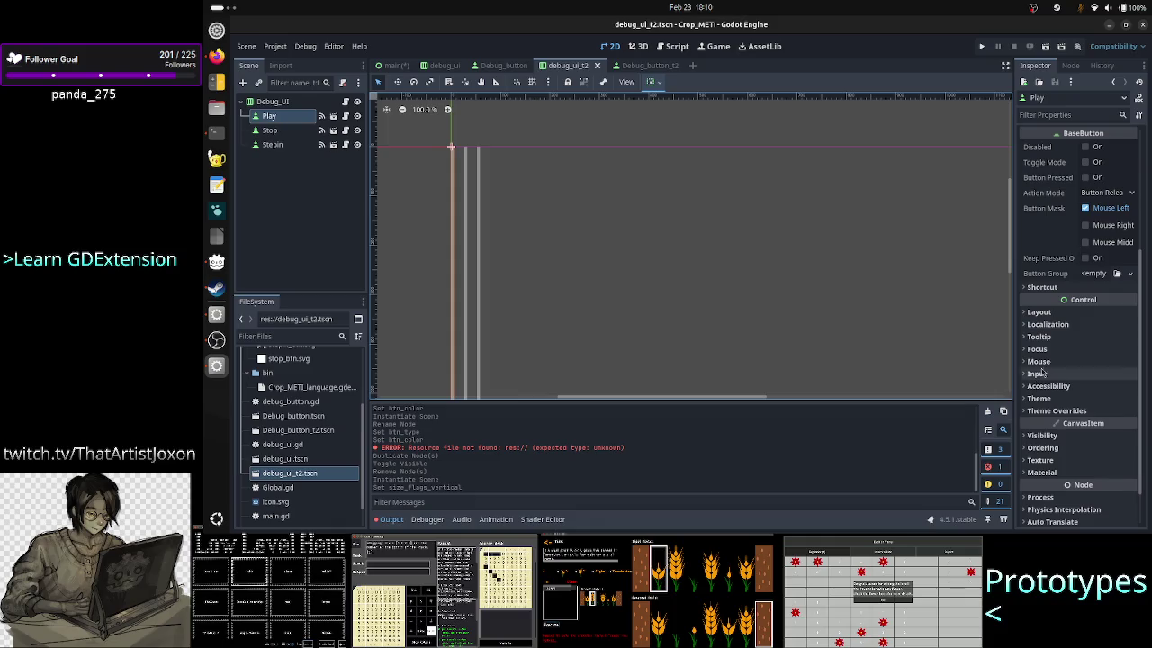
{"action": "scroll", "coordinate": [1078, 289], "scroll_direction": "up", "scroll_amount": 4}
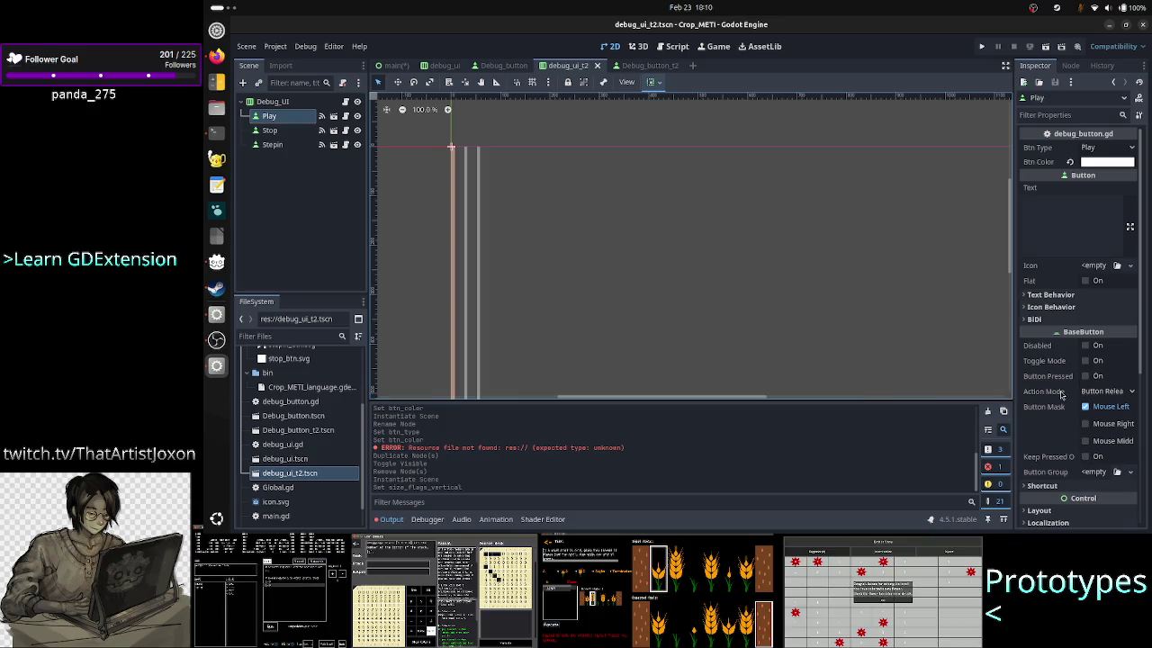
{"action": "left_click", "coordinate": [270, 102]}
{"action": "left_click", "coordinate": [270, 116]}
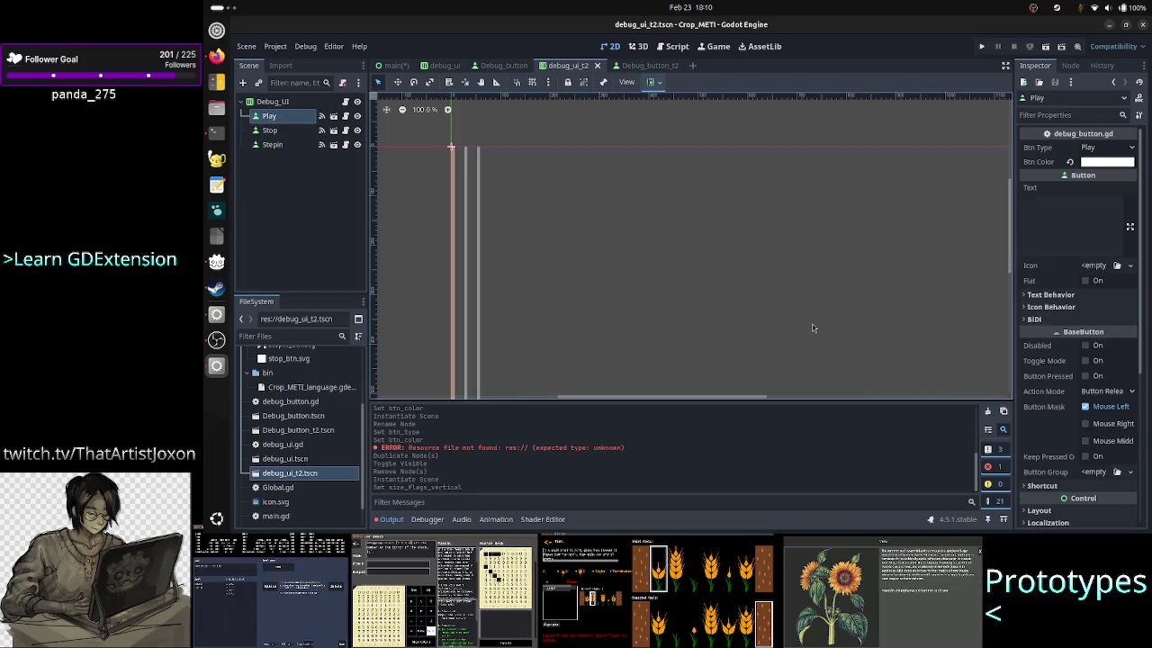
{"action": "left_click", "coordinate": [261, 101]}
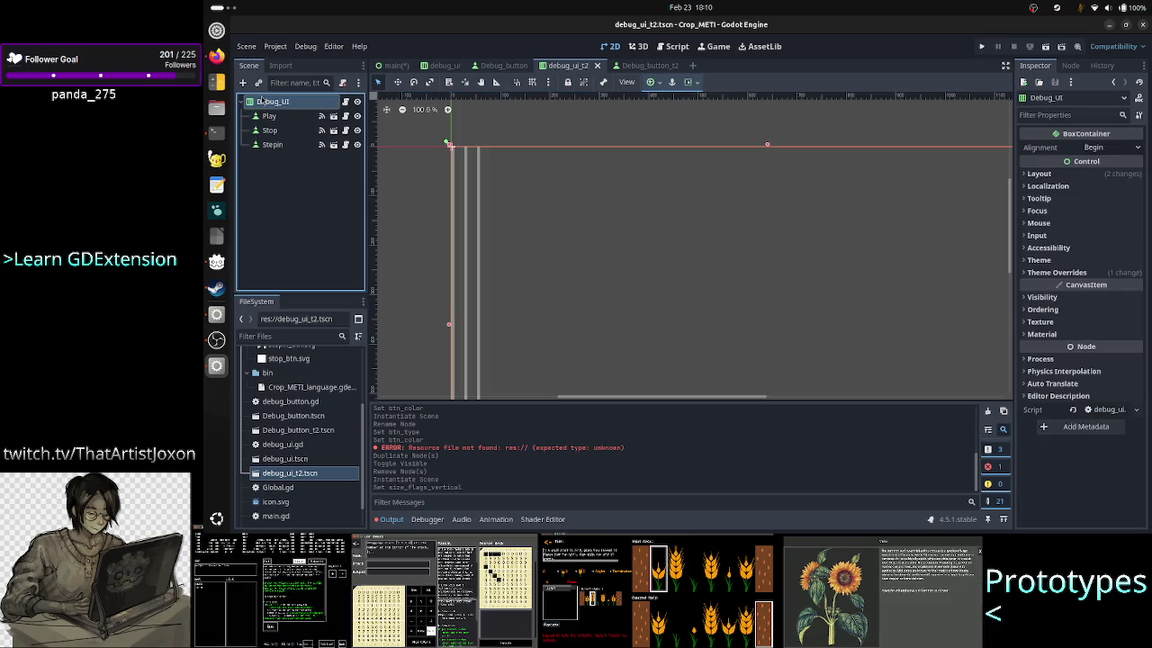
{"action": "left_click", "coordinate": [269, 116]}
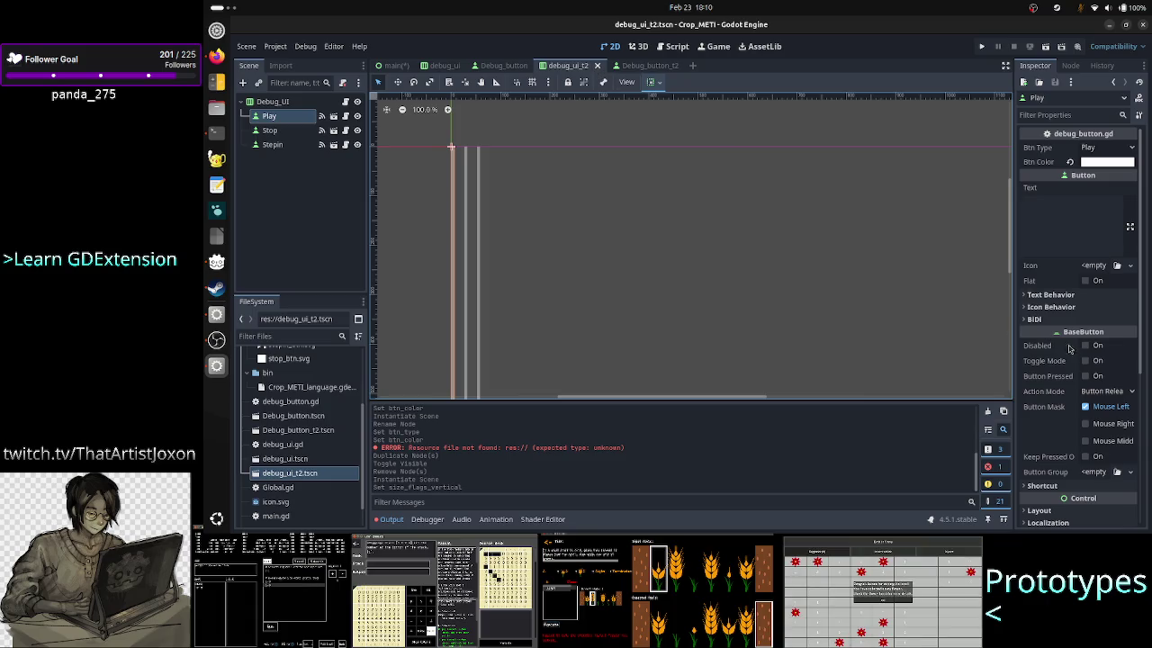
{"action": "scroll", "coordinate": [1070, 351], "scroll_direction": "down", "scroll_amount": 3}
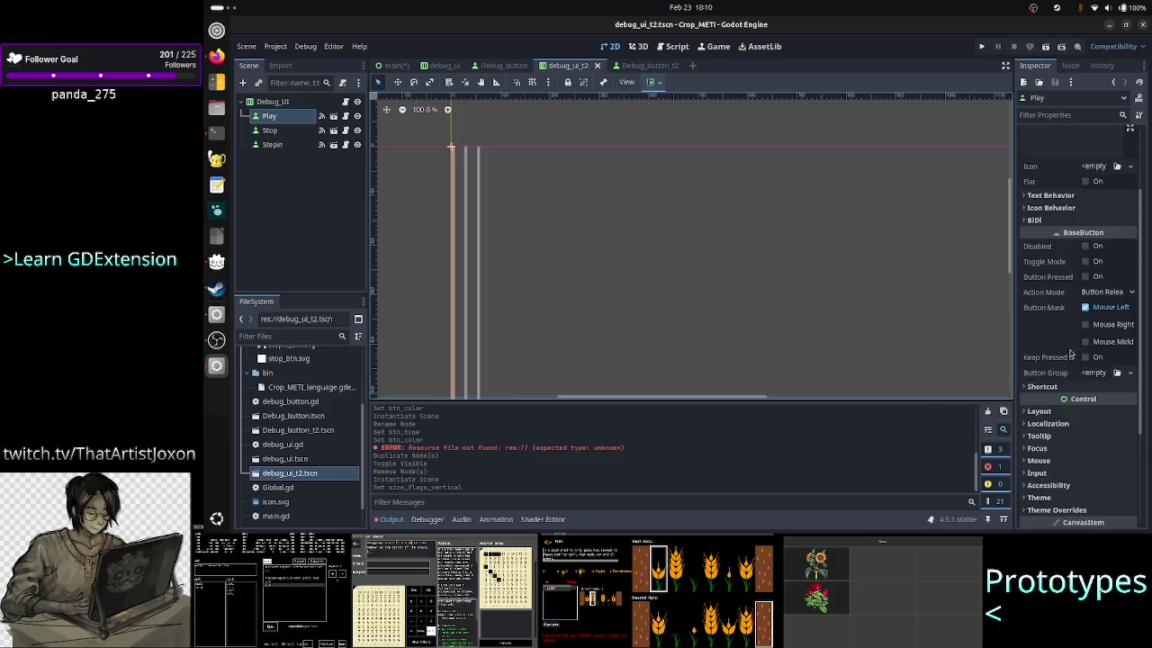
{"action": "scroll", "coordinate": [1069, 353], "scroll_direction": "down", "scroll_amount": 5}
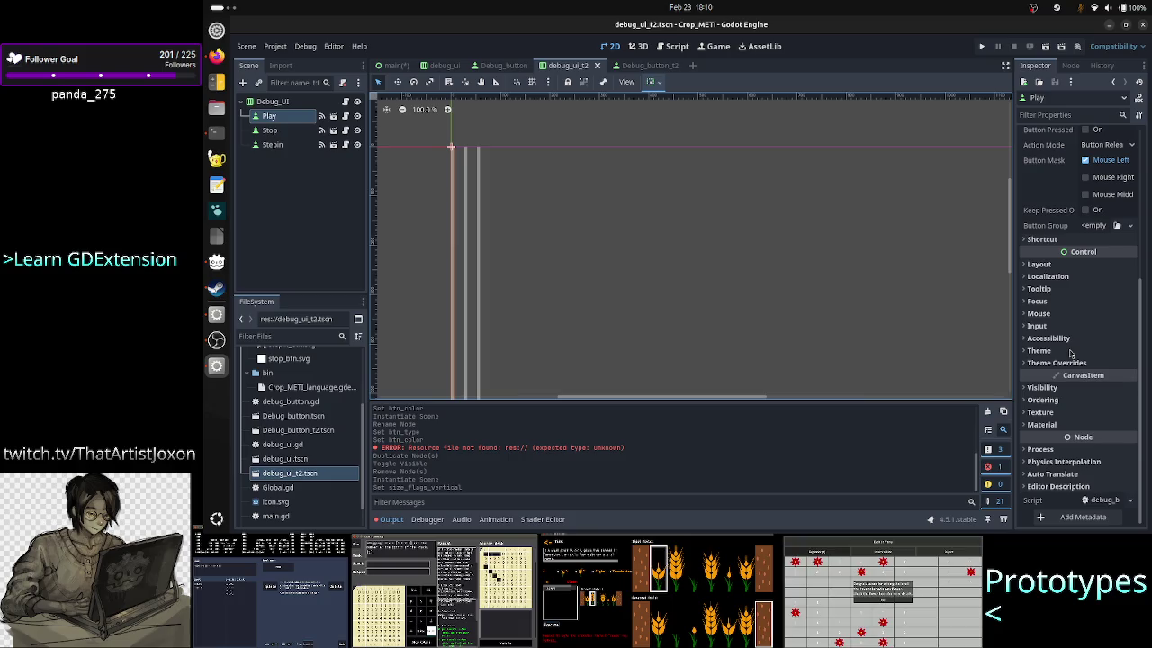
{"action": "left_click", "coordinate": [1052, 263]}
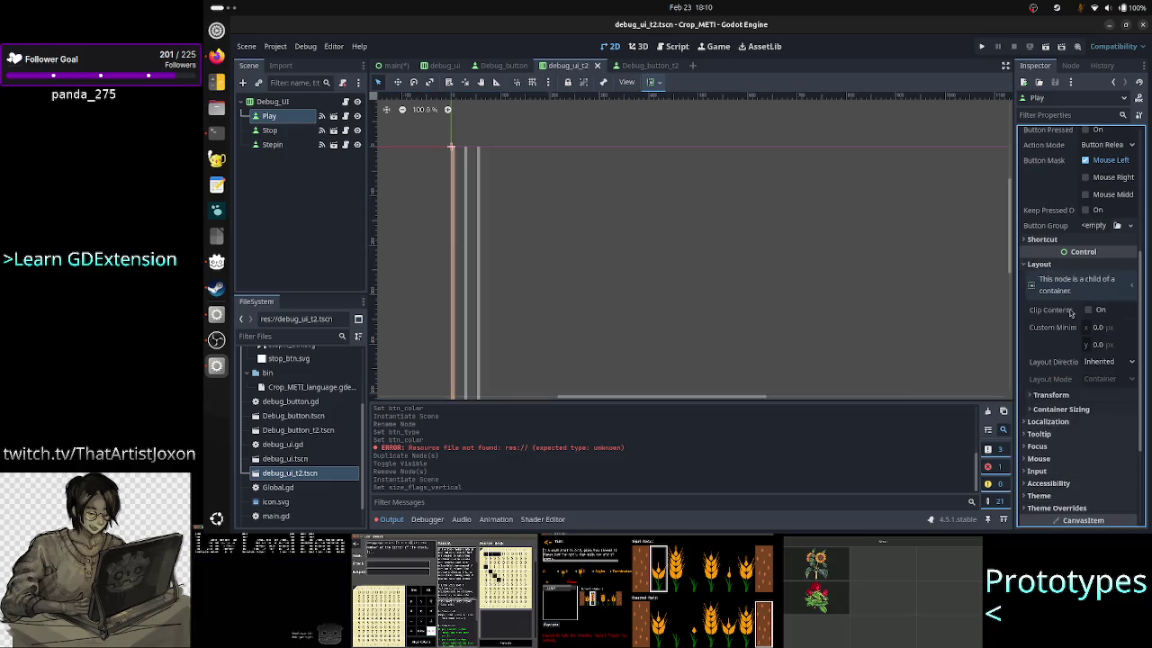
{"action": "left_click", "coordinate": [1062, 409]}
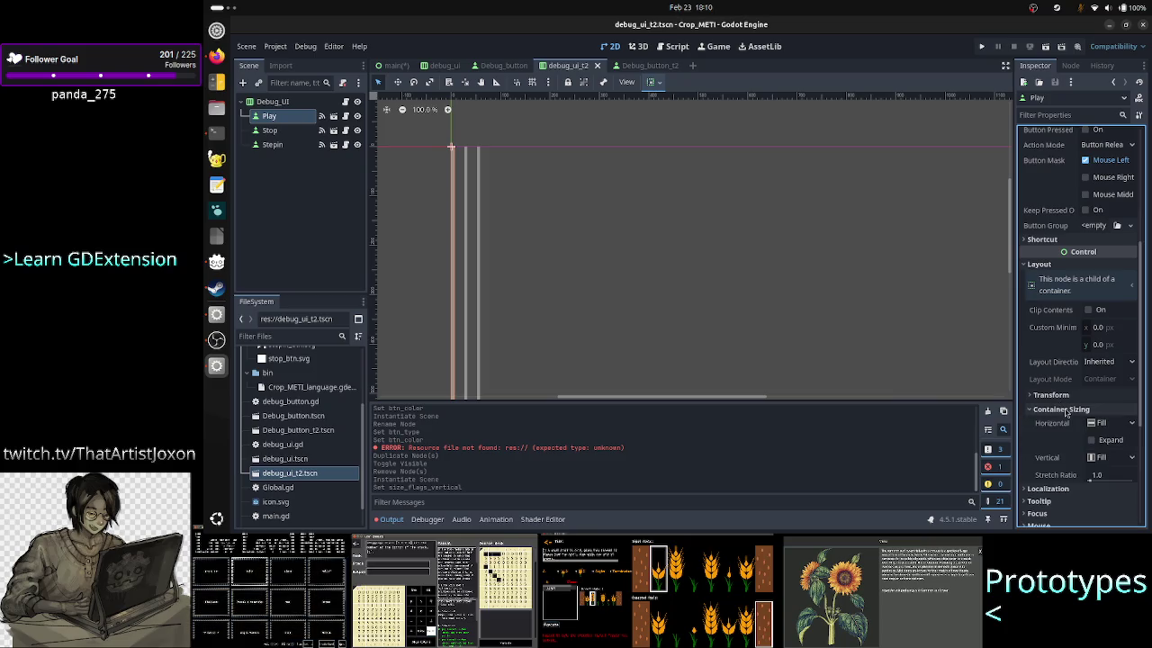
{"action": "left_click", "coordinate": [1091, 440]}
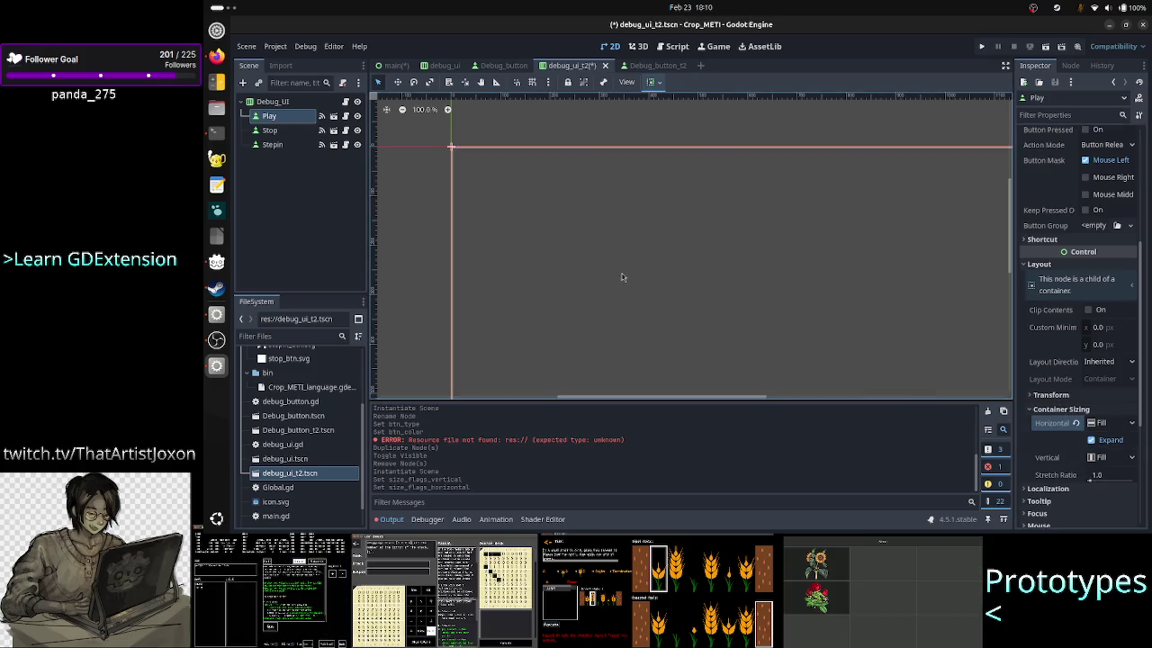
Step: Enable Horizontal Expand on the Stop and Stepin buttons, then run the scene with F6
{"action": "left_click", "coordinate": [270, 130]}
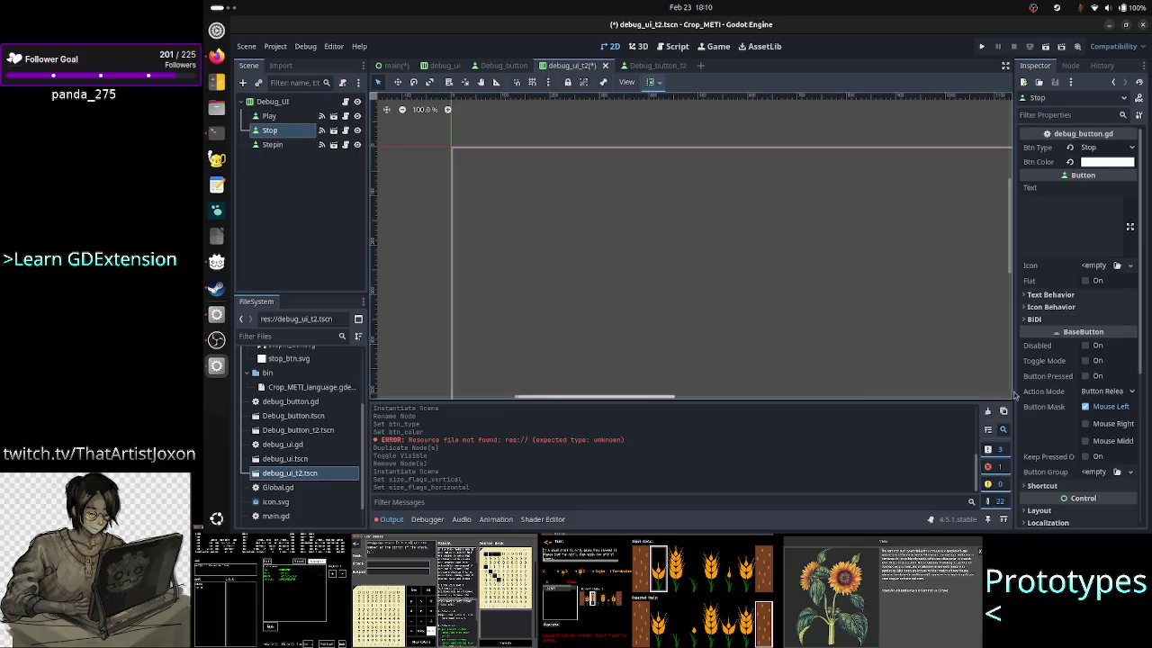
{"action": "left_click", "coordinate": [1064, 265]}
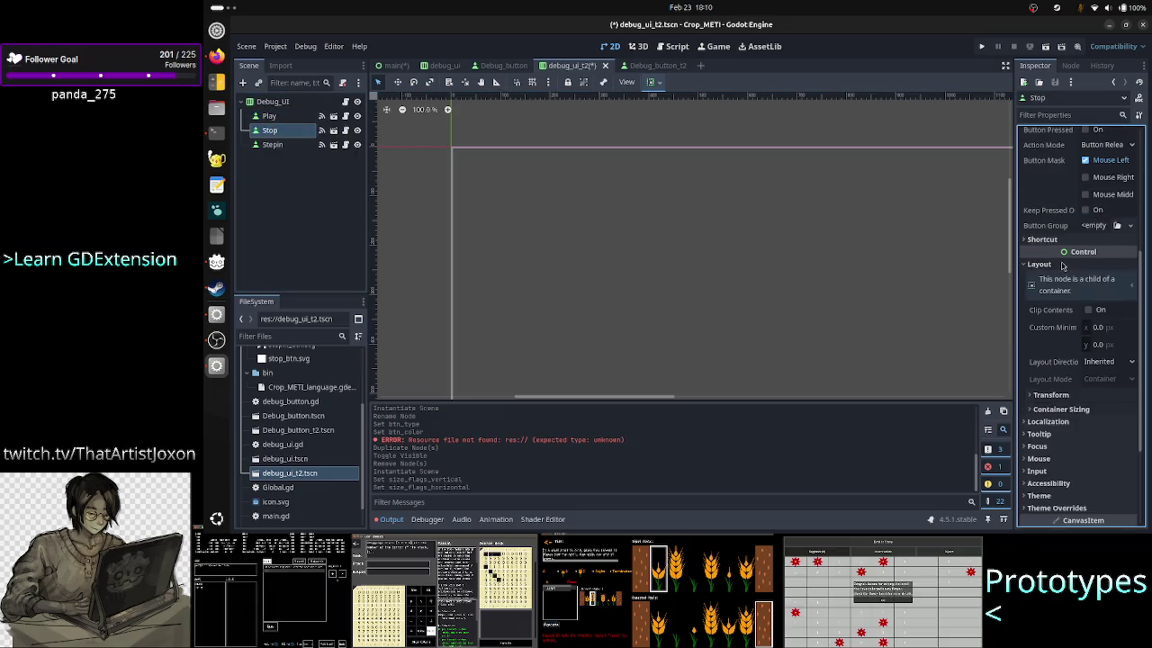
{"action": "left_click", "coordinate": [1065, 410]}
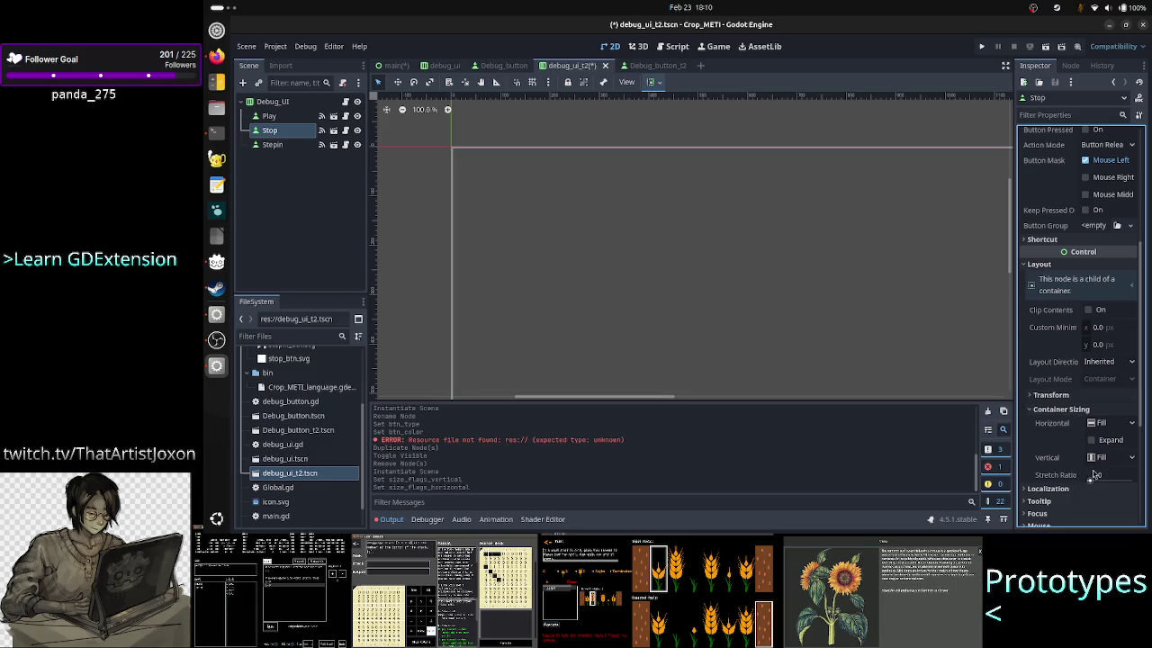
{"action": "left_click", "coordinate": [1101, 440]}
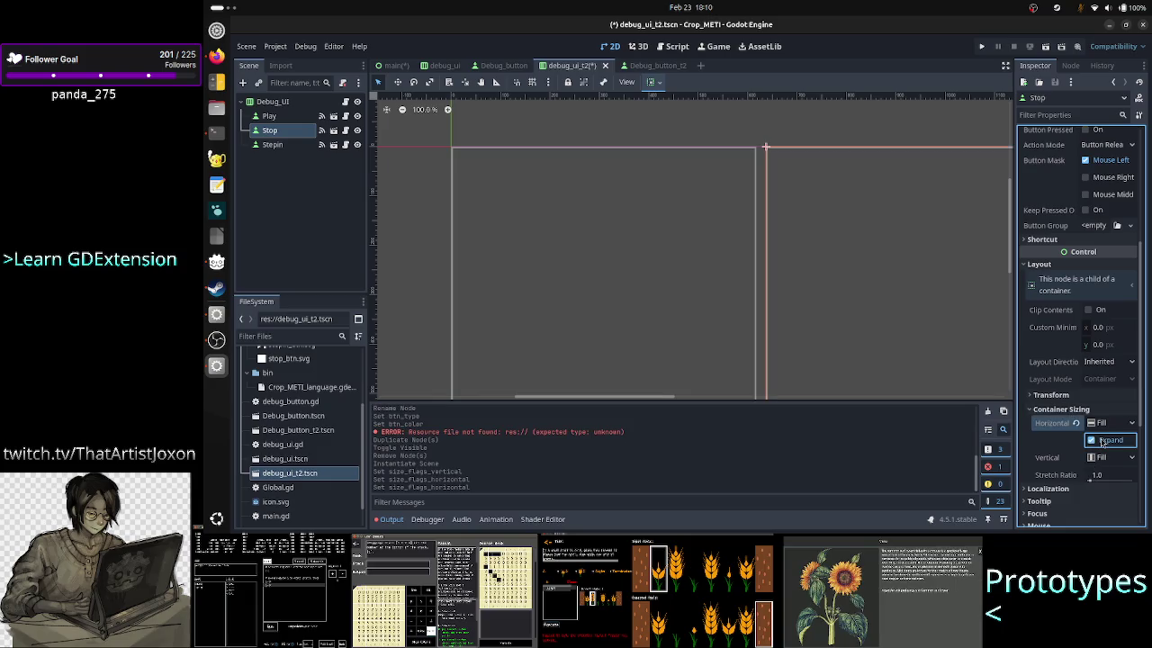
{"action": "left_click", "coordinate": [272, 145]}
{"action": "scroll", "coordinate": [1069, 364], "scroll_direction": "down", "scroll_amount": 5}
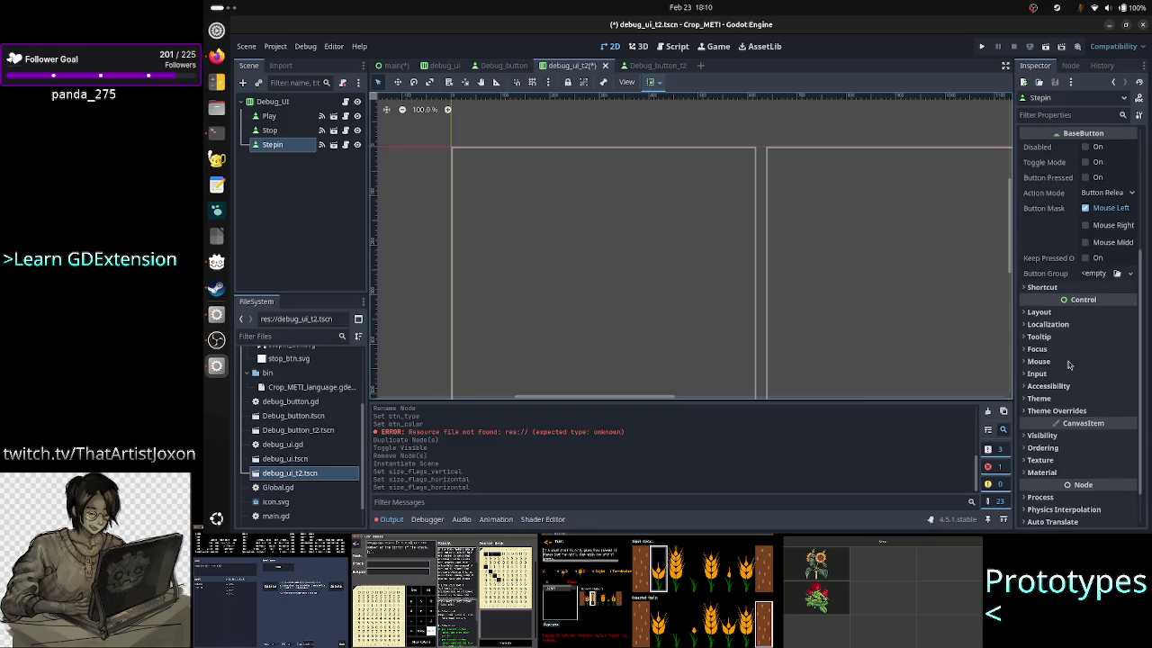
{"action": "left_click", "coordinate": [1071, 313]}
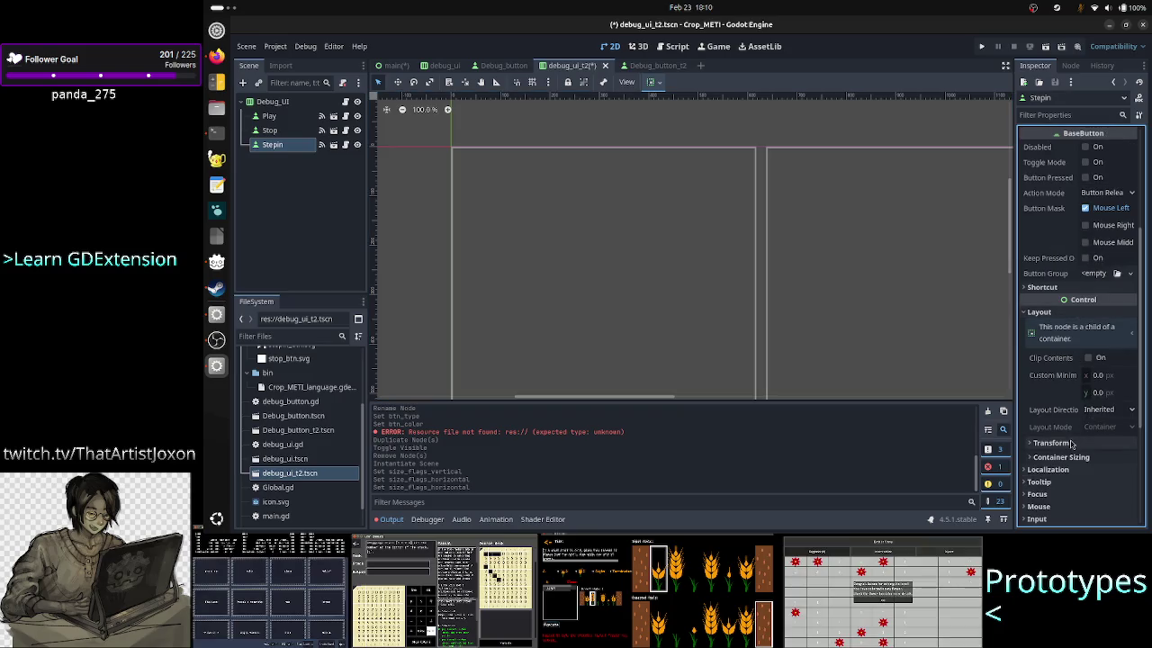
{"action": "left_click", "coordinate": [1062, 458]}
{"action": "scroll", "coordinate": [1080, 450], "scroll_direction": "down", "scroll_amount": 3}
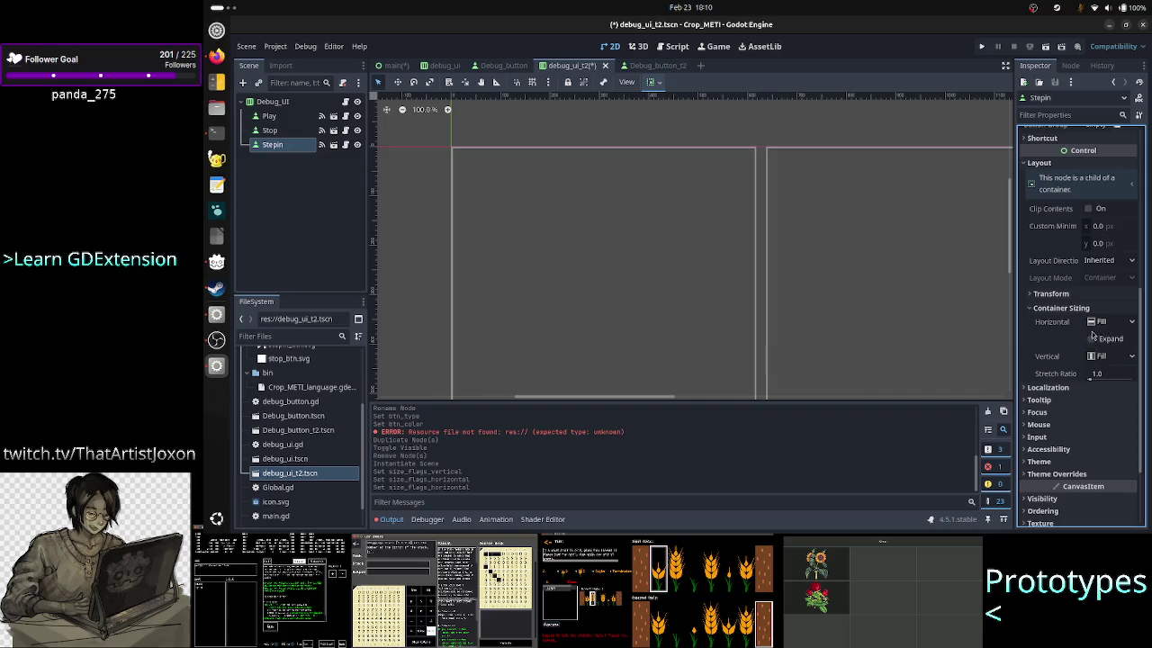
{"action": "left_click", "coordinate": [1092, 338]}
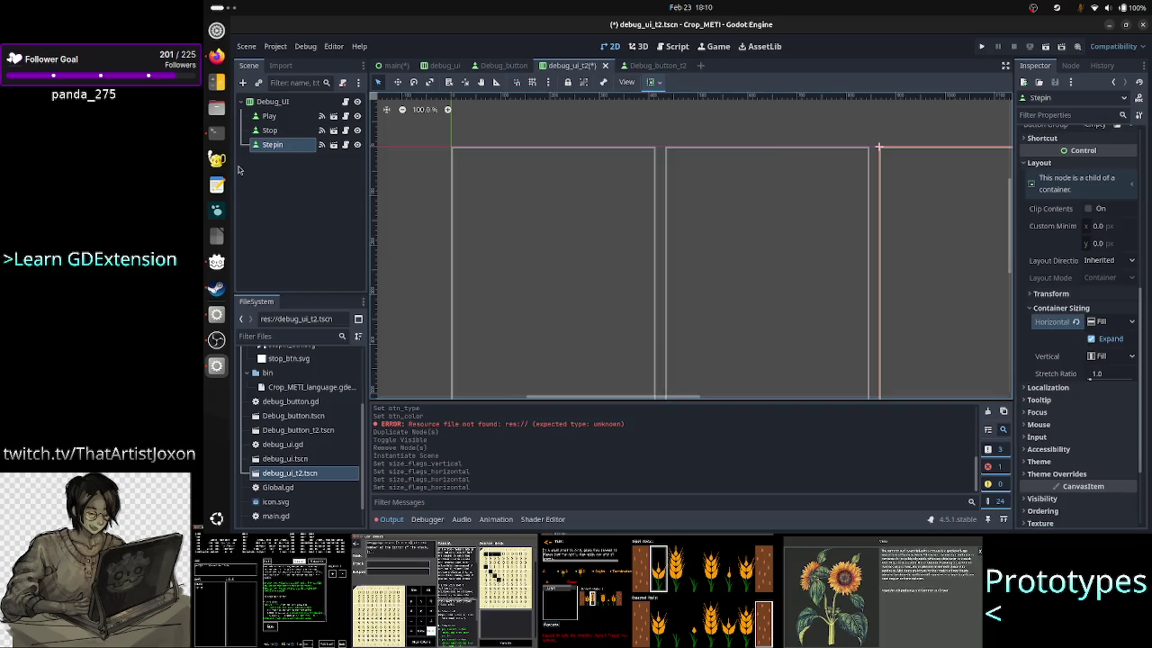
{"action": "left_click", "coordinate": [291, 196]}
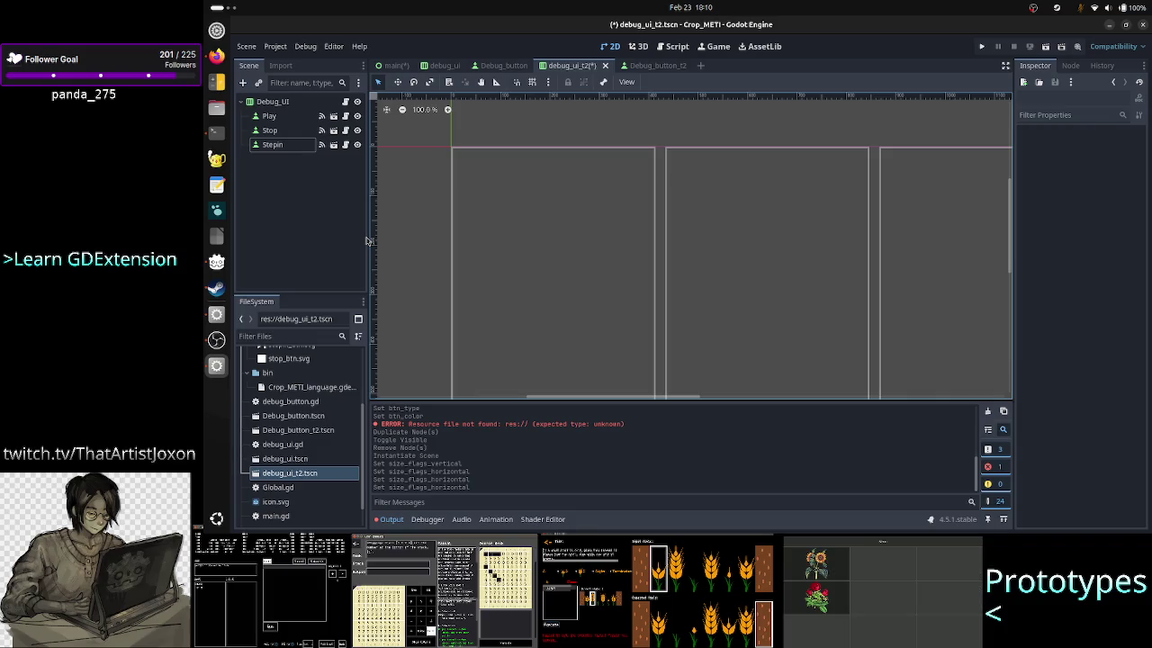
{"action": "key", "text": "F6"}
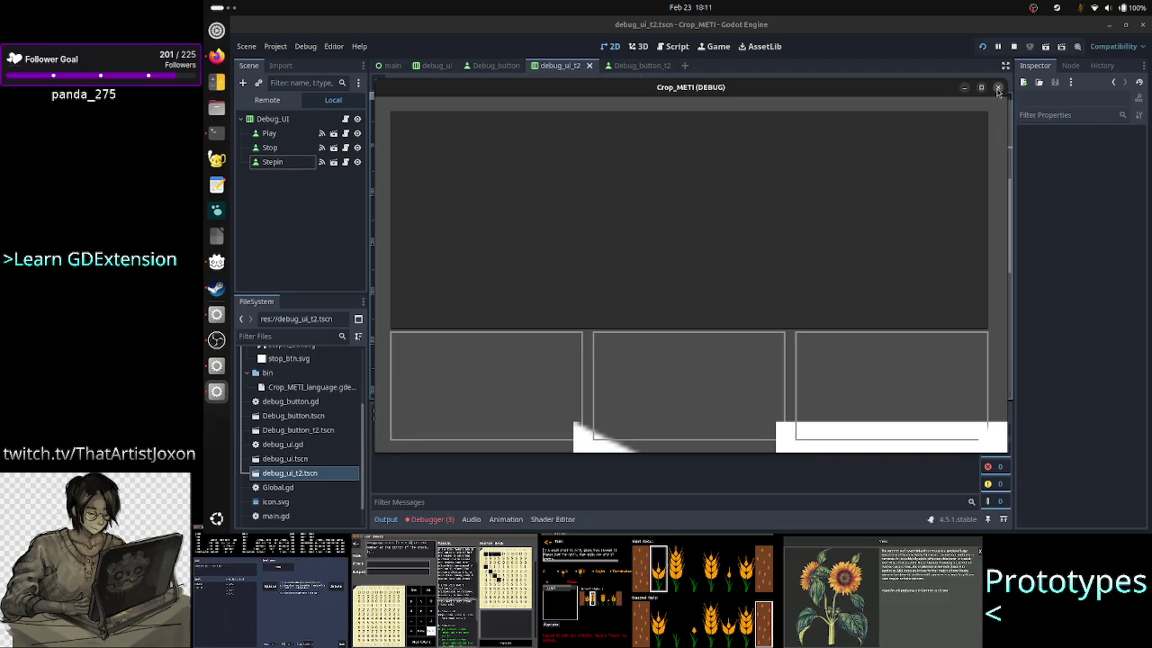
Step: Close the running test game window to stop debugging
{"action": "left_click", "coordinate": [998, 88]}
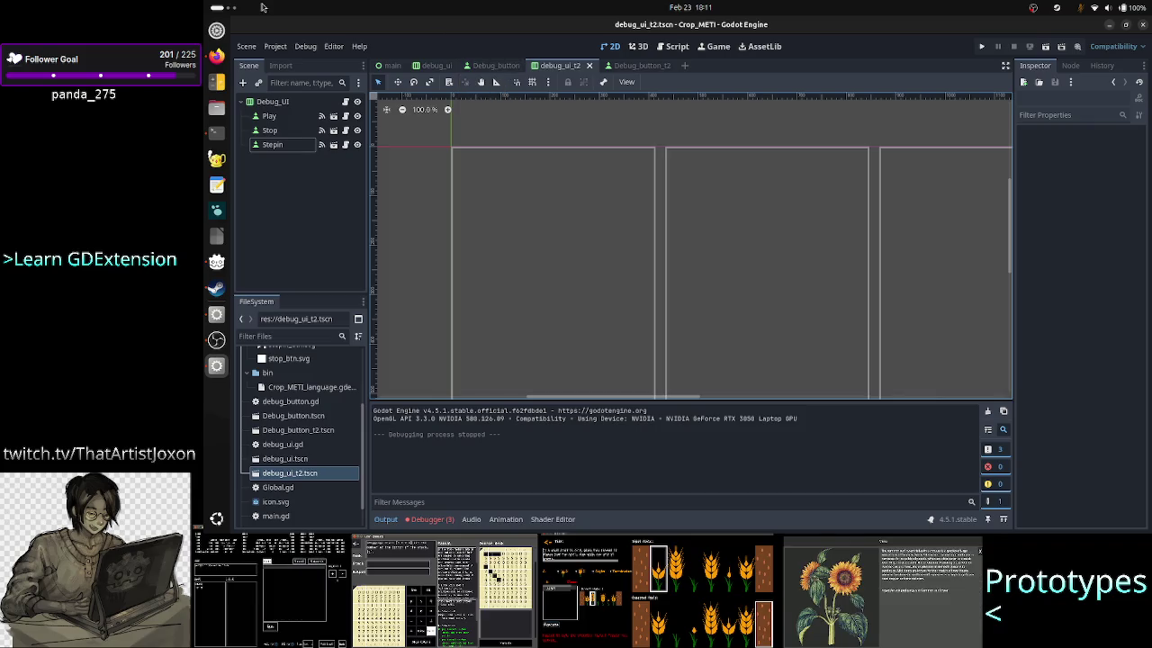
Step: In Firefox, replace the godot texturerect query with a 'css' search and skim the CSS Tutorial result
{"action": "left_click", "coordinate": [214, 60]}
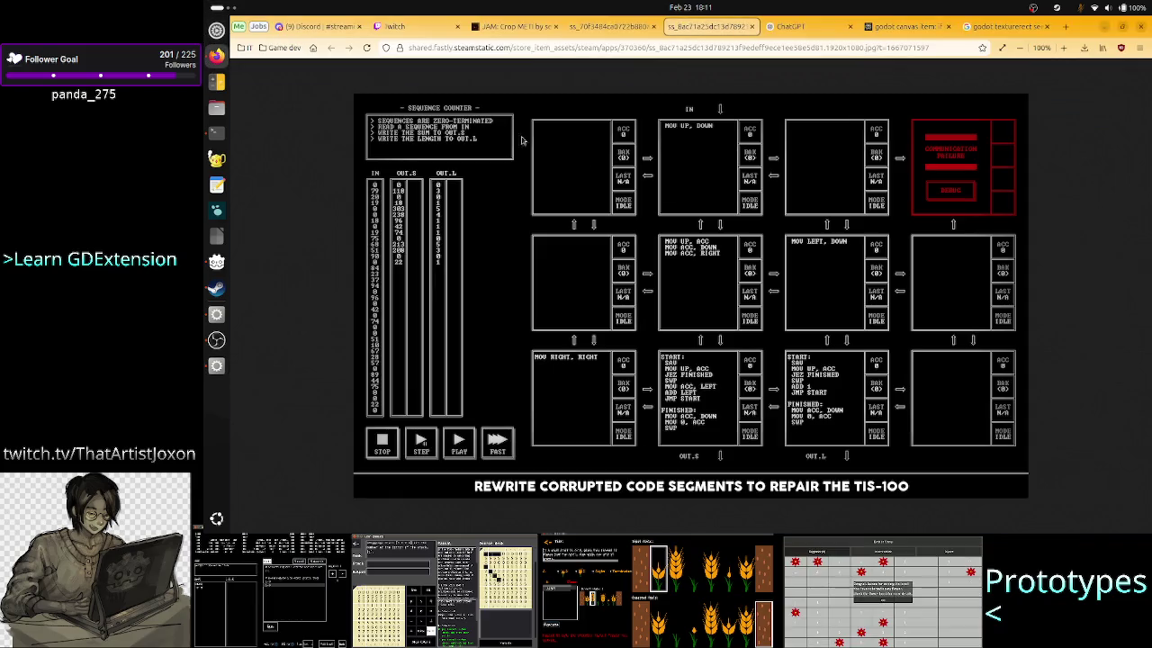
{"action": "left_click", "coordinate": [1024, 29]}
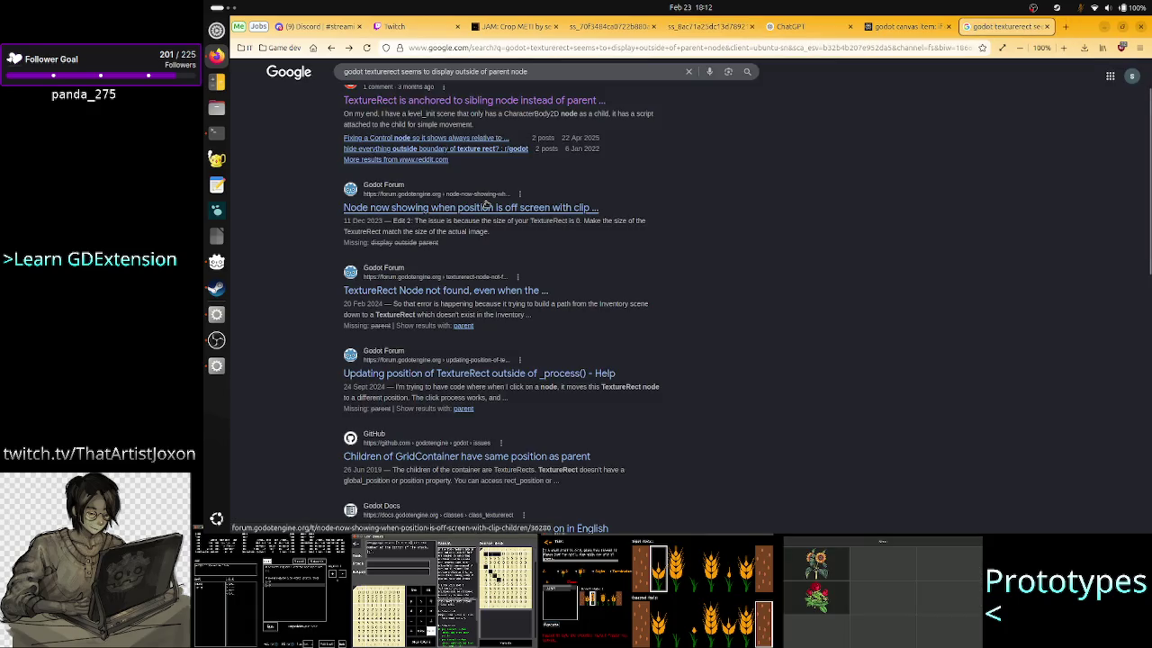
{"action": "scroll", "coordinate": [531, 162], "scroll_direction": "up", "scroll_amount": 2}
{"action": "left_click", "coordinate": [594, 85]}
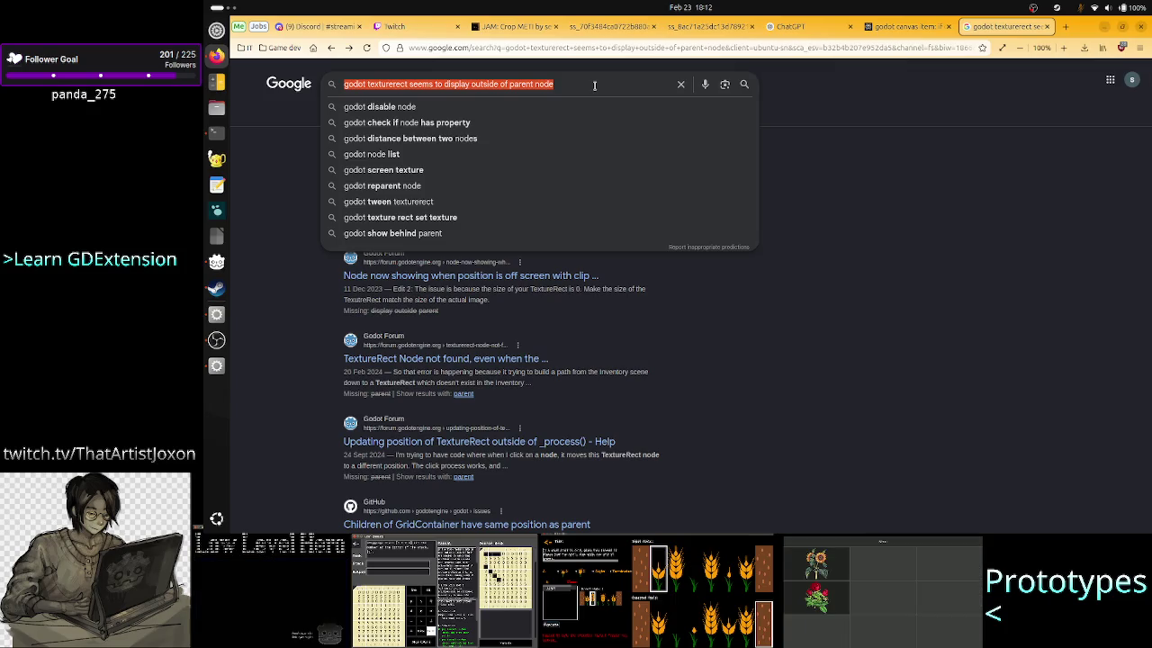
{"action": "key", "text": "BackSpace"}
{"action": "type", "text": "c"}
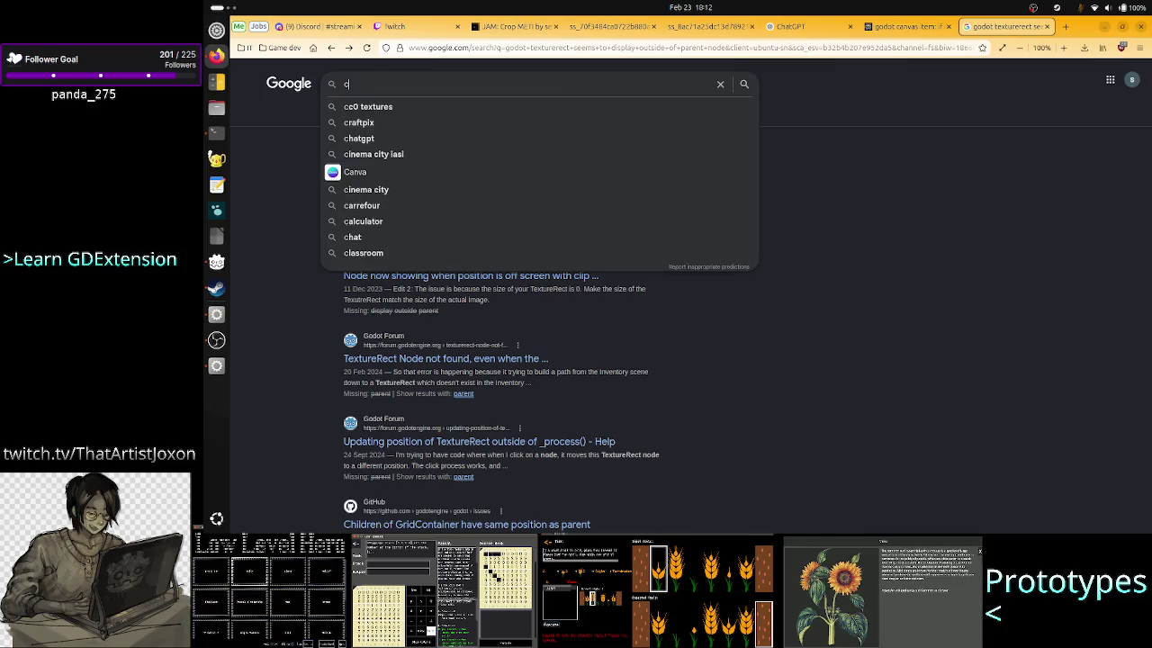
{"action": "type", "text": "ss"}
{"action": "key", "text": "Return"}
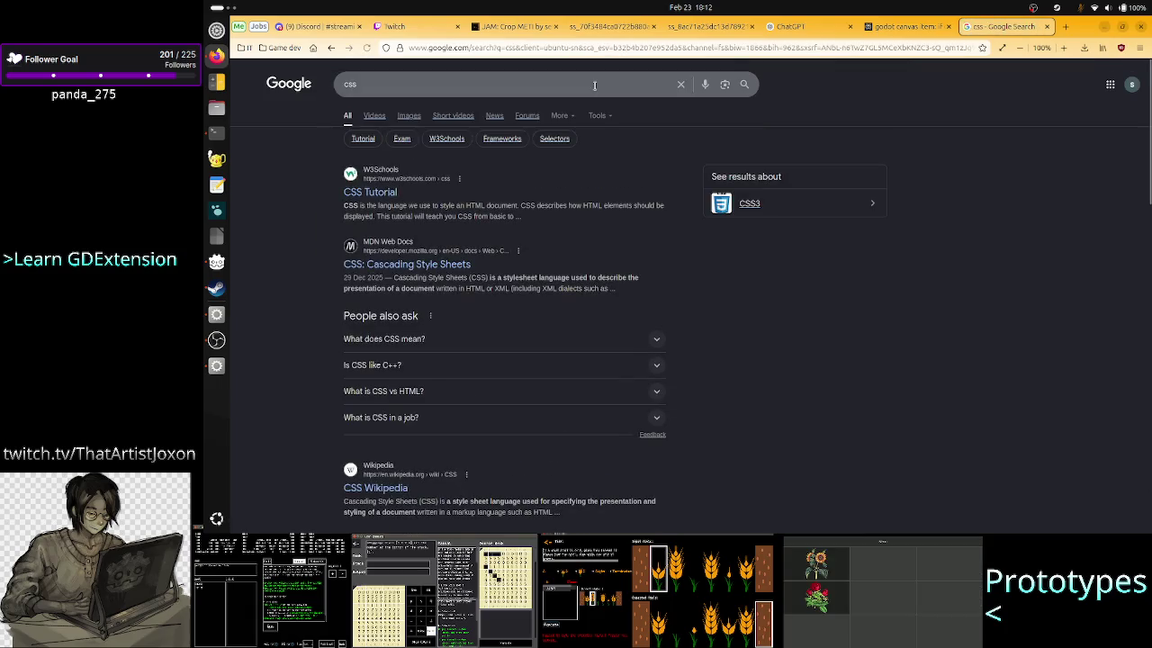
{"action": "left_click", "coordinate": [377, 194]}
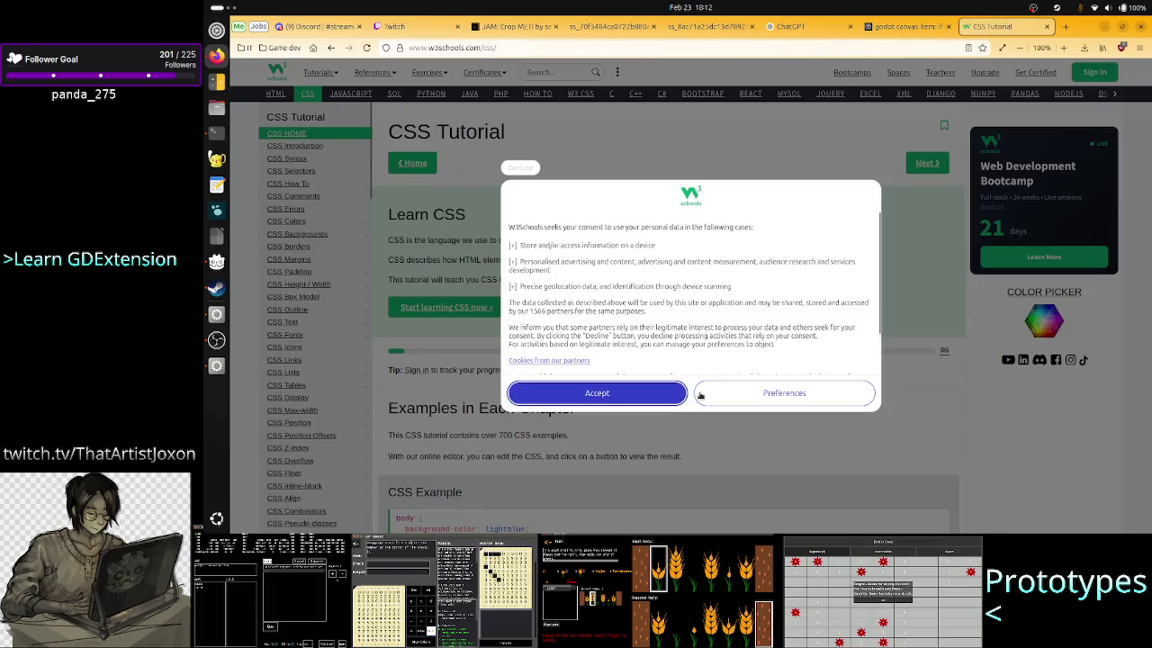
{"action": "scroll", "coordinate": [595, 290], "scroll_direction": "down", "scroll_amount": 2}
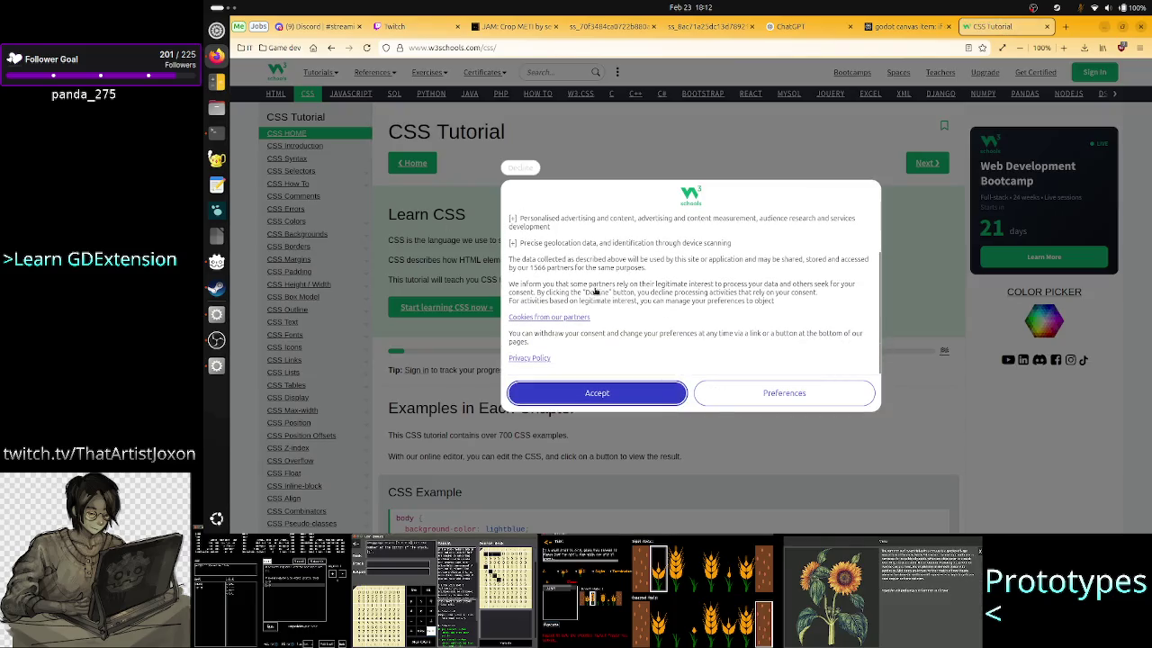
{"action": "left_click", "coordinate": [331, 47]}
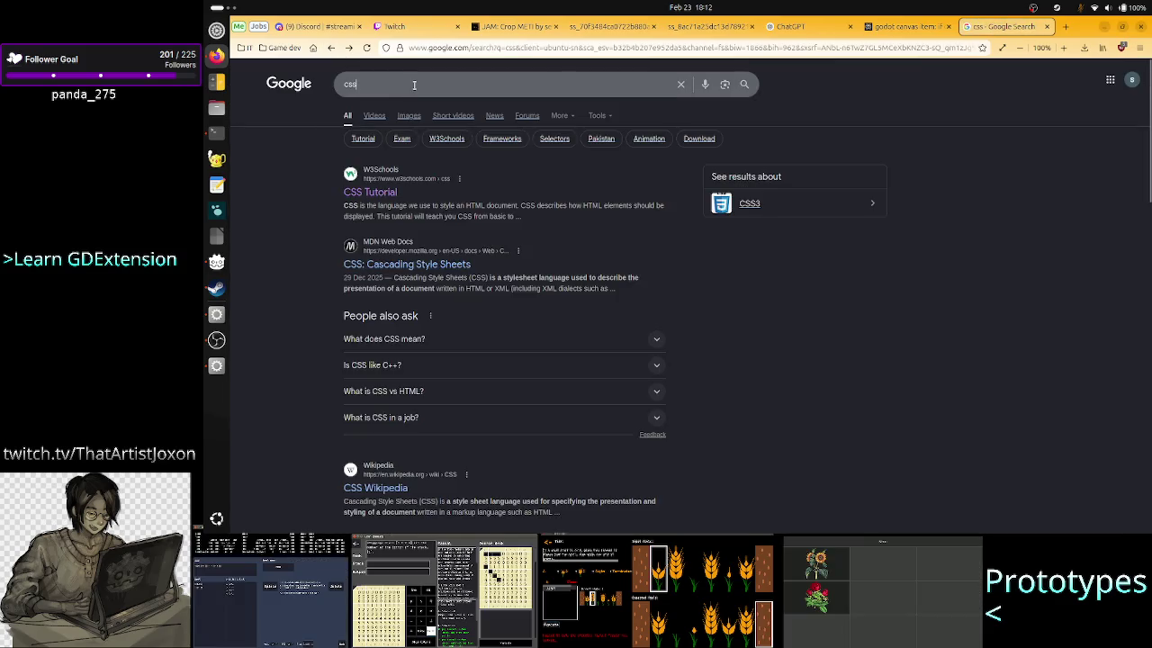
Step: Search 'css flexbox', show image results and preview the Visual Reference of CSS Flexbox image
{"action": "left_click", "coordinate": [414, 83]}
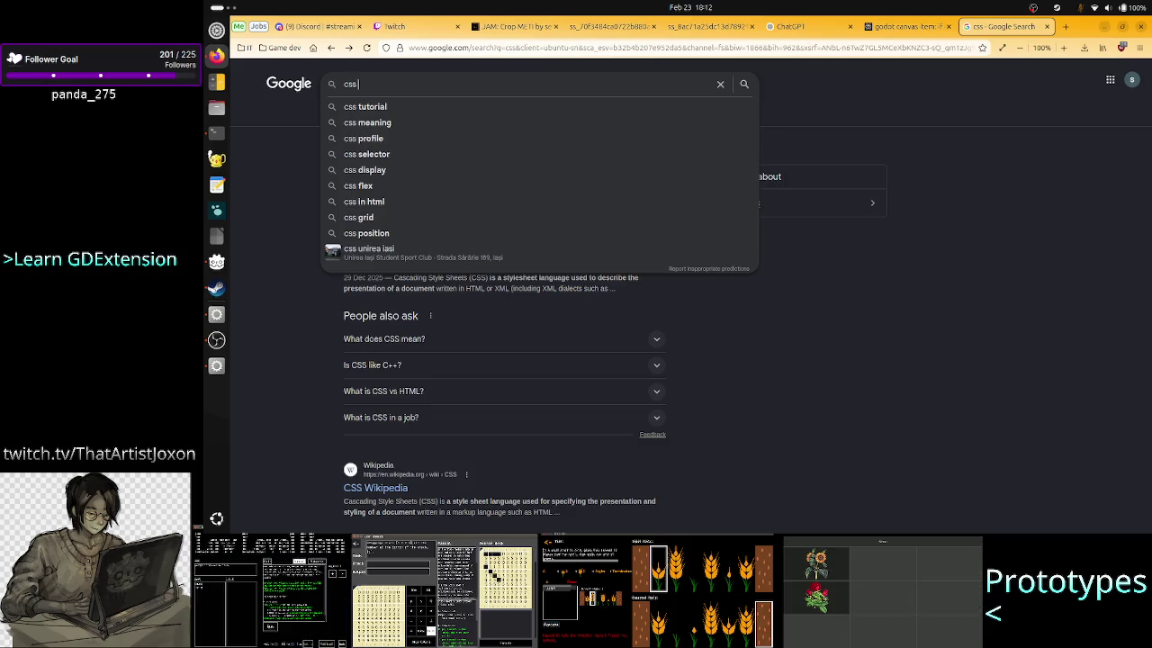
{"action": "type", "text": "flex"}
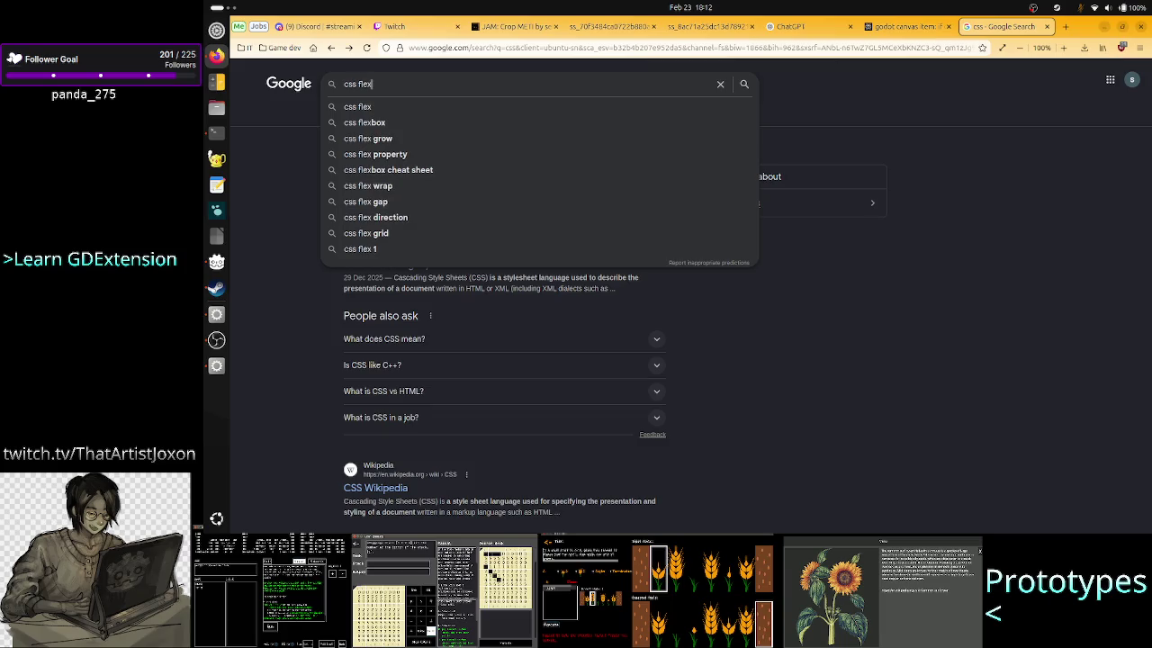
{"action": "key", "text": "Down"}
{"action": "key", "text": "Down"}
{"action": "key", "text": "Return"}
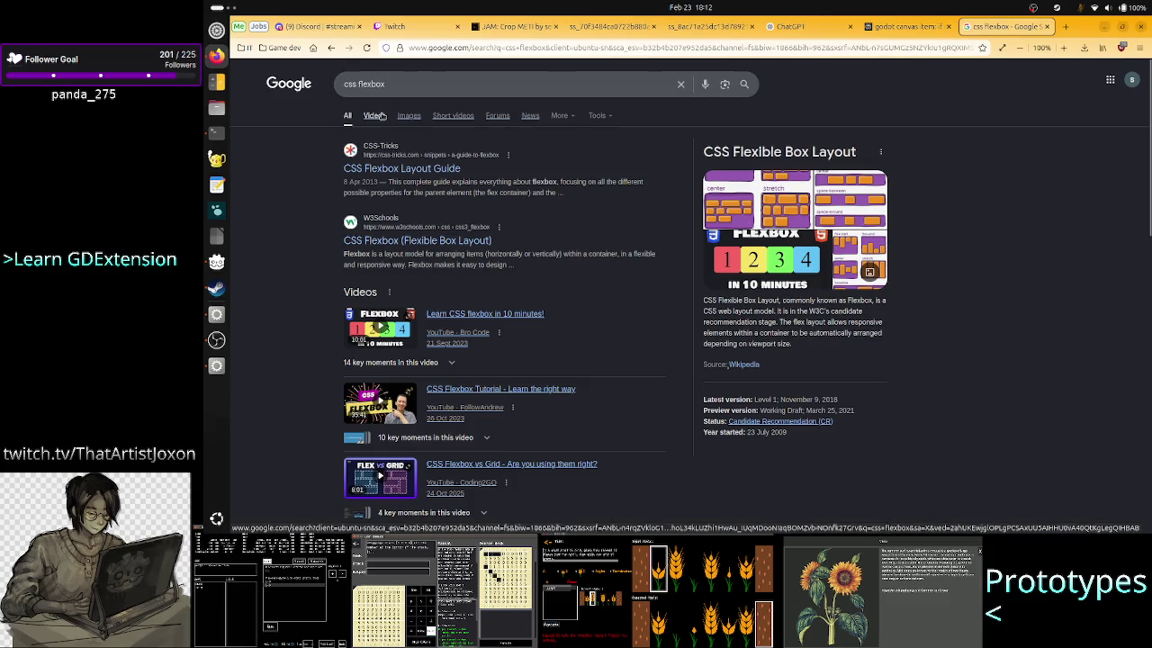
{"action": "left_click", "coordinate": [412, 117]}
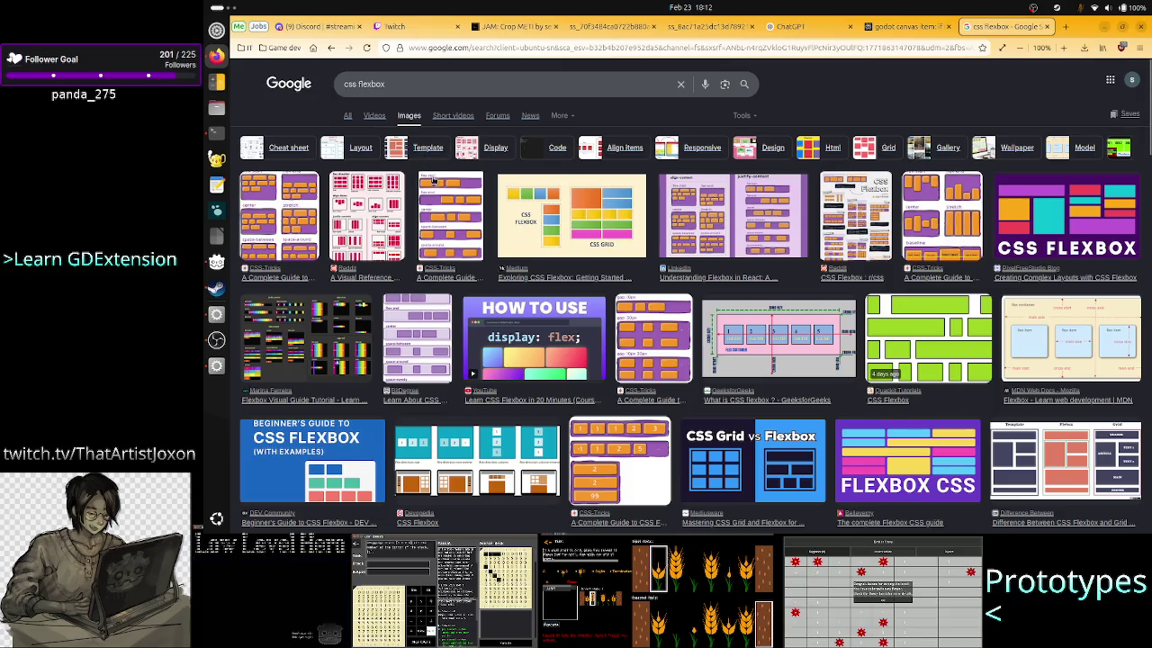
{"action": "left_click", "coordinate": [368, 214]}
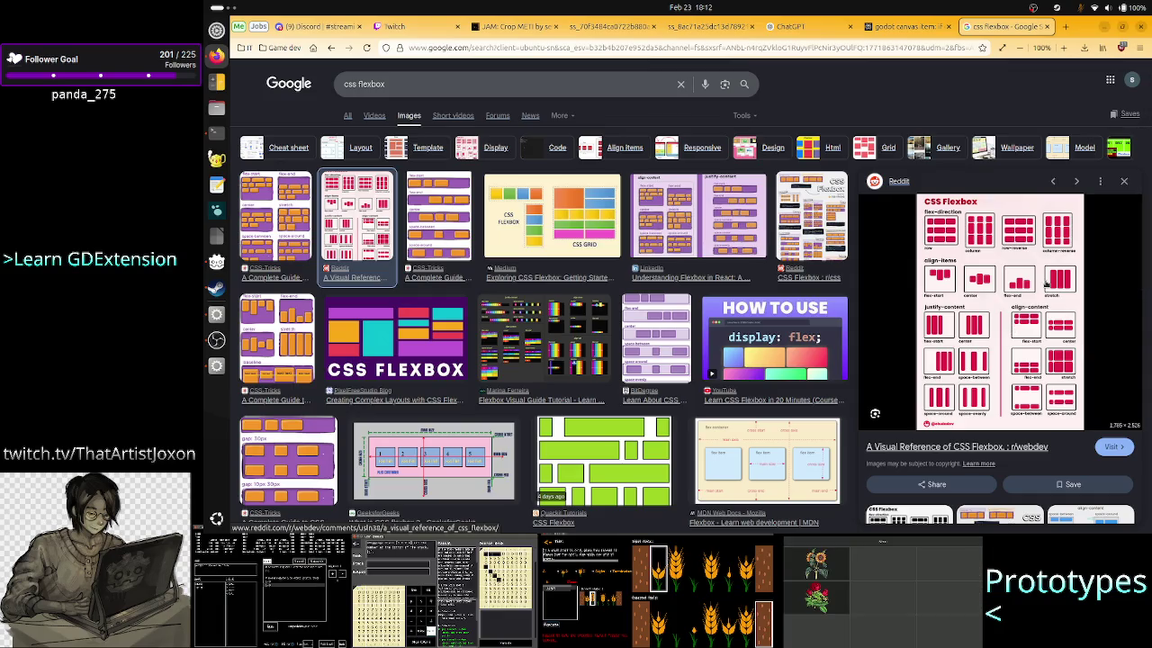
{"action": "key", "text": "alt+Tab"}
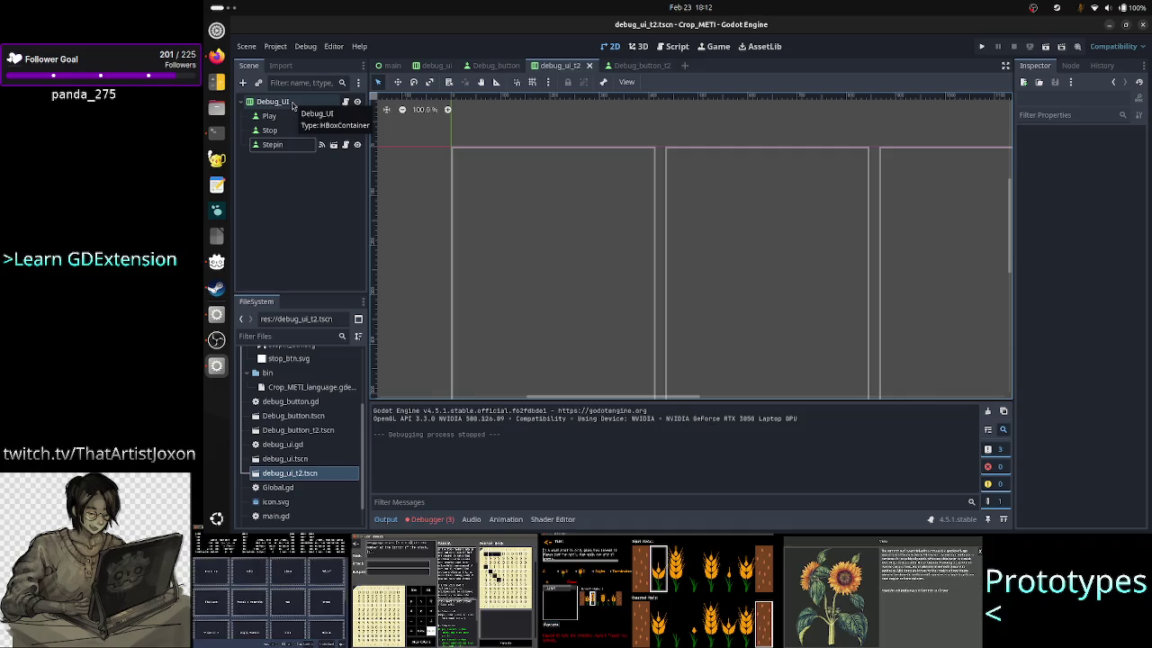
Step: Open the Debug_button_t2 scene and select its Icon node to inspect its properties
{"action": "left_click", "coordinate": [642, 65]}
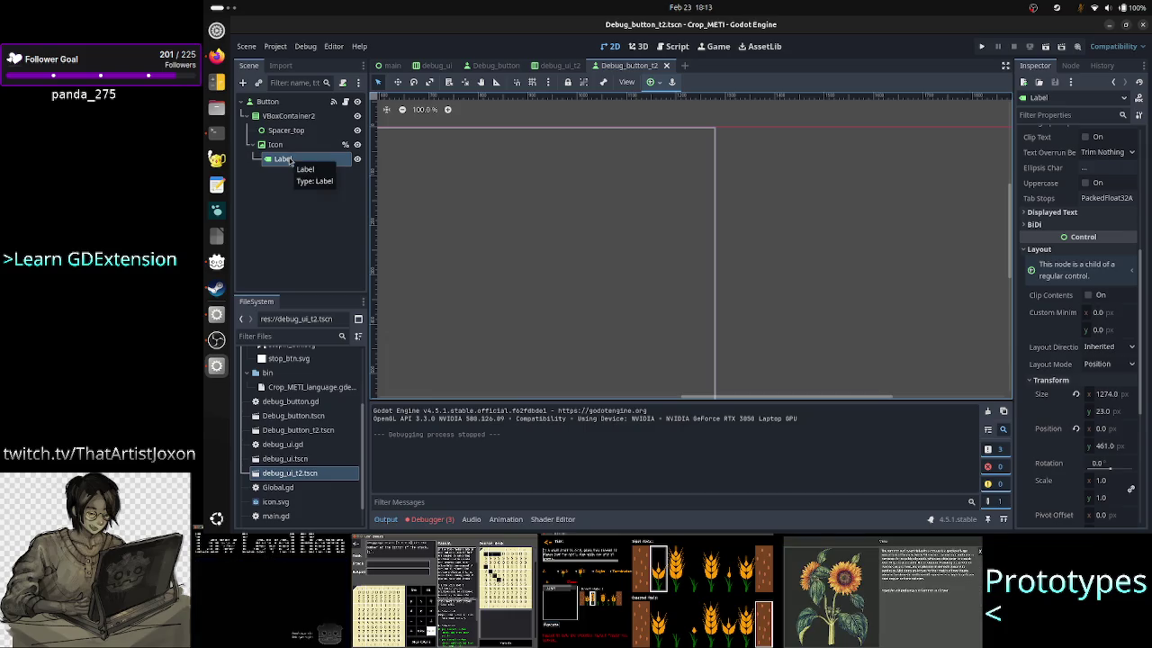
{"action": "left_click", "coordinate": [276, 145]}
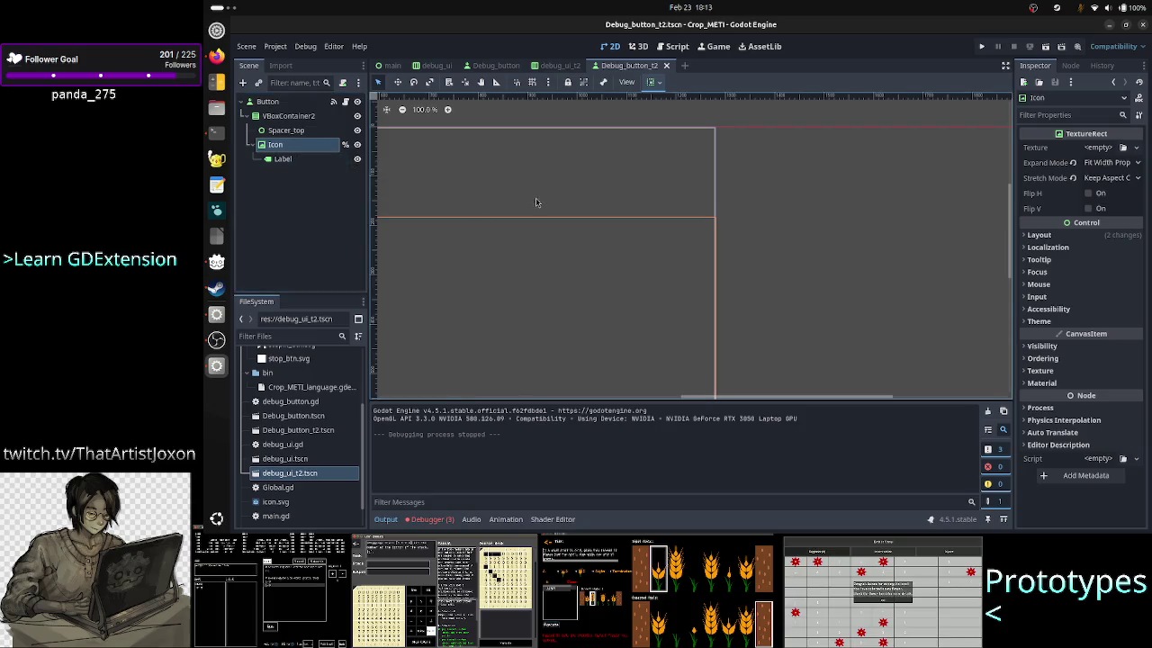
{"action": "mouse_move", "coordinate": [721, 396]}
{"action": "left_mouse_down"}
{"action": "mouse_move", "coordinate": [611, 401]}
{"action": "mouse_move", "coordinate": [644, 404]}
{"action": "left_mouse_up"}
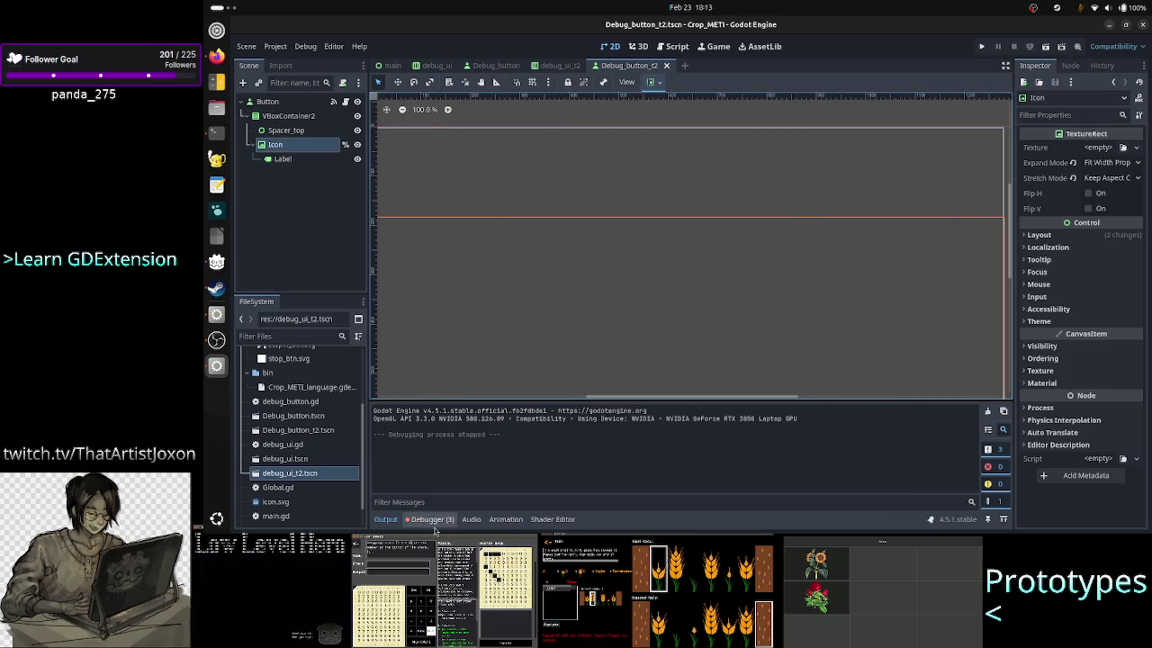
Step: Collapse the Output panel and pan the canvas so the whole button and label show
{"action": "left_click", "coordinate": [385, 519]}
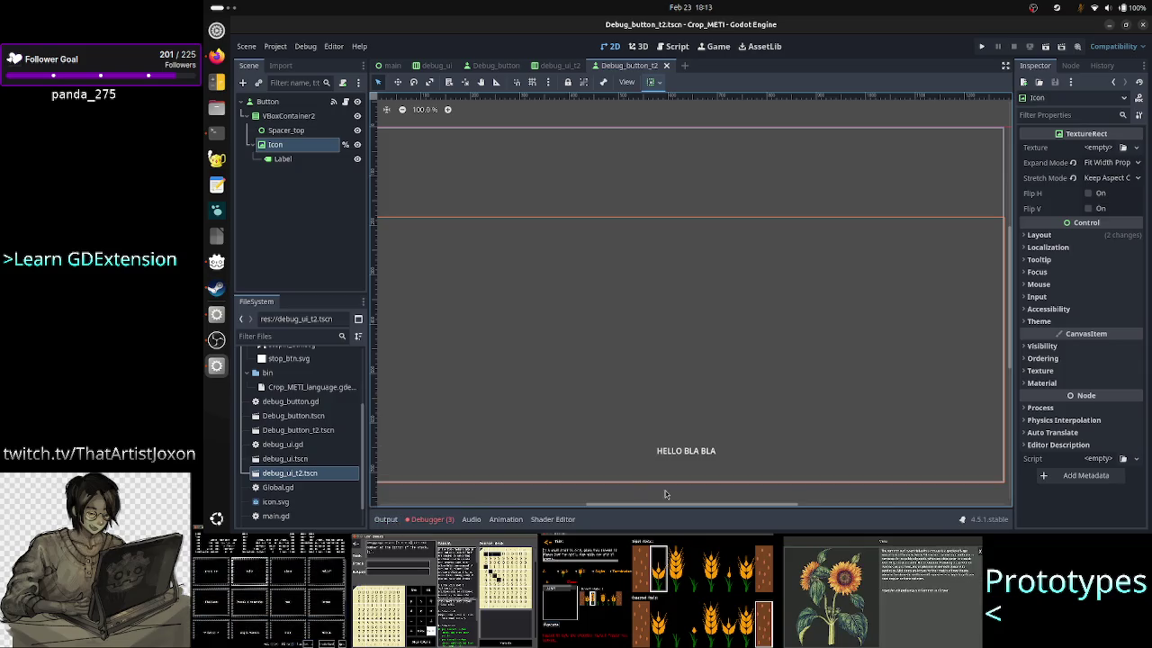
{"action": "mouse_move", "coordinate": [666, 505]}
{"action": "left_mouse_down"}
{"action": "mouse_move", "coordinate": [614, 505]}
{"action": "mouse_move", "coordinate": [660, 513]}
{"action": "left_mouse_up"}
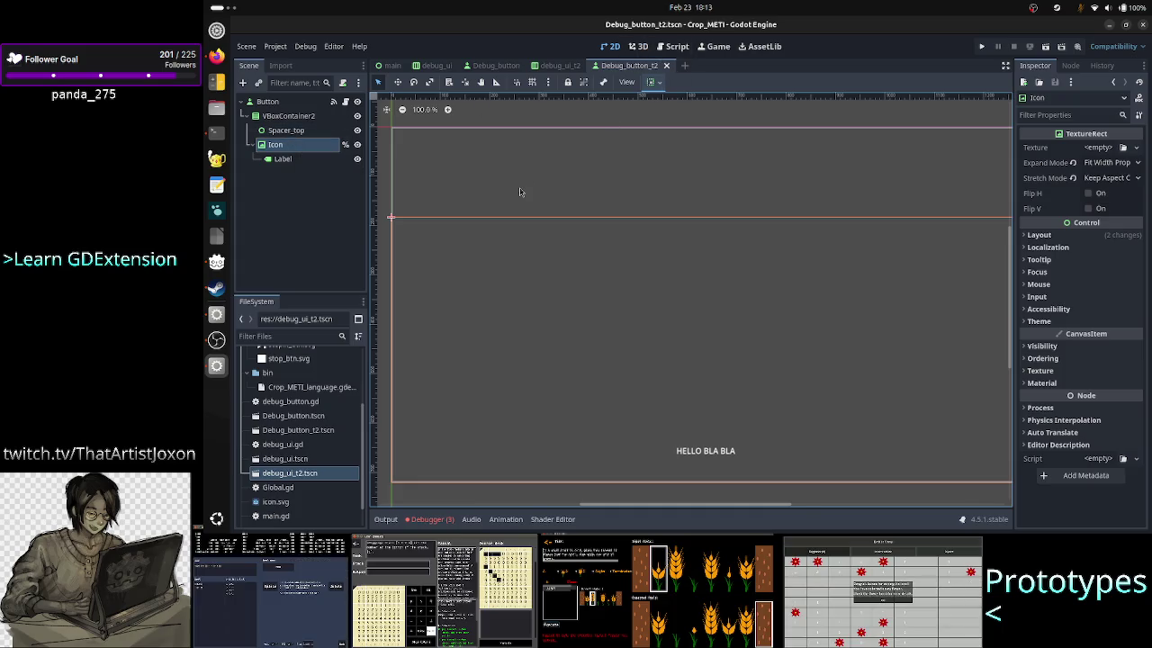
{"action": "left_click", "coordinate": [301, 213]}
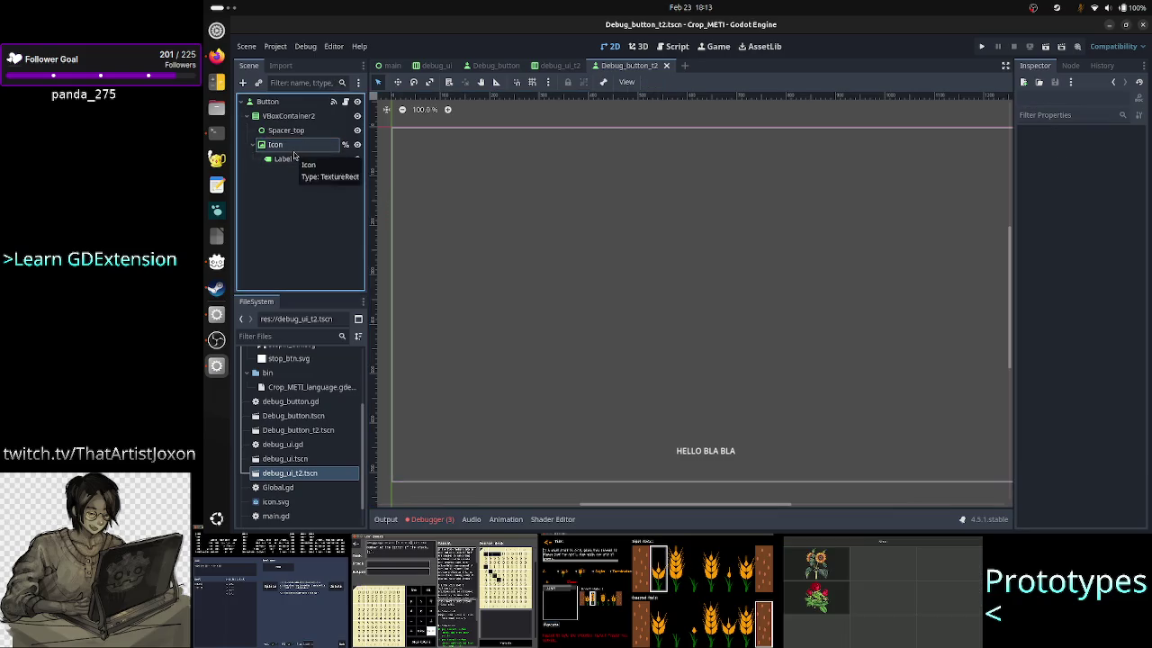
Step: Inspect the Icon, HELLO BLA BLA Label and root Button nodes in the Scene dock
{"action": "left_click", "coordinate": [294, 153]}
{"action": "left_click", "coordinate": [314, 200]}
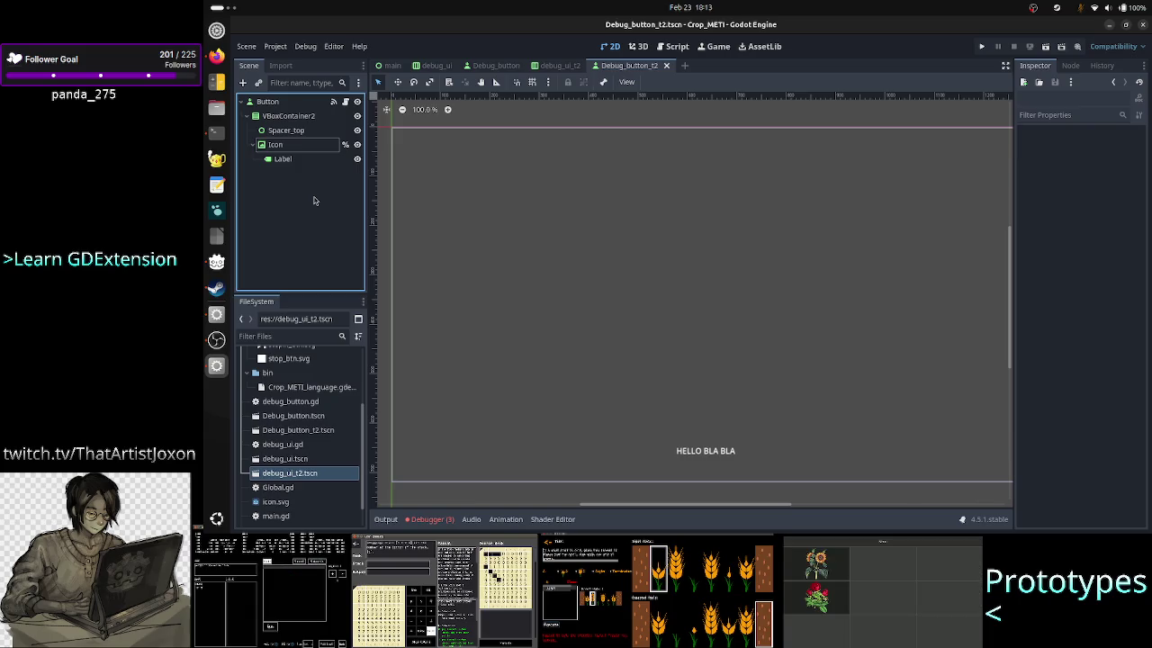
{"action": "left_click", "coordinate": [296, 162]}
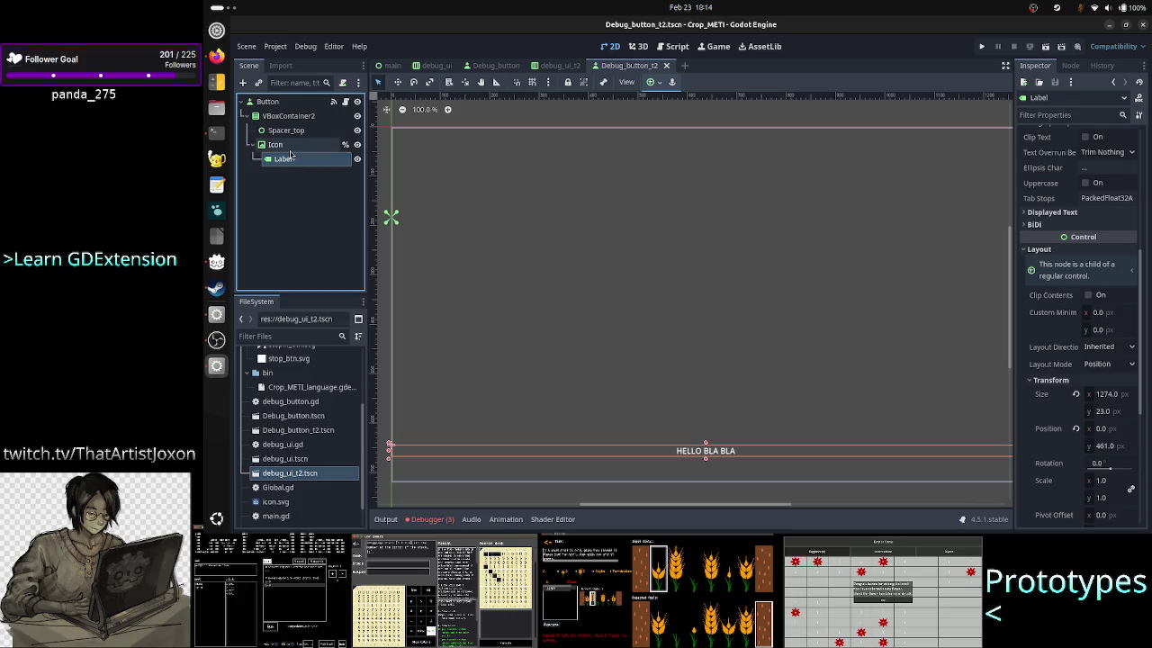
{"action": "left_click", "coordinate": [290, 149]}
{"action": "left_click", "coordinate": [288, 159]}
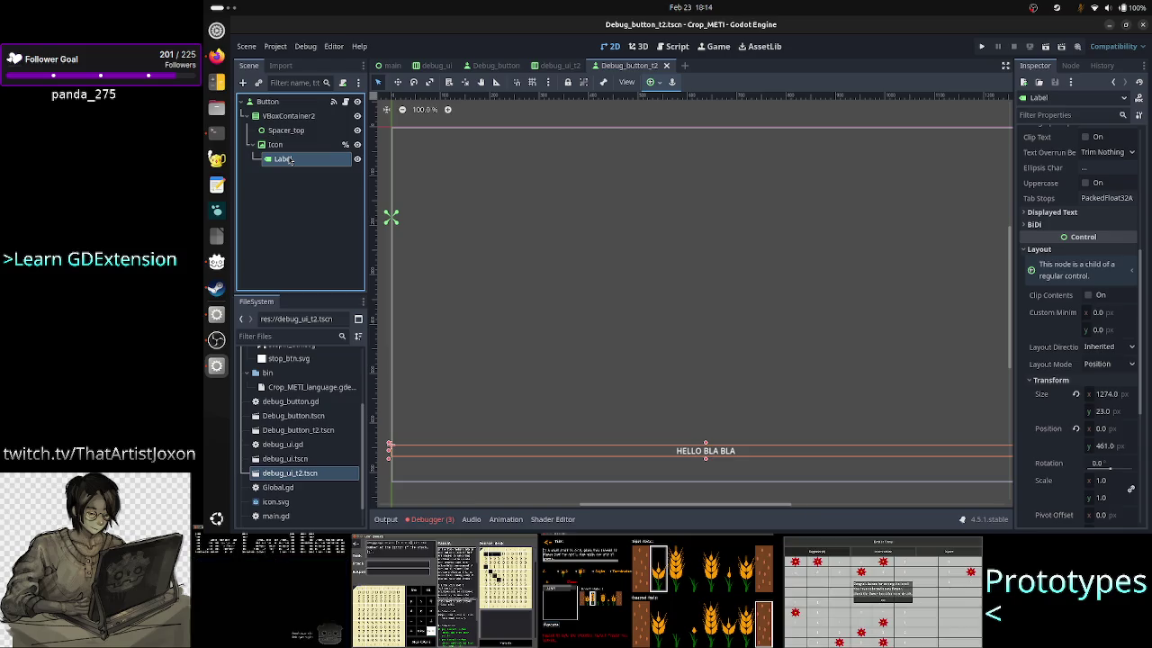
{"action": "left_click", "coordinate": [291, 103]}
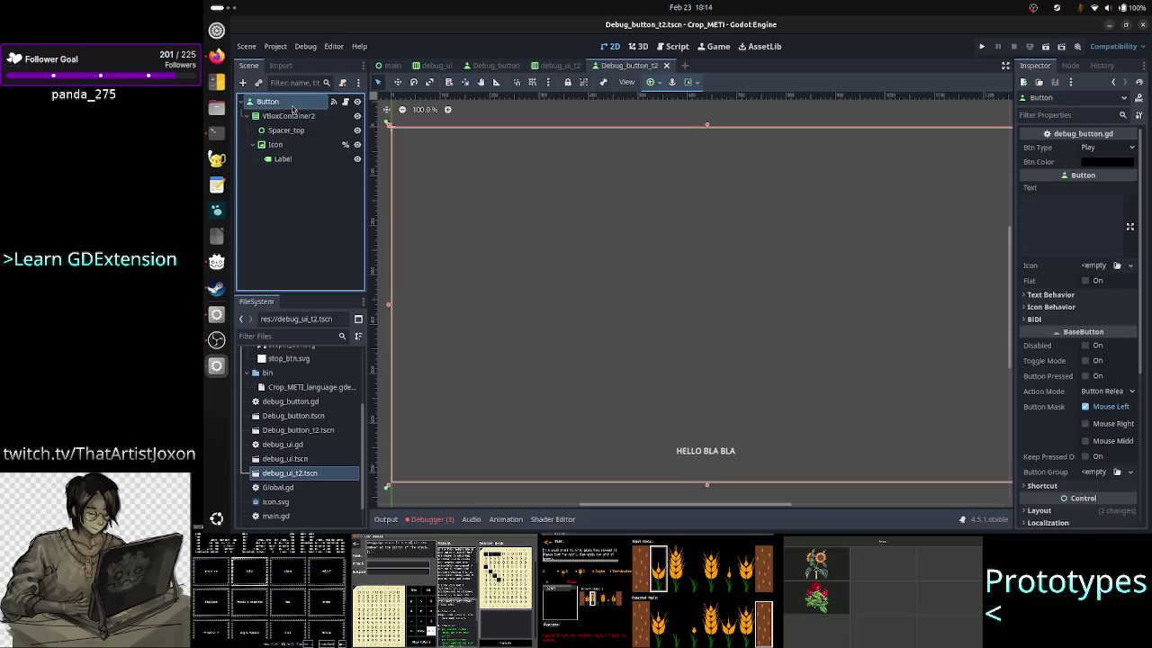
Step: Anchor VBoxContainer2 with the Full Rect preset so it fills the whole button
{"action": "left_click", "coordinate": [293, 118]}
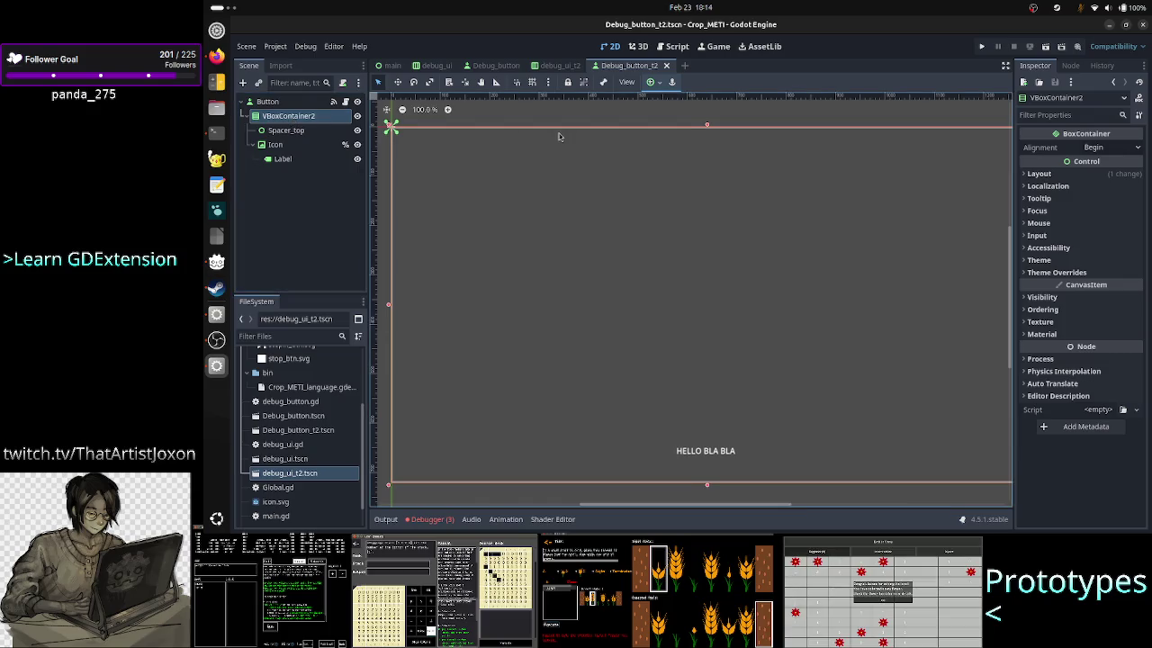
{"action": "left_click", "coordinate": [651, 82]}
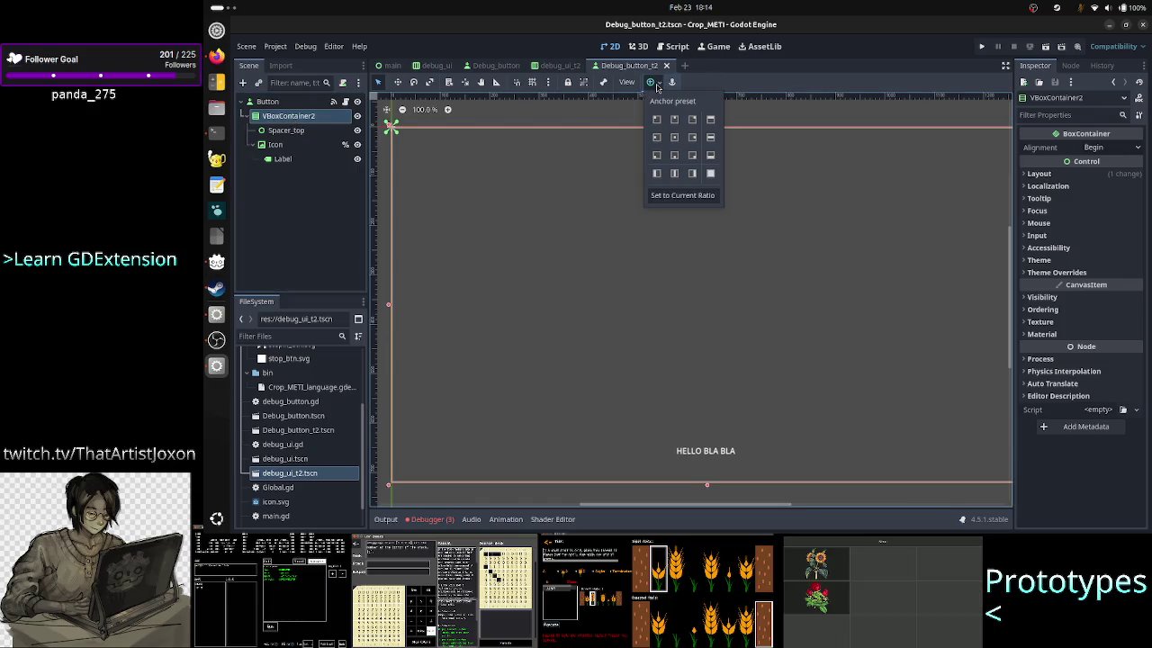
{"action": "left_click", "coordinate": [711, 174]}
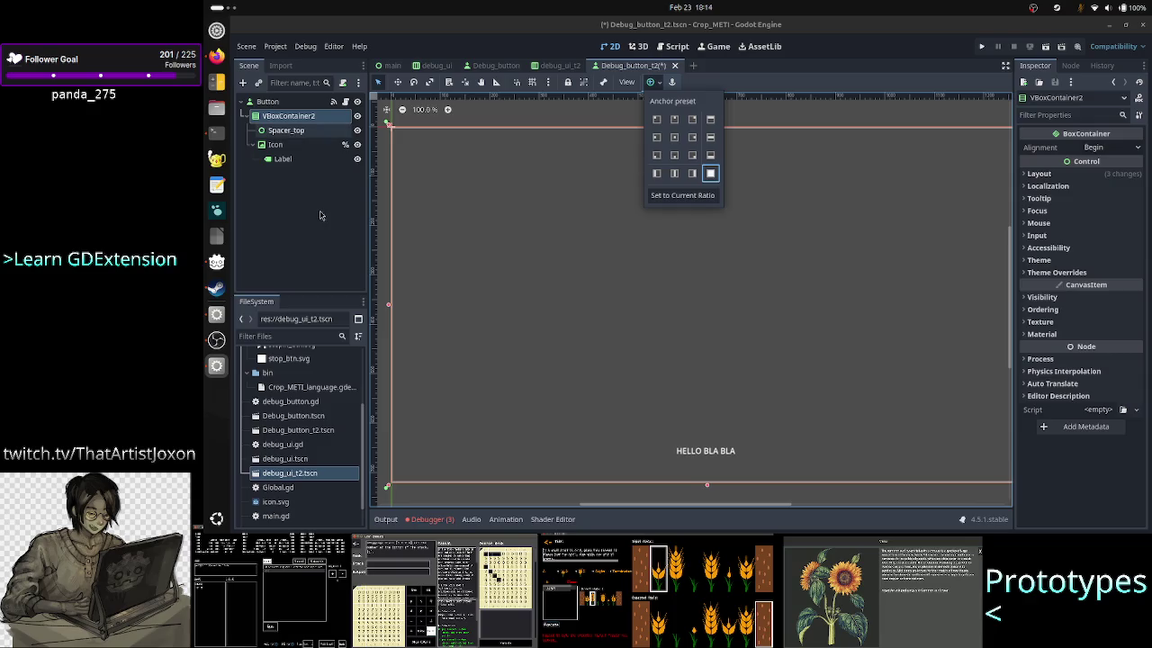
{"action": "left_click", "coordinate": [311, 132]}
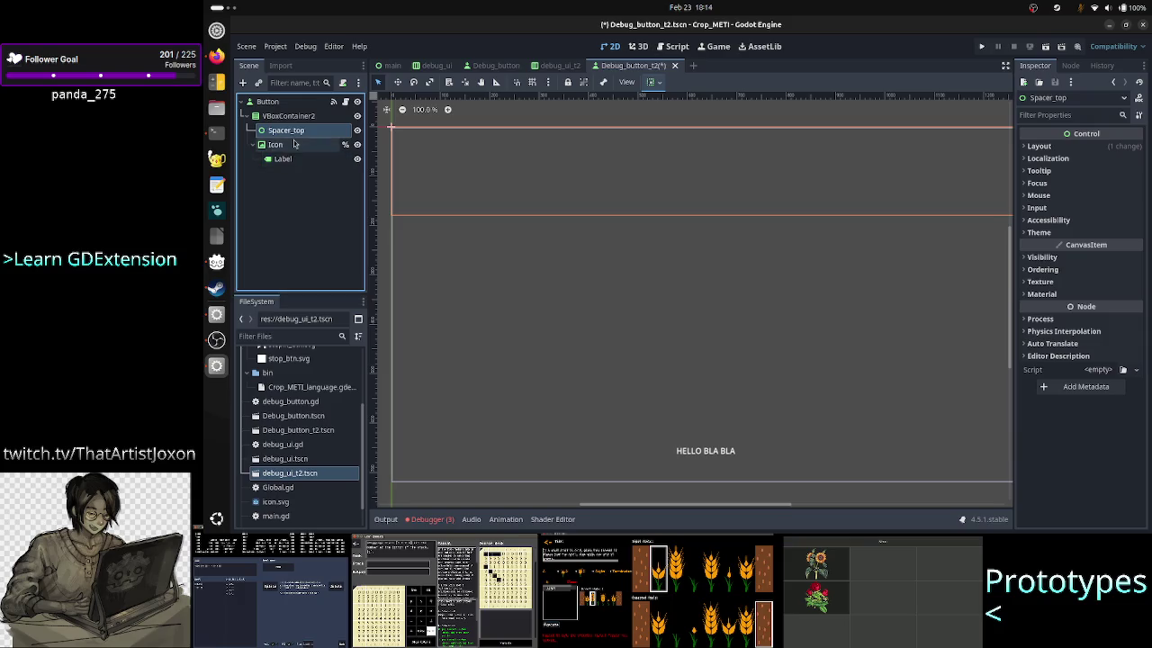
{"action": "left_click", "coordinate": [294, 144]}
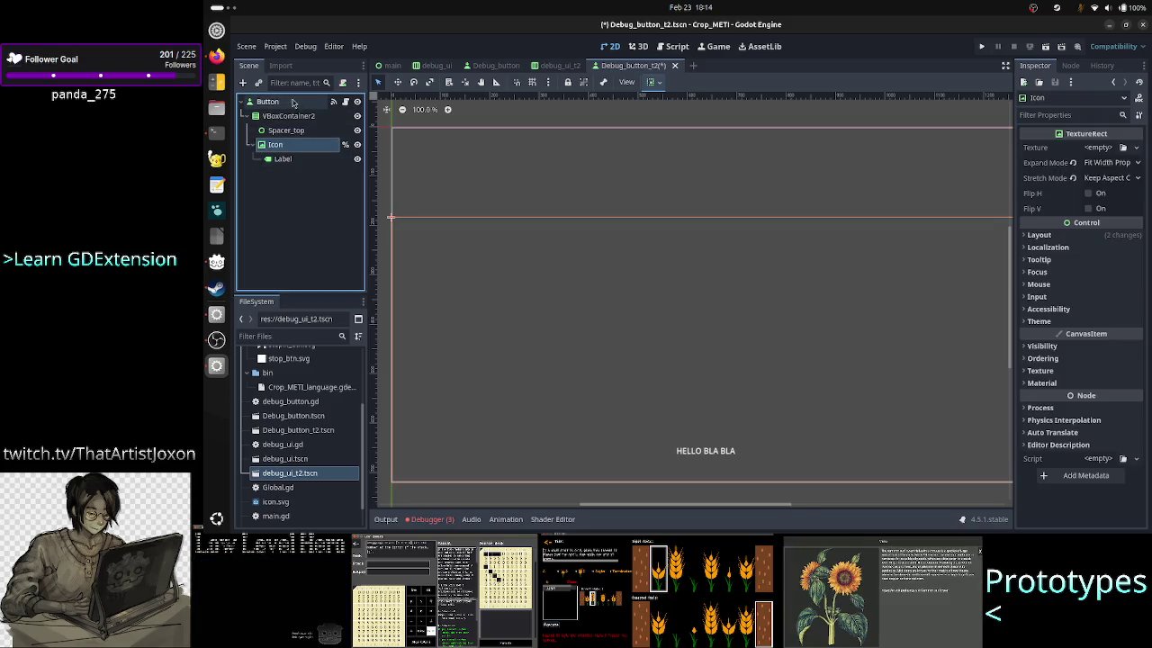
{"action": "left_click", "coordinate": [294, 116]}
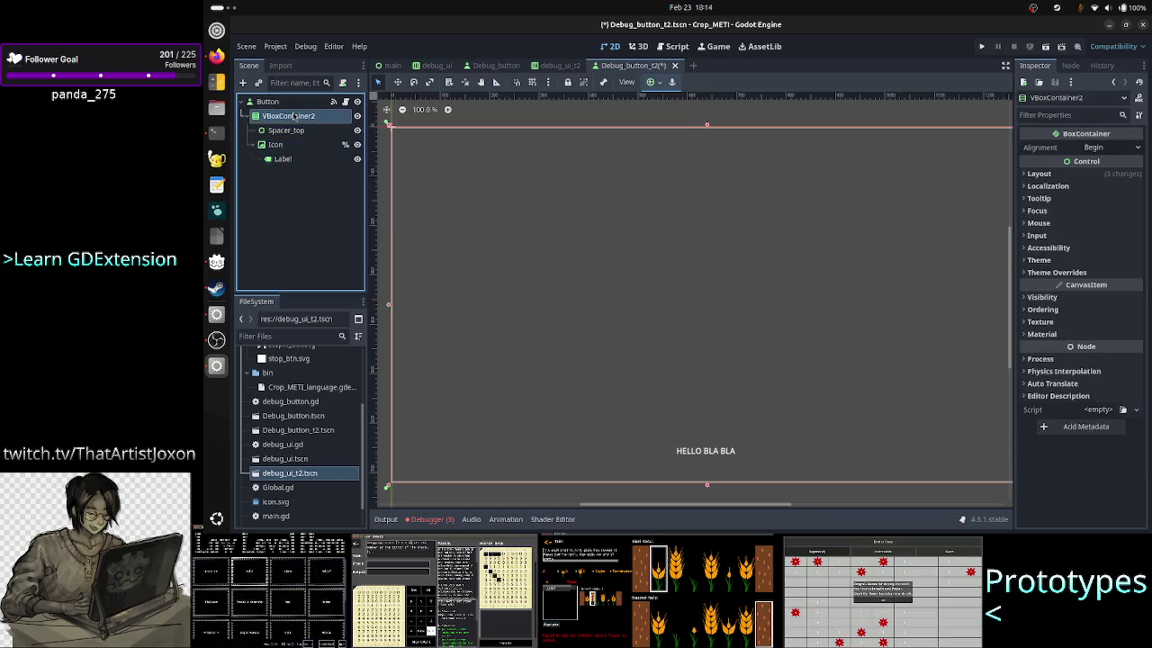
Step: Check VBoxContainer2's Layout properties, save the button scene, and return to debug_ui_t2
{"action": "left_click", "coordinate": [1089, 177]}
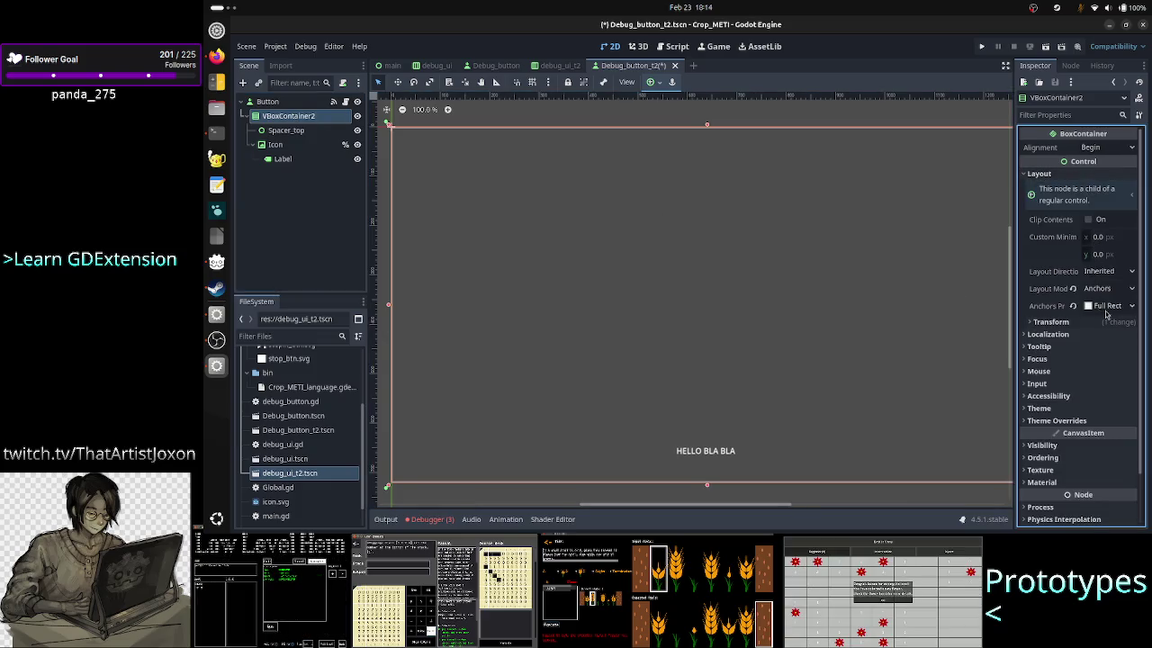
{"action": "left_click", "coordinate": [1093, 324]}
{"action": "left_click", "coordinate": [1093, 324]}
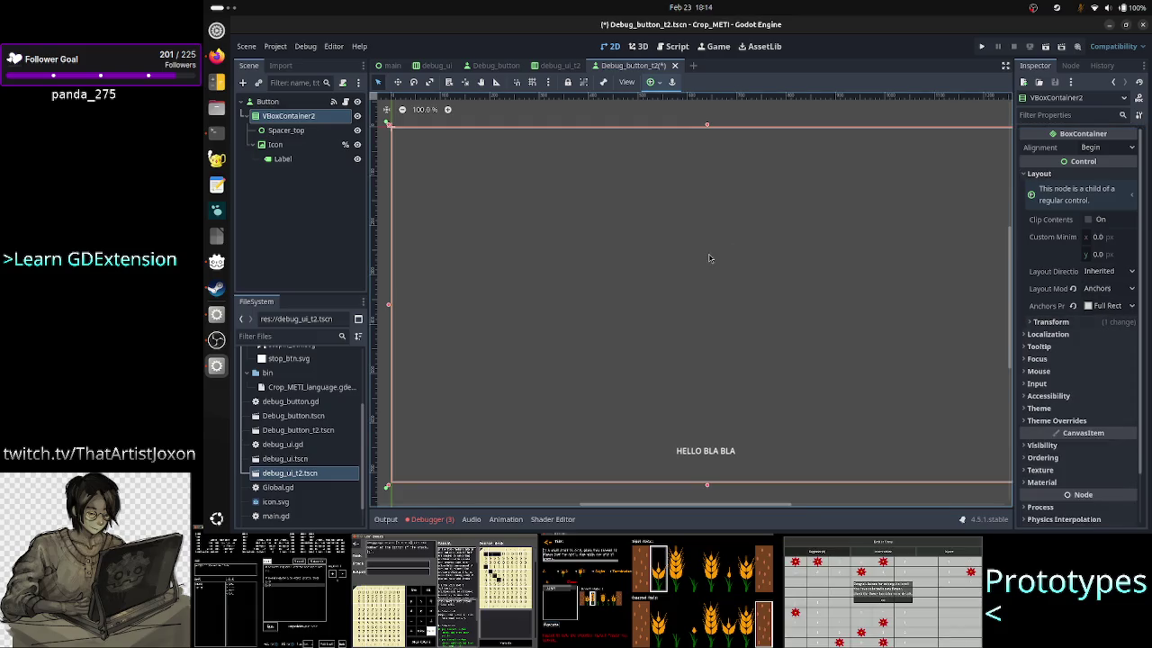
{"action": "left_click", "coordinate": [312, 103]}
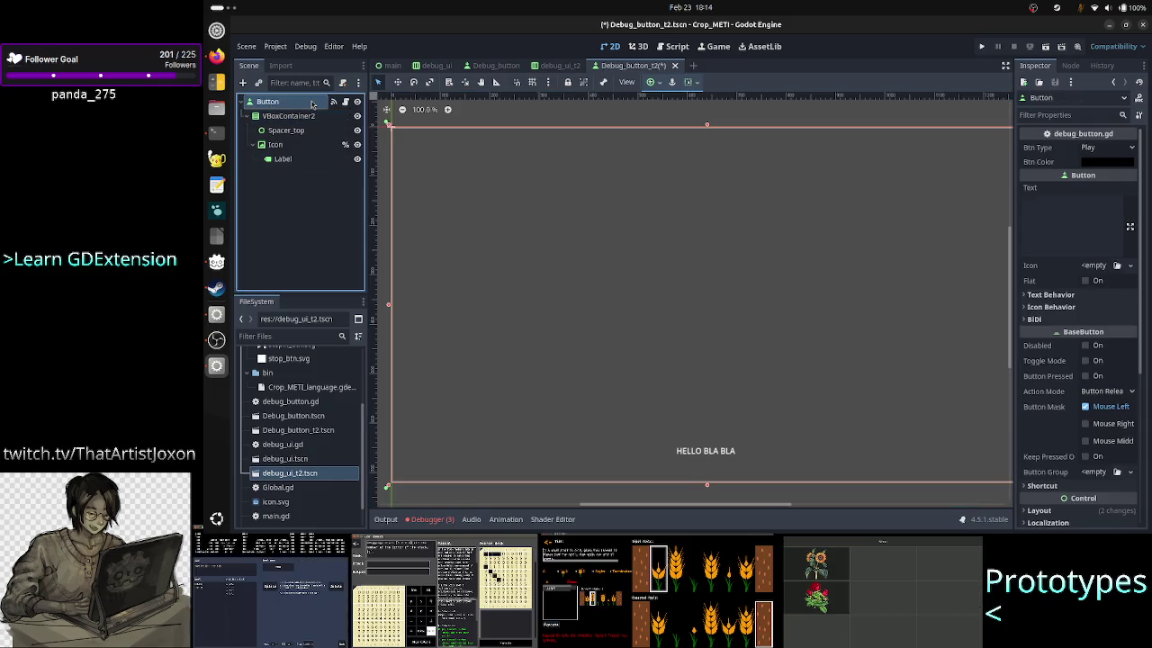
{"action": "left_click", "coordinate": [311, 123]}
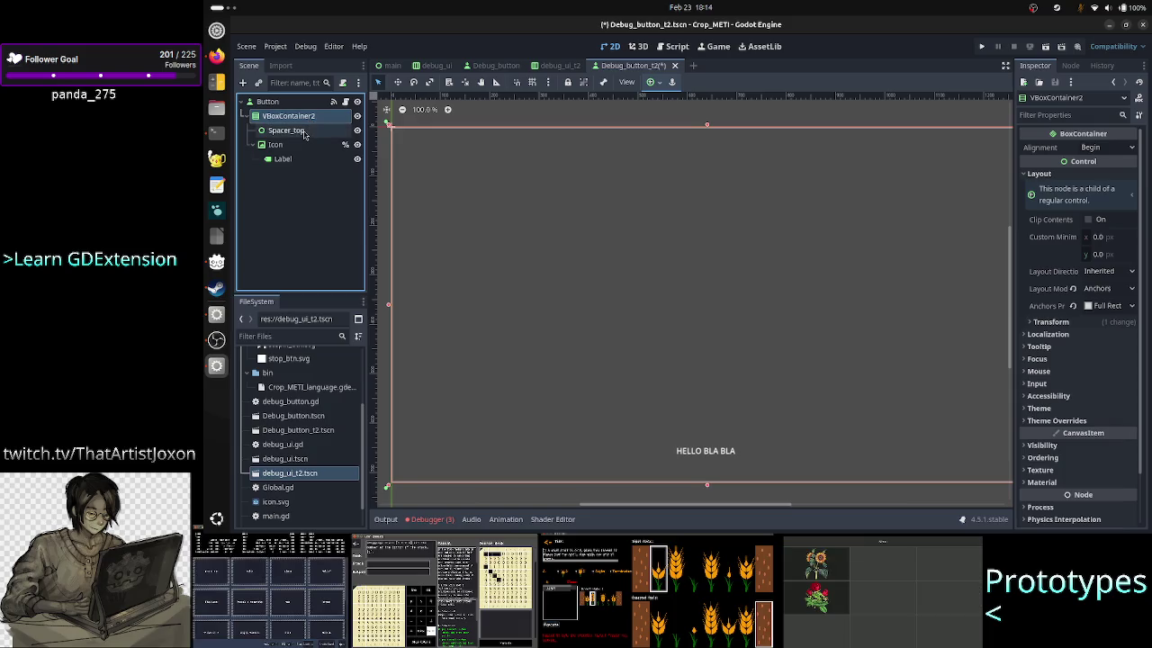
{"action": "key", "text": "ctrl+s"}
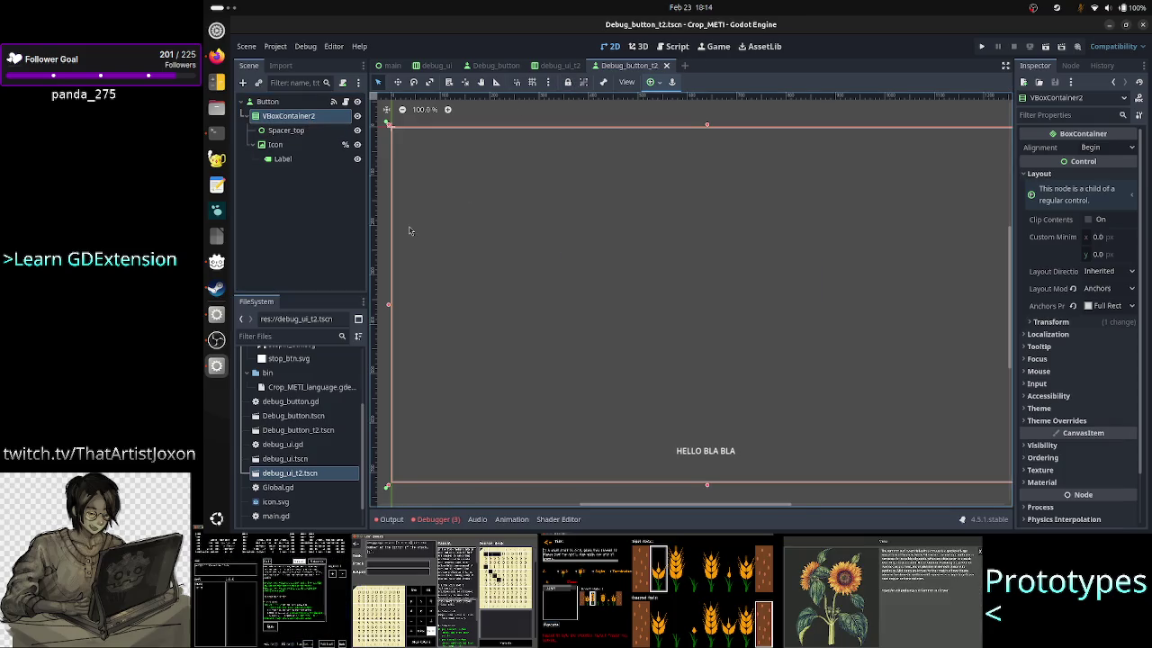
{"action": "left_click", "coordinate": [560, 65]}
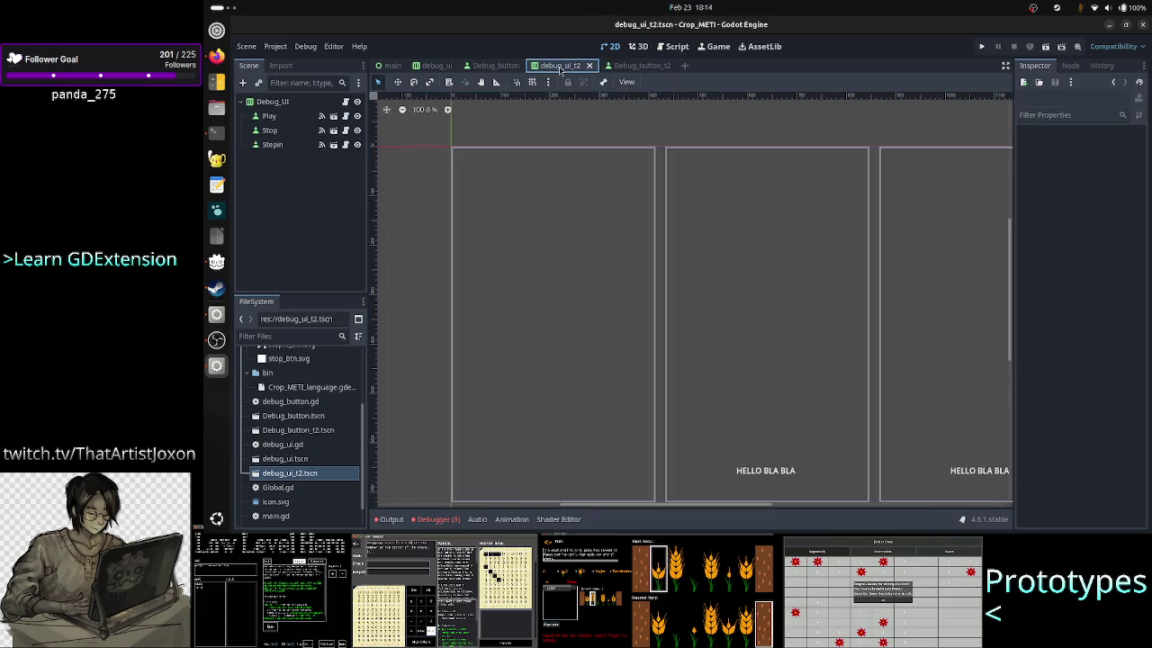
{"action": "left_click", "coordinate": [272, 100]}
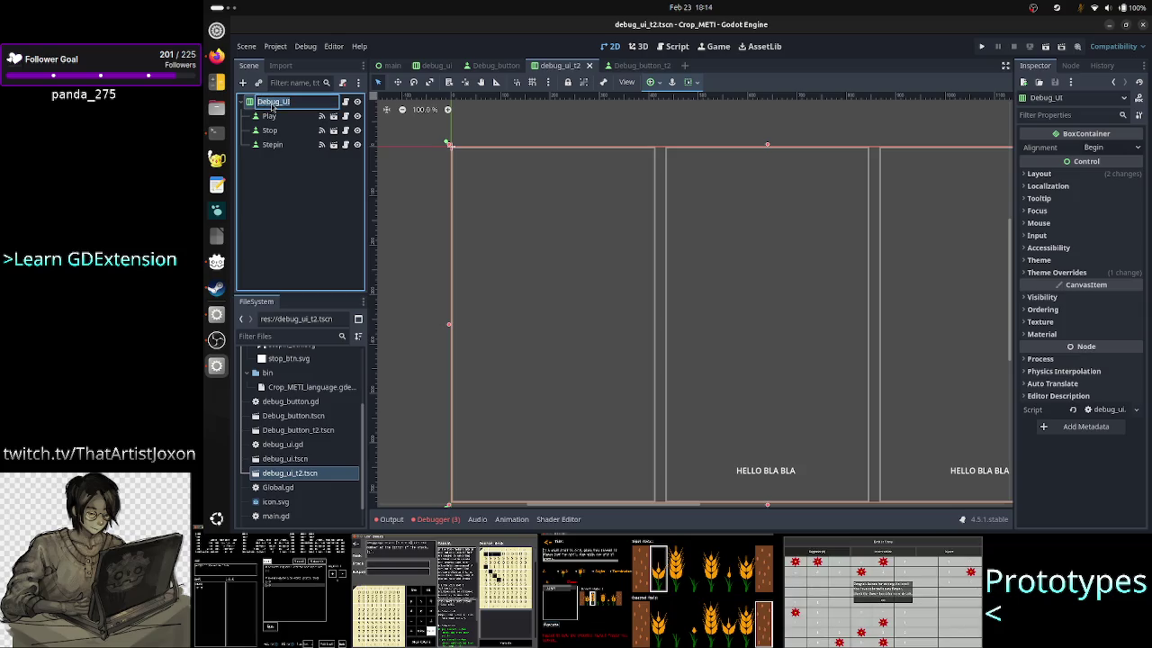
{"action": "left_click", "coordinate": [660, 82]}
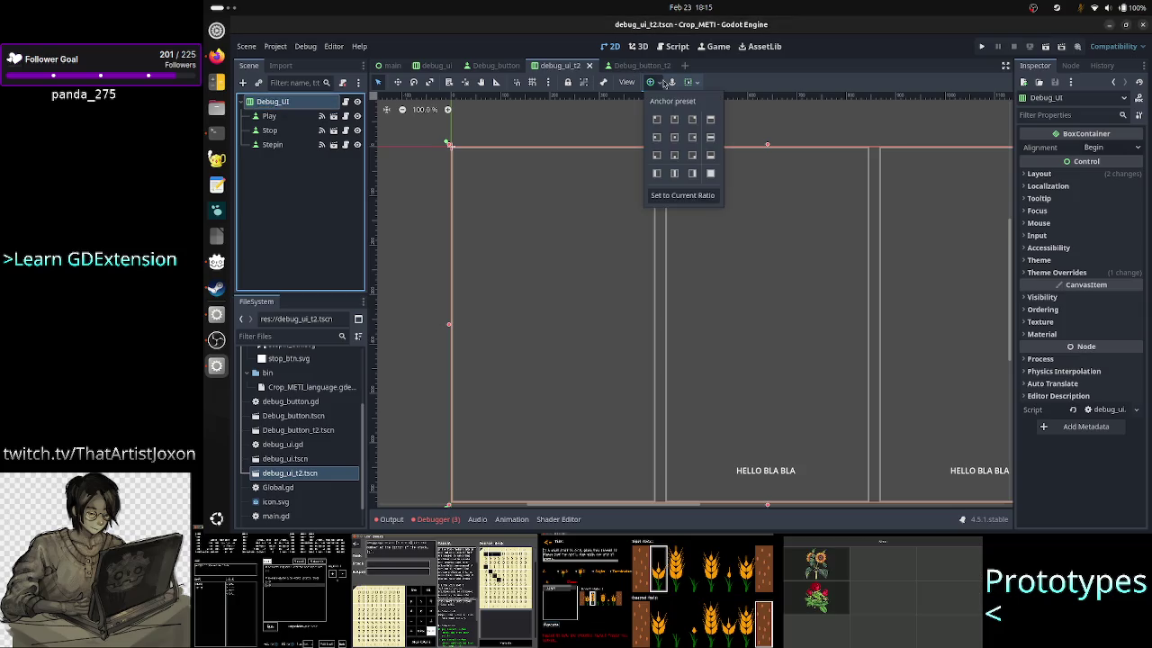
{"action": "left_click", "coordinate": [711, 174]}
{"action": "left_click", "coordinate": [282, 188]}
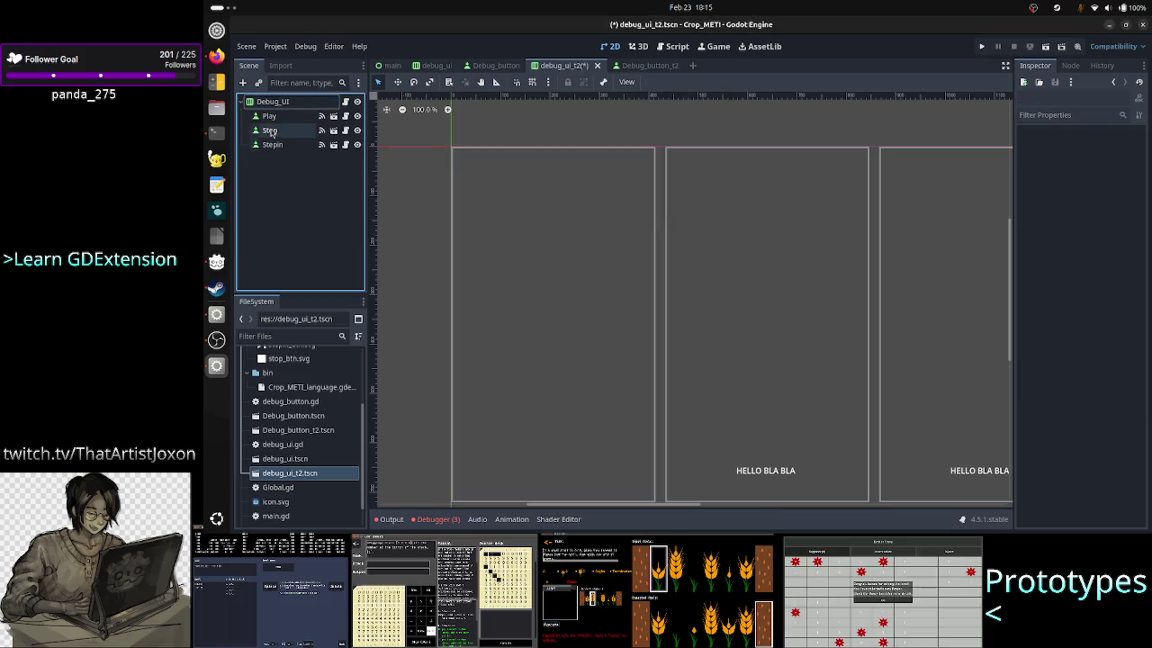
{"action": "left_click", "coordinate": [270, 116]}
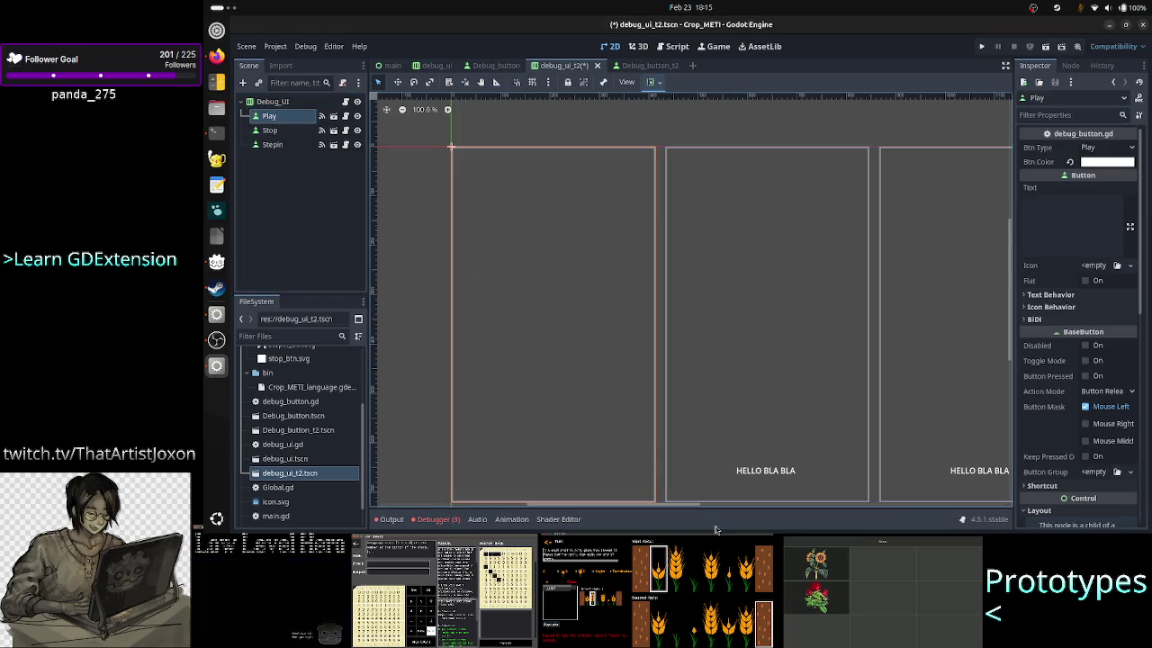
{"action": "mouse_move", "coordinate": [693, 505]}
{"action": "left_mouse_down"}
{"action": "mouse_move", "coordinate": [759, 519]}
{"action": "mouse_move", "coordinate": [814, 508]}
{"action": "mouse_move", "coordinate": [634, 515]}
{"action": "mouse_move", "coordinate": [657, 527]}
{"action": "mouse_move", "coordinate": [642, 522]}
{"action": "mouse_move", "coordinate": [815, 518]}
{"action": "mouse_move", "coordinate": [672, 527]}
{"action": "left_mouse_up"}
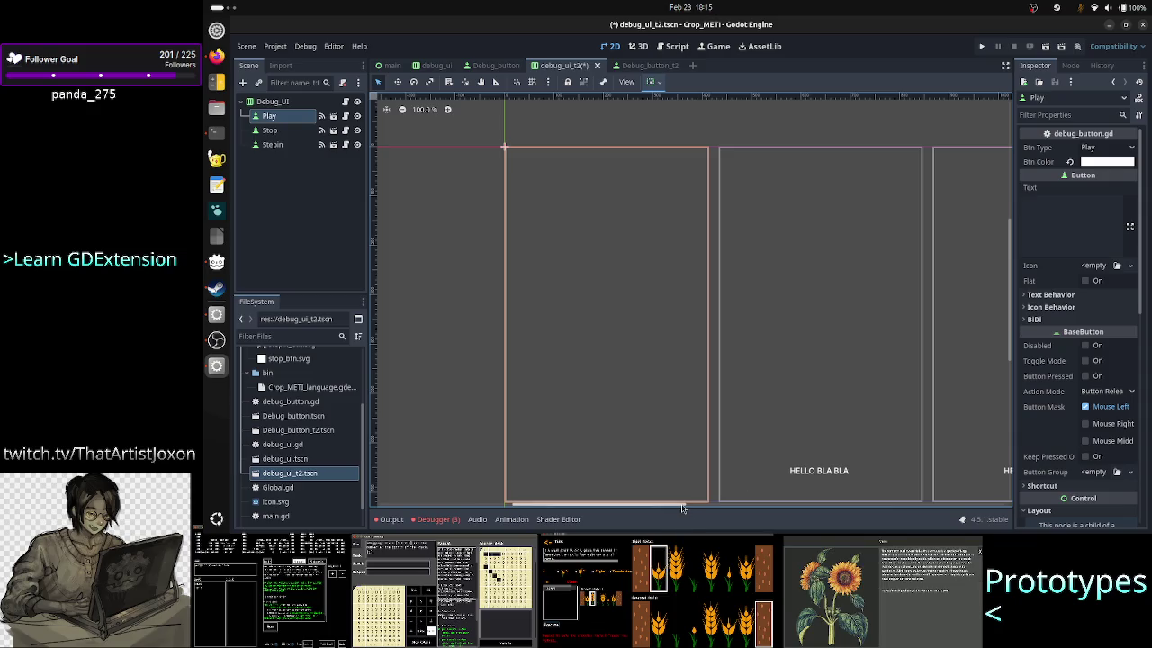
Step: Review the Stop and Play instances and the Play button's Text, then save debug_ui_t2
{"action": "left_click_drag", "start_coordinate": [682, 507], "coordinate": [702, 509]}
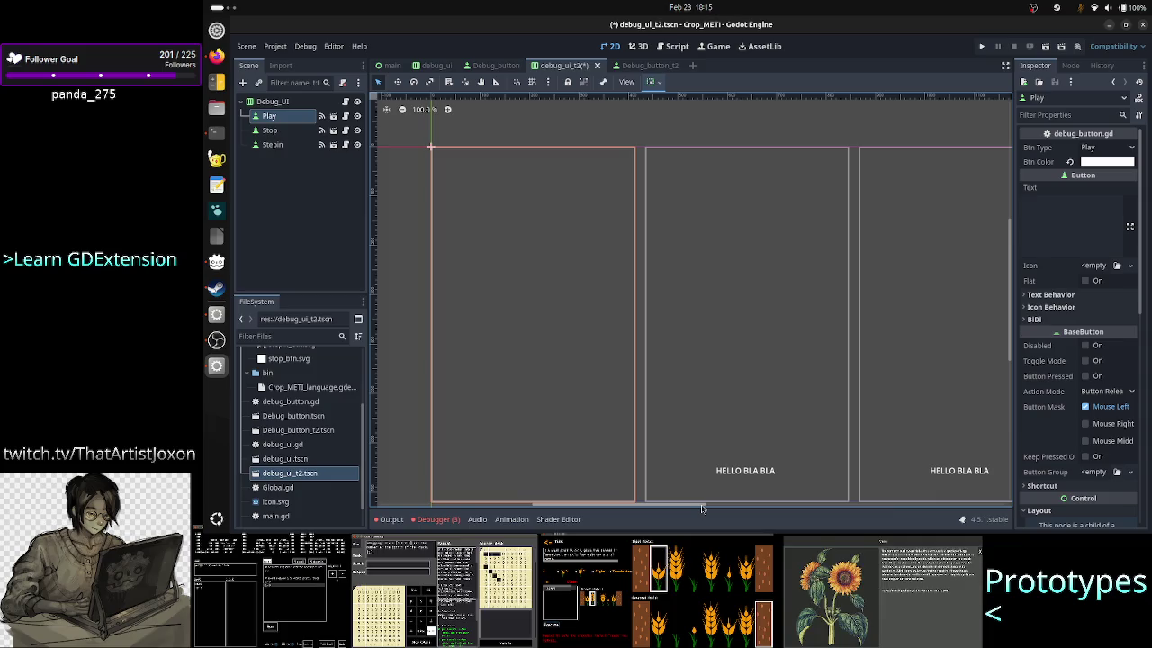
{"action": "scroll", "coordinate": [702, 509], "scroll_direction": "right", "scroll_amount": 2}
{"action": "scroll", "coordinate": [704, 513], "scroll_direction": "left", "scroll_amount": 3}
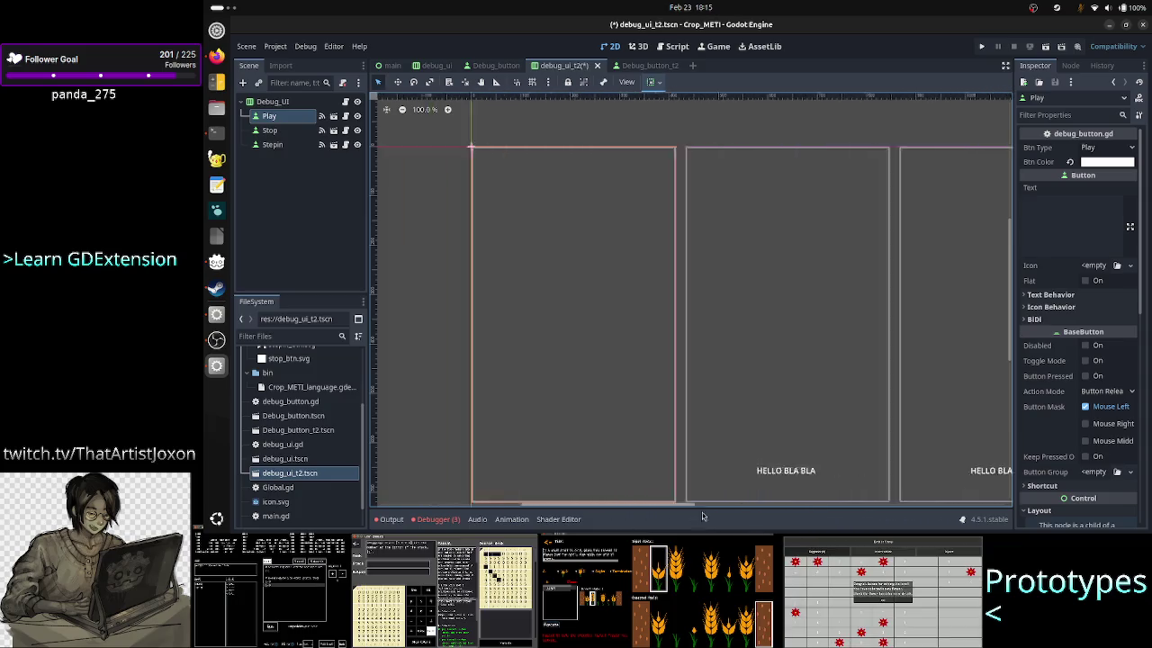
{"action": "scroll", "coordinate": [703, 513], "scroll_direction": "right", "scroll_amount": 5}
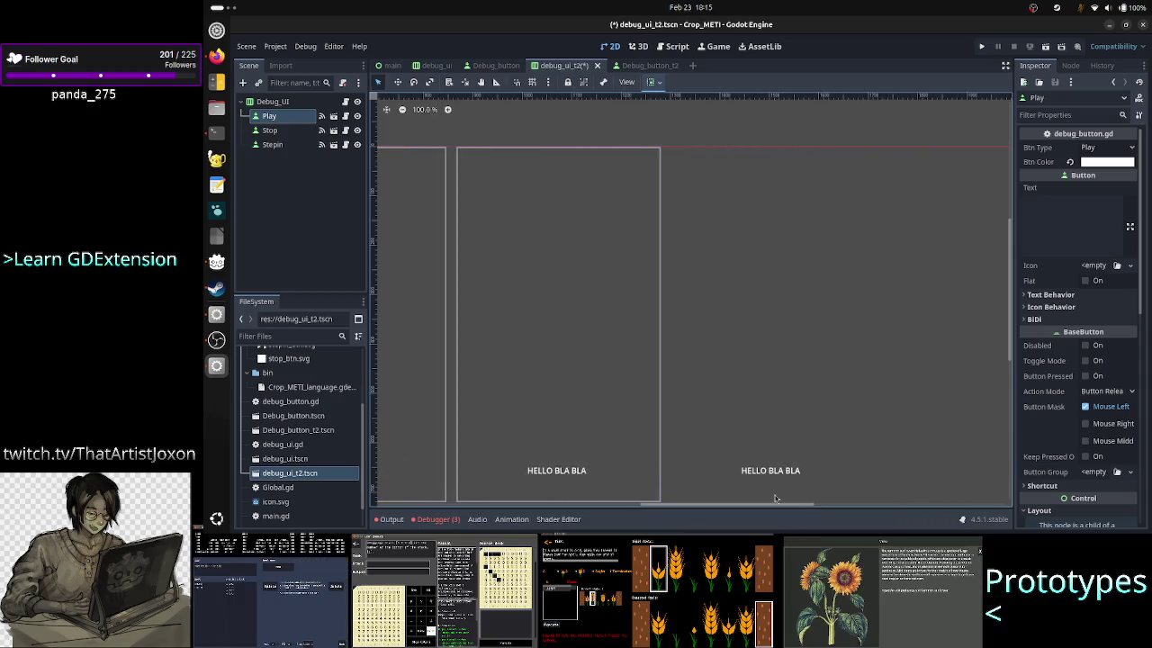
{"action": "left_click_drag", "start_coordinate": [776, 498], "coordinate": [649, 503]}
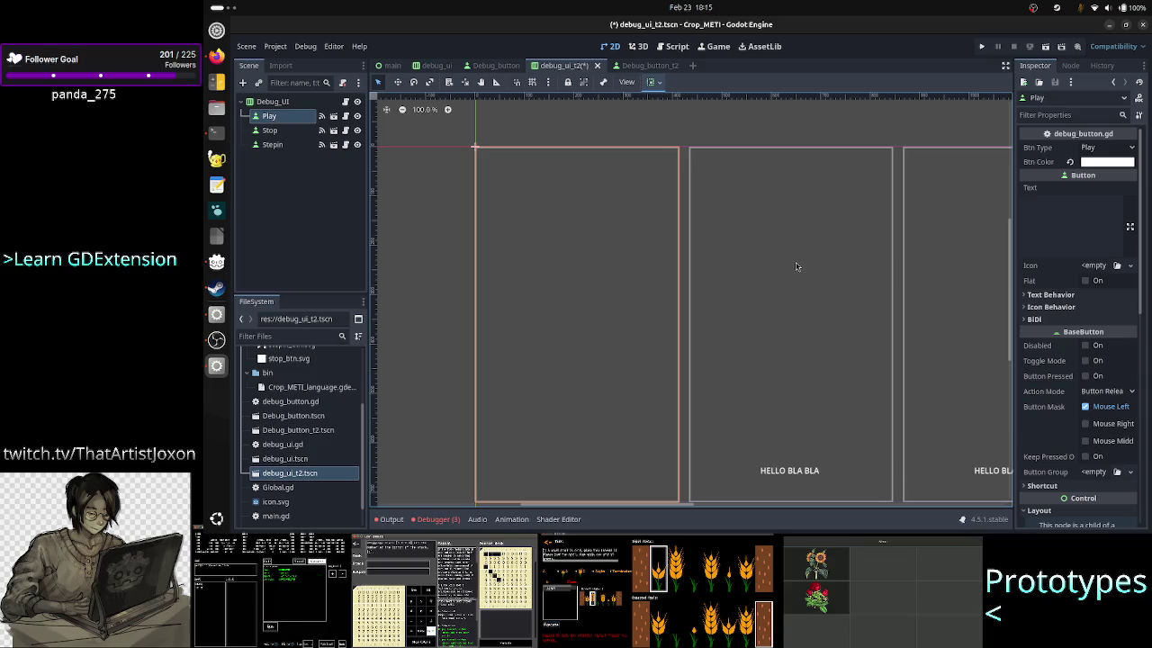
{"action": "scroll", "coordinate": [796, 267], "scroll_direction": "down", "scroll_amount": 4}
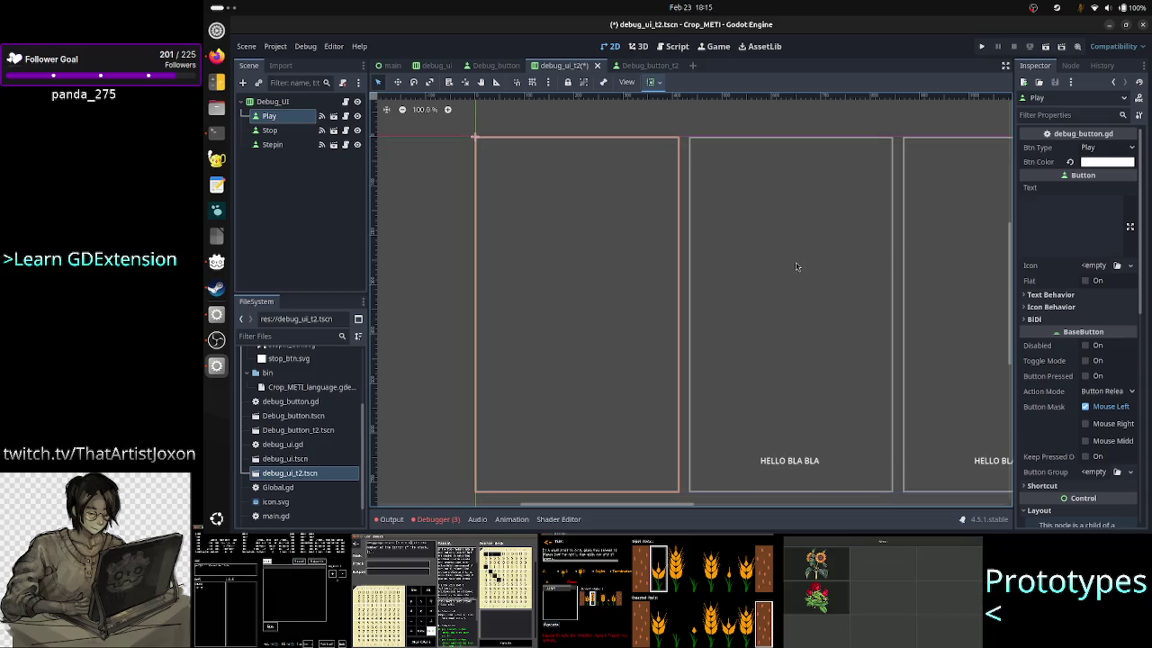
{"action": "left_click", "coordinate": [279, 133]}
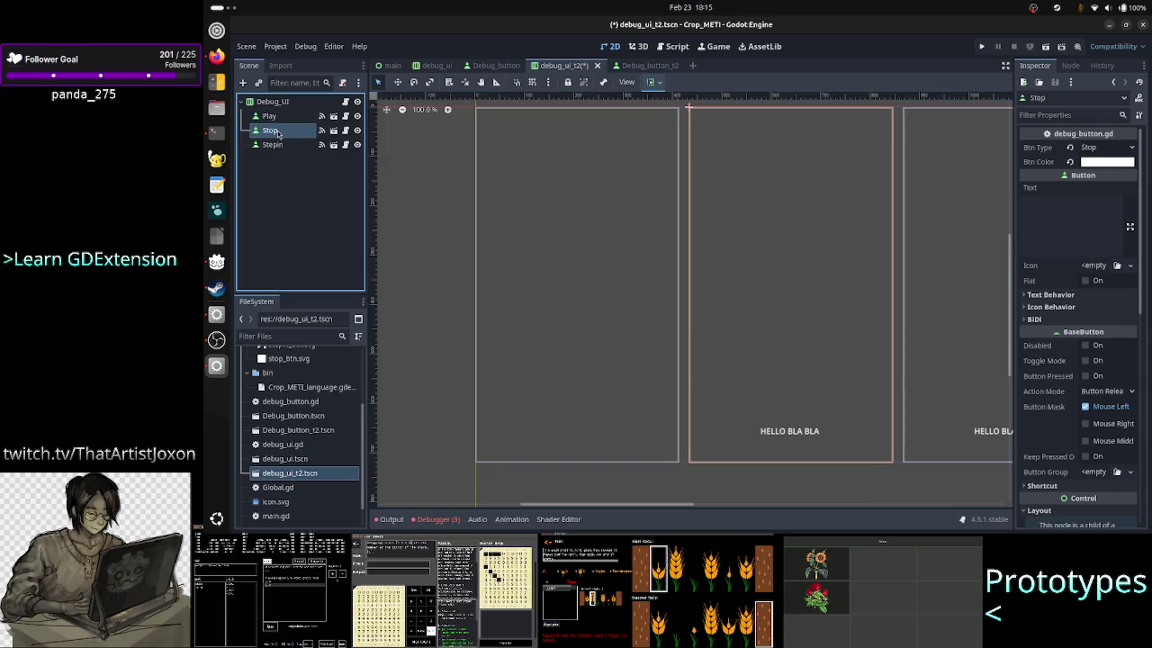
{"action": "left_click", "coordinate": [268, 116]}
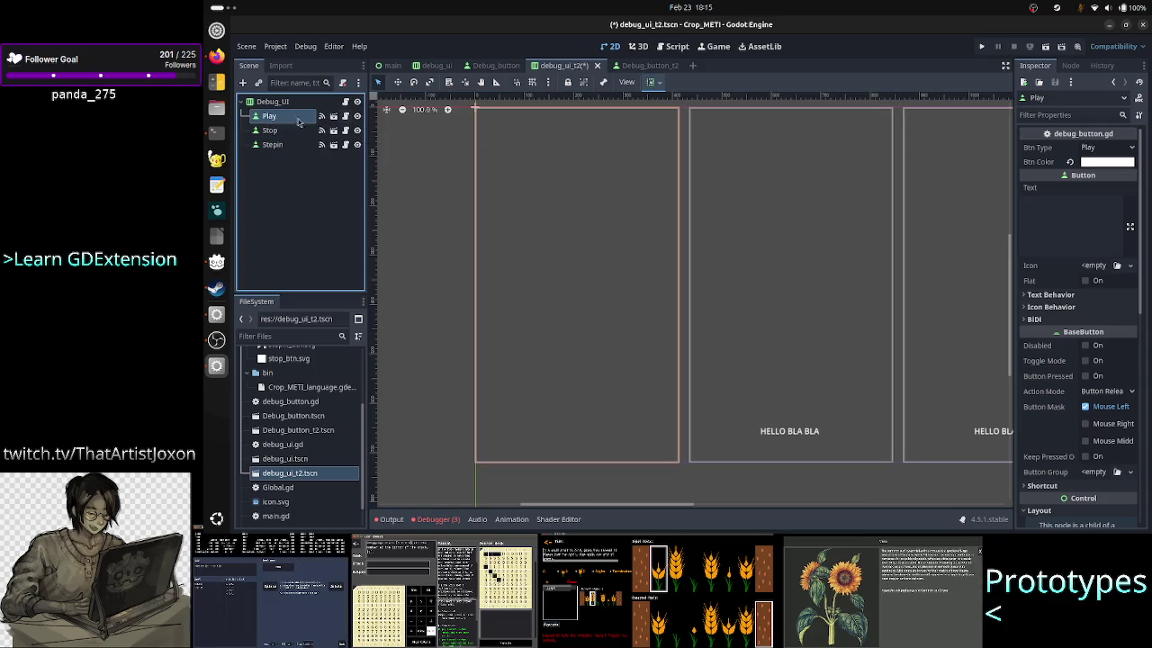
{"action": "left_click", "coordinate": [1073, 205]}
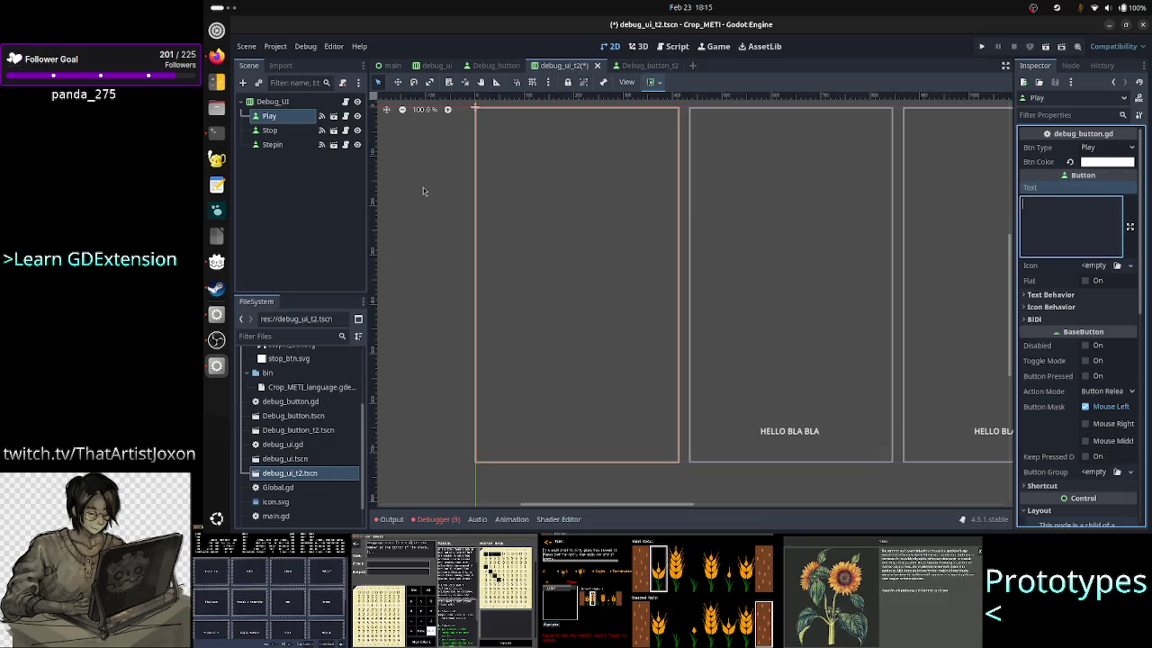
{"action": "key", "text": "ctrl+s"}
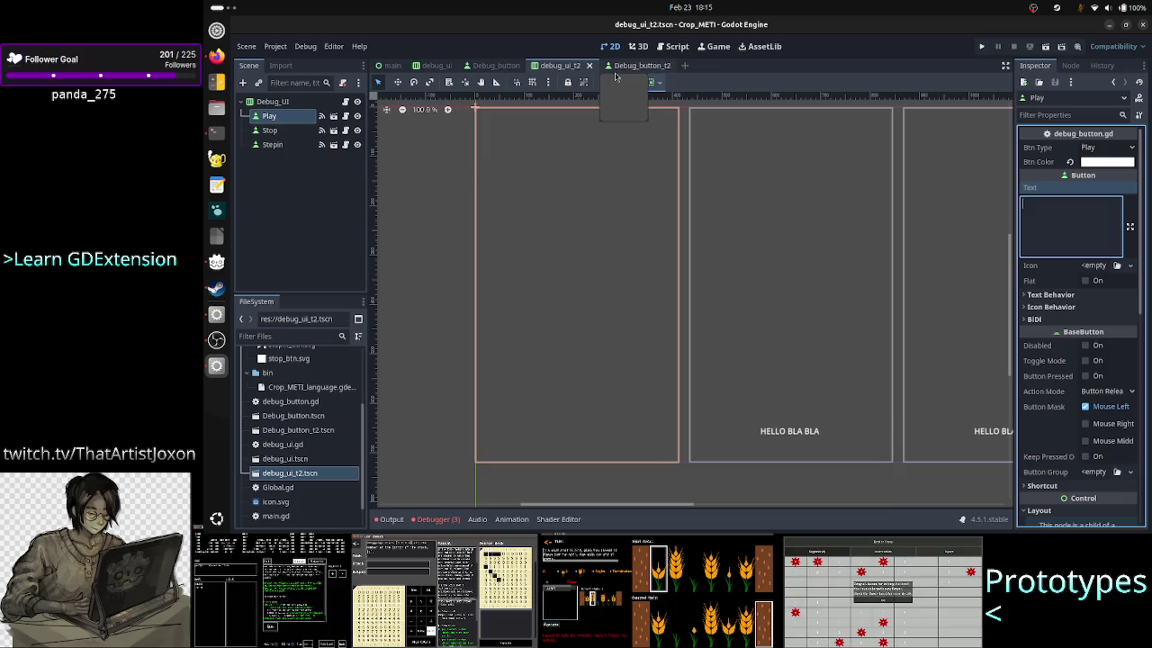
Step: Open the Debug_button_t2 scene and select its HELLO BLA BLA Label node
{"action": "left_click", "coordinate": [630, 66]}
{"action": "left_click", "coordinate": [283, 147]}
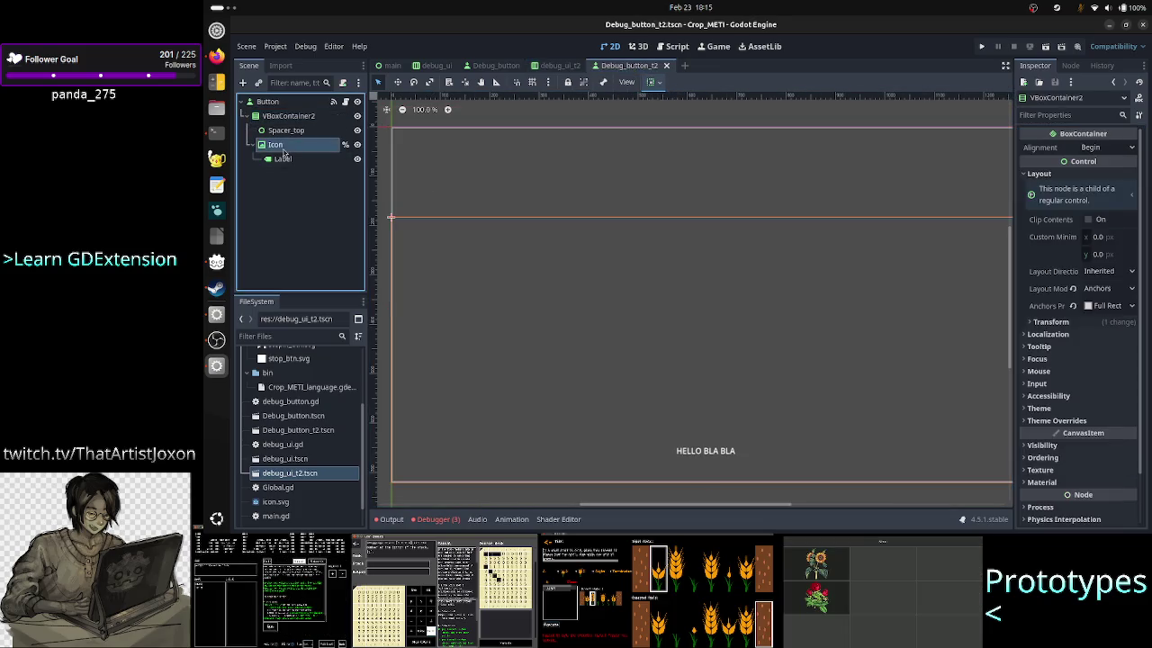
{"action": "left_click", "coordinate": [283, 160]}
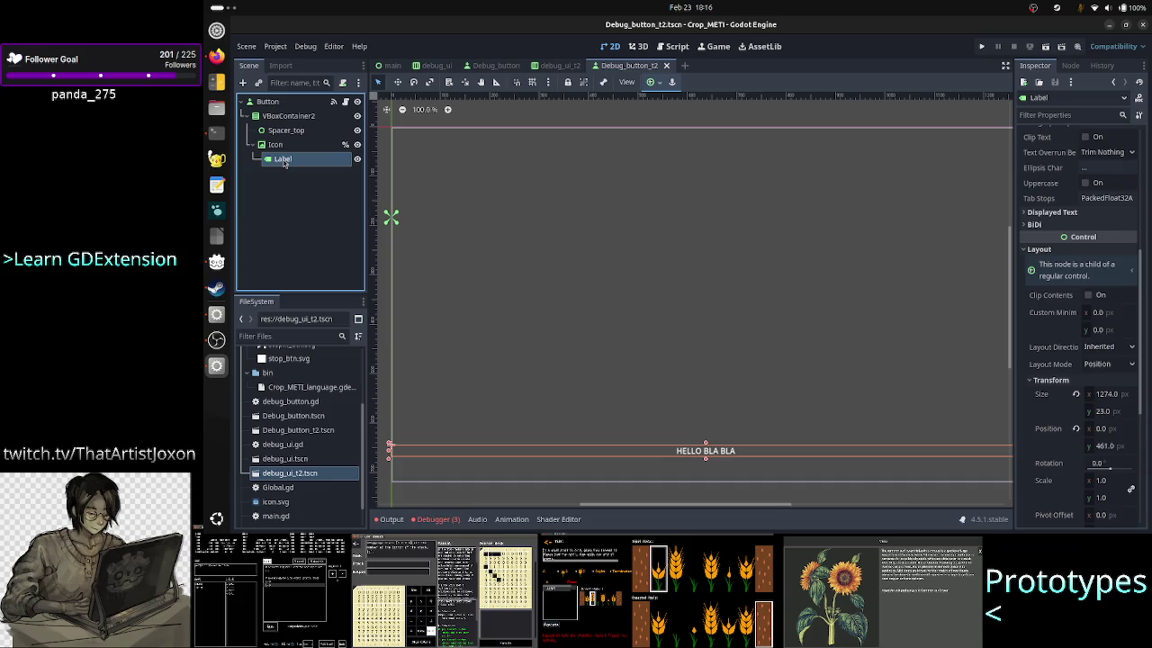
{"action": "left_click", "coordinate": [285, 148]}
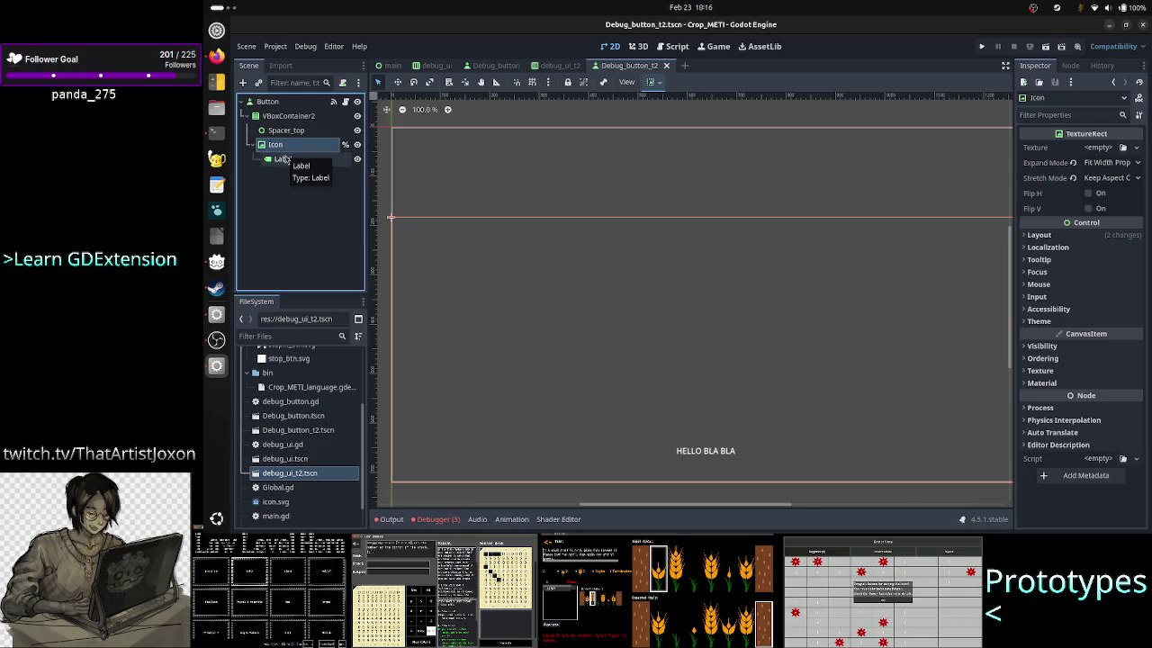
{"action": "left_click", "coordinate": [284, 159]}
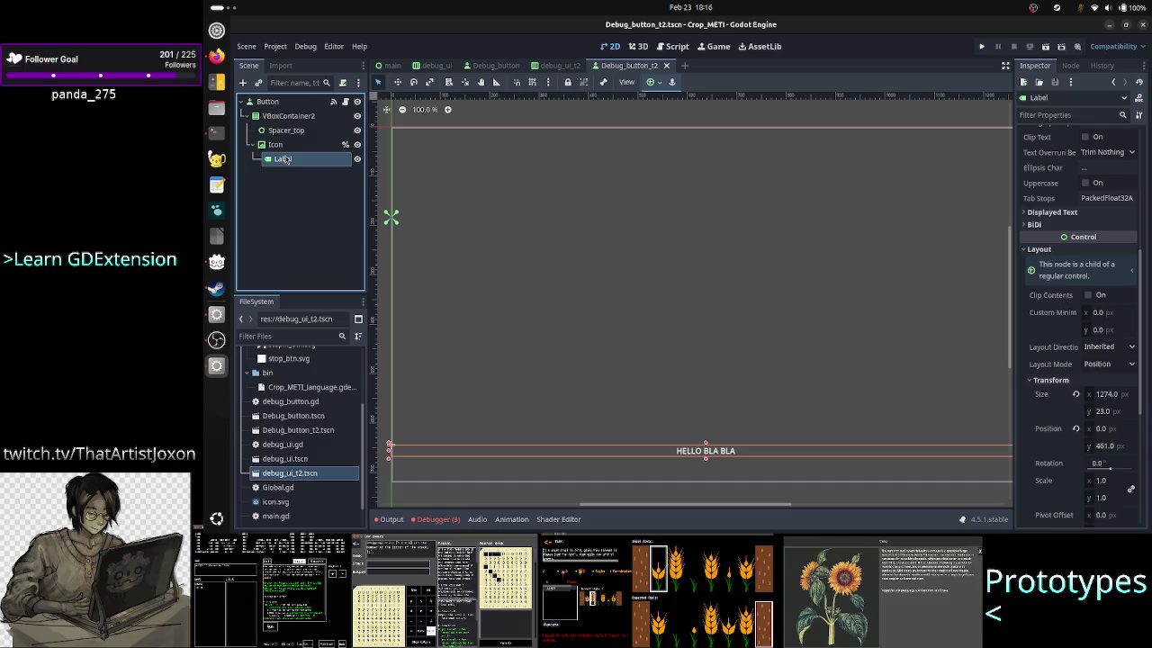
Step: Anchor the label Bottom Wide, save Debug_button_t2, and go back to debug_ui_t2
{"action": "left_click", "coordinate": [658, 83]}
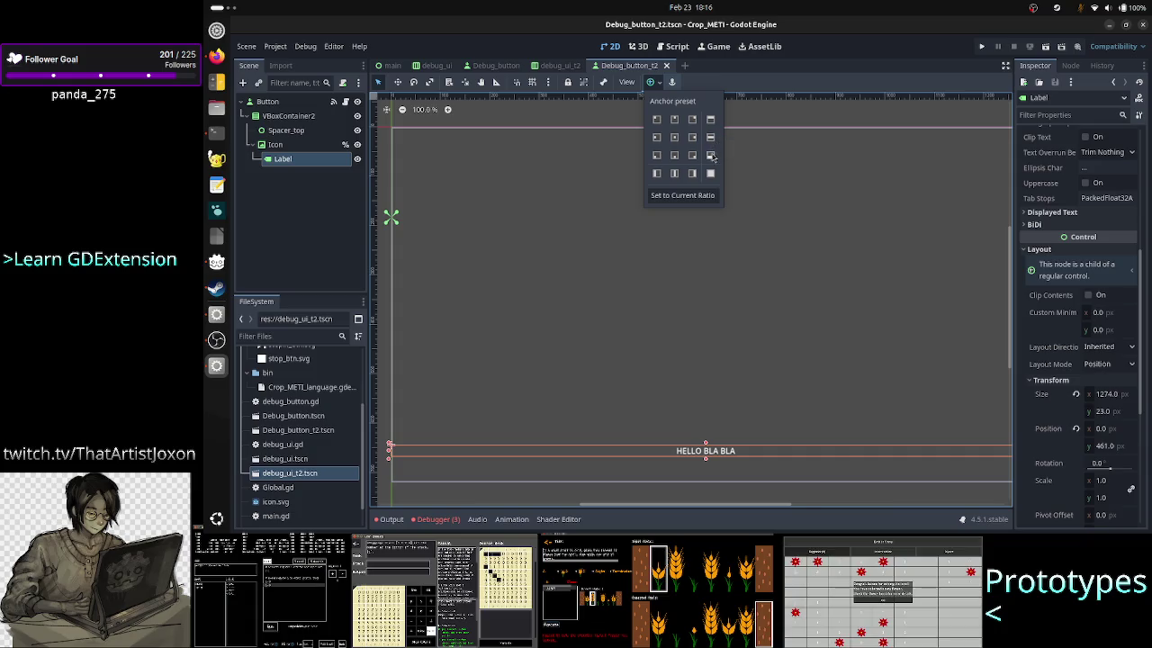
{"action": "left_click", "coordinate": [711, 155]}
{"action": "left_click", "coordinate": [329, 258]}
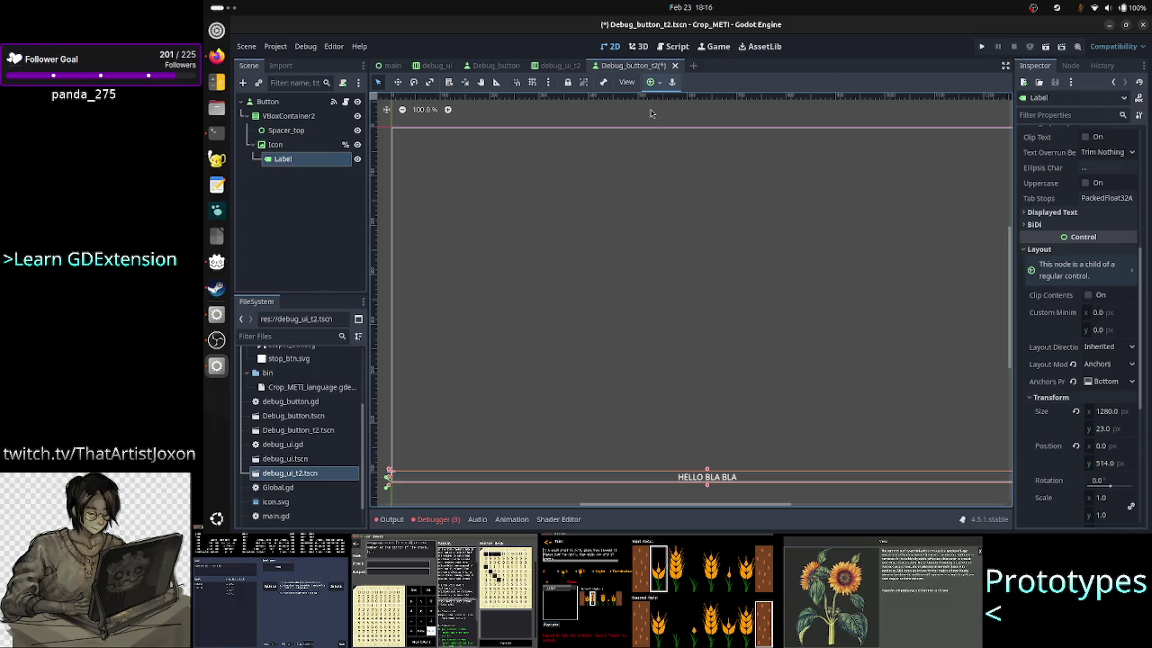
{"action": "key", "text": "ctrl+s"}
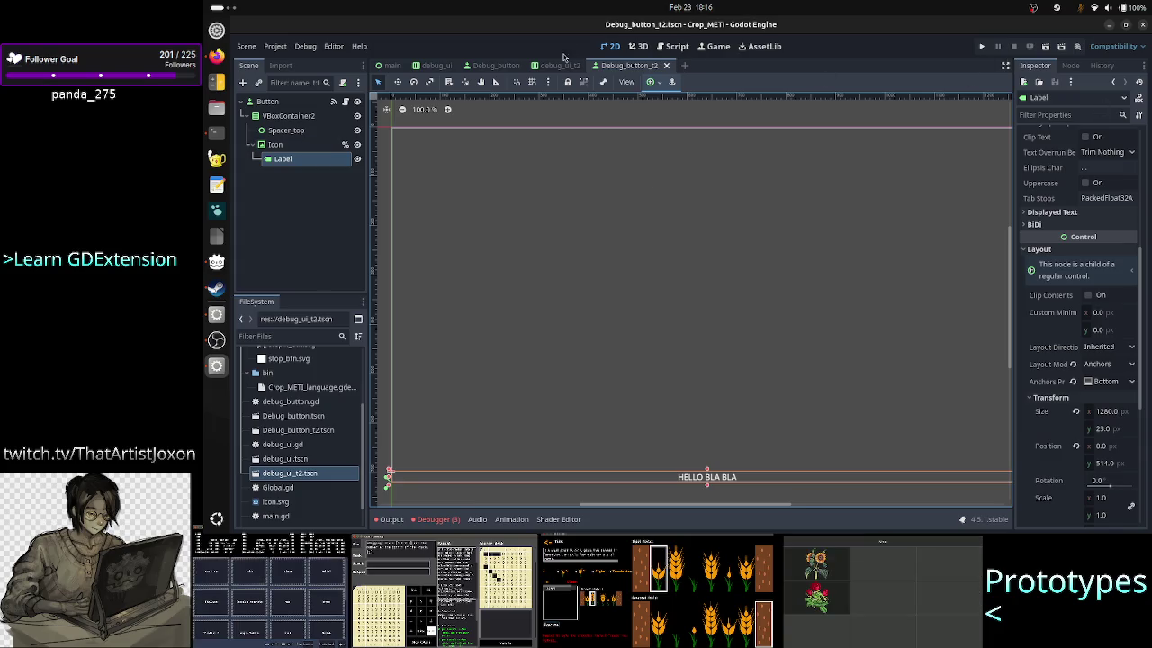
{"action": "left_click", "coordinate": [555, 65]}
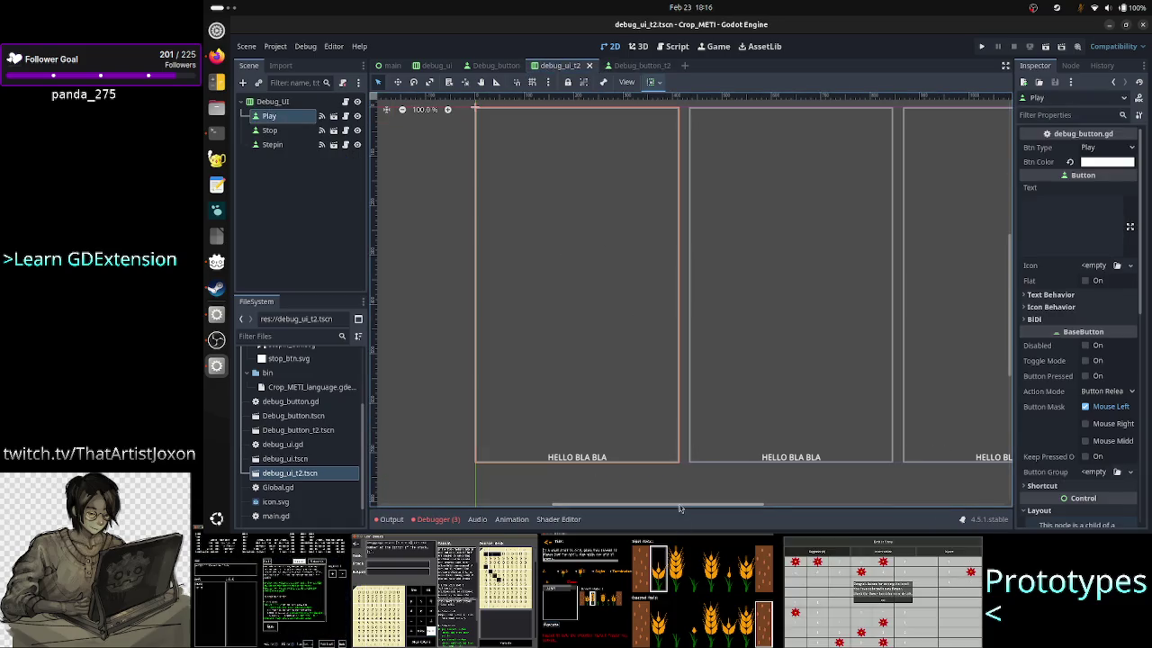
Step: Scroll across the debug_ui_t2 buttons to check their bottom labels, then reopen Debug_button_t2
{"action": "mouse_move", "coordinate": [679, 507]}
{"action": "left_mouse_down"}
{"action": "mouse_move", "coordinate": [744, 507]}
{"action": "mouse_move", "coordinate": [681, 510]}
{"action": "left_mouse_up"}
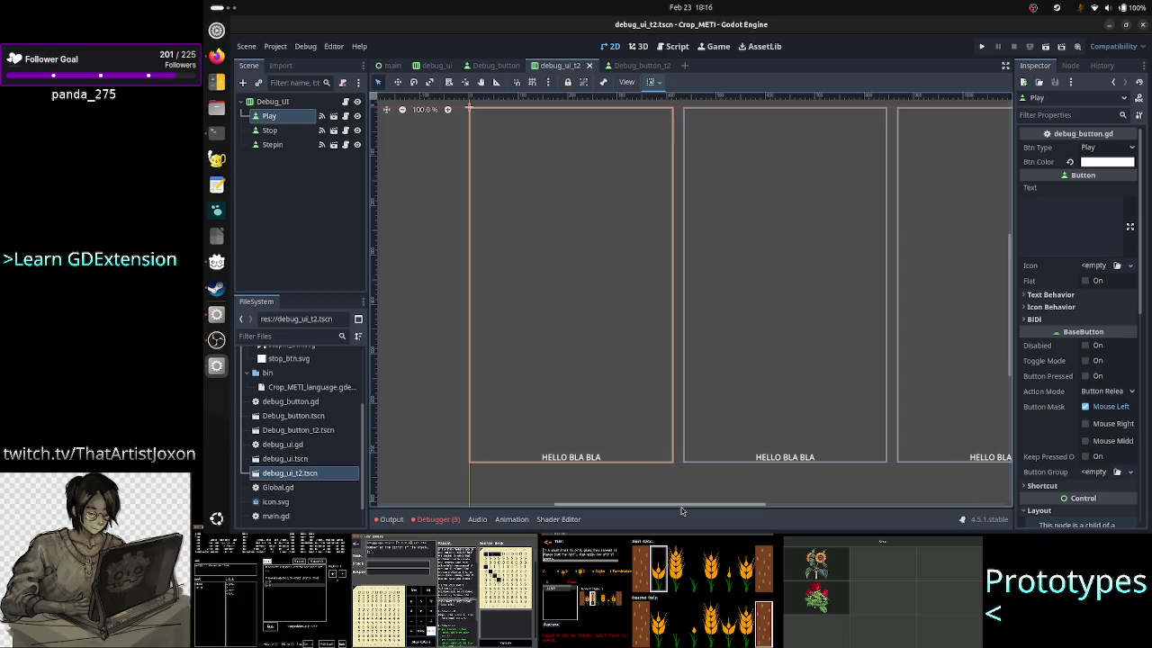
{"action": "mouse_move", "coordinate": [681, 511]}
{"action": "left_mouse_down"}
{"action": "mouse_move", "coordinate": [730, 501]}
{"action": "mouse_move", "coordinate": [655, 501]}
{"action": "left_mouse_up"}
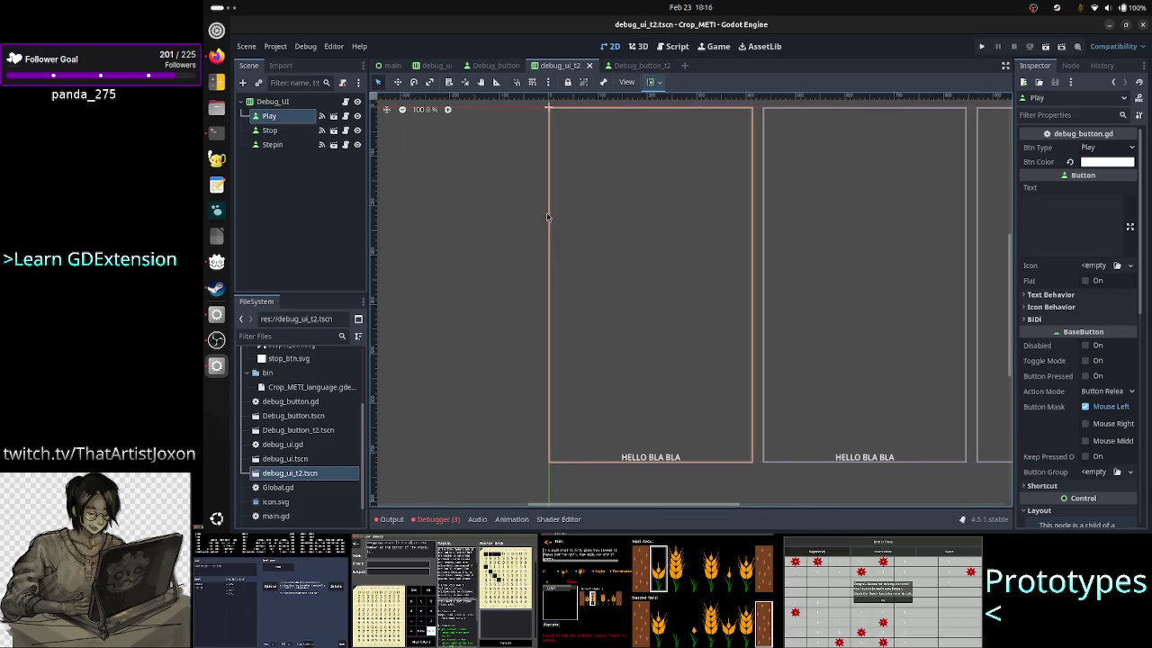
{"action": "left_click", "coordinate": [636, 66]}
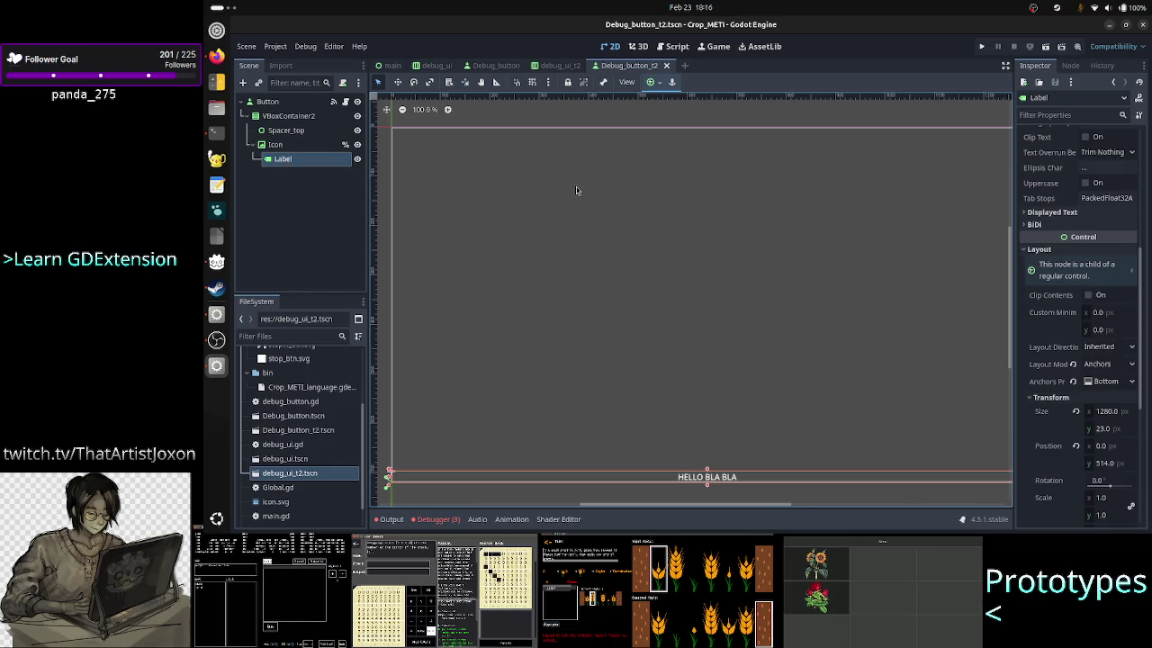
Step: Re-anchor the HELLO BLA BLA label to HCenter Wide and run the project
{"action": "left_click", "coordinate": [660, 91]}
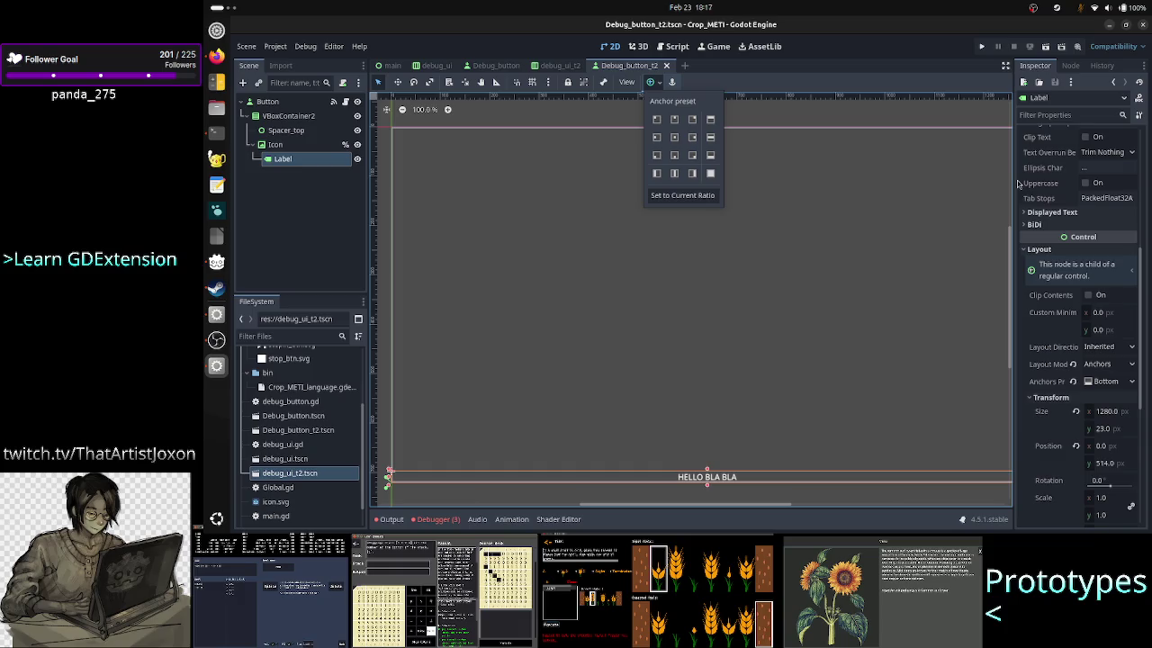
{"action": "left_click", "coordinate": [966, 84]}
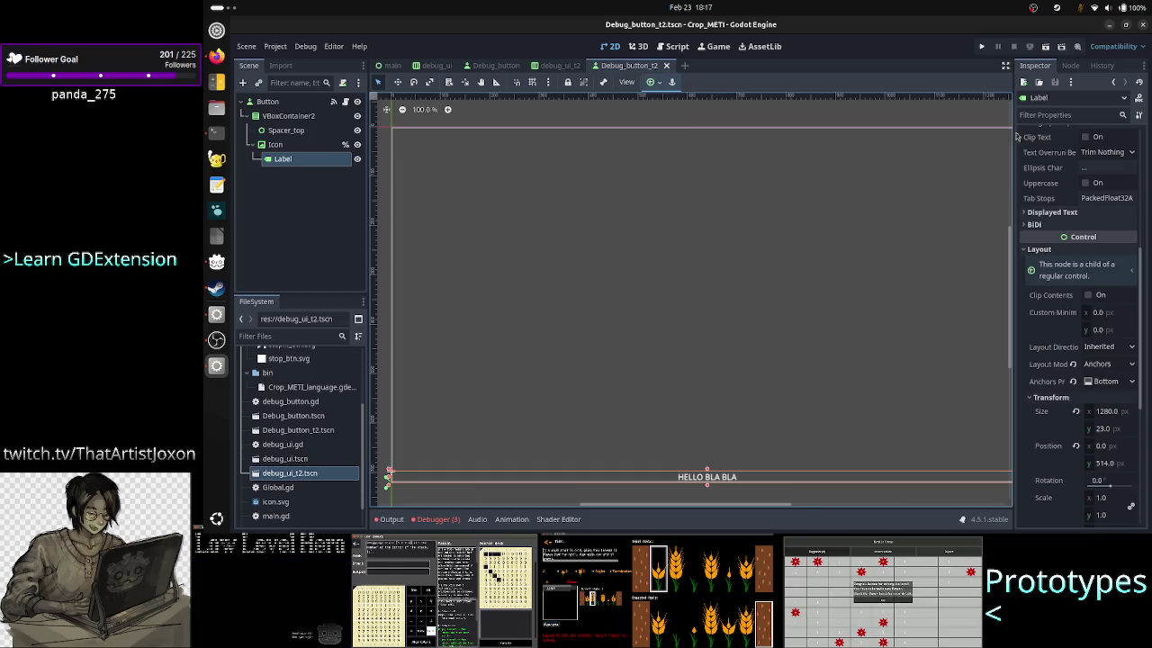
{"action": "left_click", "coordinate": [1109, 385]}
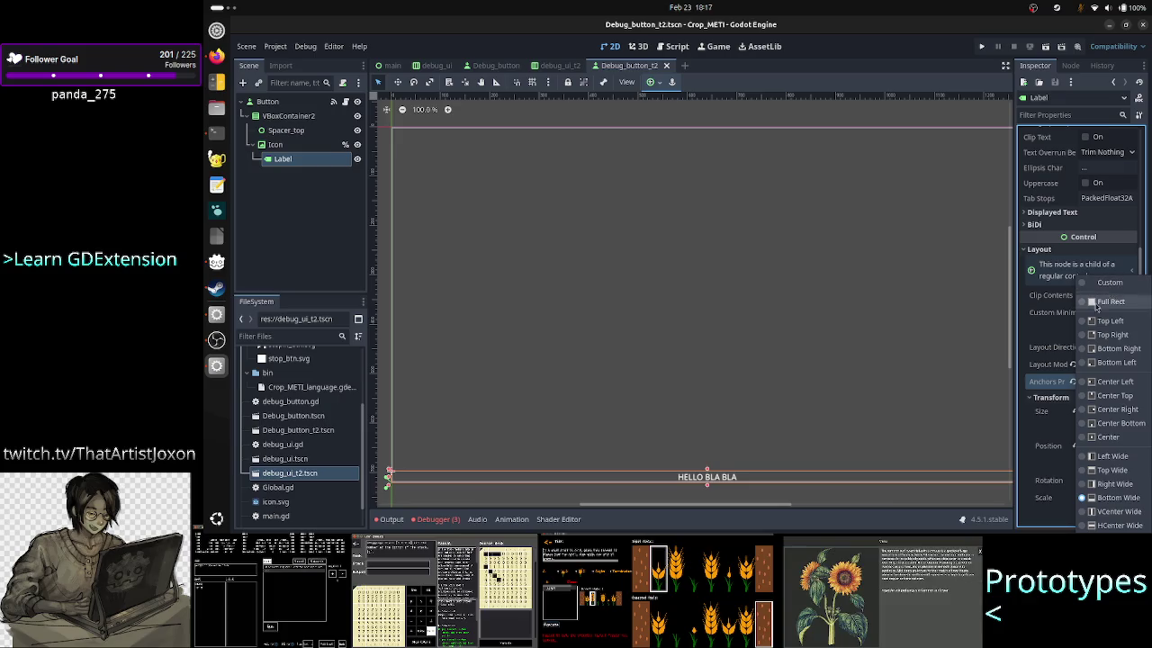
{"action": "left_click", "coordinate": [1053, 385]}
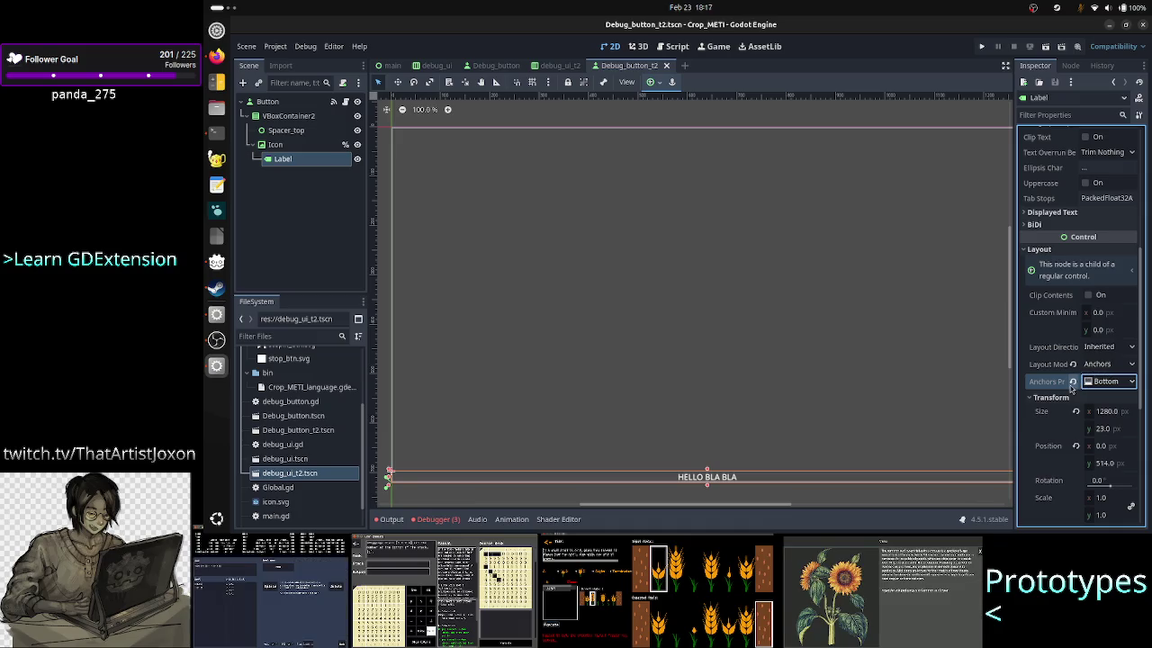
{"action": "left_click", "coordinate": [1114, 385]}
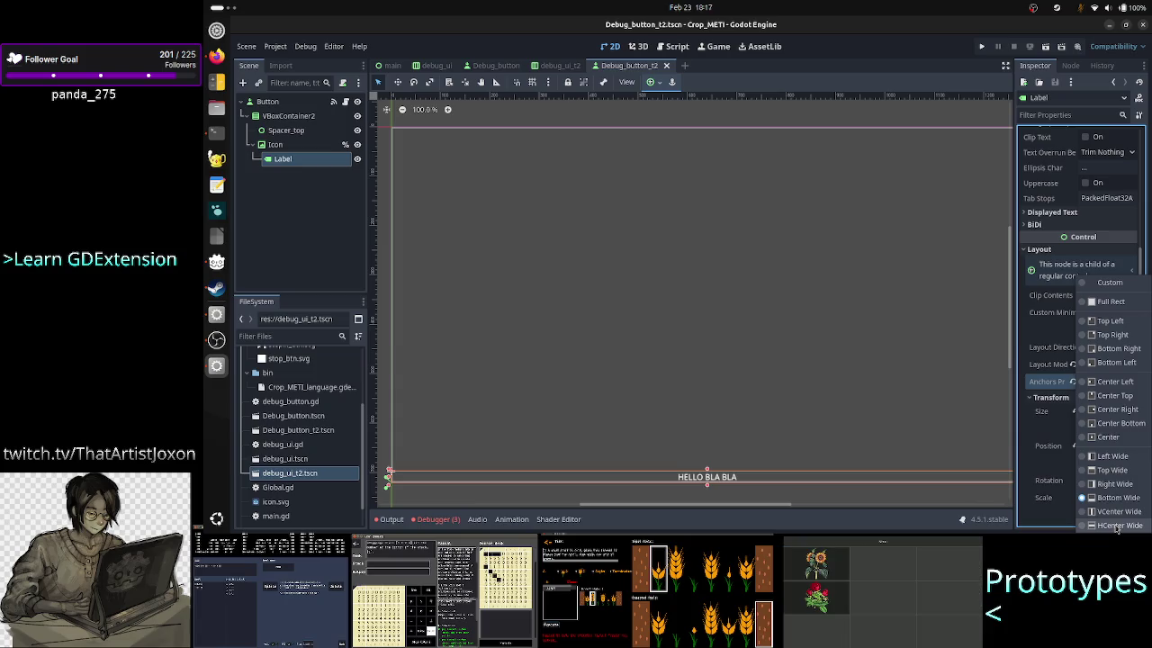
{"action": "left_click", "coordinate": [1117, 529]}
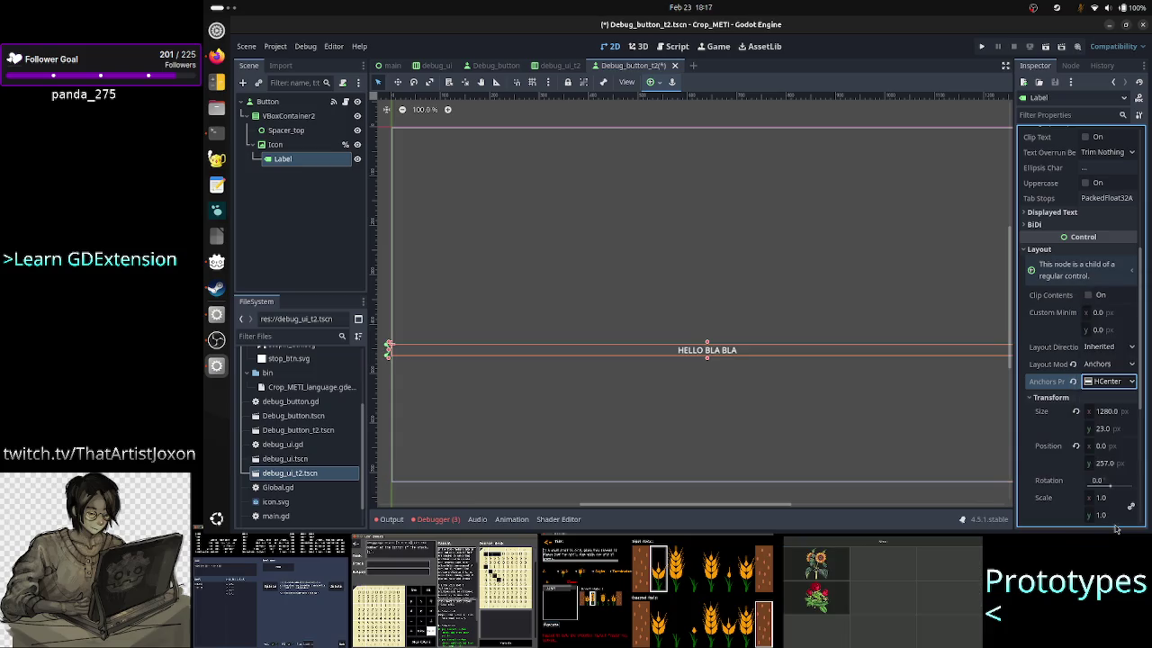
{"action": "left_click", "coordinate": [983, 46]}
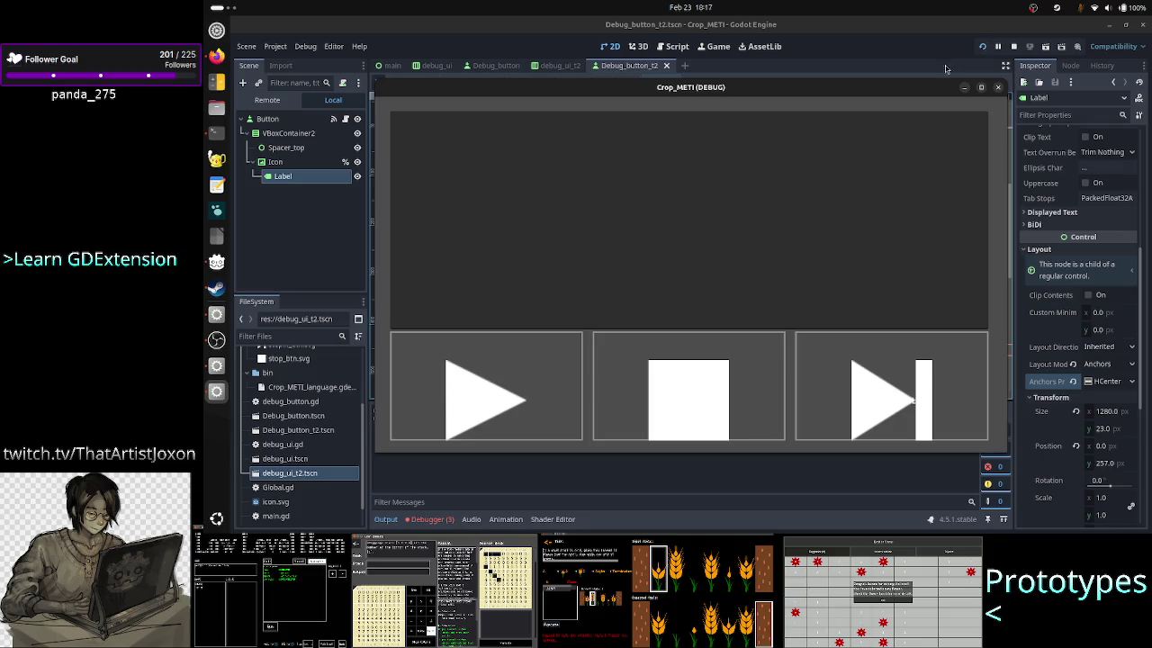
Step: Close the running game, collapse the Output panel in debug_ui_t2, and open the main scene
{"action": "left_click", "coordinate": [998, 87]}
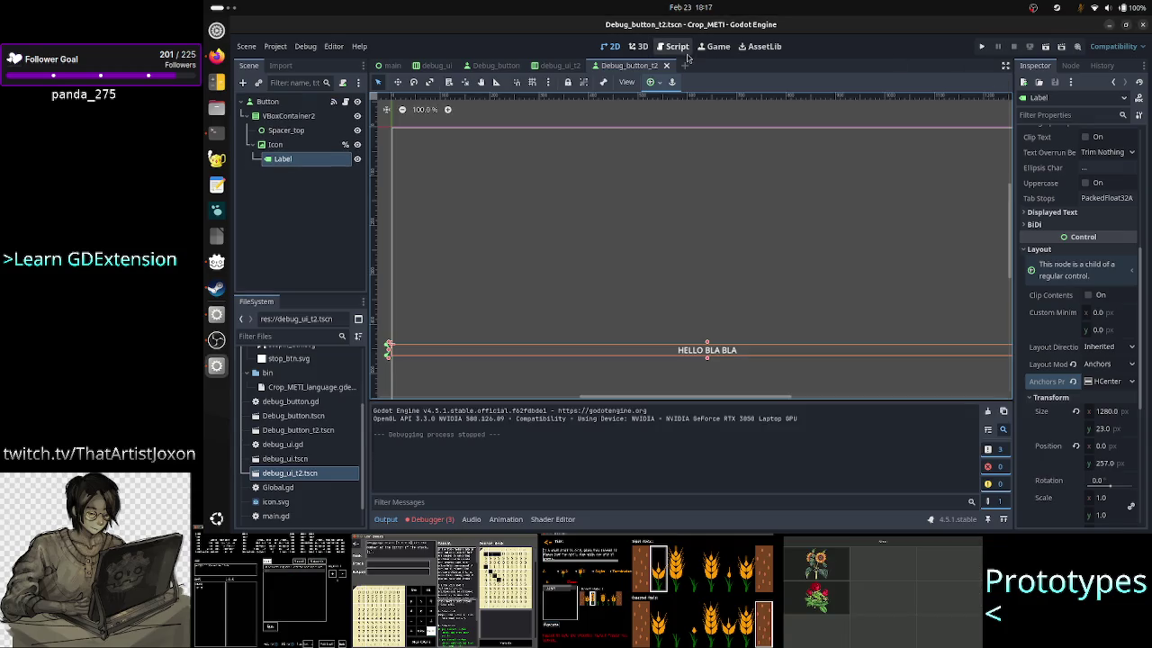
{"action": "left_click", "coordinate": [558, 66]}
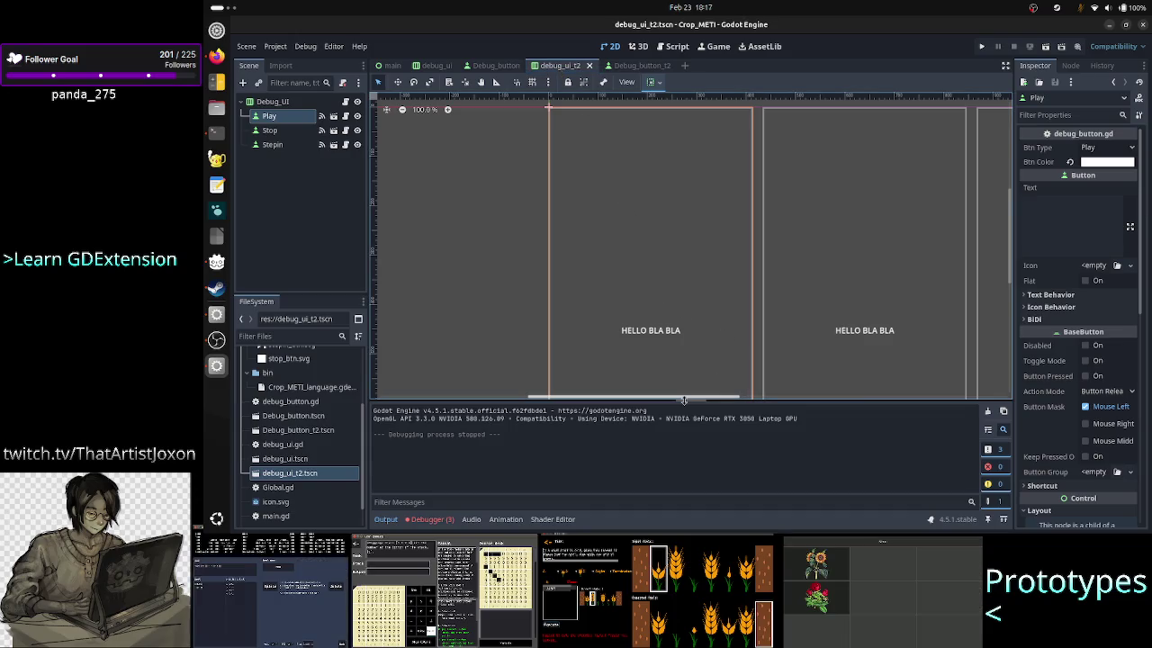
{"action": "left_click", "coordinate": [386, 519]}
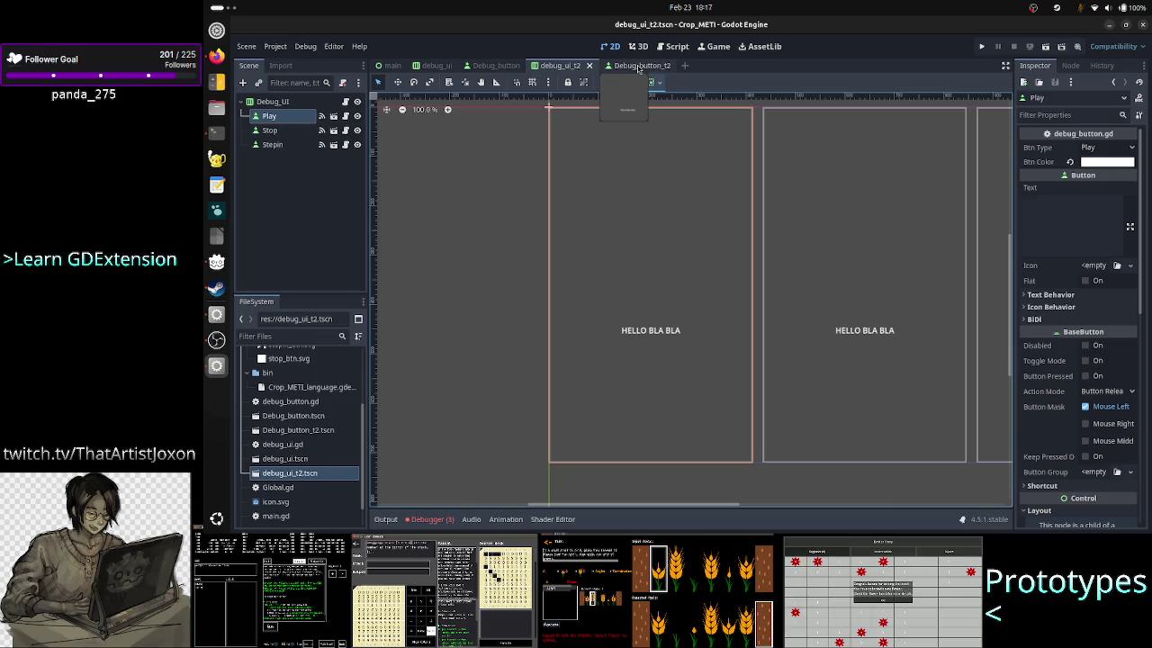
{"action": "left_click", "coordinate": [392, 70]}
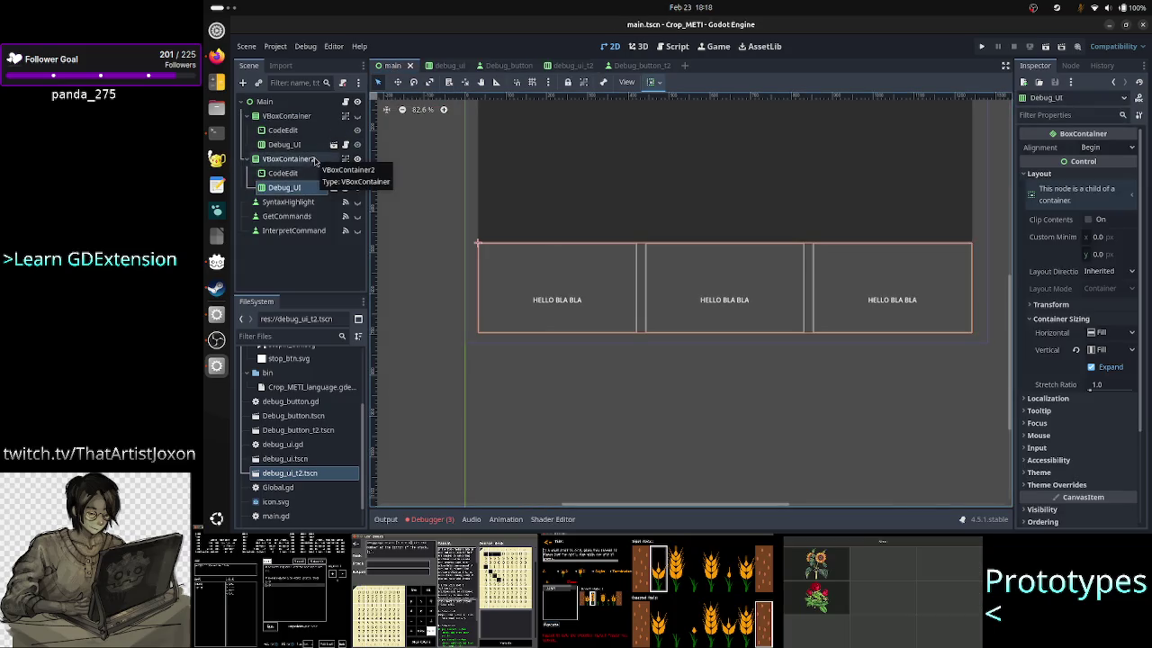
Step: Hide VBoxContainer2 and inspect the first VBoxContainer and its CodeEdit in the main scene
{"action": "left_click", "coordinate": [314, 161]}
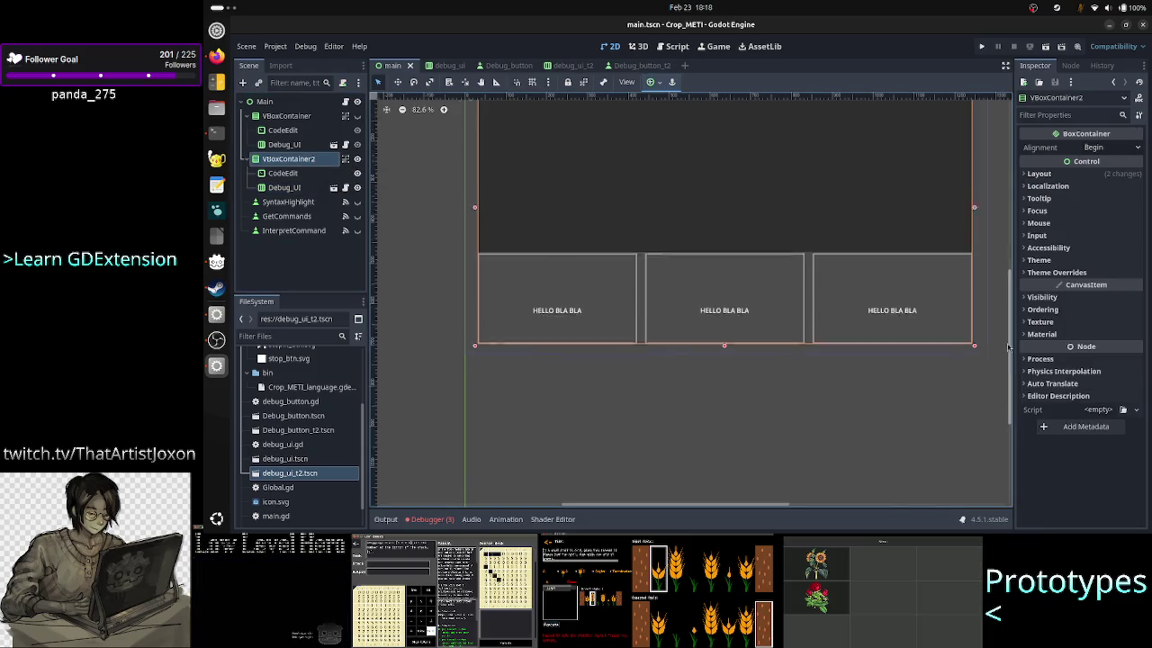
{"action": "left_click_drag", "start_coordinate": [1008, 336], "coordinate": [1002, 306]}
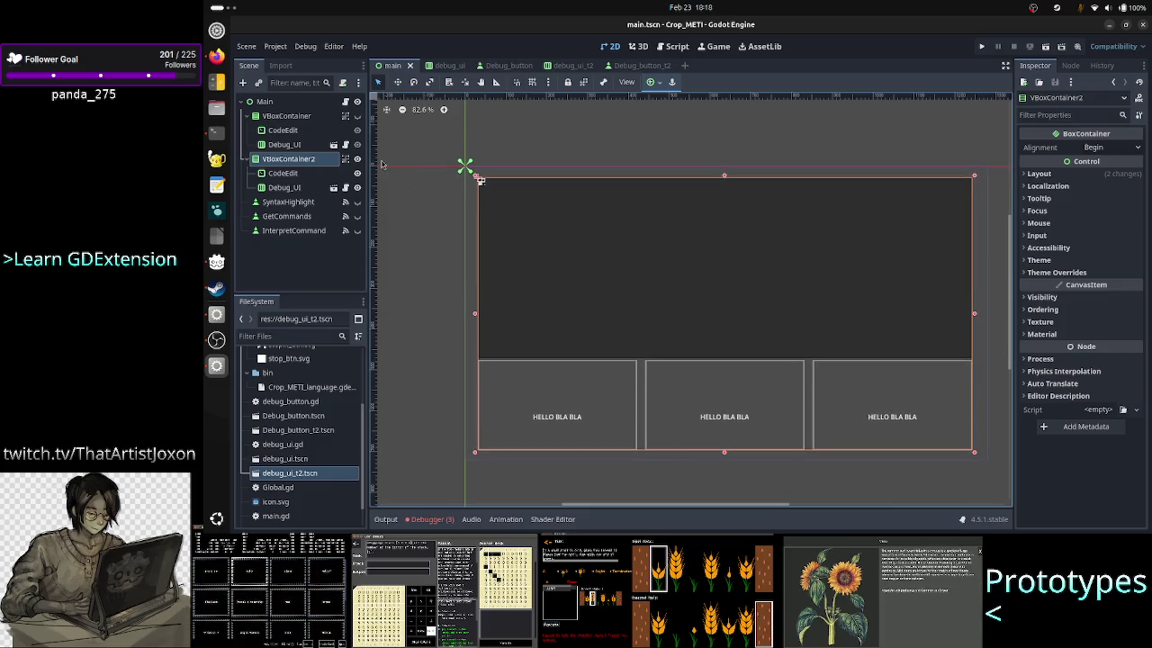
{"action": "left_click", "coordinate": [293, 118]}
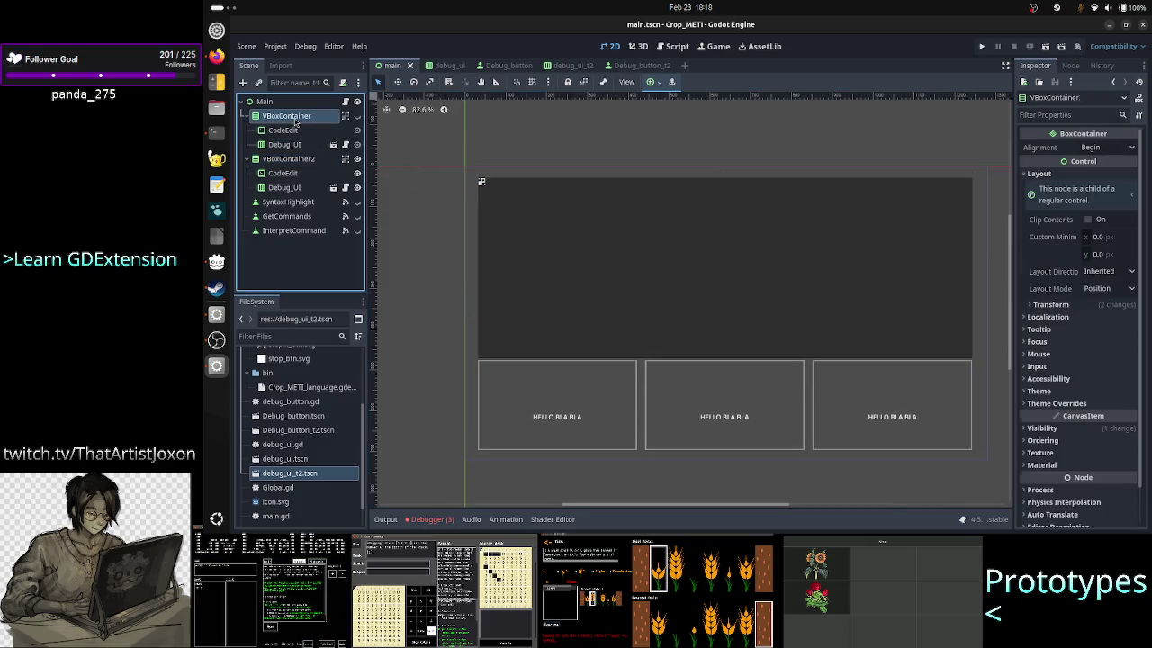
{"action": "left_click", "coordinate": [357, 159]}
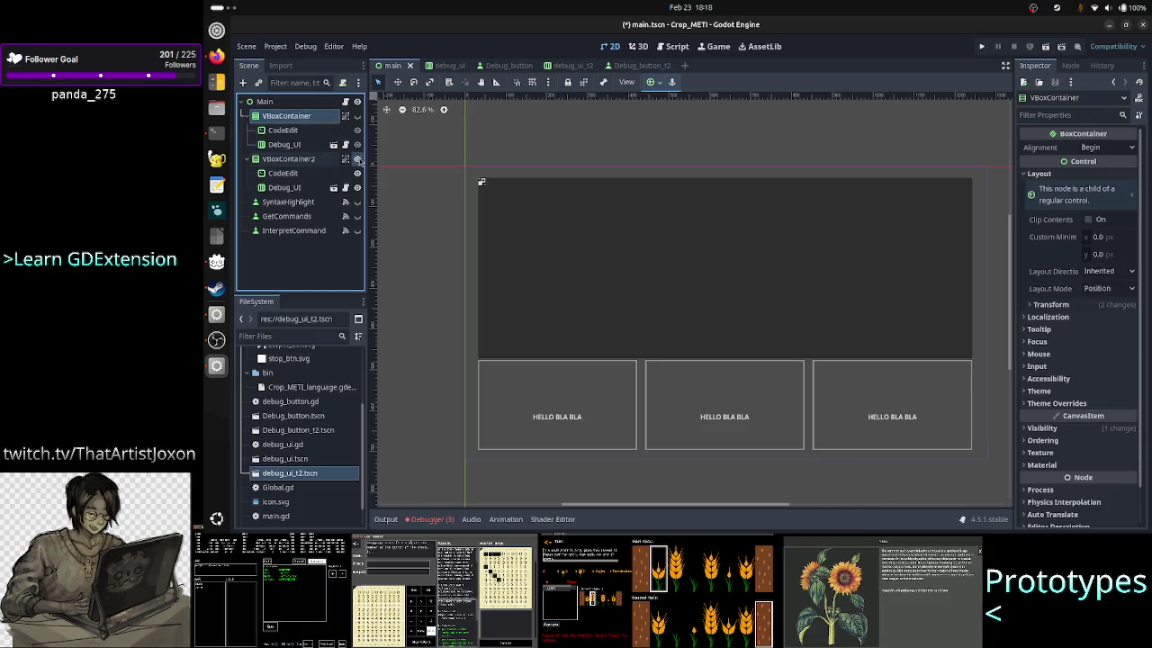
{"action": "left_click", "coordinate": [357, 116]}
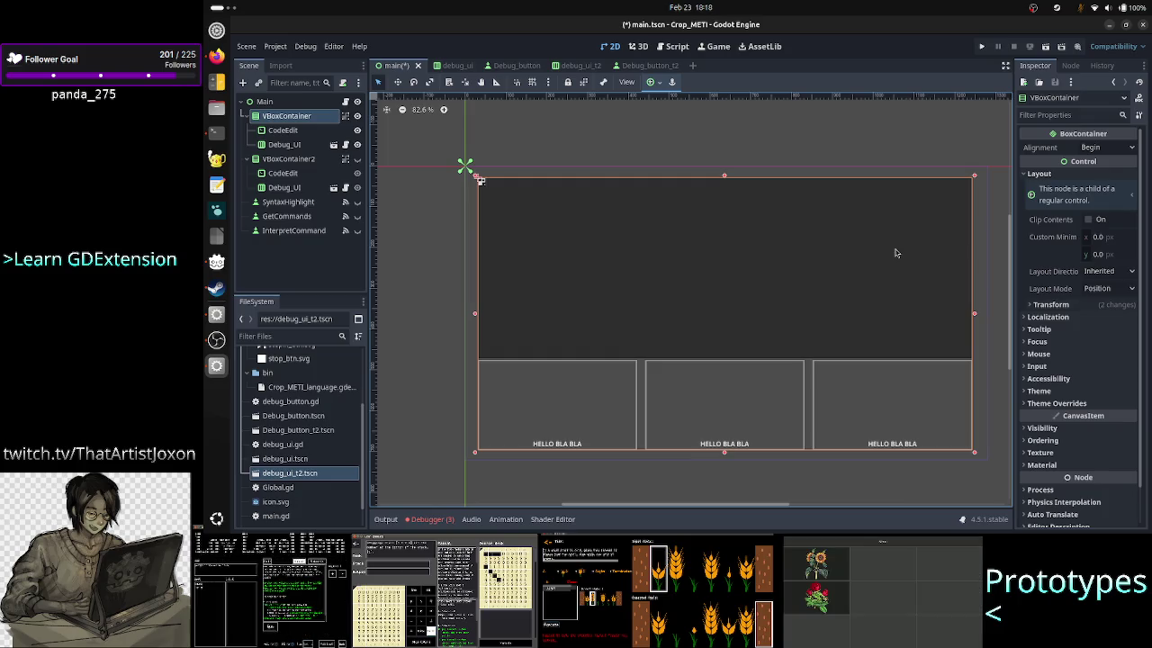
{"action": "left_click", "coordinate": [290, 133]}
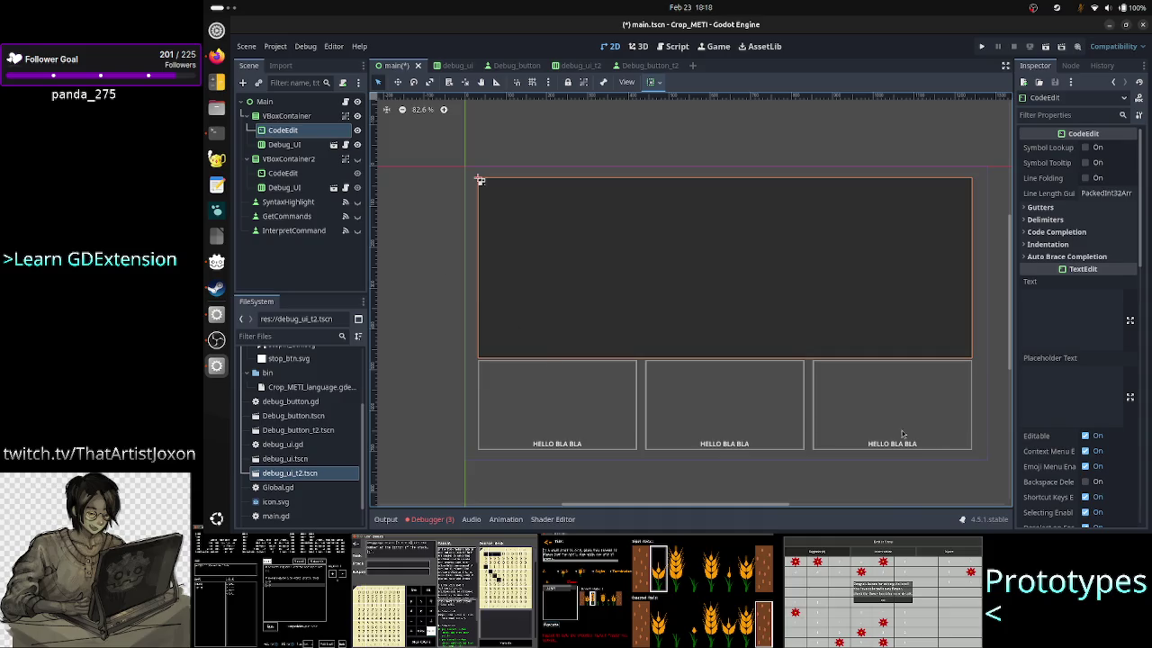
Step: Hide the first VBoxContainer, show VBoxContainer2, then test-run and stop the game
{"action": "left_click", "coordinate": [358, 116]}
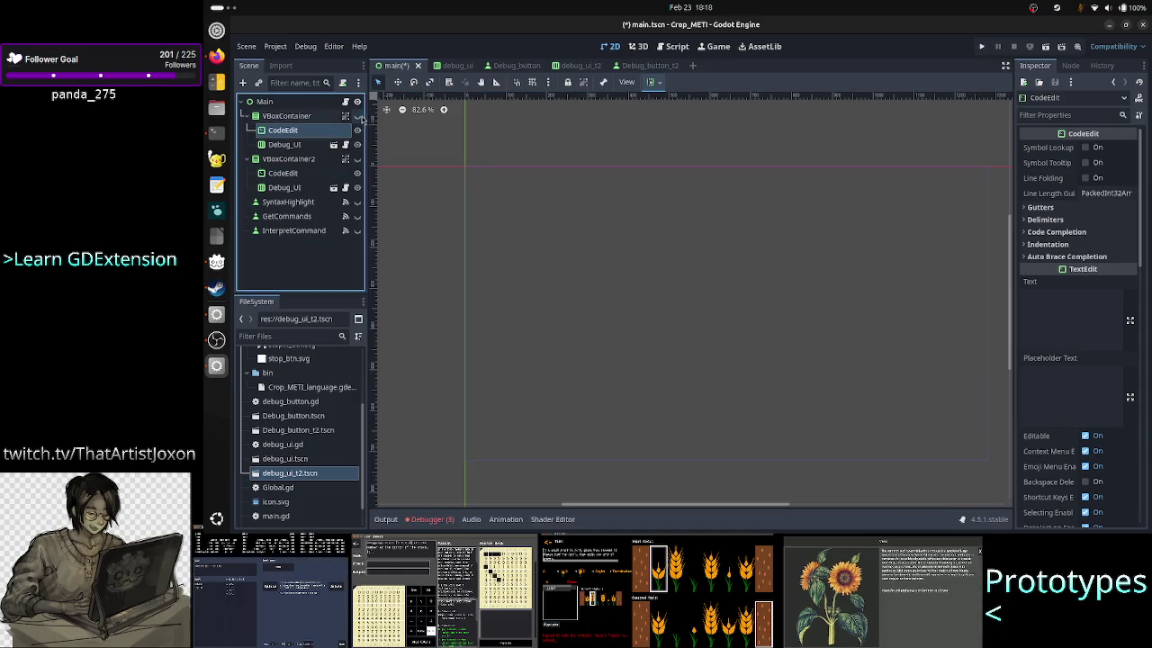
{"action": "left_click", "coordinate": [357, 160]}
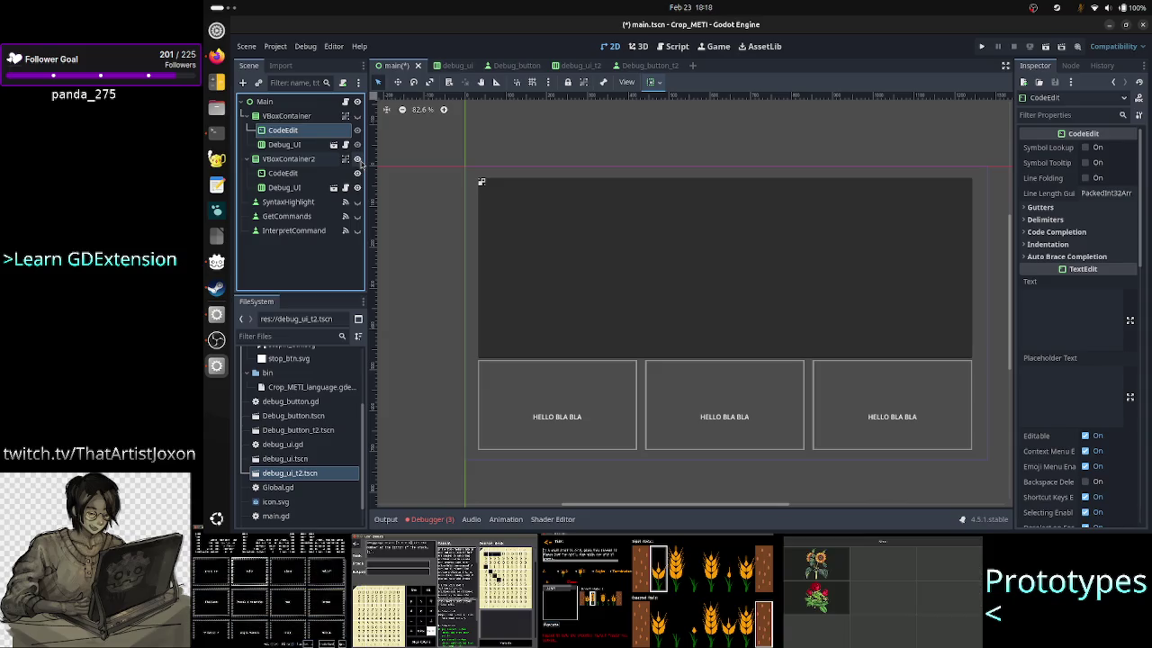
{"action": "left_click", "coordinate": [983, 48]}
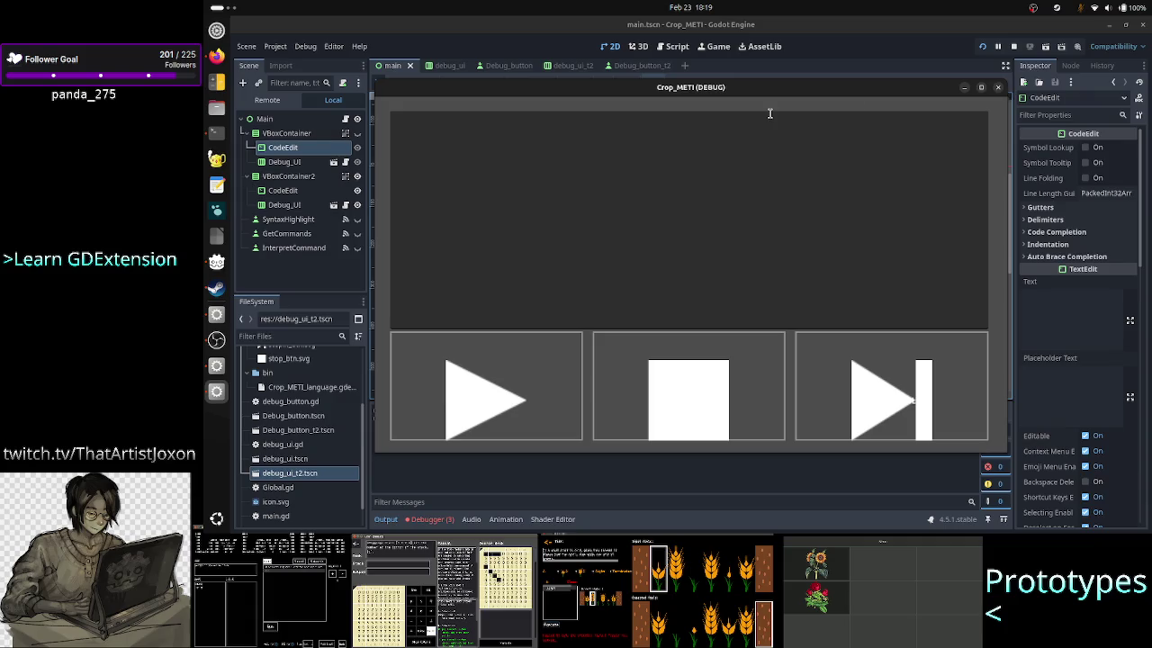
{"action": "left_click", "coordinate": [997, 88]}
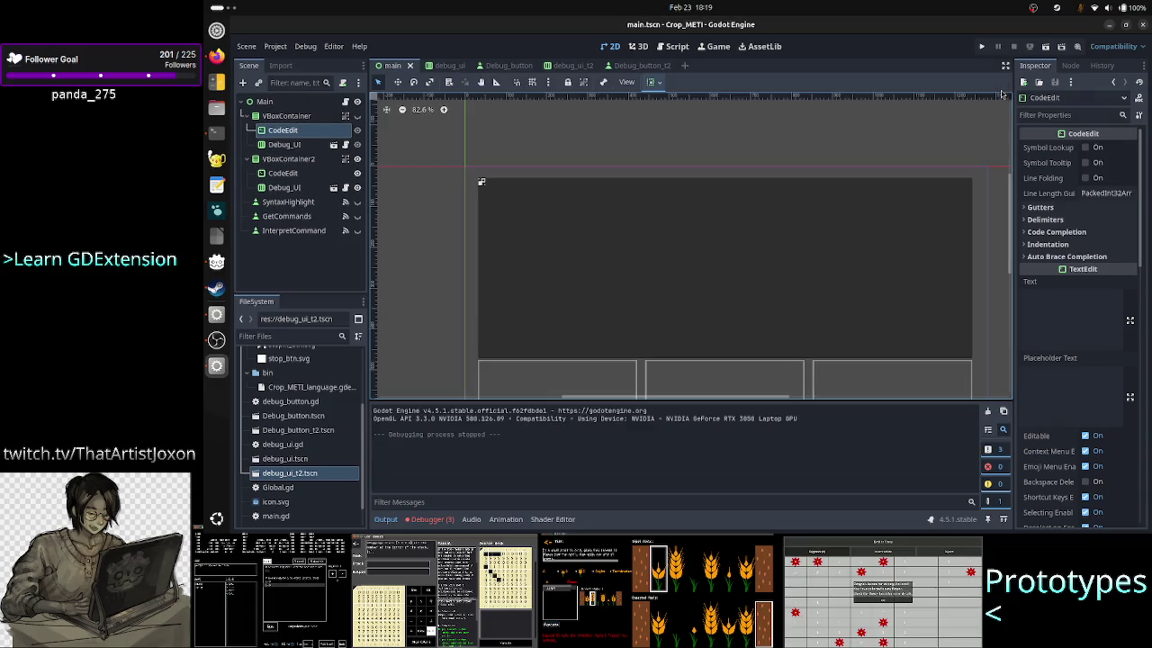
Step: Switch to Debug_button_t2 and select the HELLO BLA BLA Label in the Scene dock
{"action": "left_click", "coordinate": [636, 64]}
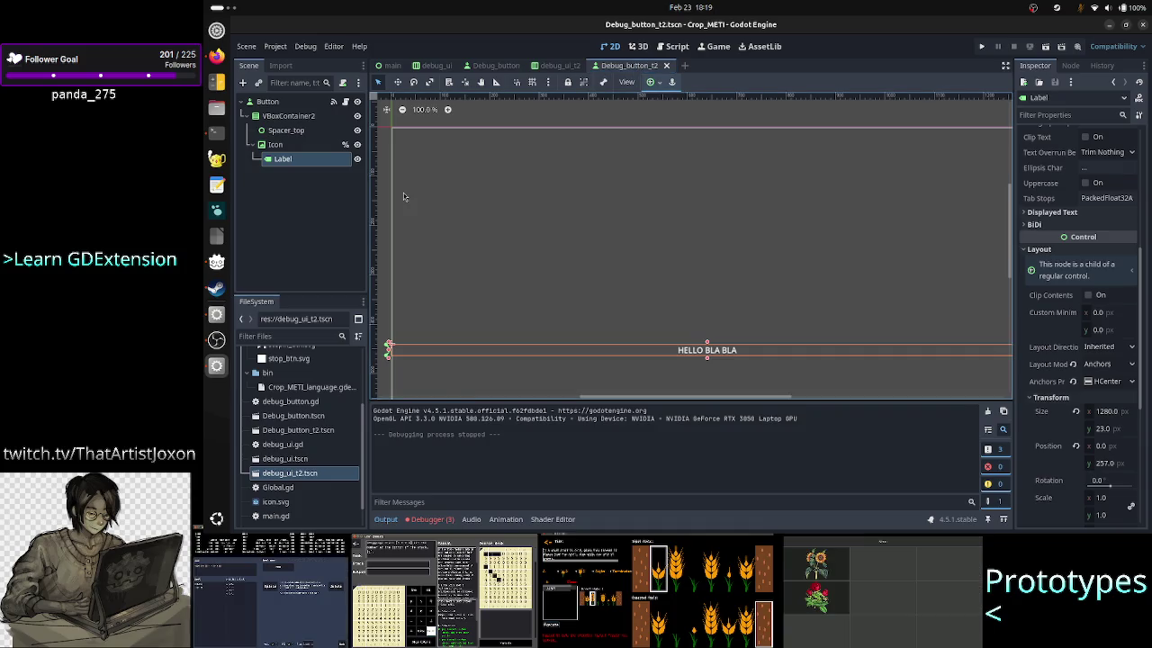
{"action": "left_click", "coordinate": [312, 146]}
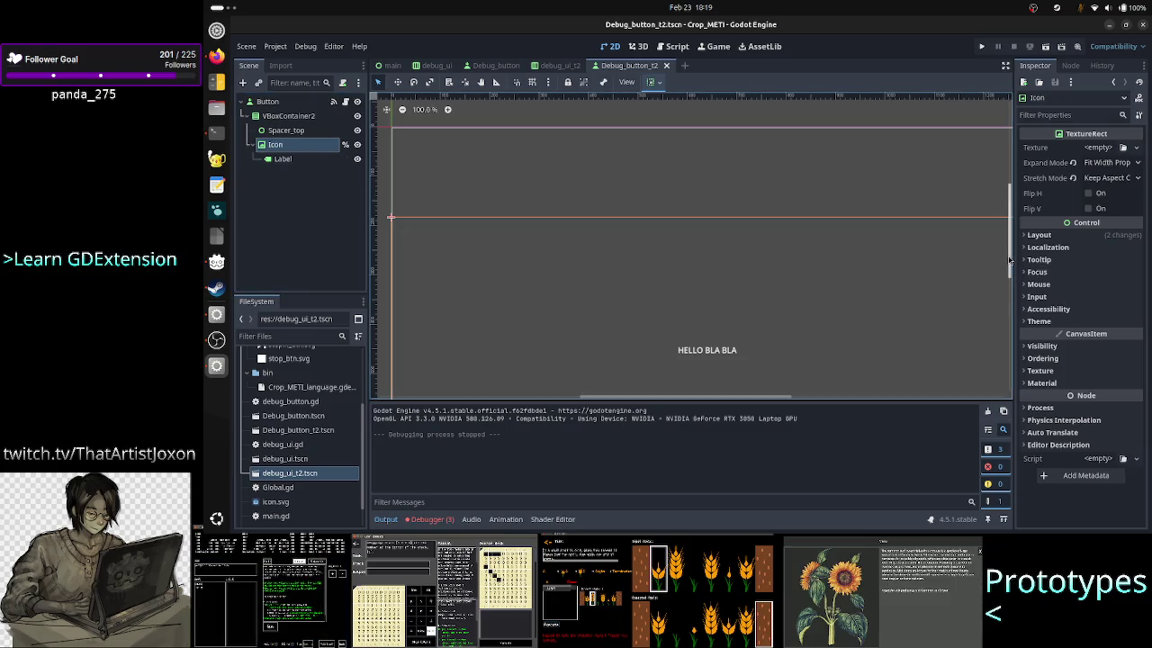
{"action": "scroll", "coordinate": [1010, 260], "scroll_direction": "down", "scroll_amount": 5}
{"action": "scroll", "coordinate": [1012, 259], "scroll_direction": "up", "scroll_amount": 5}
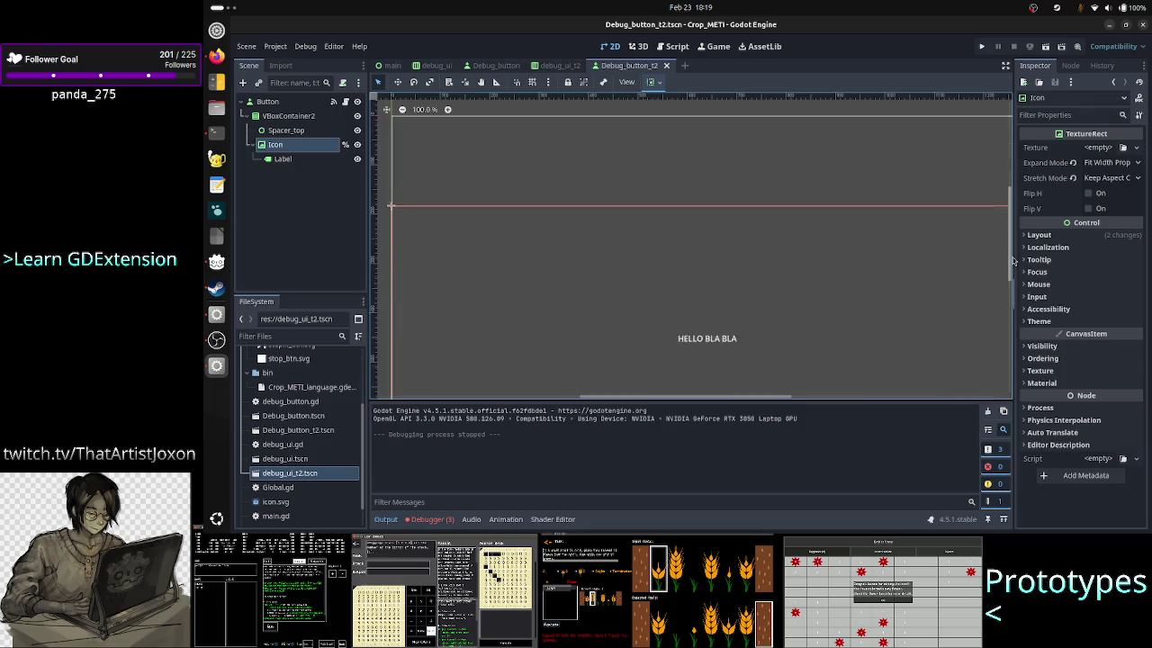
{"action": "scroll", "coordinate": [1013, 260], "scroll_direction": "down", "scroll_amount": 6}
{"action": "scroll", "coordinate": [1017, 261], "scroll_direction": "up", "scroll_amount": 5}
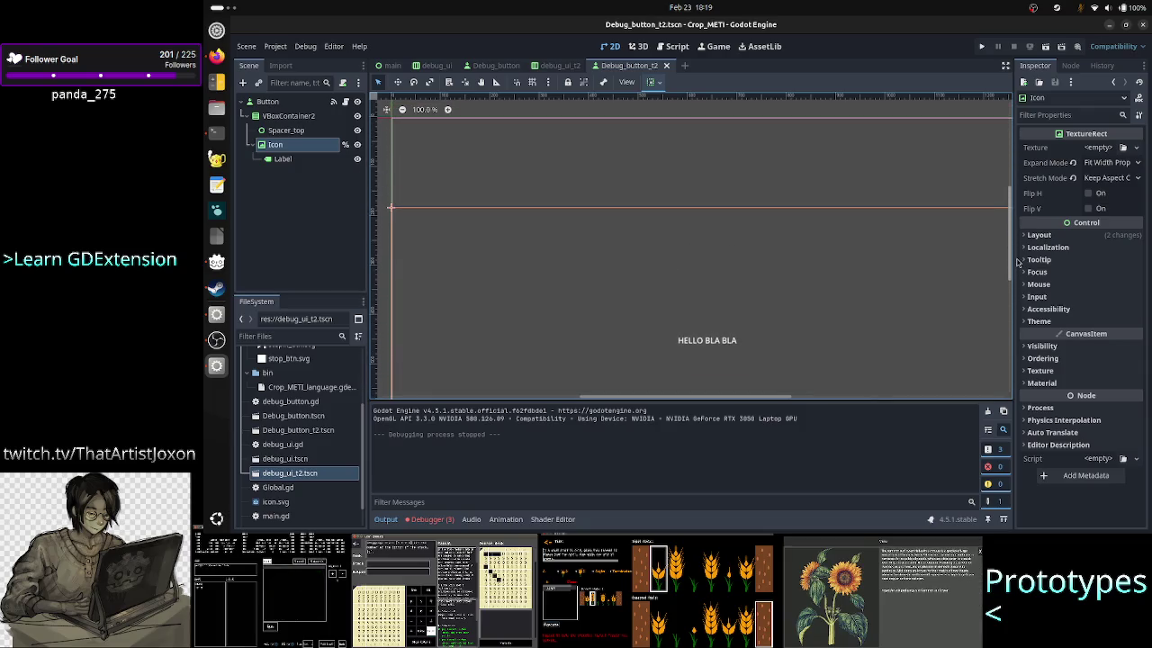
{"action": "scroll", "coordinate": [1018, 265], "scroll_direction": "down", "scroll_amount": 2}
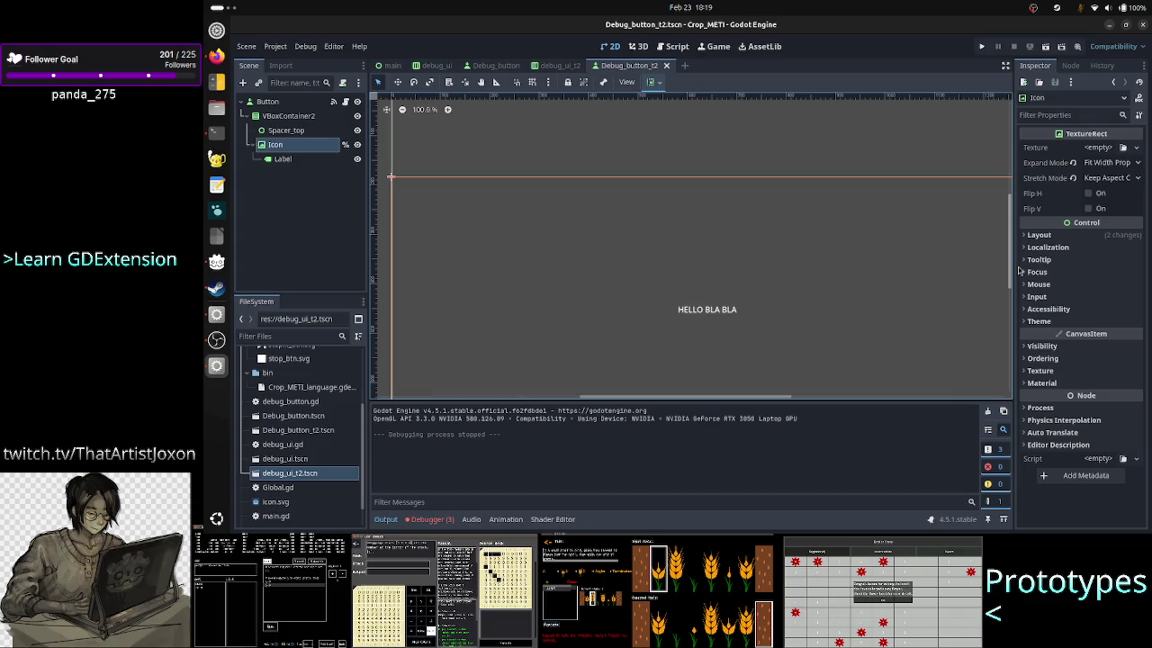
{"action": "scroll", "coordinate": [1020, 270], "scroll_direction": "up", "scroll_amount": 3}
{"action": "scroll", "coordinate": [1020, 271], "scroll_direction": "down", "scroll_amount": 5}
{"action": "scroll", "coordinate": [1021, 275], "scroll_direction": "up", "scroll_amount": 1}
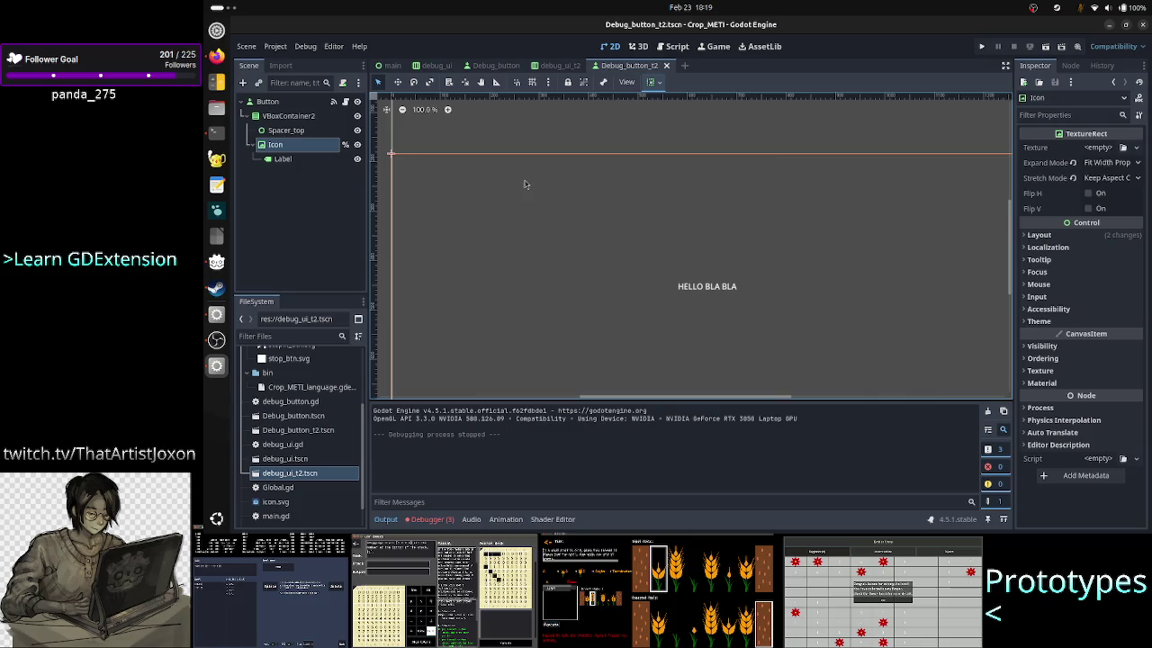
{"action": "left_click", "coordinate": [310, 159]}
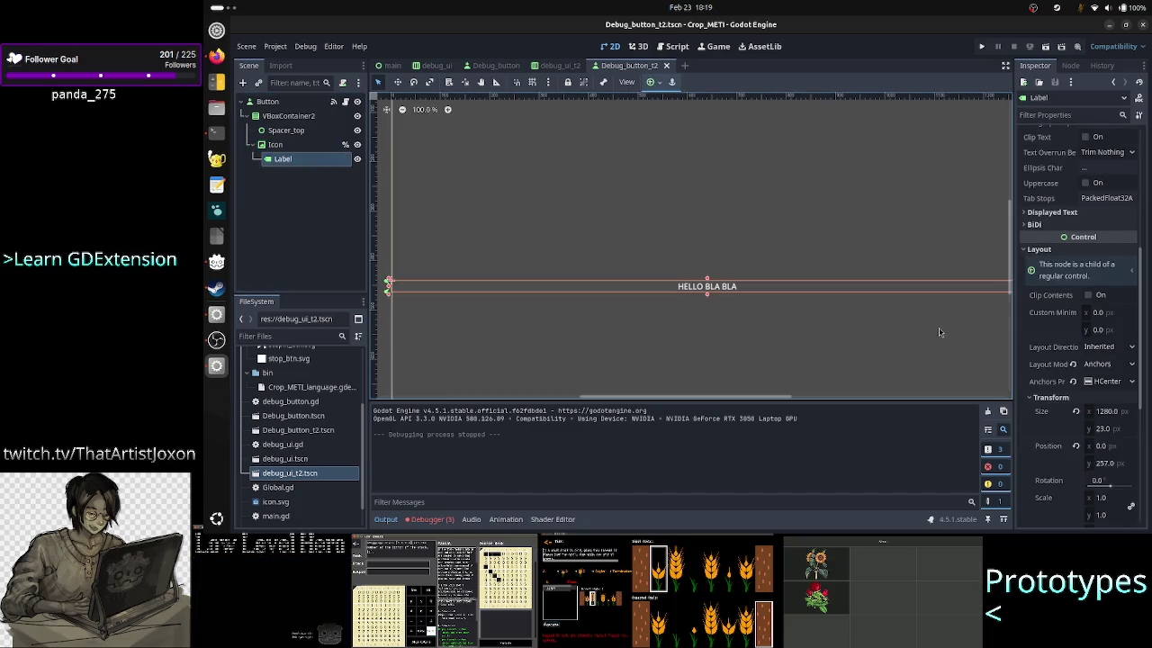
Step: Anchor the label Bottom Wide and run the project to check it
{"action": "left_click", "coordinate": [652, 82]}
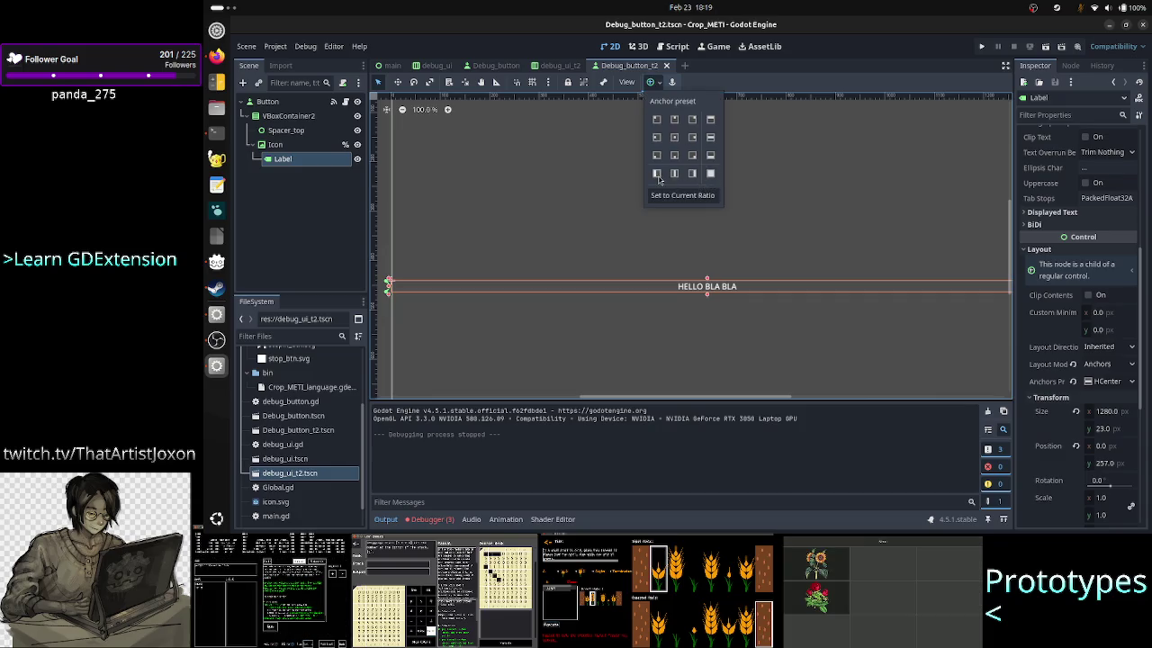
{"action": "left_click", "coordinate": [711, 155]}
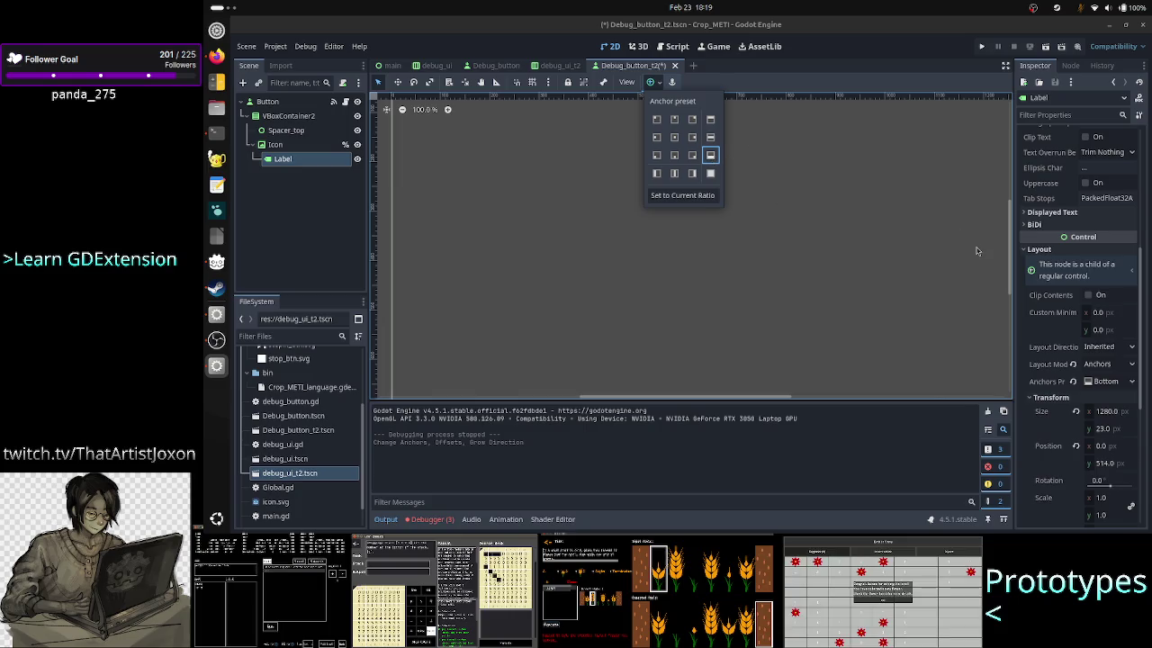
{"action": "left_click", "coordinate": [1011, 259]}
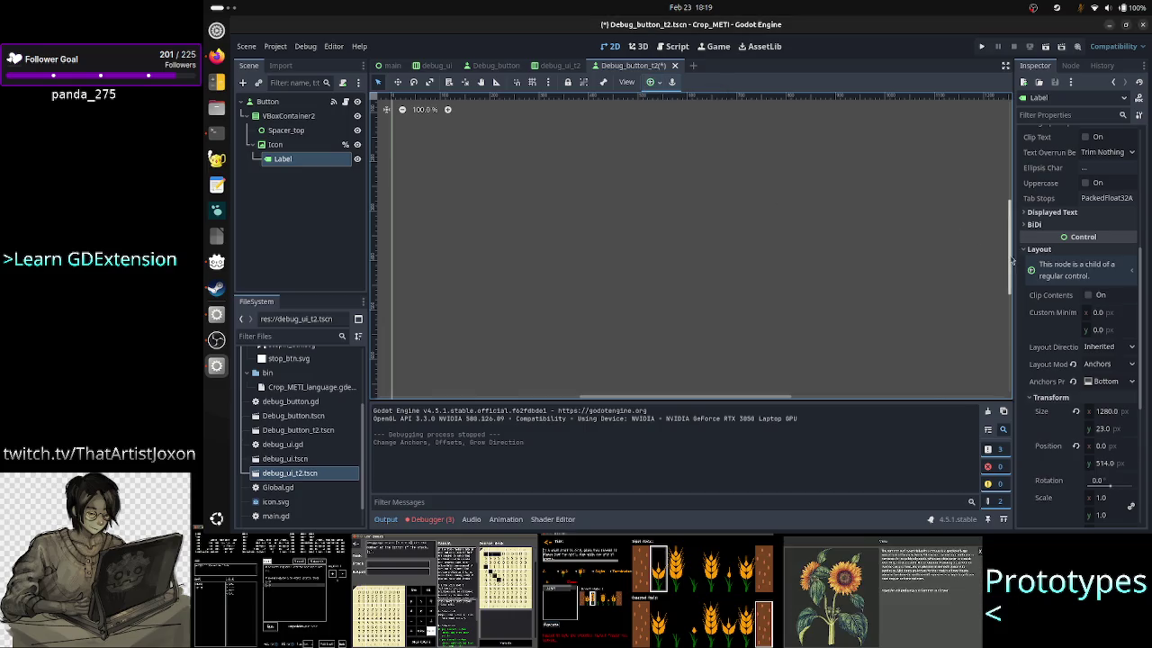
{"action": "left_click_drag", "start_coordinate": [1011, 259], "coordinate": [1011, 308]}
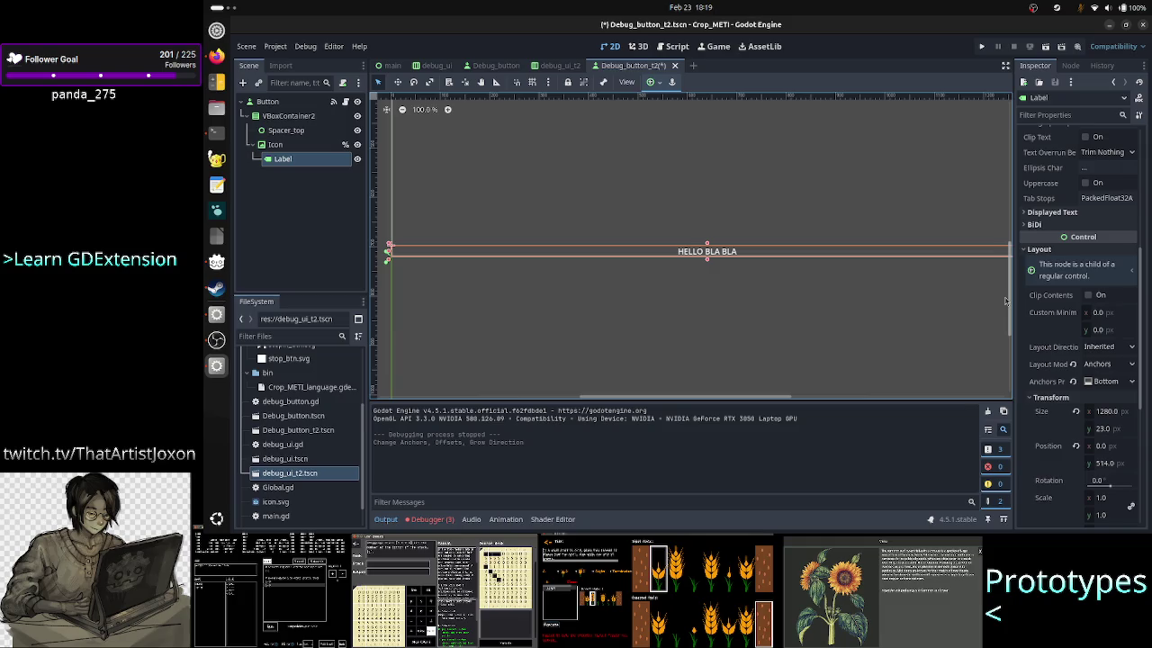
{"action": "left_click", "coordinate": [985, 51]}
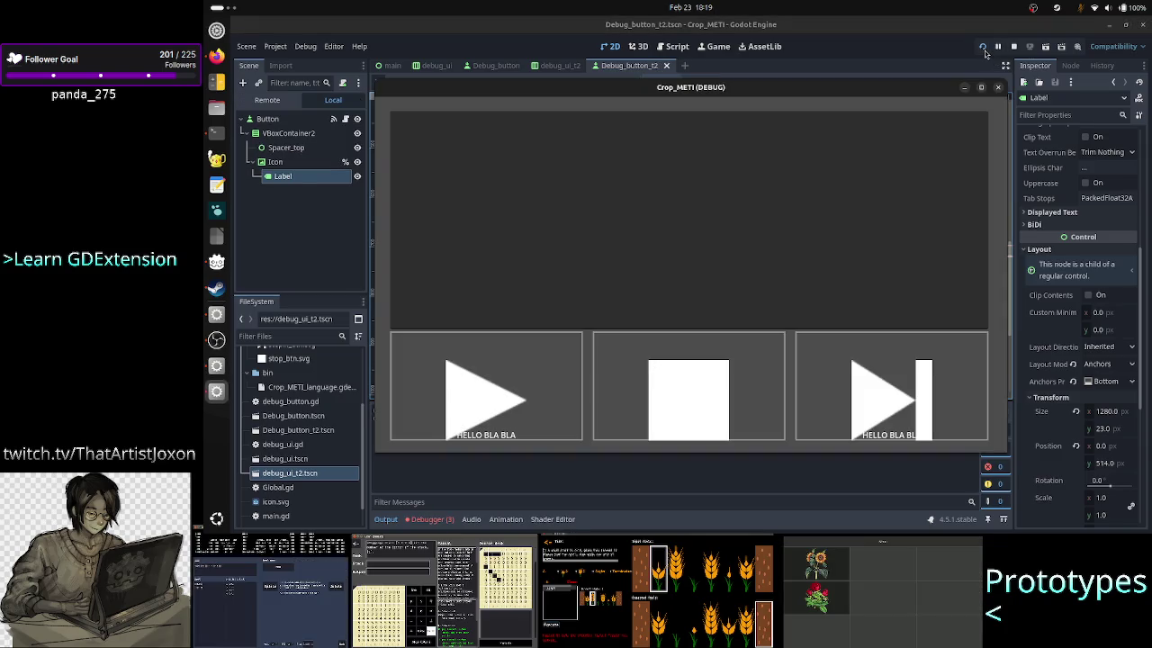
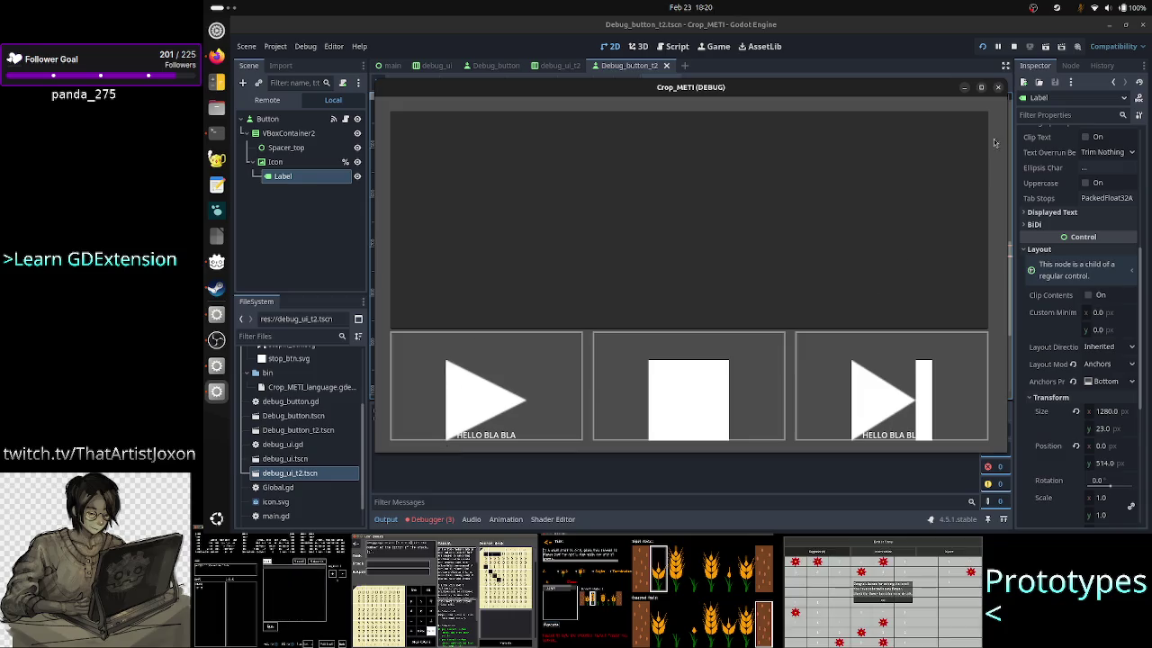
Step: Replace the Label's HELLO BLA BLA text with a long placeholder string and test-run the project to see it overflow
{"action": "left_click", "coordinate": [998, 87]}
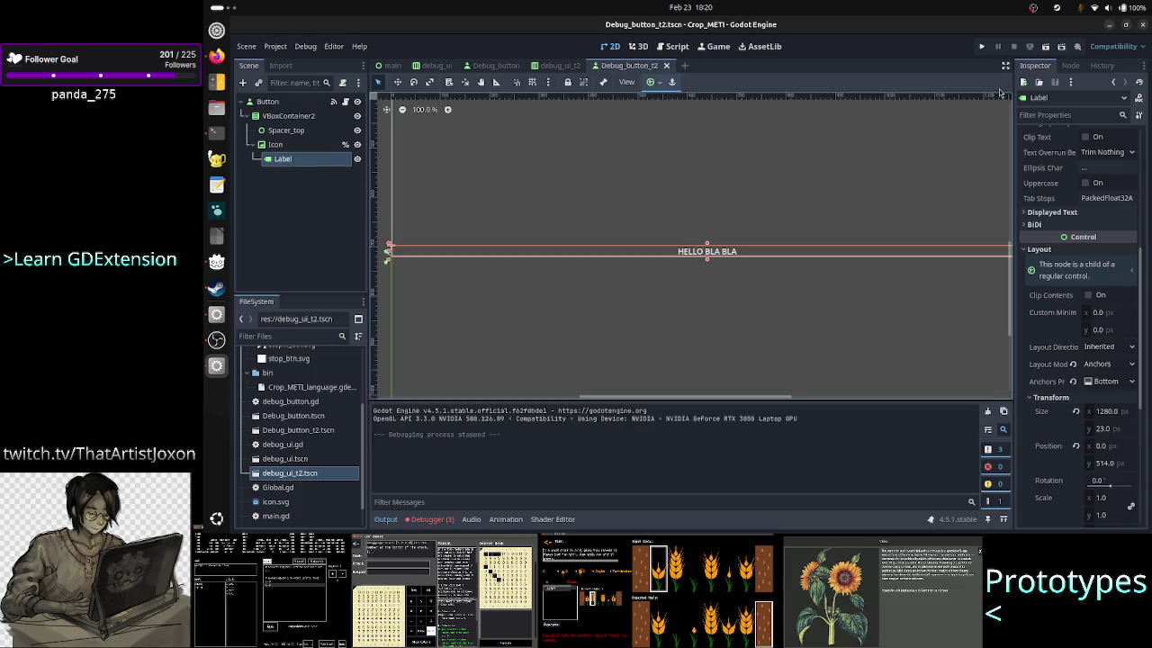
{"action": "scroll", "coordinate": [1097, 228], "scroll_direction": "up", "scroll_amount": 5}
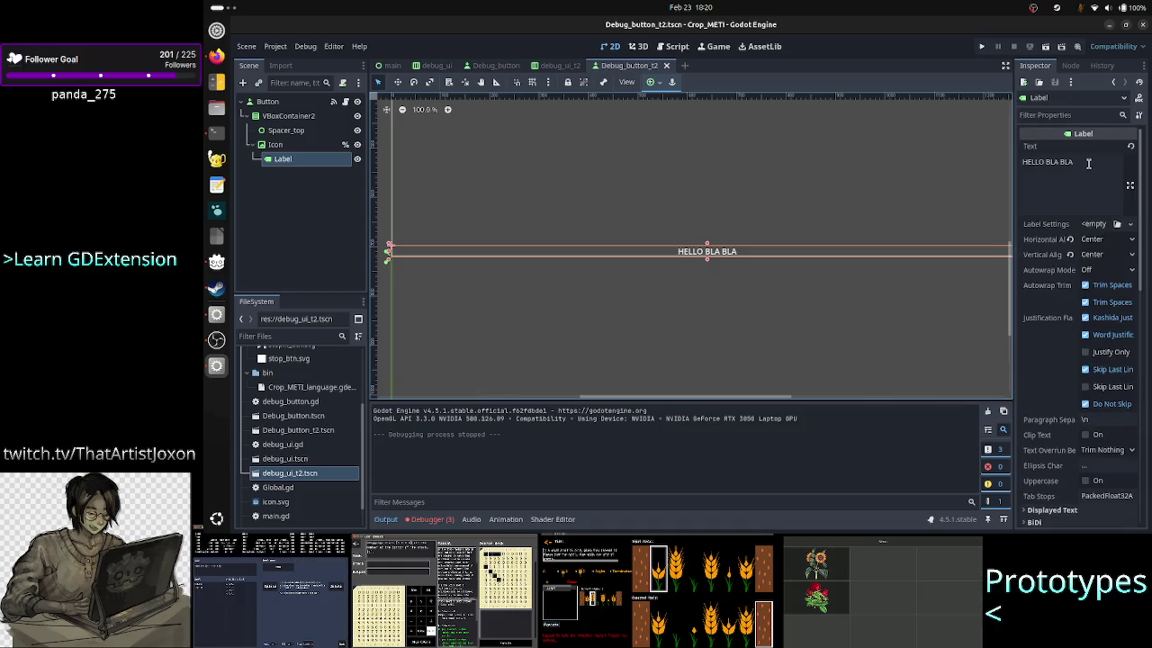
{"action": "triple_click", "coordinate": [1088, 163]}
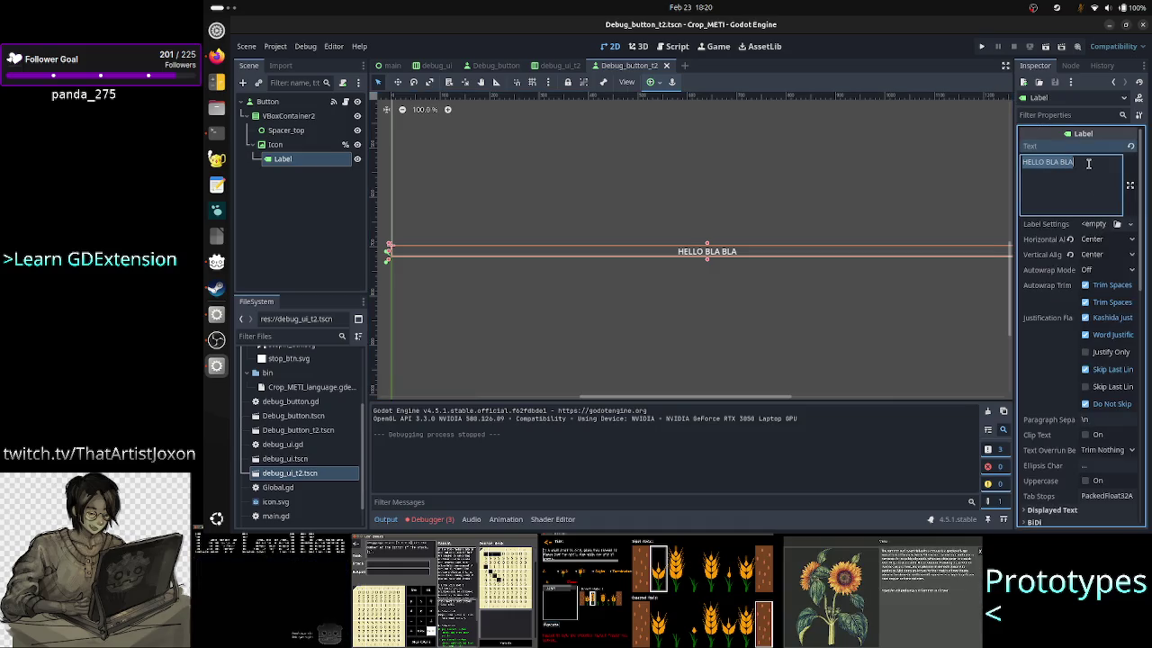
{"action": "key", "text": "BackSpace"}
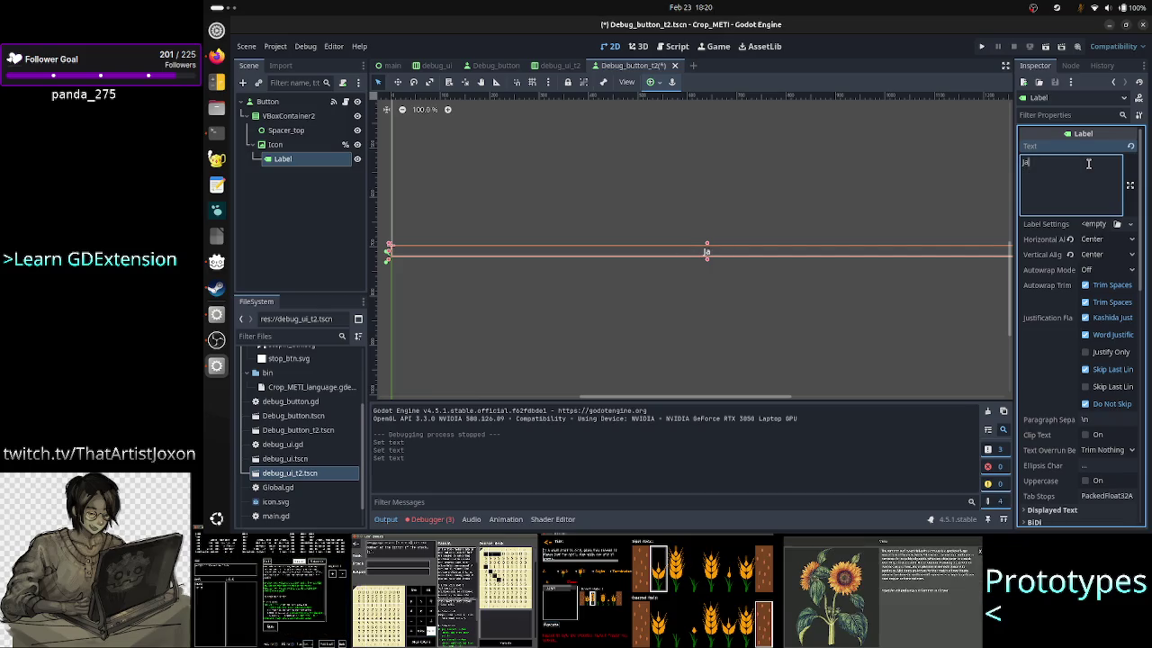
{"action": "type", "text": "jajdlfnsdf sdkfkdfsk sfkshfskfh kshdfksd fsdkfh"}
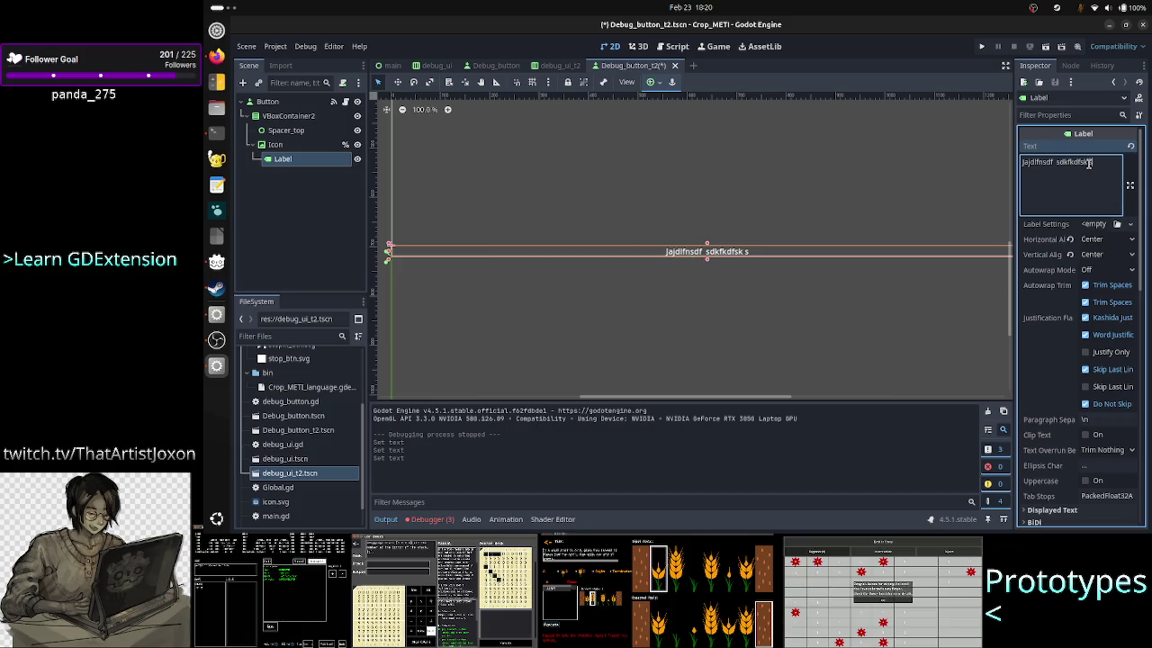
{"action": "type", "text": "sdkf dsfhsdkf hs"}
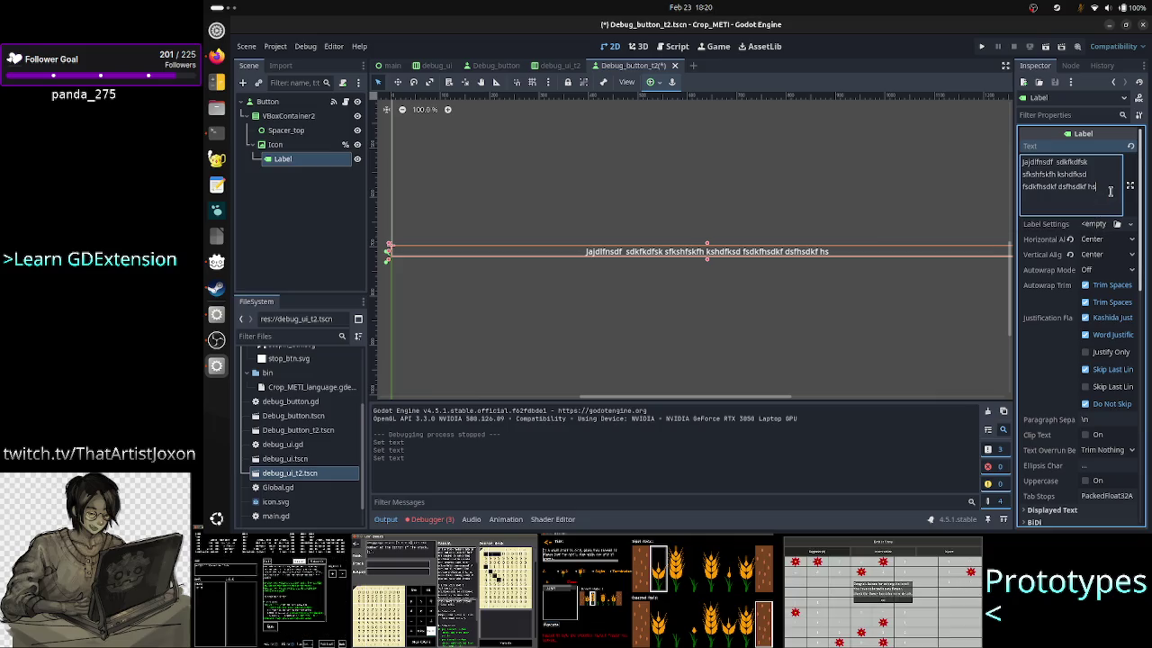
{"action": "left_click", "coordinate": [986, 46]}
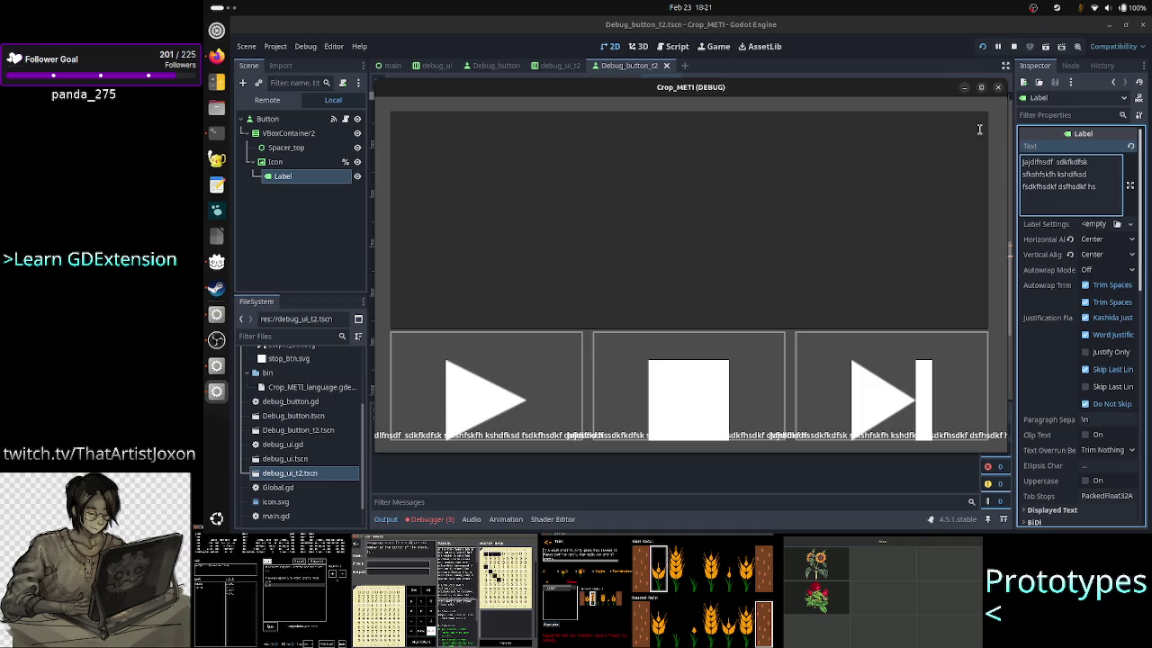
{"action": "left_click", "coordinate": [998, 87]}
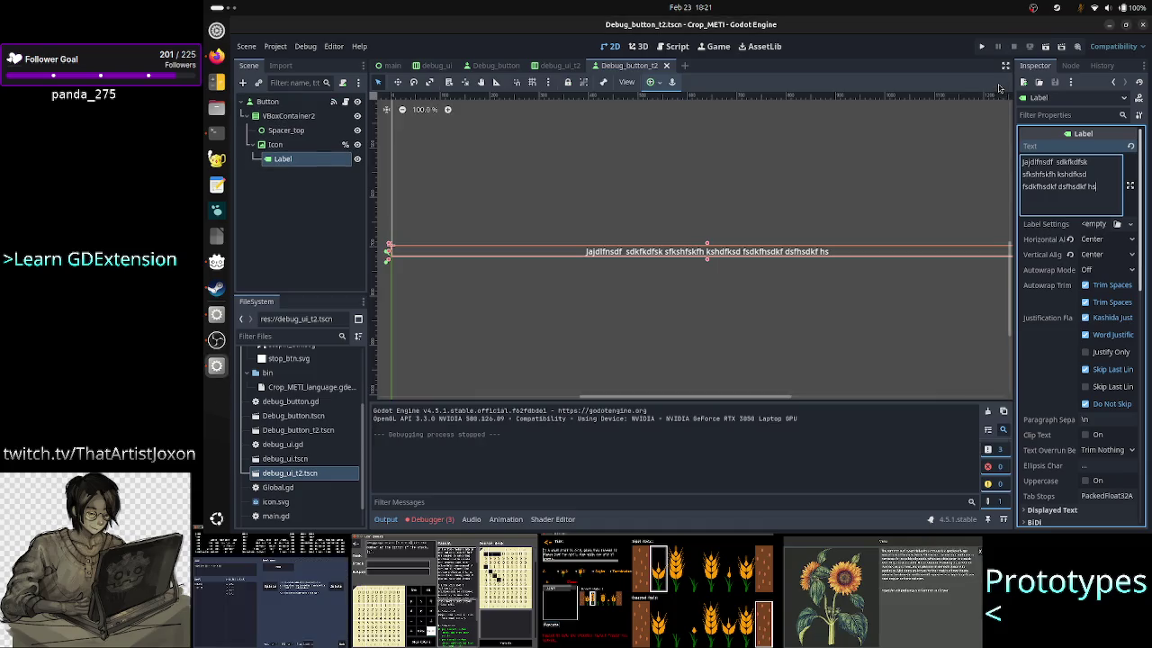
Step: Change the Label text to 'Stop the madness!' and preview it on the three buttons in test runs
{"action": "triple_click", "coordinate": [1086, 186]}
{"action": "type", "text": "Stop"}
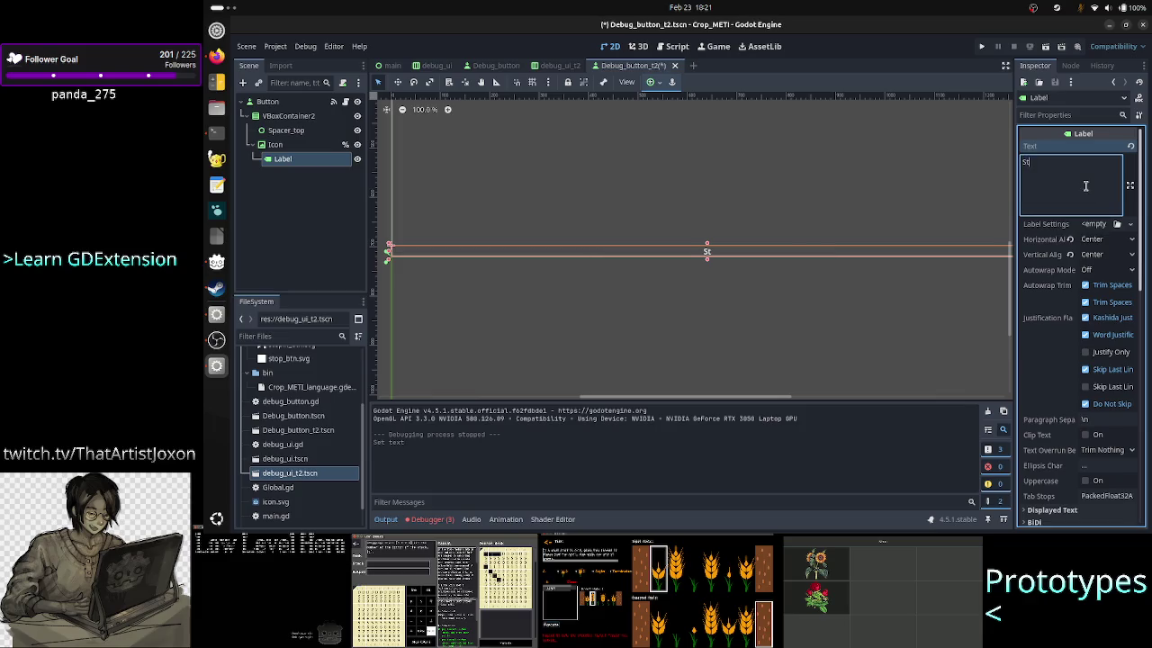
{"action": "left_click", "coordinate": [982, 47]}
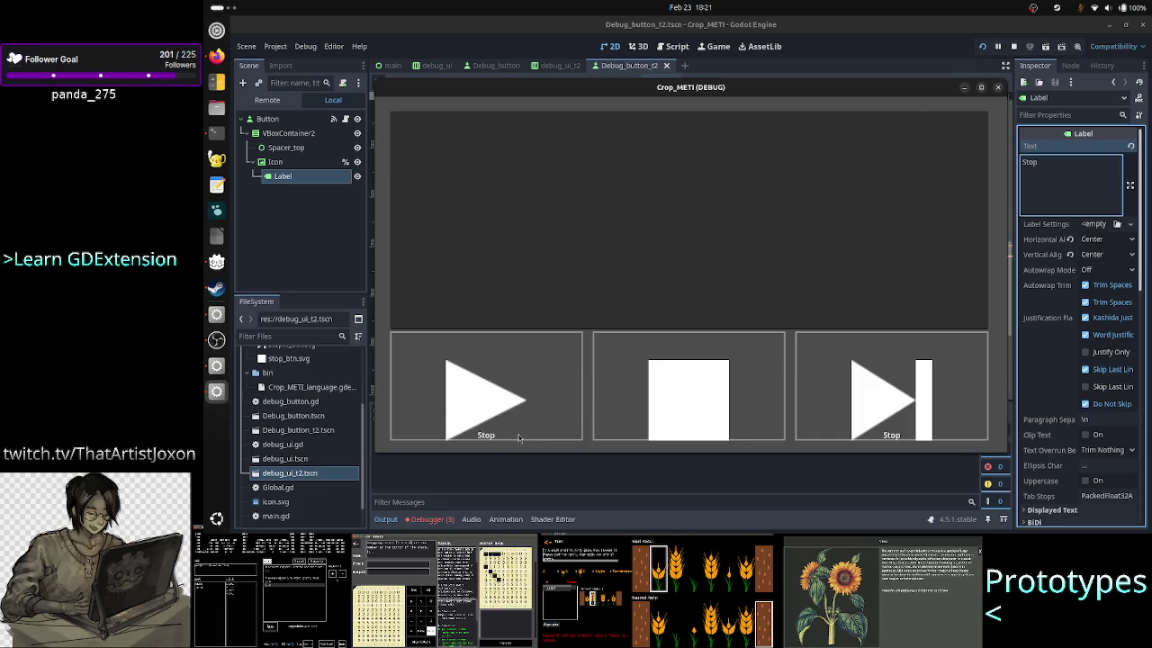
{"action": "left_click", "coordinate": [1064, 195]}
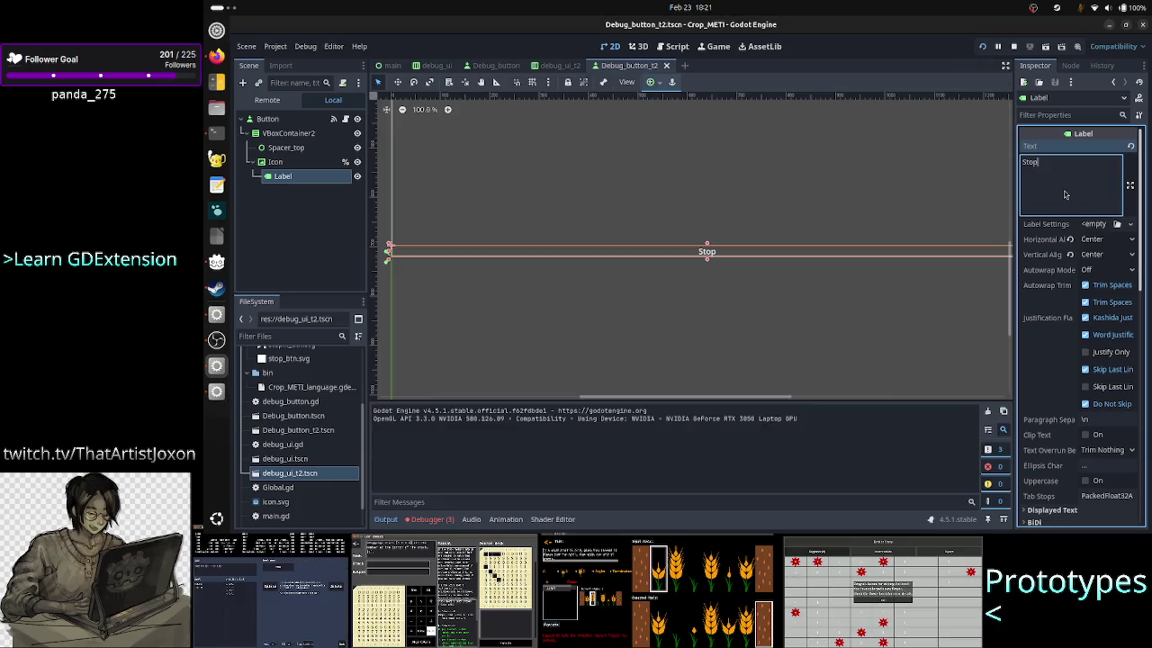
{"action": "type", "text": " the ma"}
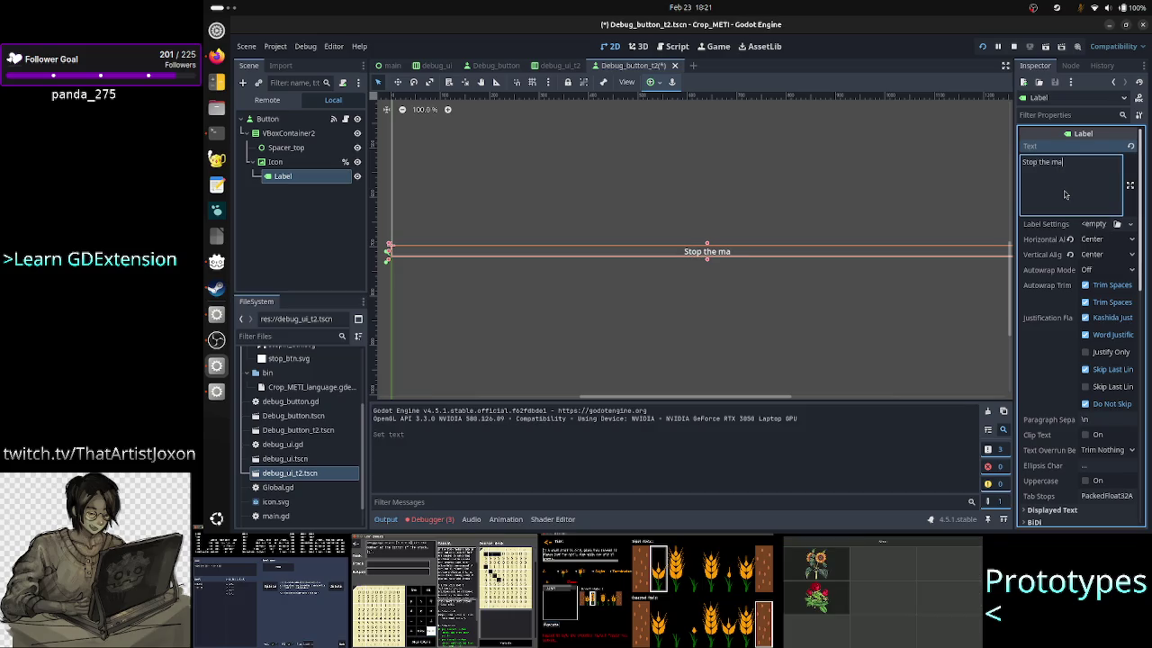
{"action": "type", "text": "dness"}
{"action": "key", "text": "F5"}
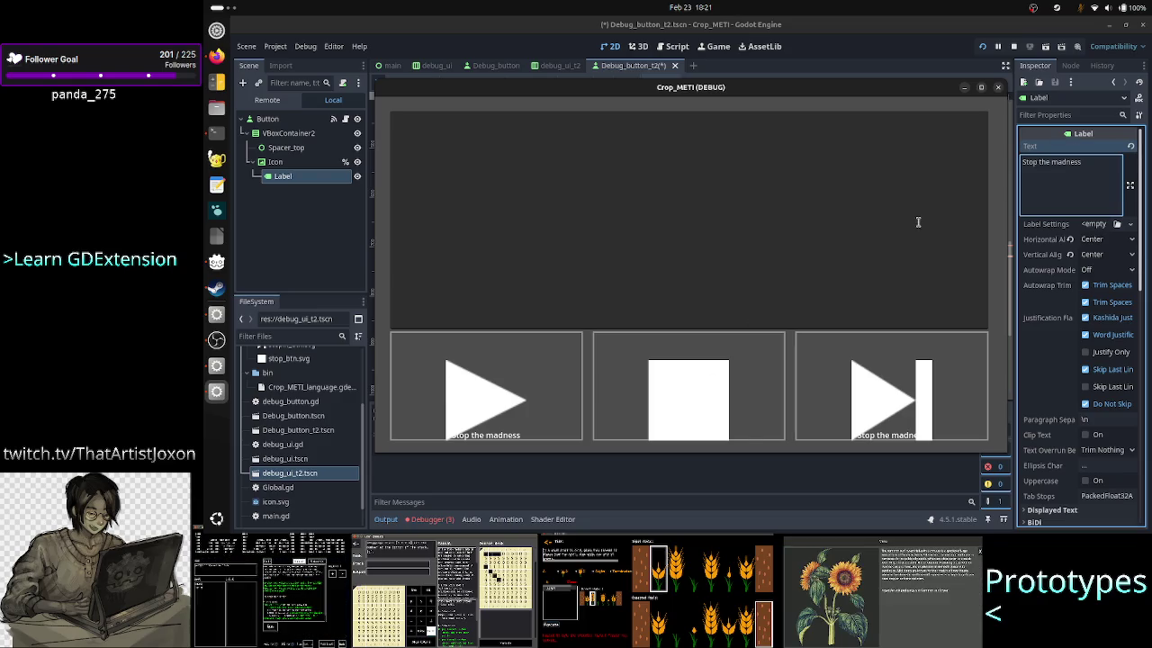
{"action": "key", "text": "F8"}
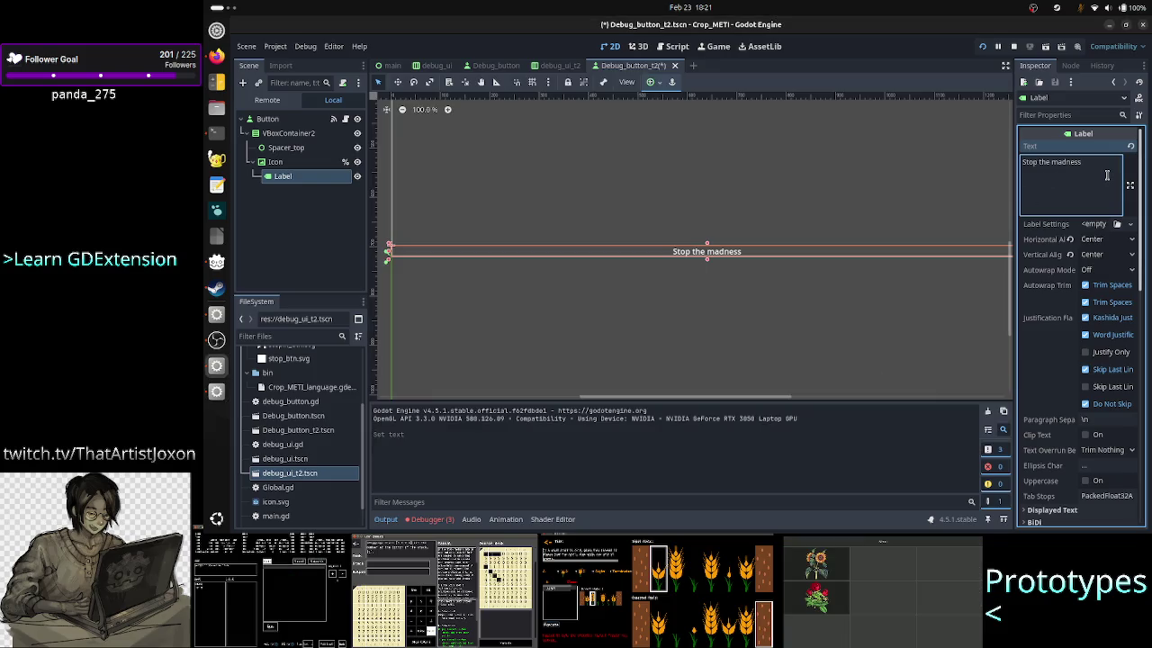
{"action": "type", "text": "!"}
{"action": "key", "text": "F5"}
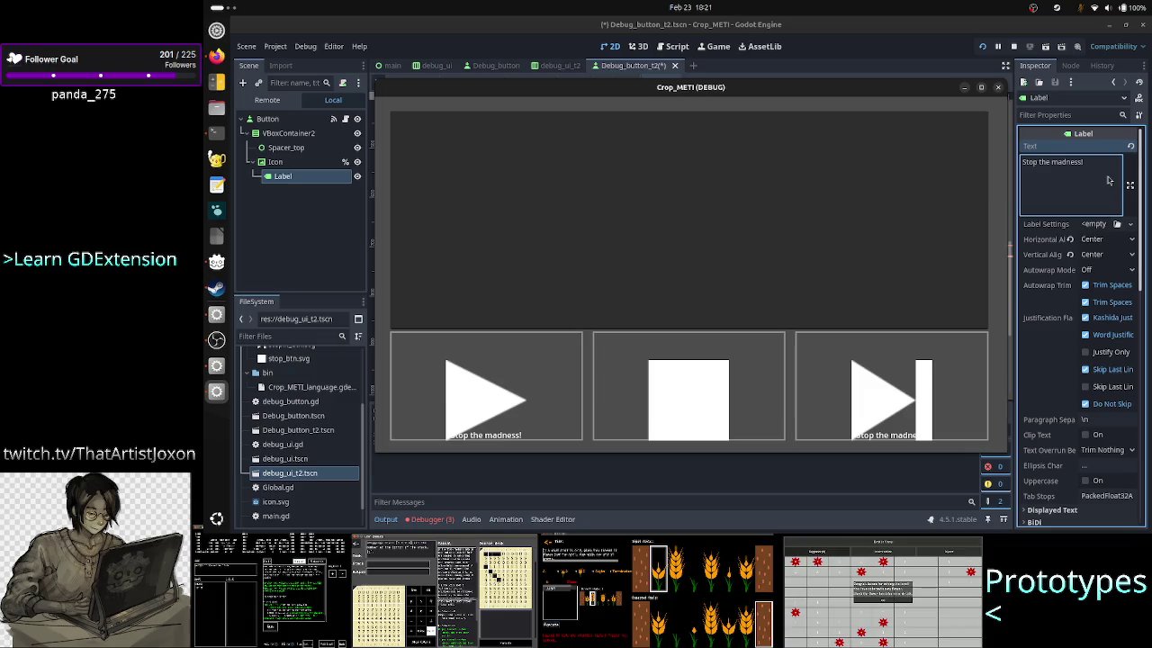
{"action": "left_click", "coordinate": [1109, 181]}
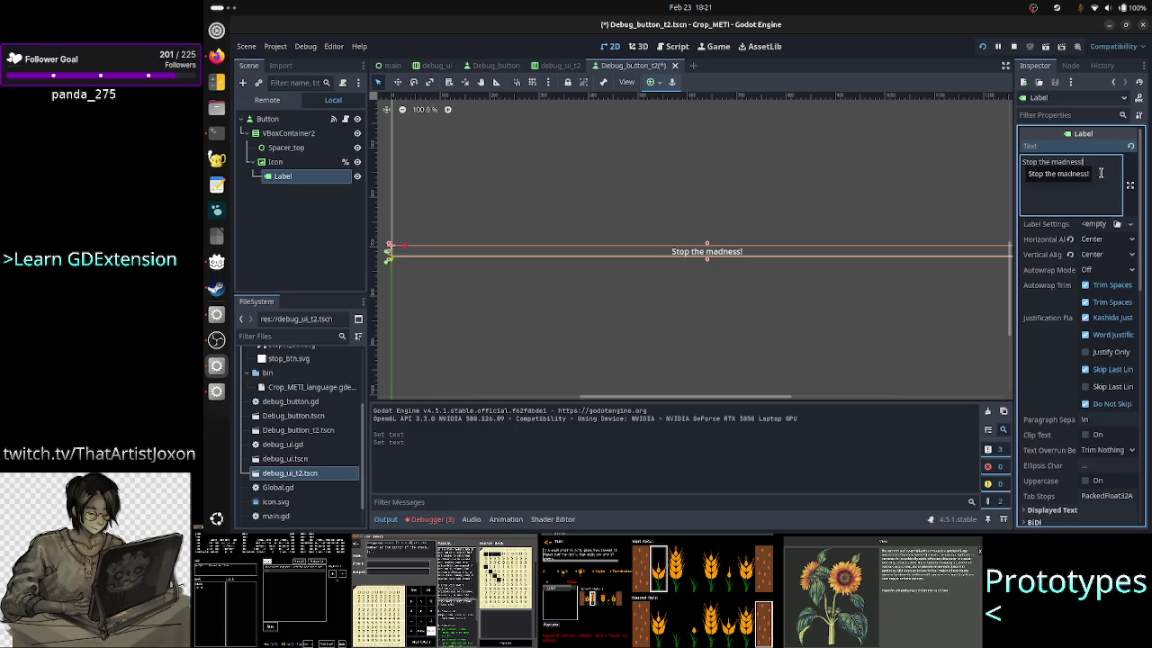
Step: Set the Label's Horizontal Alignment to Left and check it in the running game
{"action": "left_click", "coordinate": [1098, 239]}
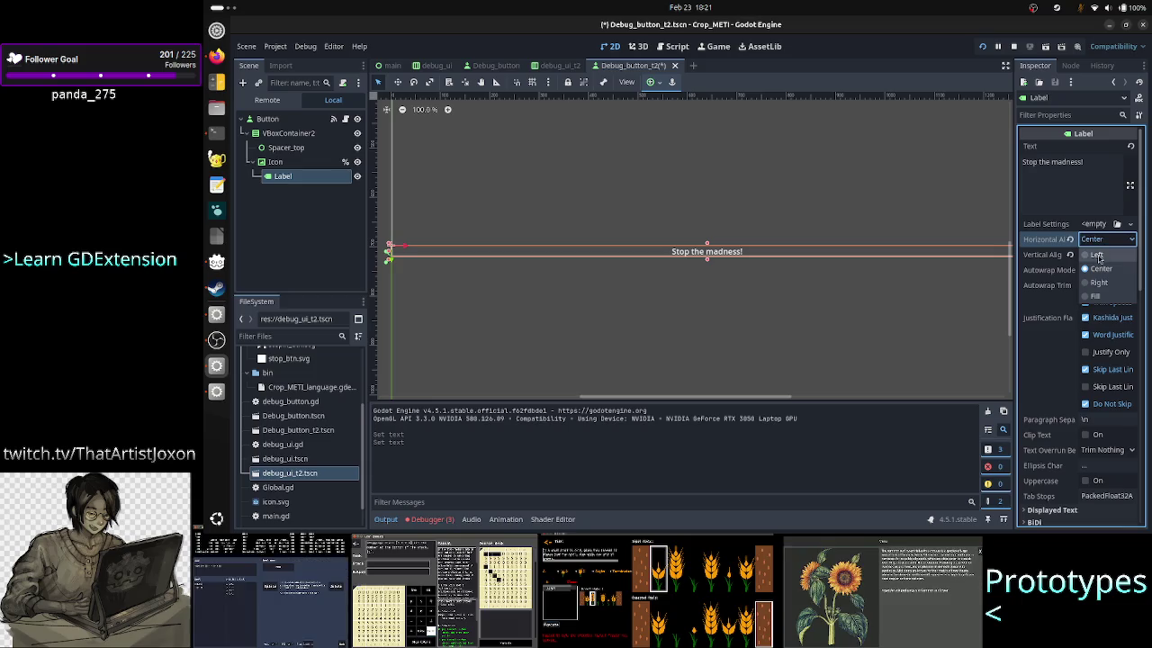
{"action": "left_click", "coordinate": [1097, 254]}
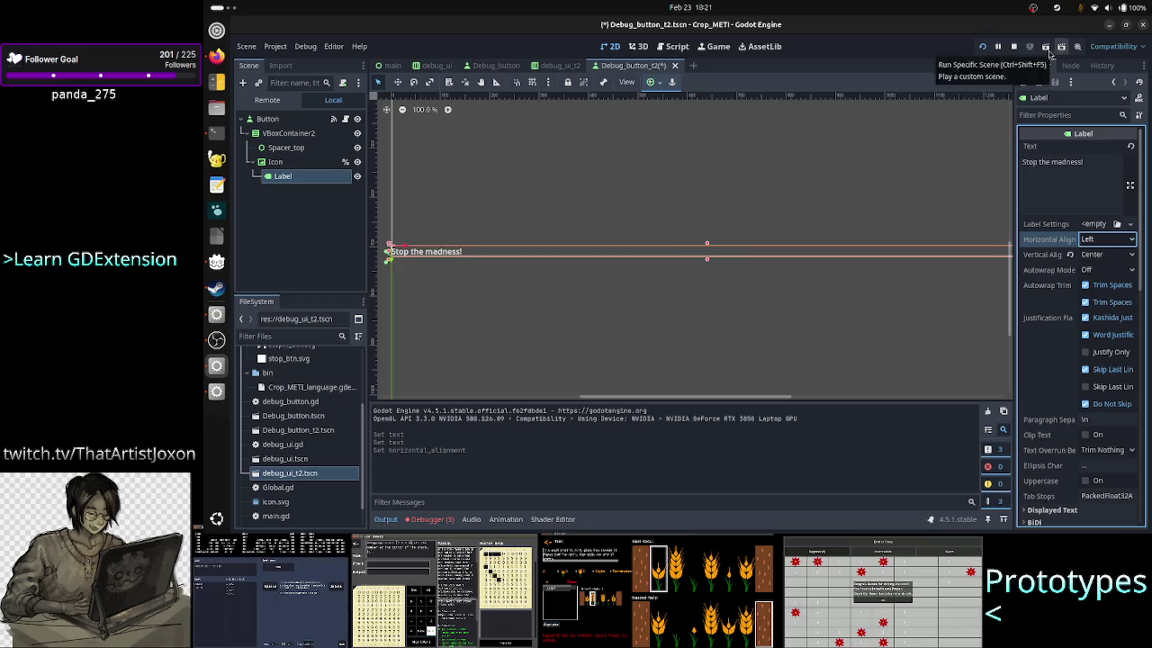
{"action": "key", "text": "alt+Tab"}
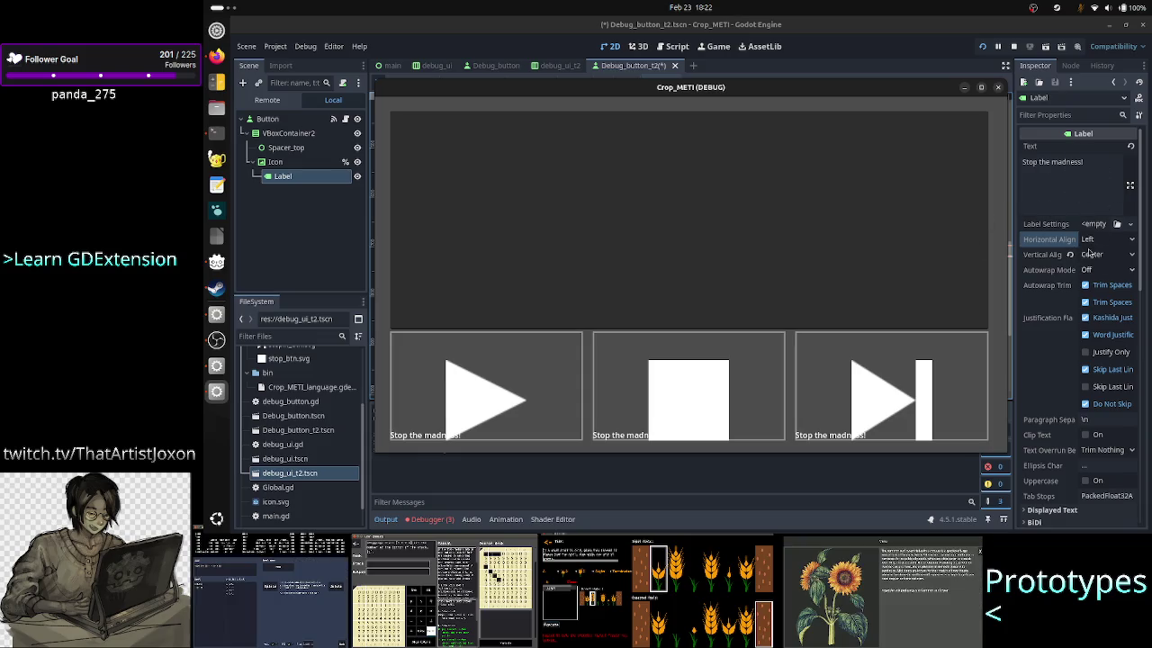
Step: Go back to the editor, then switch over to the Firefox window
{"action": "key", "text": "alt+Tab"}
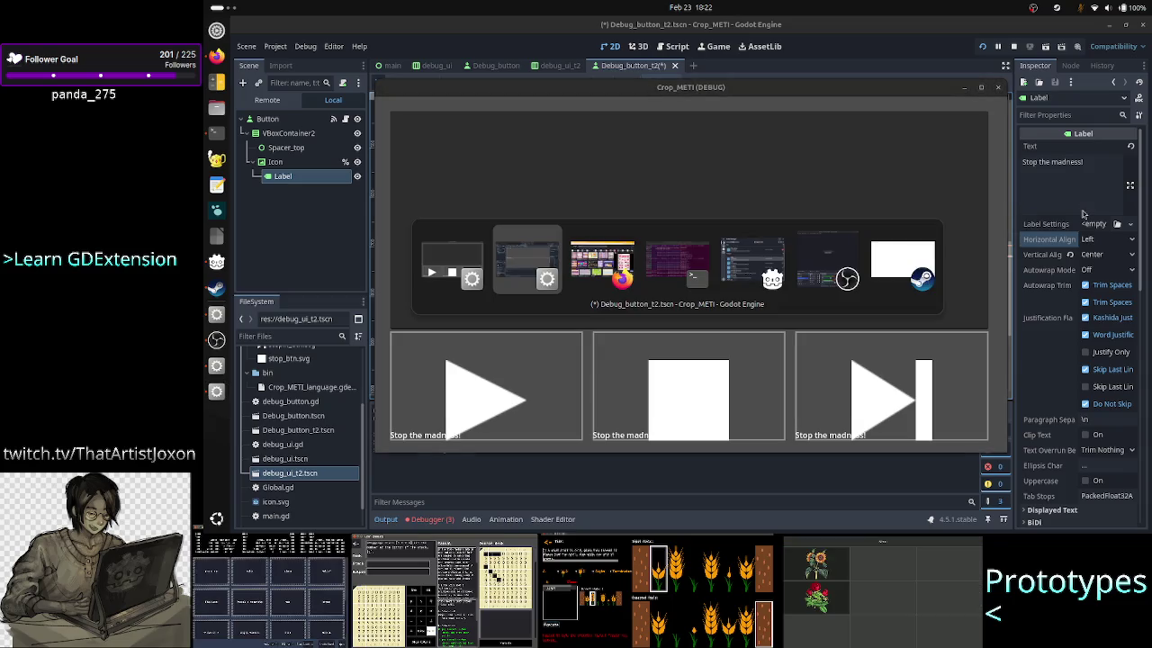
{"action": "key", "text": "alt+Tab"}
{"action": "key", "text": "alt+Tab"}
{"action": "key", "text": "alt+Tab"}
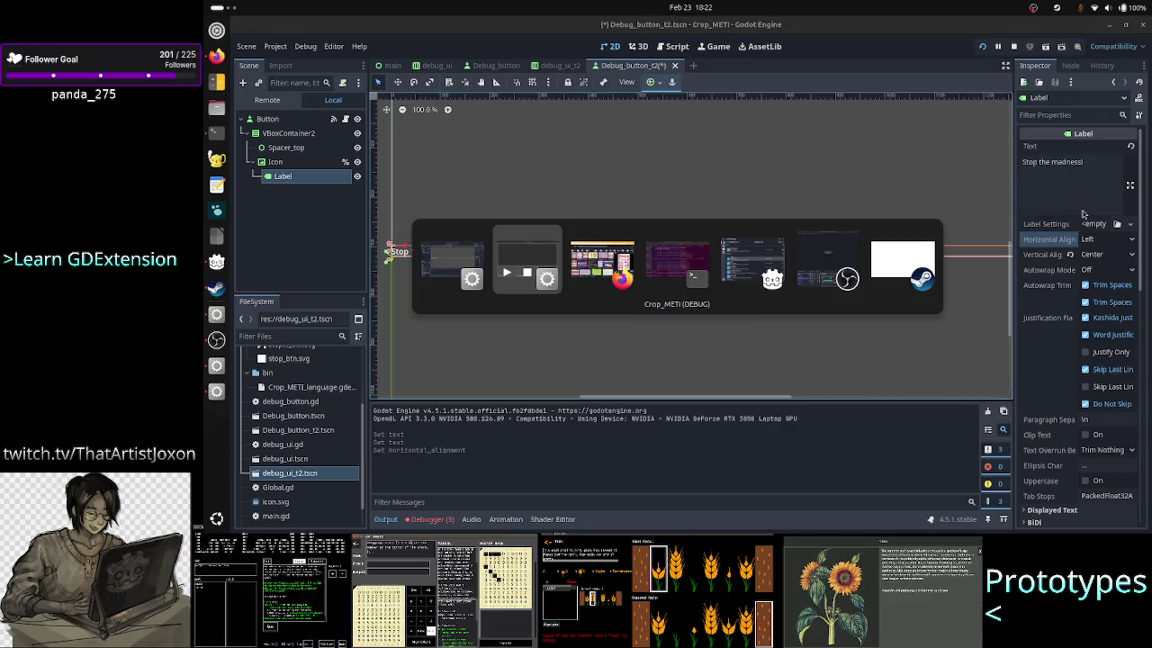
{"action": "key", "text": "alt+Tab"}
{"action": "key", "text": "alt+Tab"}
{"action": "key", "text": "alt+Tab"}
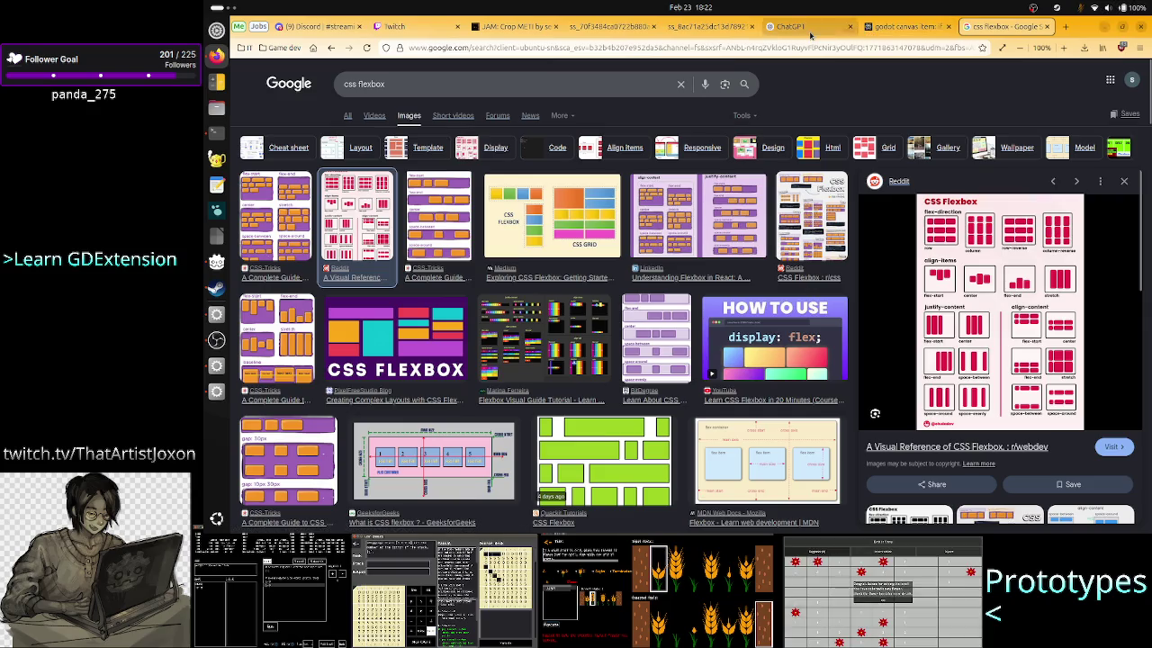
{"action": "left_click", "coordinate": [792, 26]}
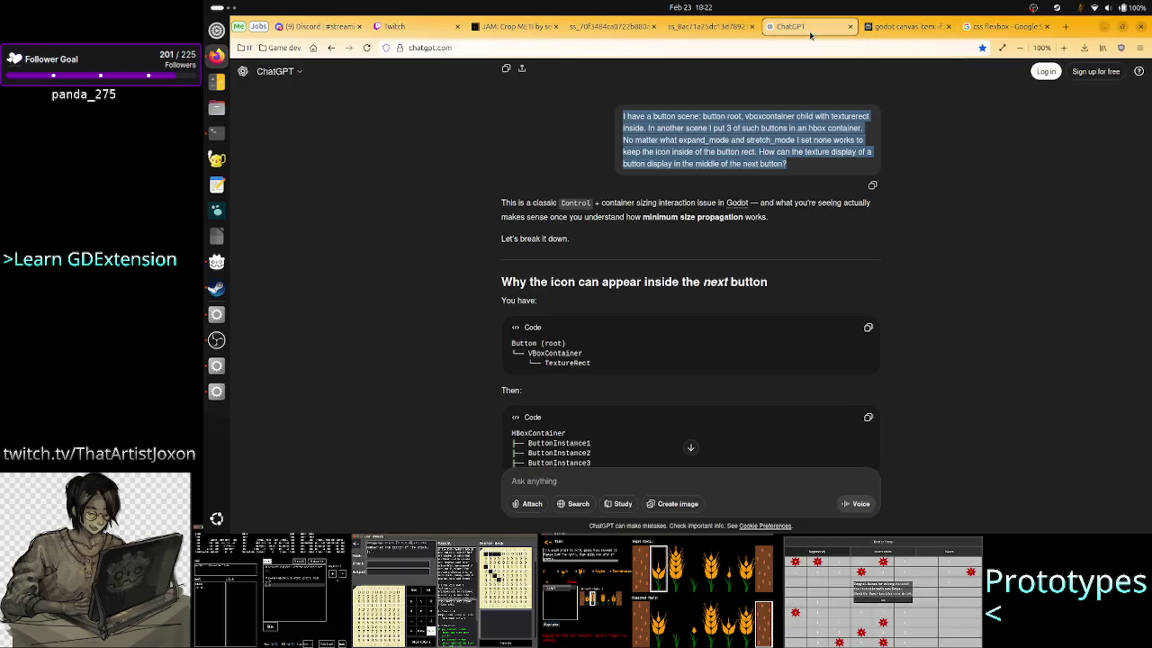
{"action": "left_click", "coordinate": [900, 26]}
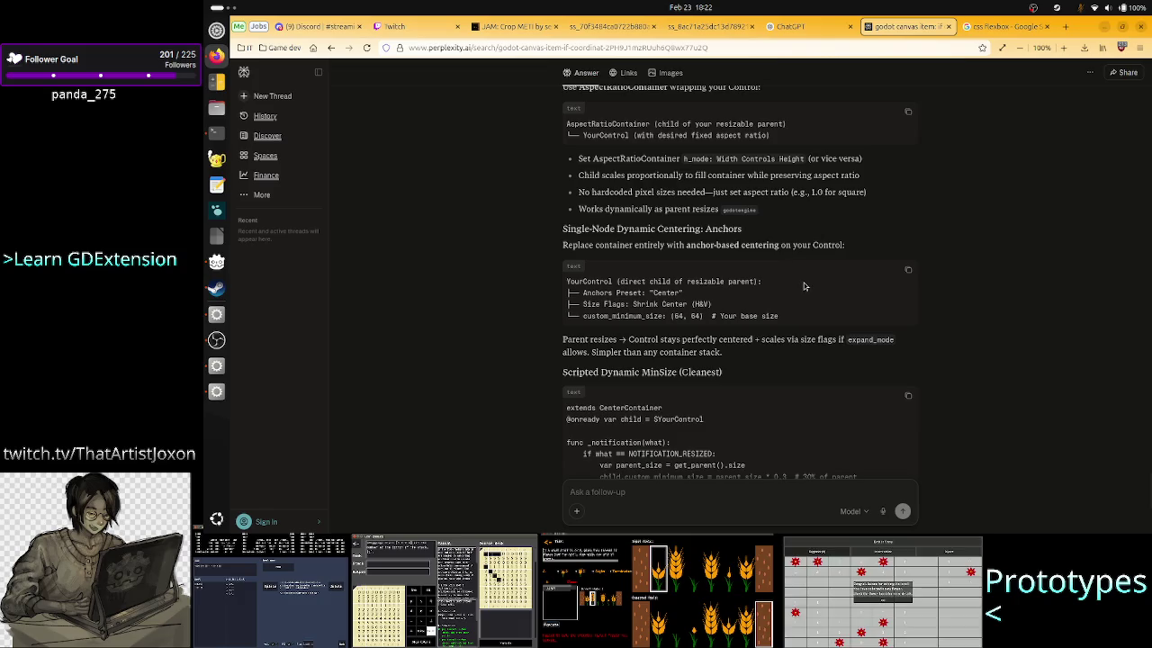
{"action": "scroll", "coordinate": [804, 286], "scroll_direction": "up", "scroll_amount": 3}
{"action": "scroll", "coordinate": [803, 287], "scroll_direction": "up", "scroll_amount": 3}
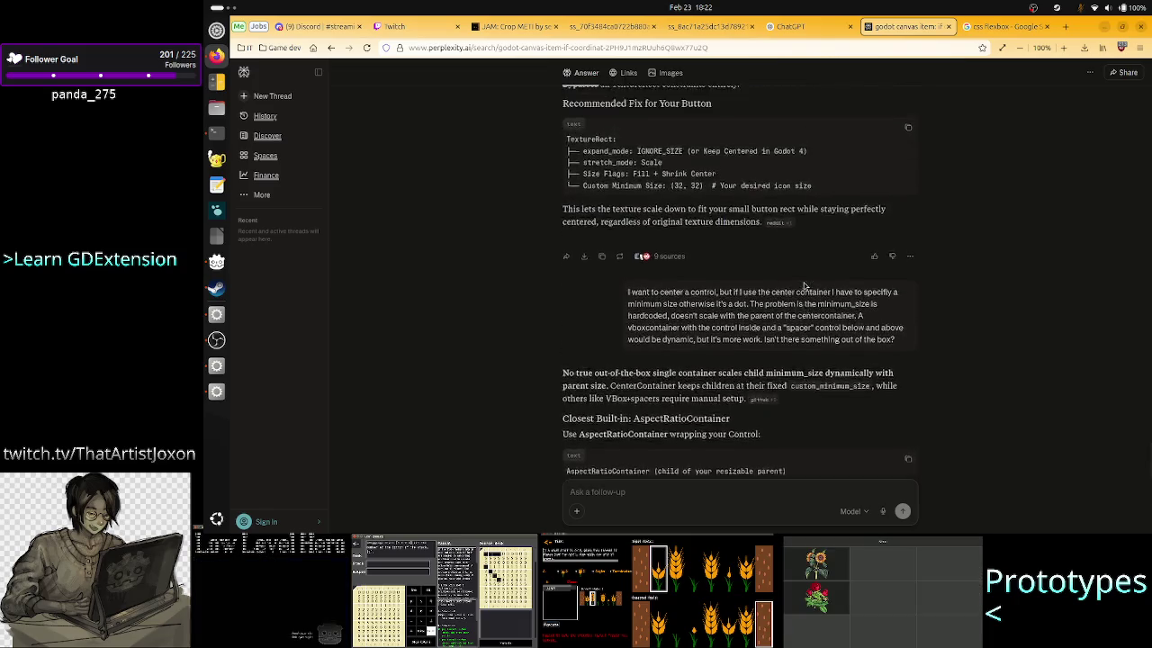
{"action": "scroll", "coordinate": [803, 287], "scroll_direction": "up", "scroll_amount": 2}
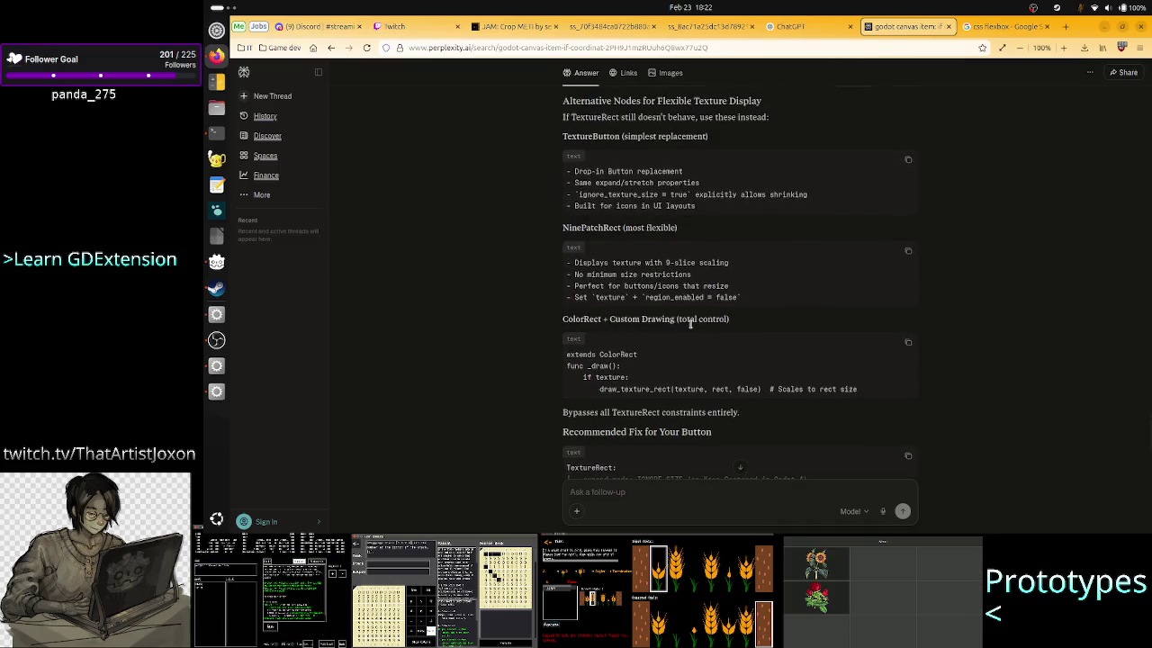
{"action": "left_click_drag", "start_coordinate": [728, 320], "coordinate": [670, 320]}
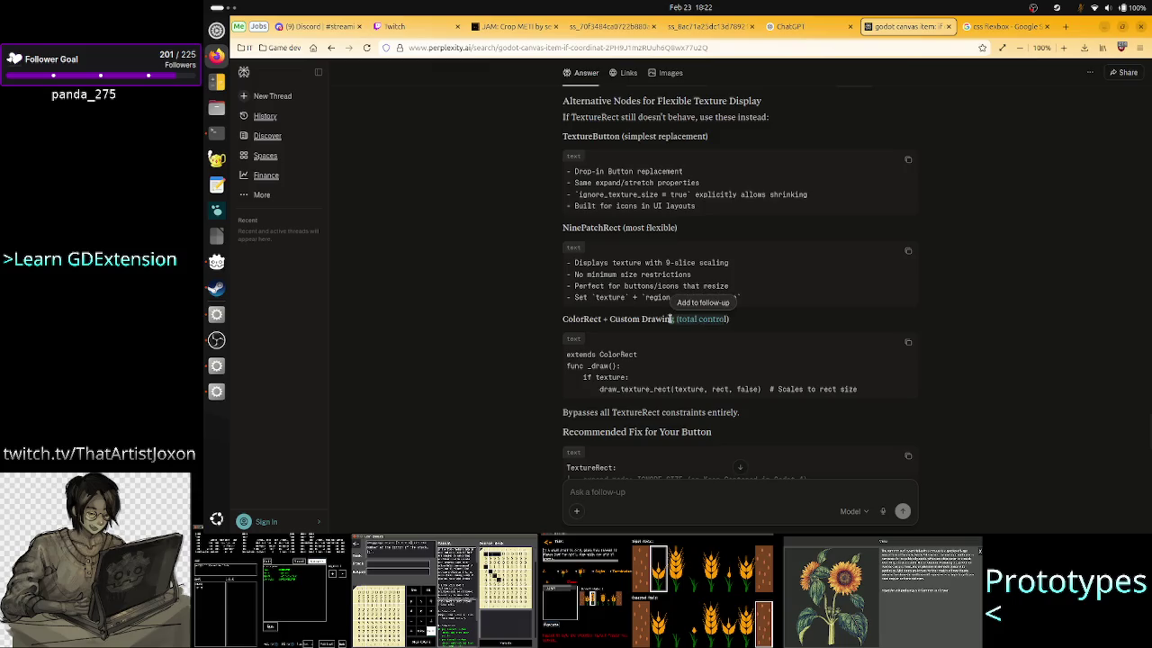
{"action": "left_click", "coordinate": [632, 386]}
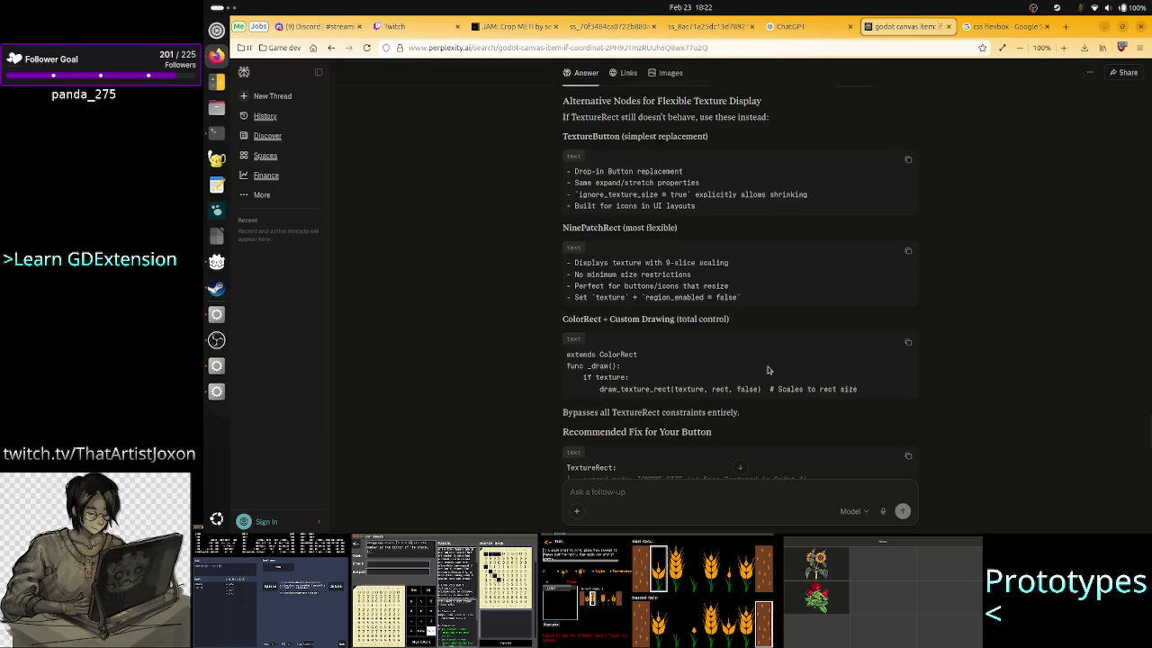
{"action": "scroll", "coordinate": [947, 365], "scroll_direction": "down", "scroll_amount": 3}
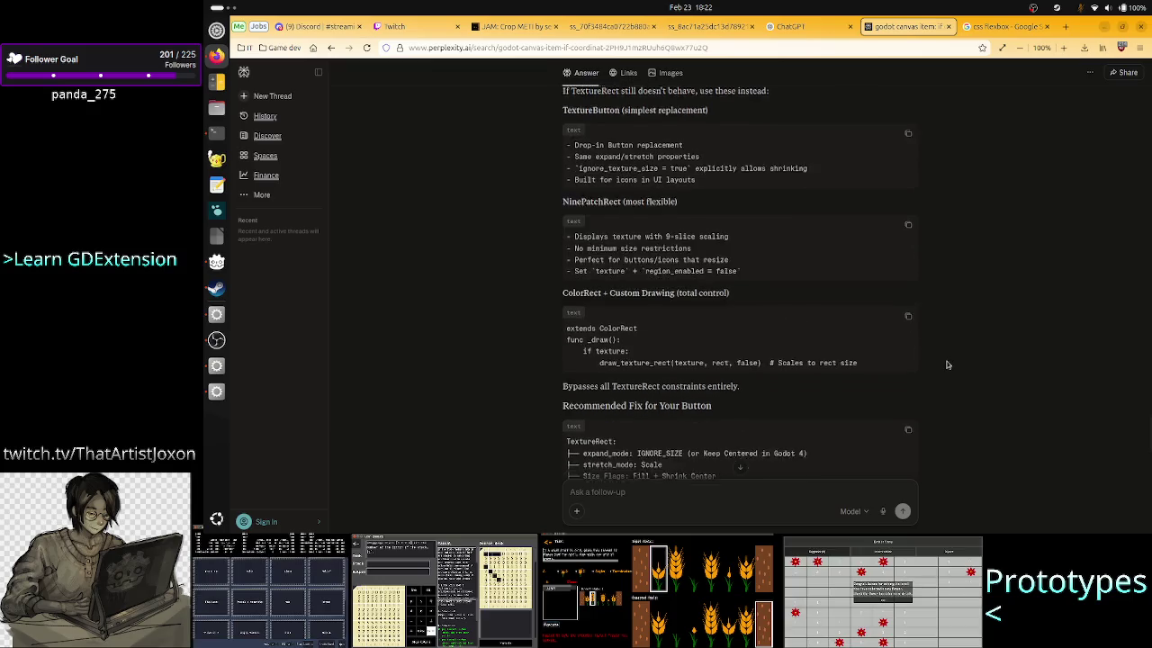
{"action": "scroll", "coordinate": [947, 365], "scroll_direction": "up", "scroll_amount": 10}
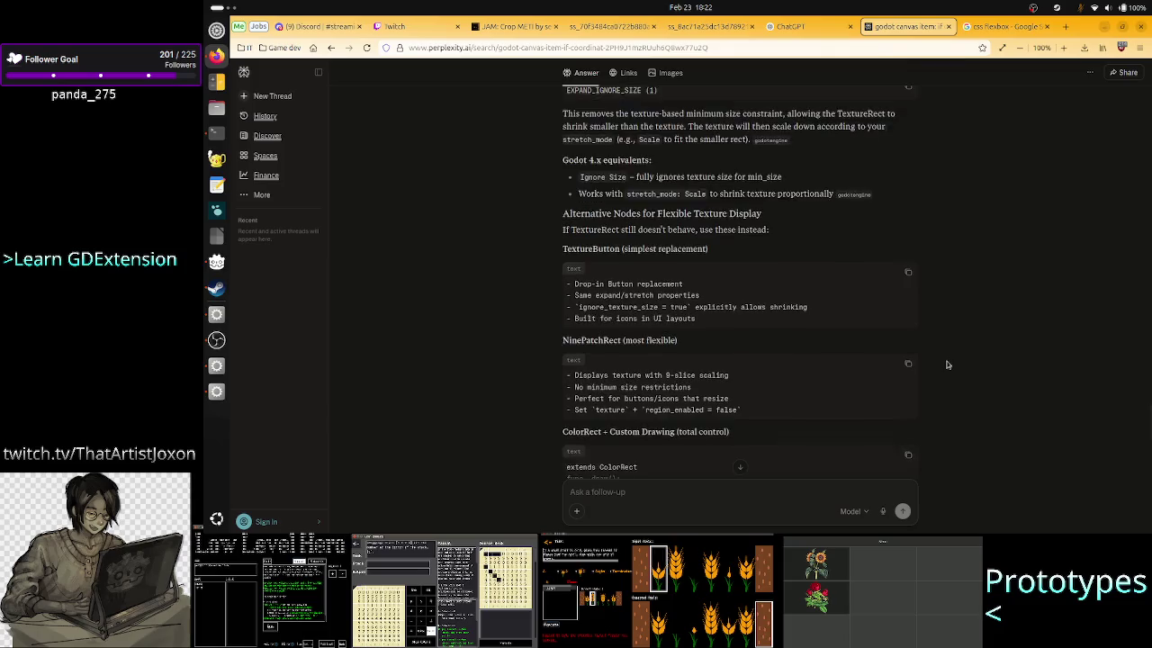
{"action": "scroll", "coordinate": [947, 364], "scroll_direction": "up", "scroll_amount": 3}
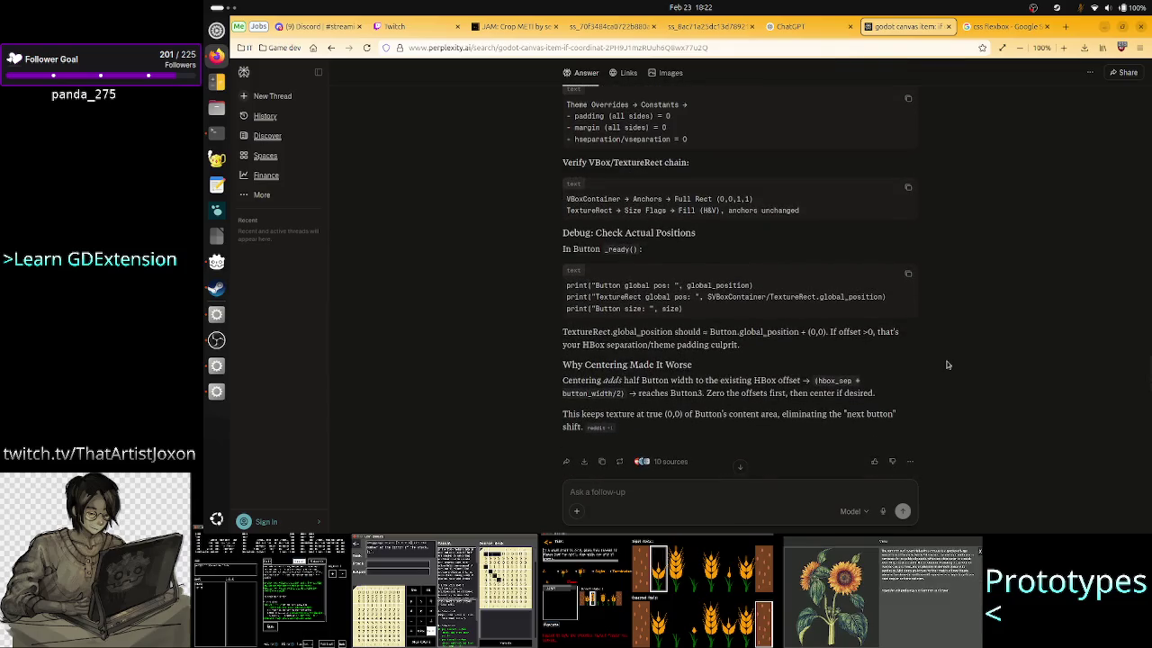
{"action": "scroll", "coordinate": [947, 364], "scroll_direction": "up", "scroll_amount": 5}
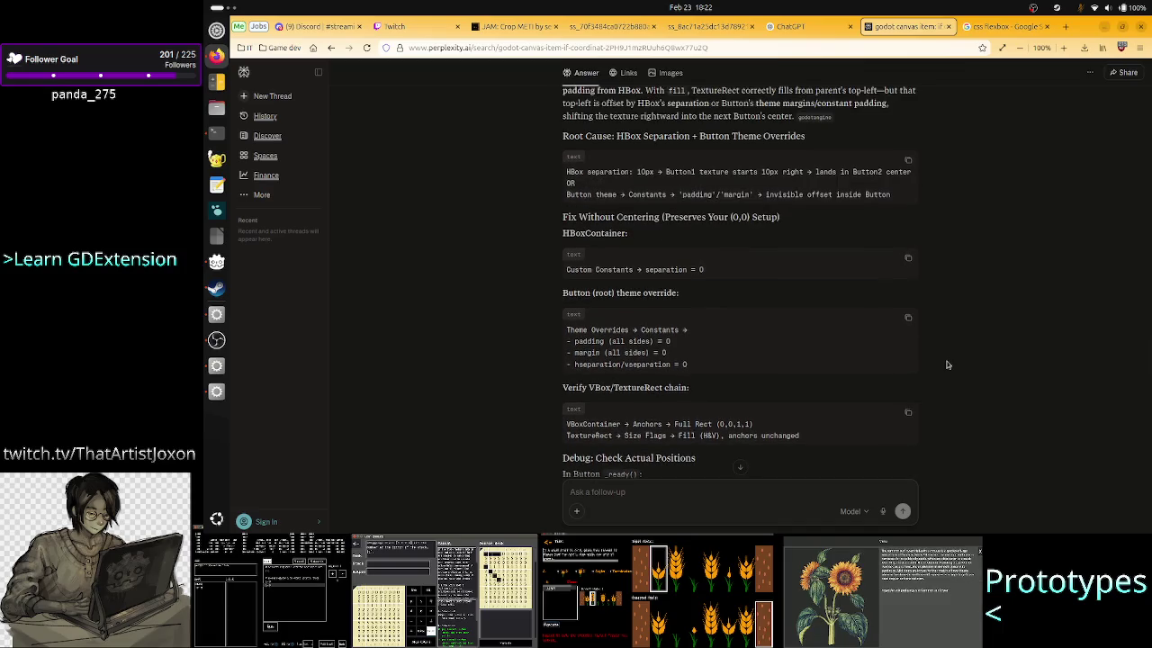
{"action": "scroll", "coordinate": [947, 364], "scroll_direction": "up", "scroll_amount": 4}
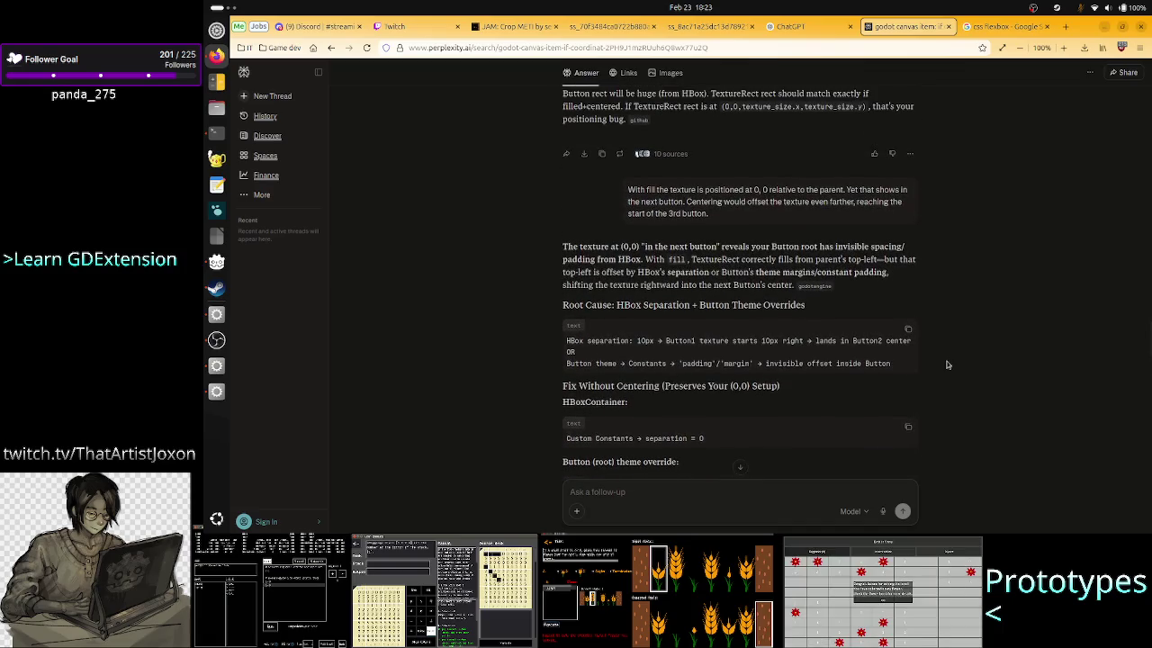
{"action": "scroll", "coordinate": [947, 365], "scroll_direction": "up", "scroll_amount": 7}
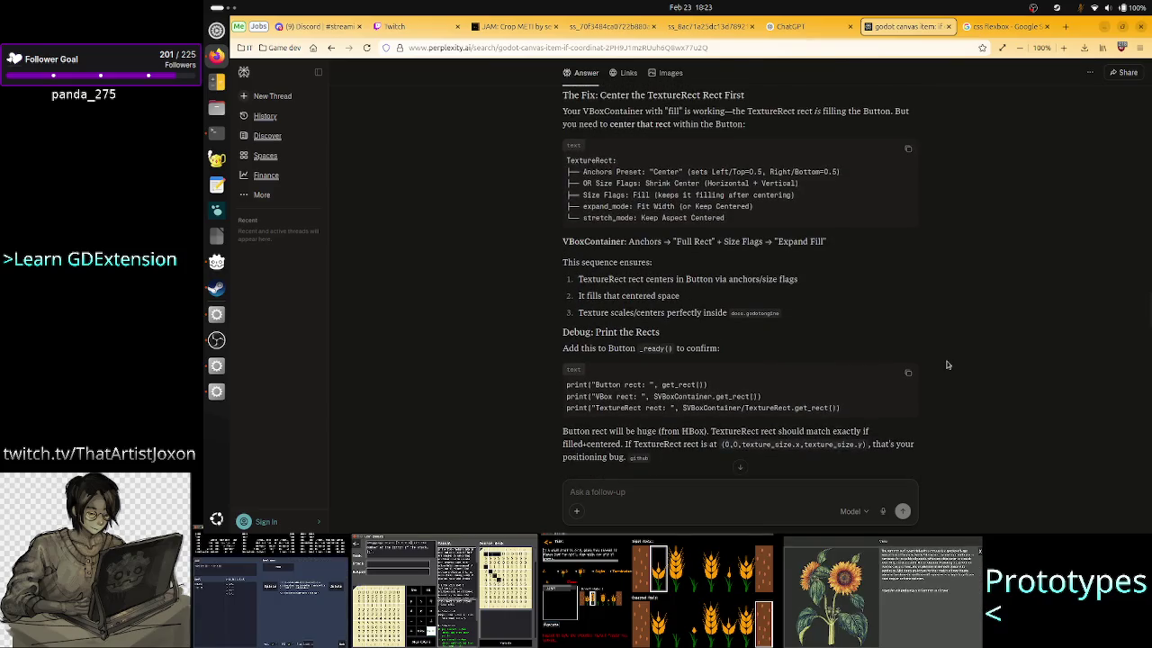
{"action": "scroll", "coordinate": [947, 365], "scroll_direction": "up", "scroll_amount": 6}
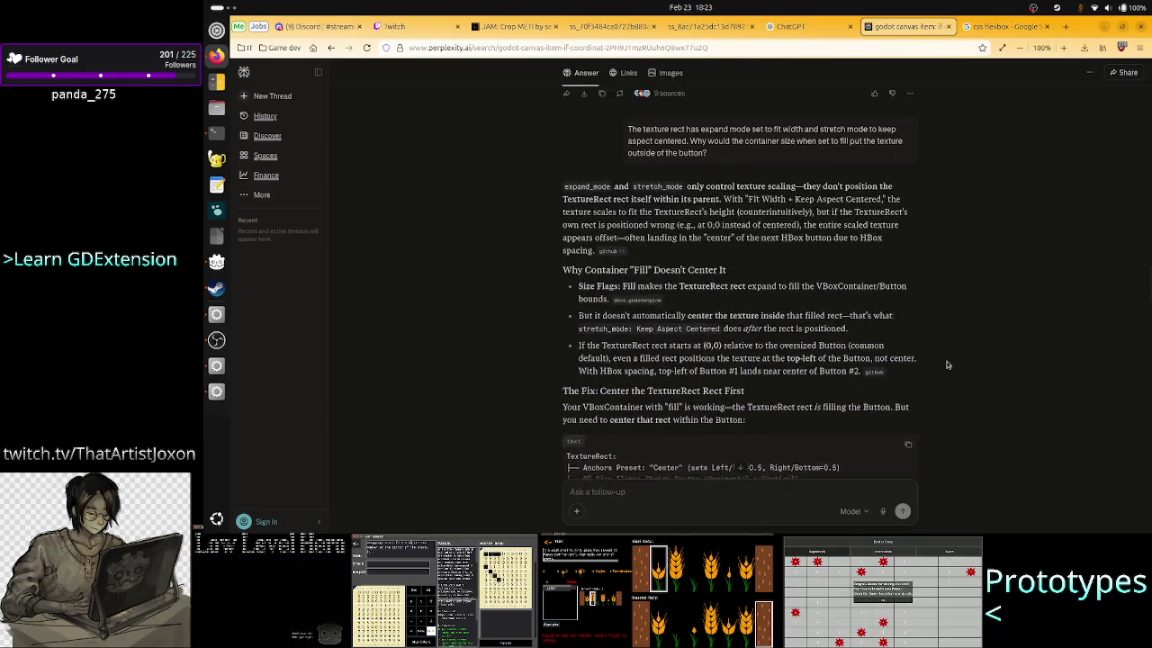
{"action": "scroll", "coordinate": [947, 364], "scroll_direction": "up", "scroll_amount": 5}
{"action": "scroll", "coordinate": [947, 365], "scroll_direction": "up", "scroll_amount": 5}
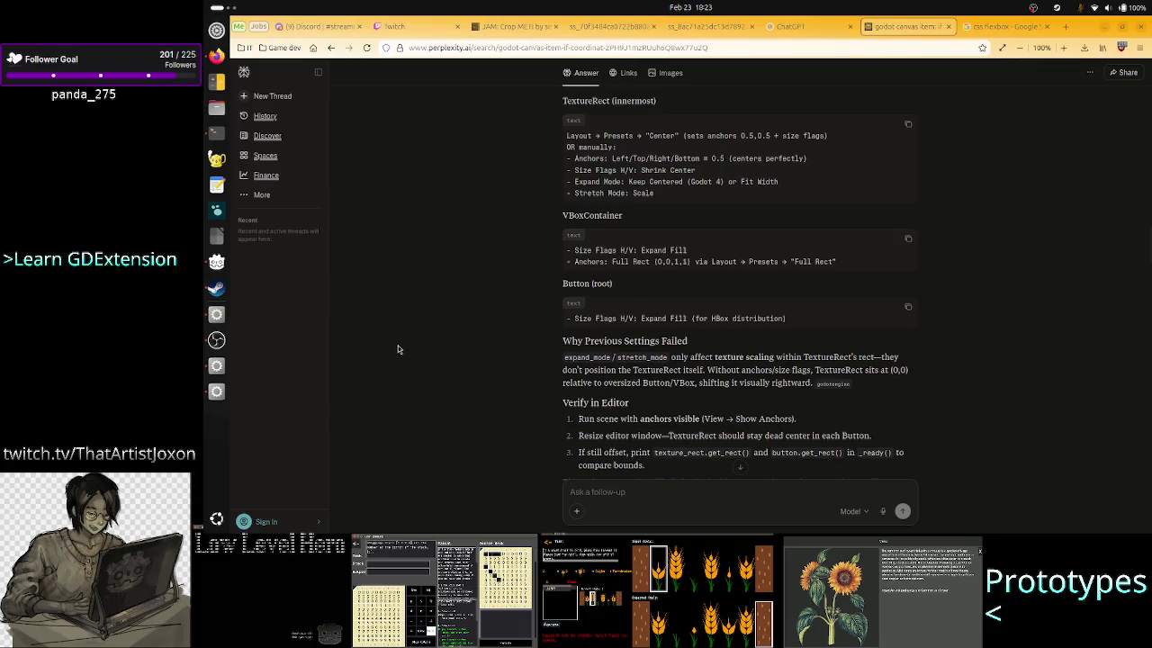
{"action": "key", "text": "alt+Tab"}
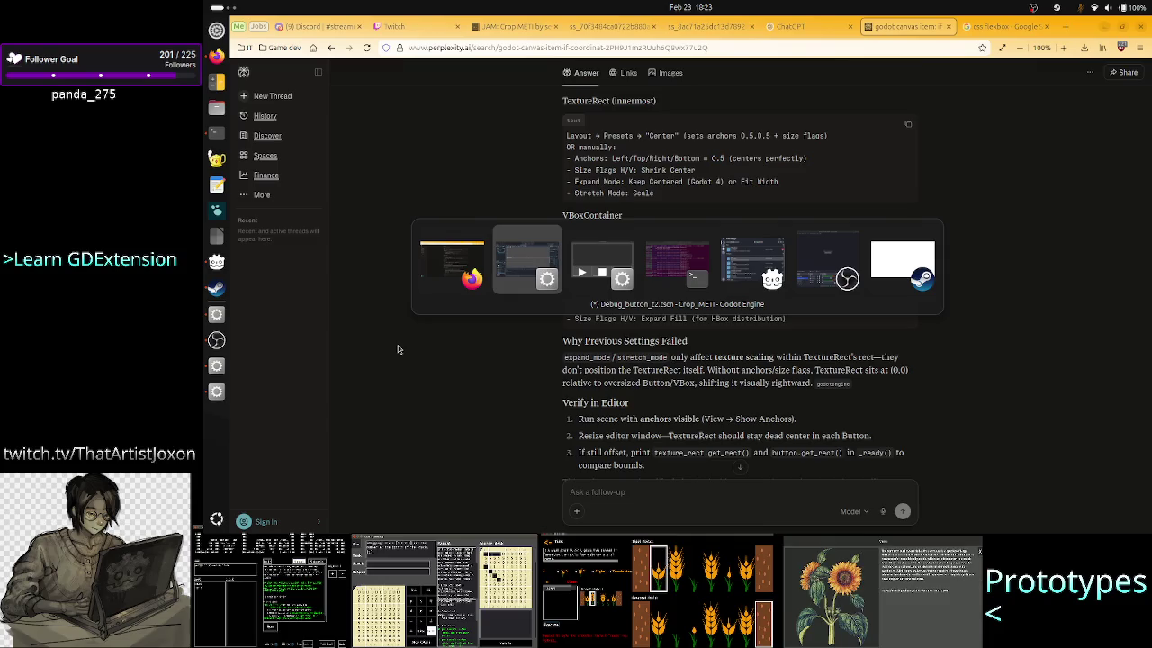
Step: Return to the Godot editor showing the left-aligned label, then bring the Assets terminal forward
{"action": "key", "text": "alt+Tab"}
{"action": "key", "text": "alt+Tab"}
{"action": "key", "text": "alt+Tab"}
{"action": "key", "text": "alt+Tab"}
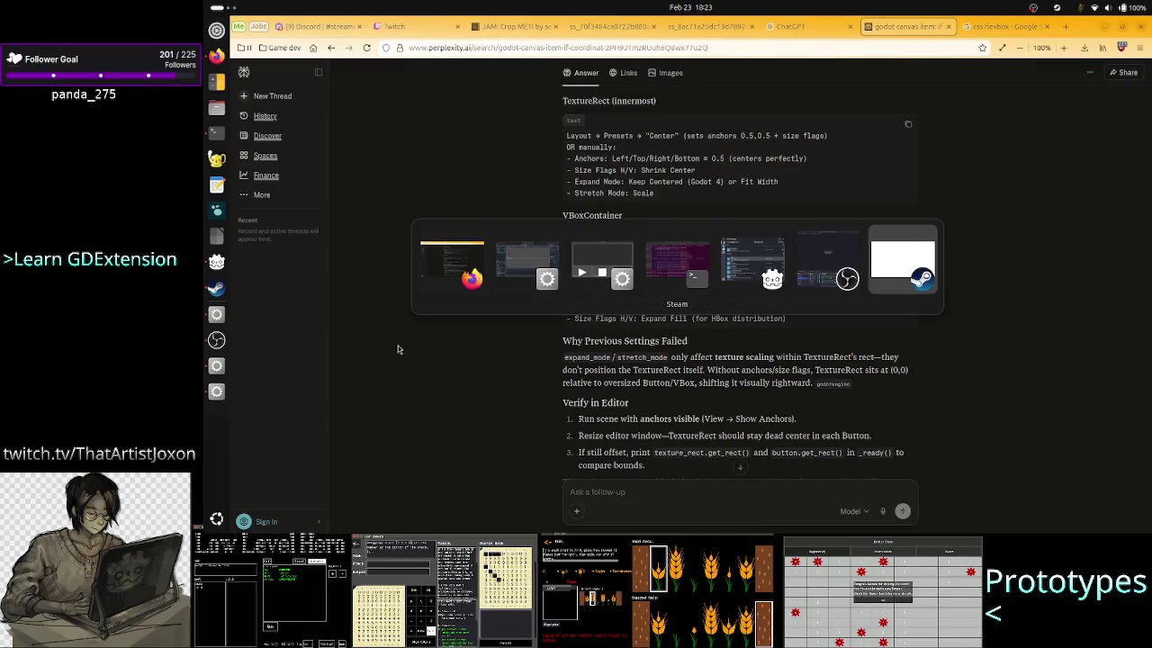
{"action": "key", "text": "alt+Tab"}
{"action": "key", "text": "alt+Tab"}
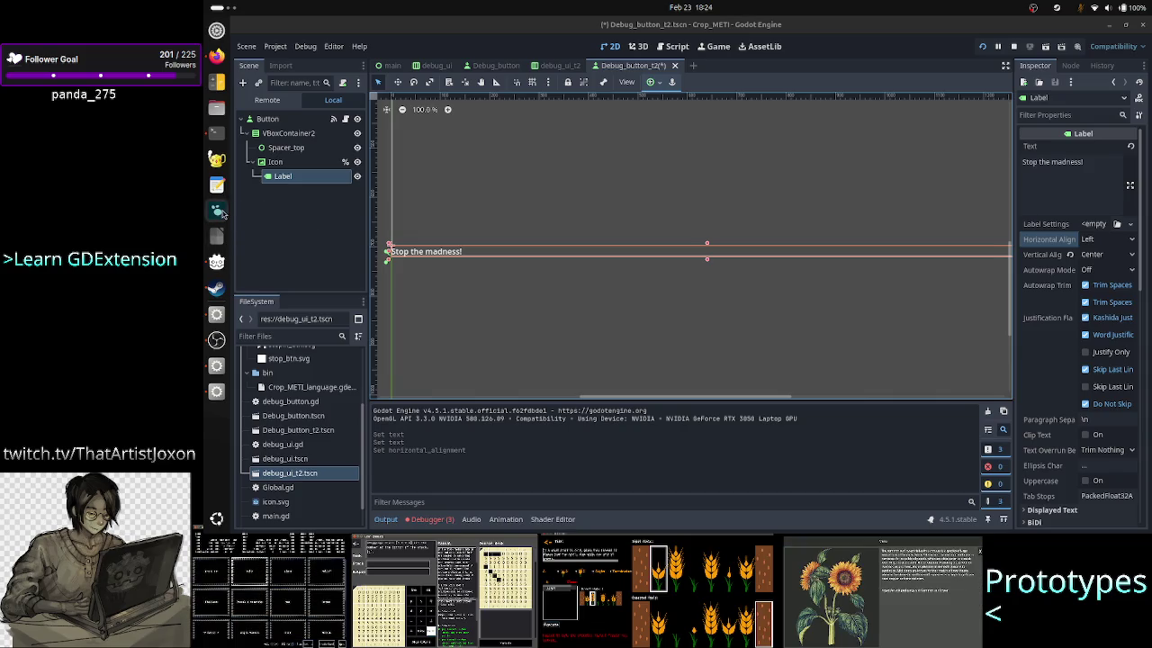
{"action": "left_click", "coordinate": [216, 133]}
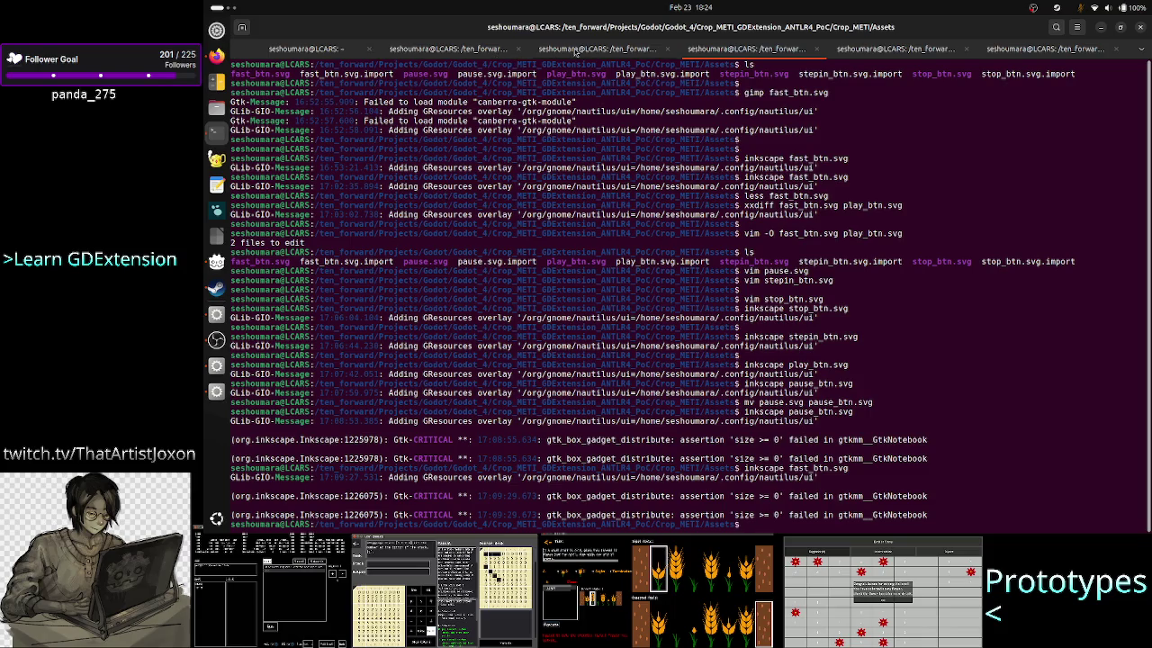
Step: In the Assets shell tab, launch logseq.AppImage, which fails because it needs FUSE
{"action": "left_click", "coordinate": [576, 51]}
{"action": "left_click", "coordinate": [736, 49]}
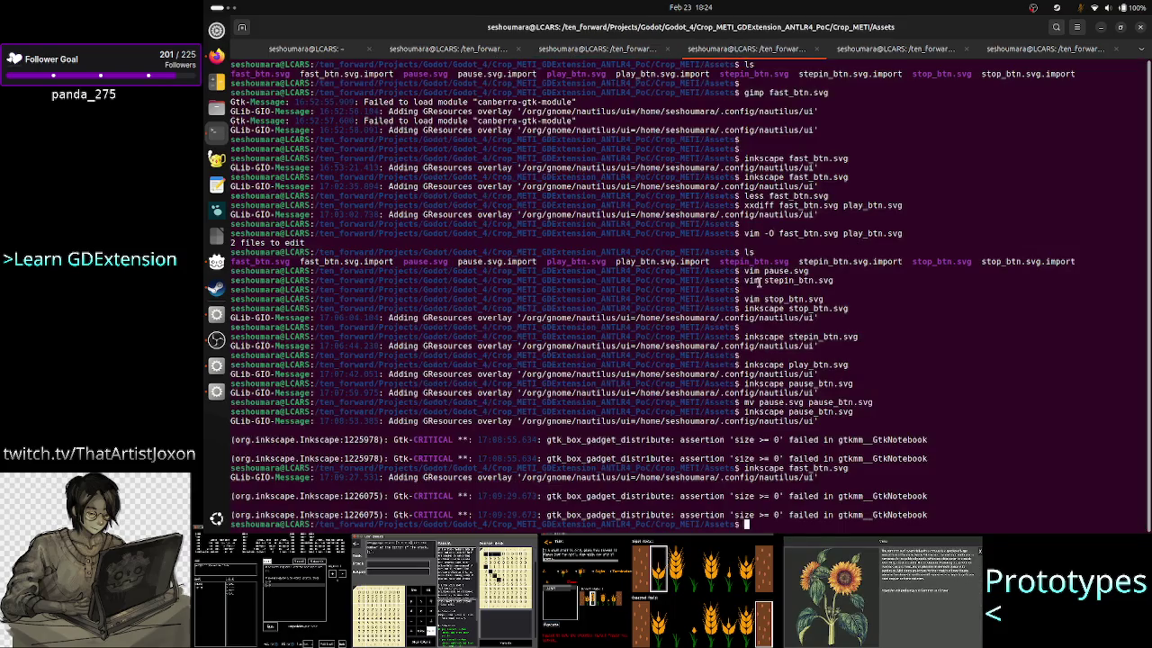
{"action": "type", "text": "logseq"}
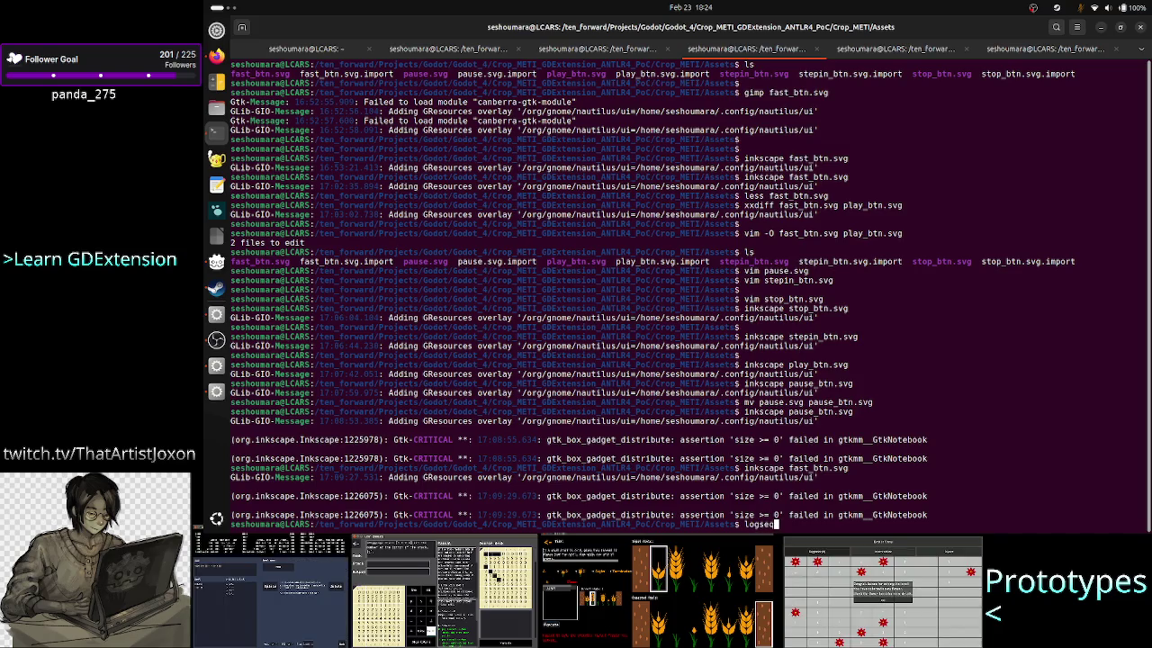
{"action": "key", "text": "Tab"}
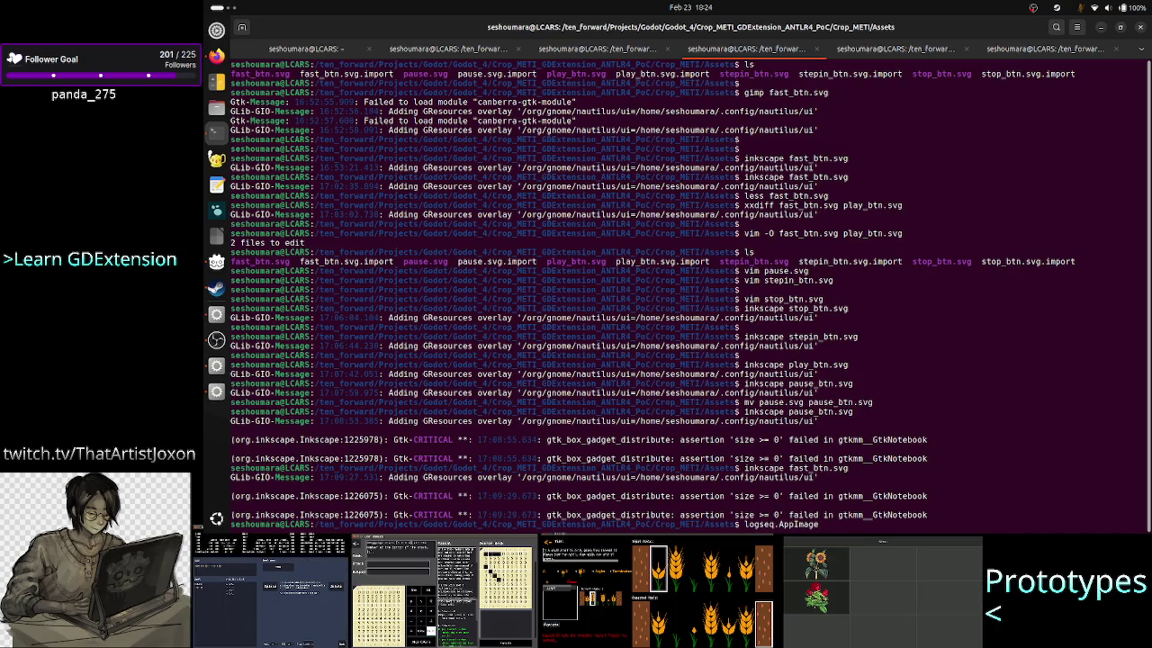
{"action": "key", "text": "BackSpace"}
{"action": "key", "text": "BackSpace"}
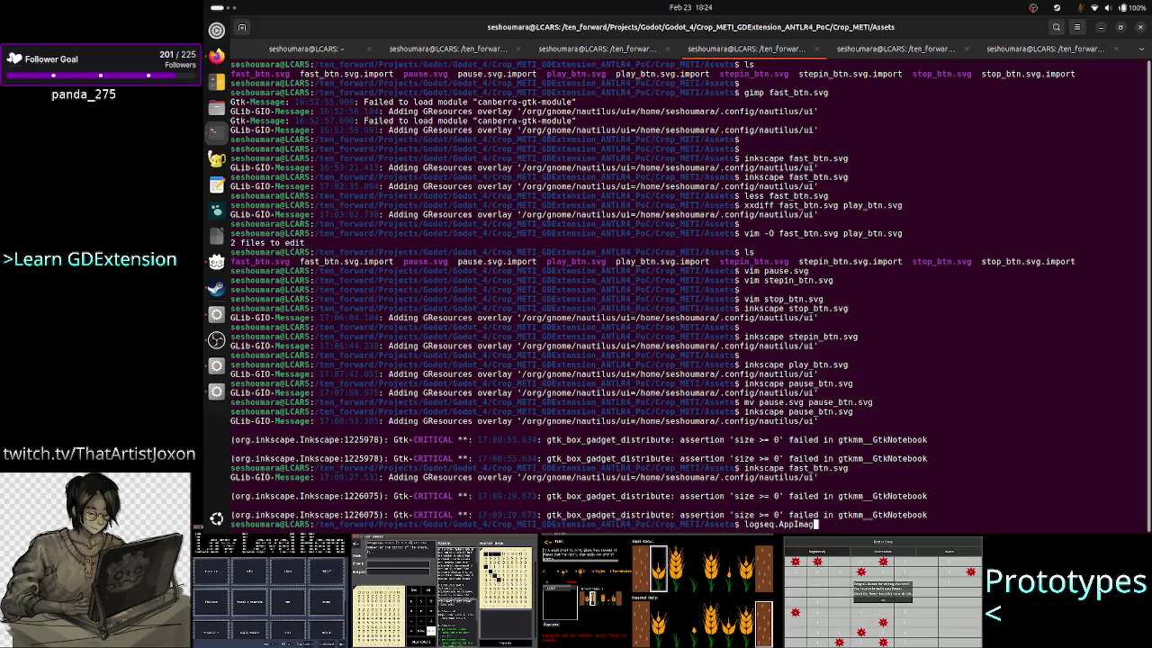
{"action": "key", "text": "Return"}
{"action": "key", "text": "Up"}
{"action": "type", "text": "e"}
{"action": "key", "text": "Return"}
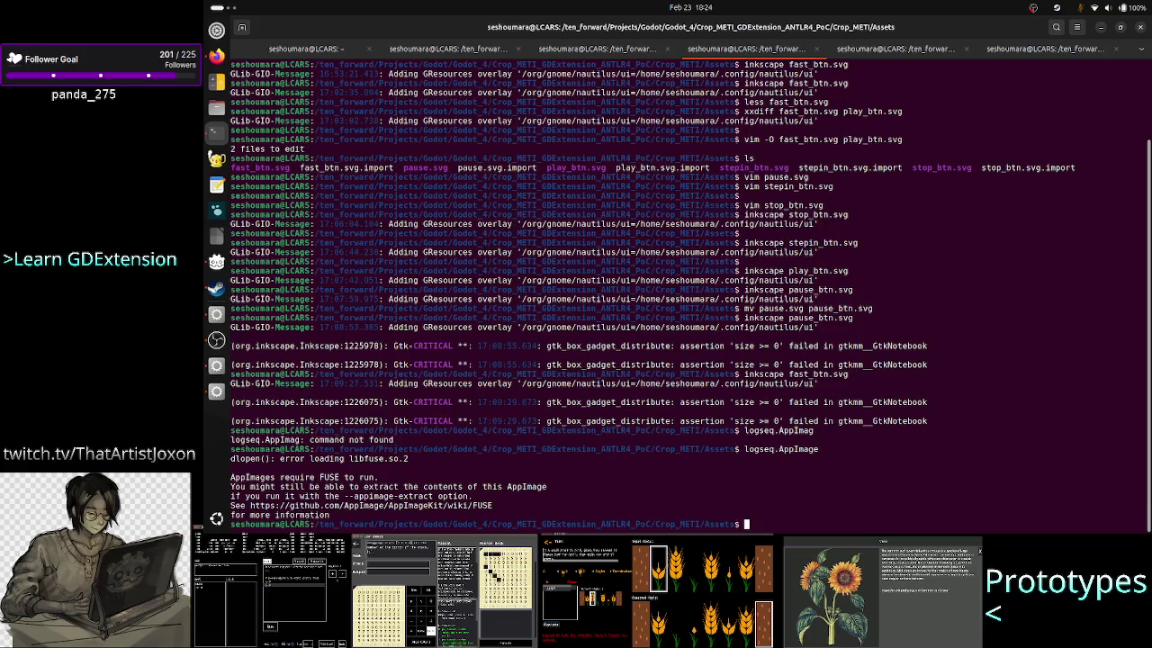
Step: Re-complete the Logseq AppImage name, clear the prompt, and return to the Godot editor
{"action": "key", "text": "Up"}
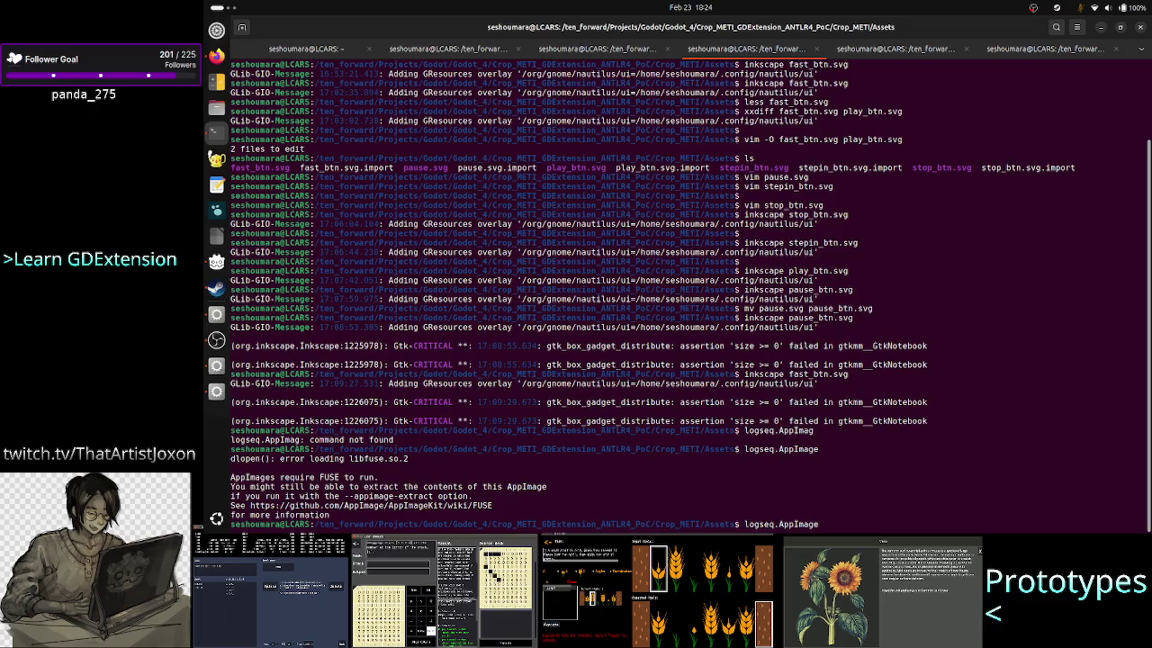
{"action": "key", "text": "BackSpace"}
{"action": "key", "text": "BackSpace"}
{"action": "key", "text": "BackSpace"}
{"action": "key", "text": "BackSpace"}
{"action": "key", "text": "BackSpace"}
{"action": "key", "text": "BackSpace"}
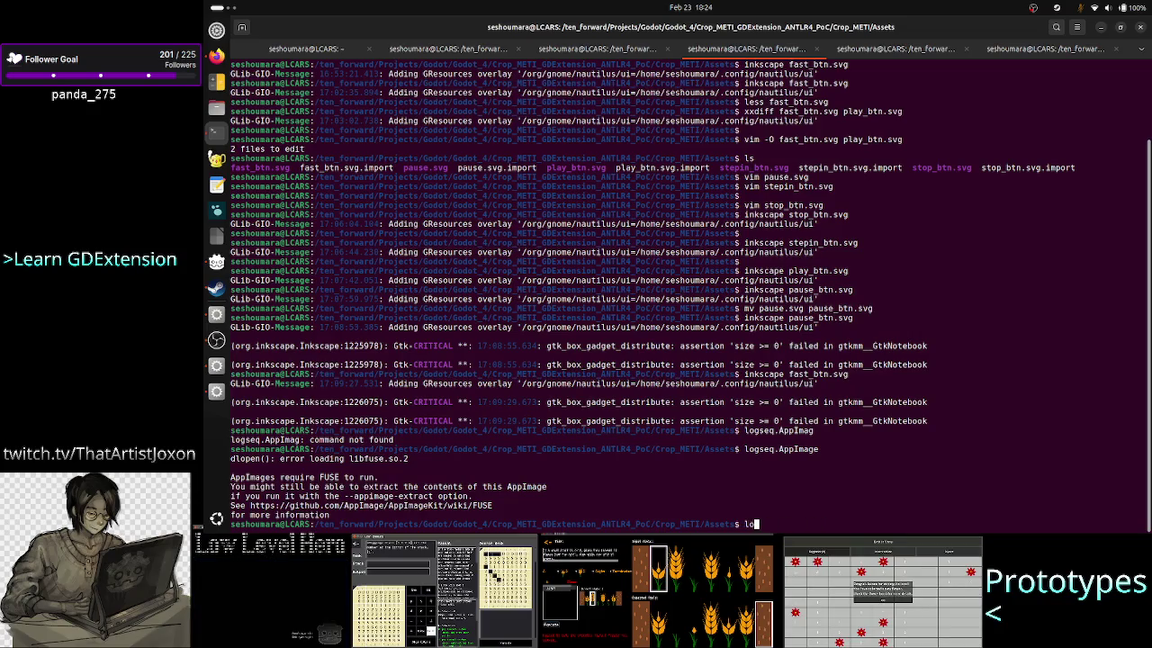
{"action": "key", "text": "Tab"}
{"action": "key", "text": "Tab"}
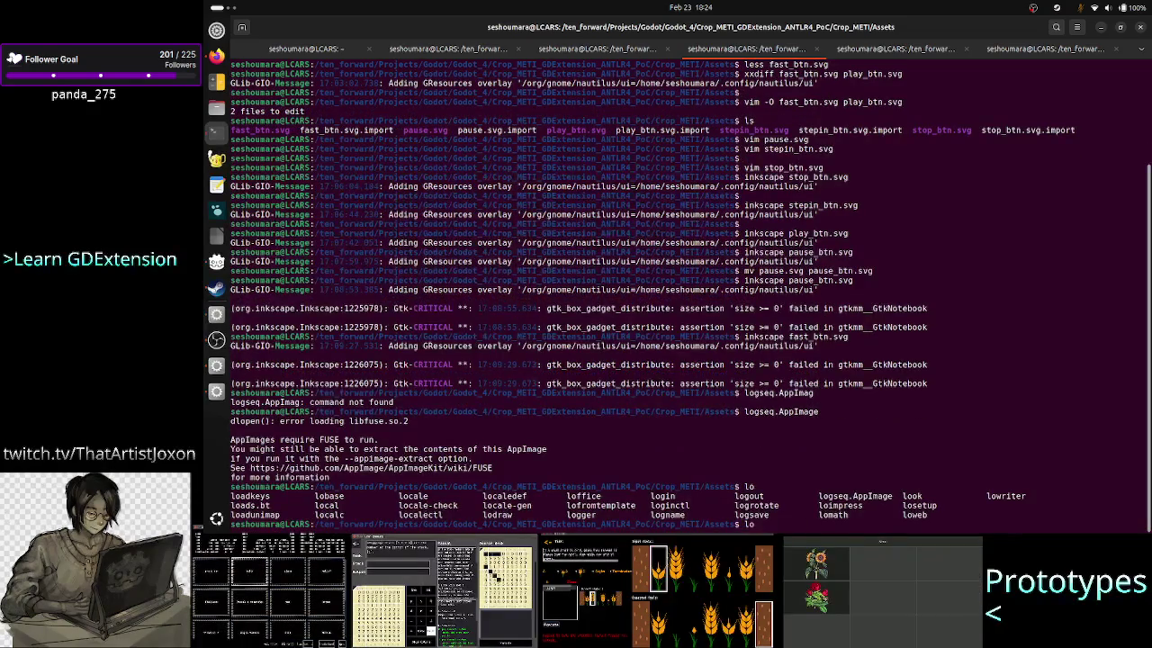
{"action": "type", "text": "g"}
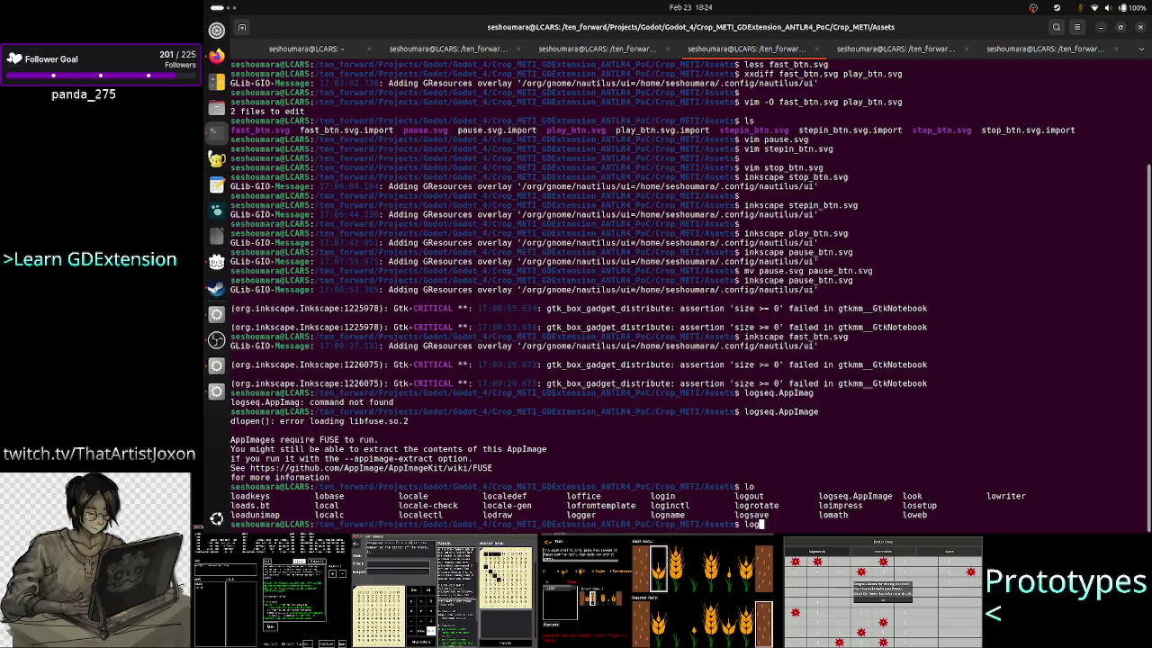
{"action": "key", "text": "Tab"}
{"action": "key", "text": "Tab"}
{"action": "type", "text": "se"}
{"action": "key", "text": "Tab"}
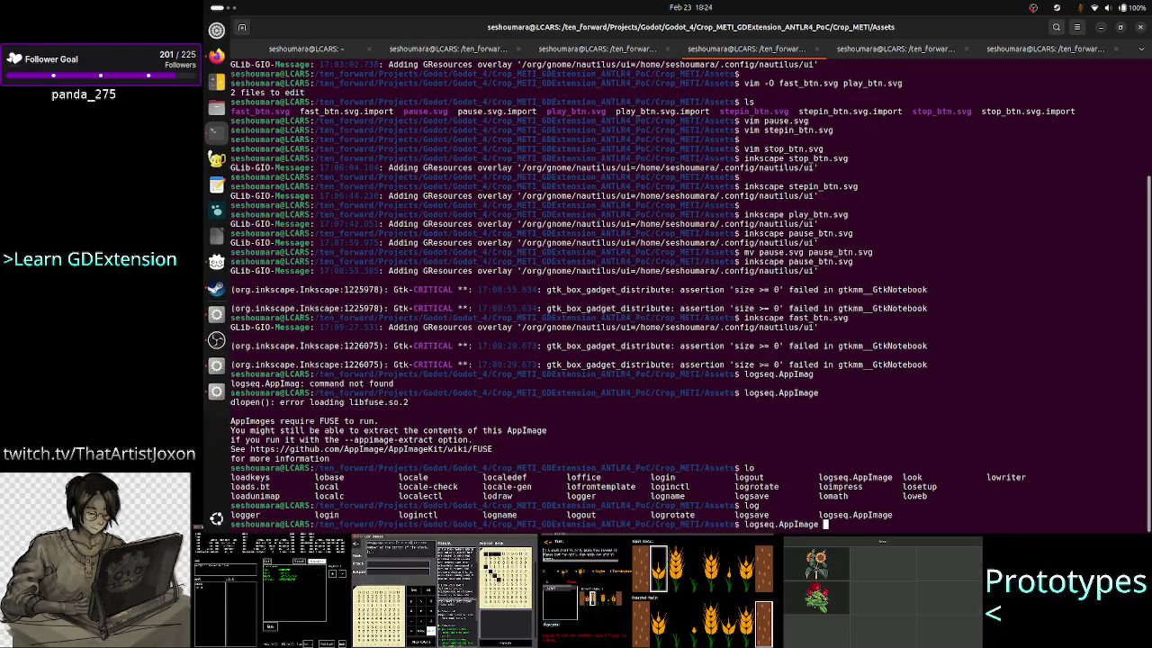
{"action": "key", "text": "BackSpace"}
{"action": "key", "text": "BackSpace"}
{"action": "key", "text": "BackSpace"}
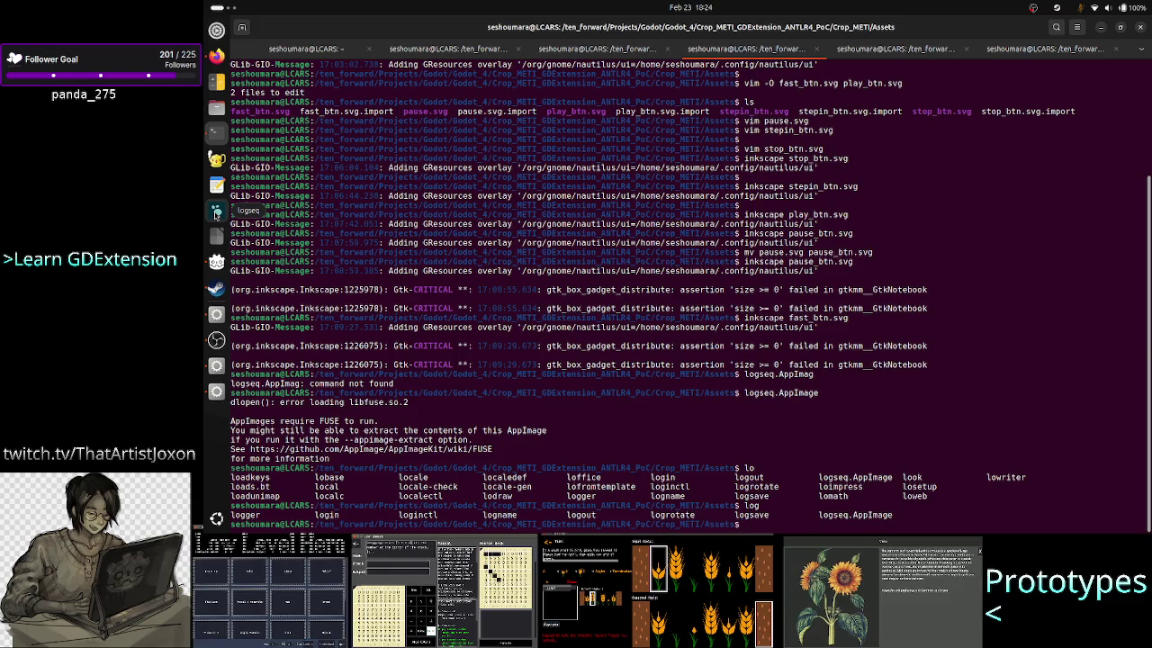
{"action": "key", "text": "alt+Tab"}
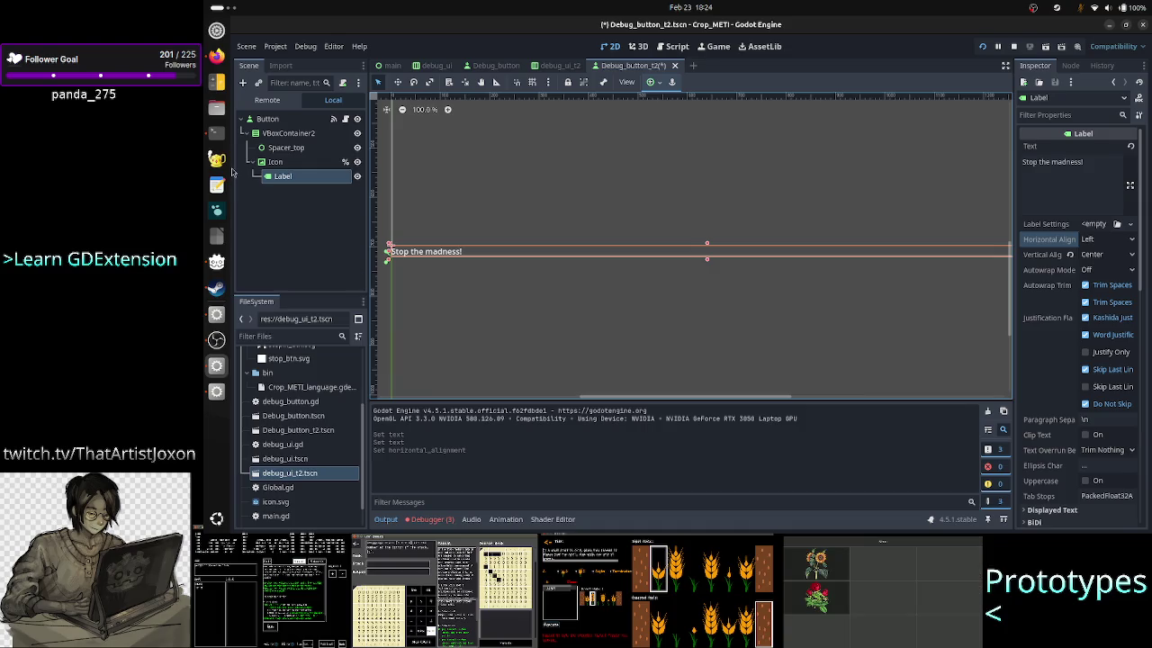
Step: Start a note headed LESSON LEARNED saying Godot's UI system can't do everything in the inspector
{"action": "left_click", "coordinate": [218, 185]}
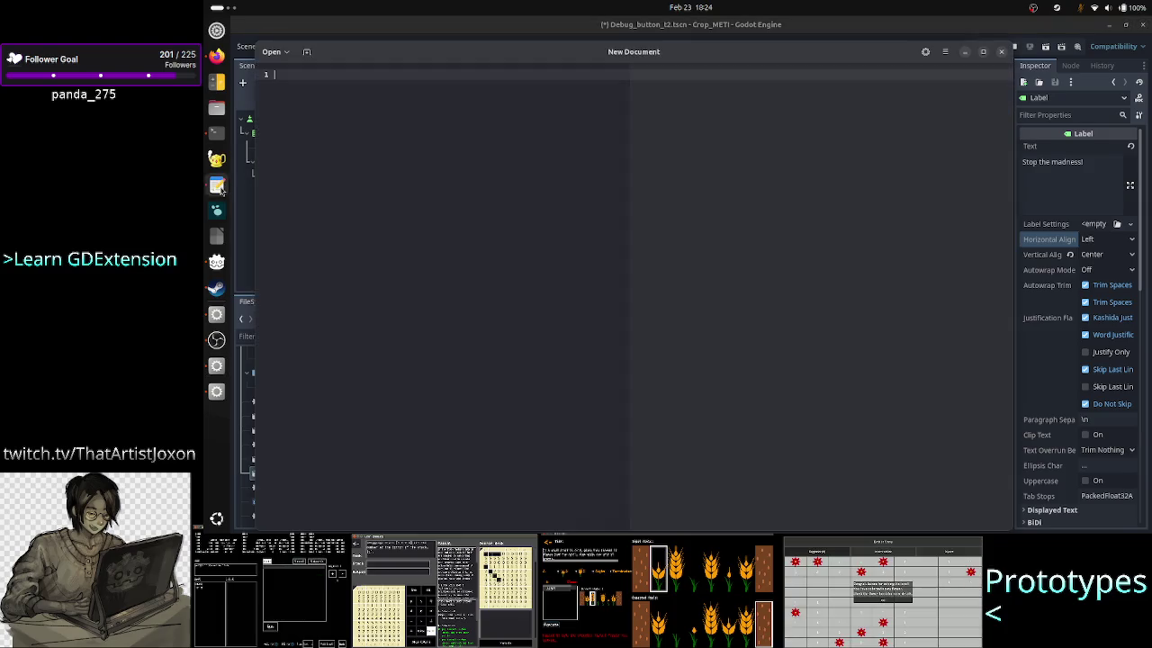
{"action": "type", "text": "L"}
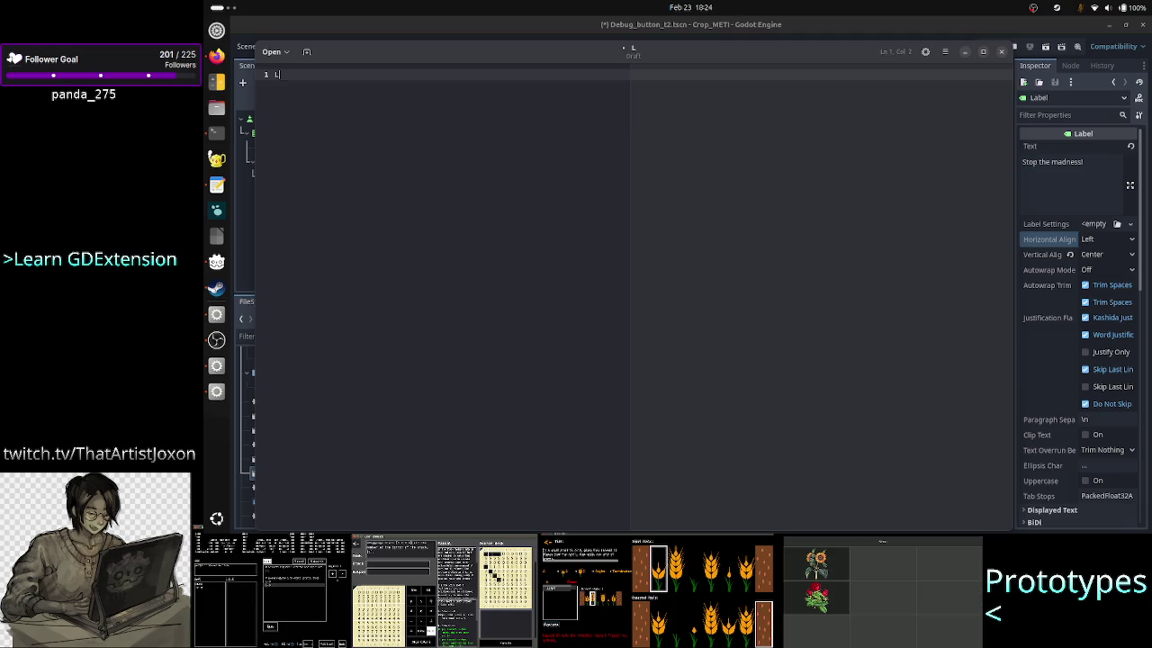
{"action": "type", "text": "ESSON LEARN"}
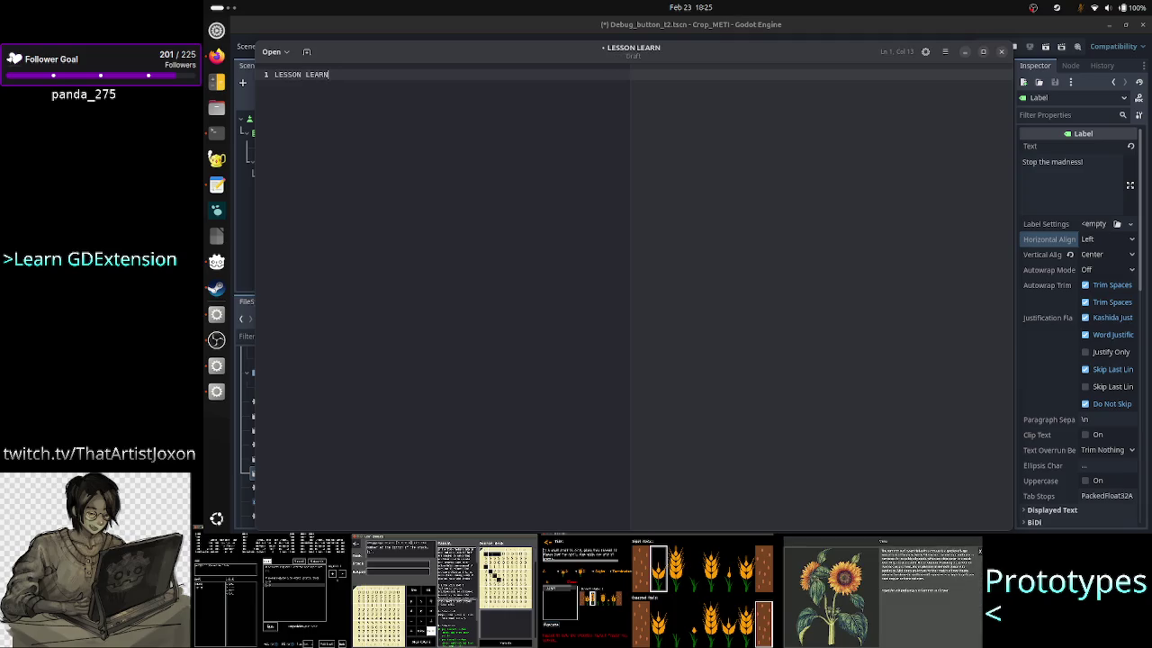
{"action": "type", "text": "ED:"}
{"action": "key", "text": "Return"}
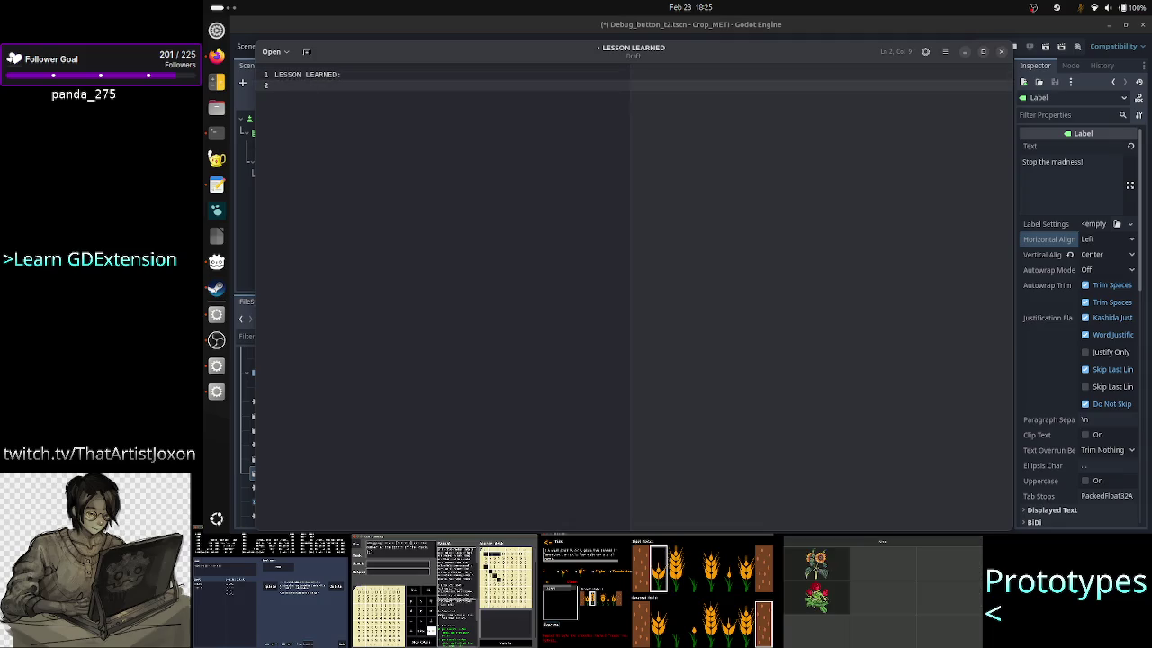
{"action": "key", "text": "Tab"}
{"action": "type", "text": "GODOT"}
{"action": "key", "text": "BackSpace"}
{"action": "key", "text": "BackSpace"}
{"action": "key", "text": "BackSpace"}
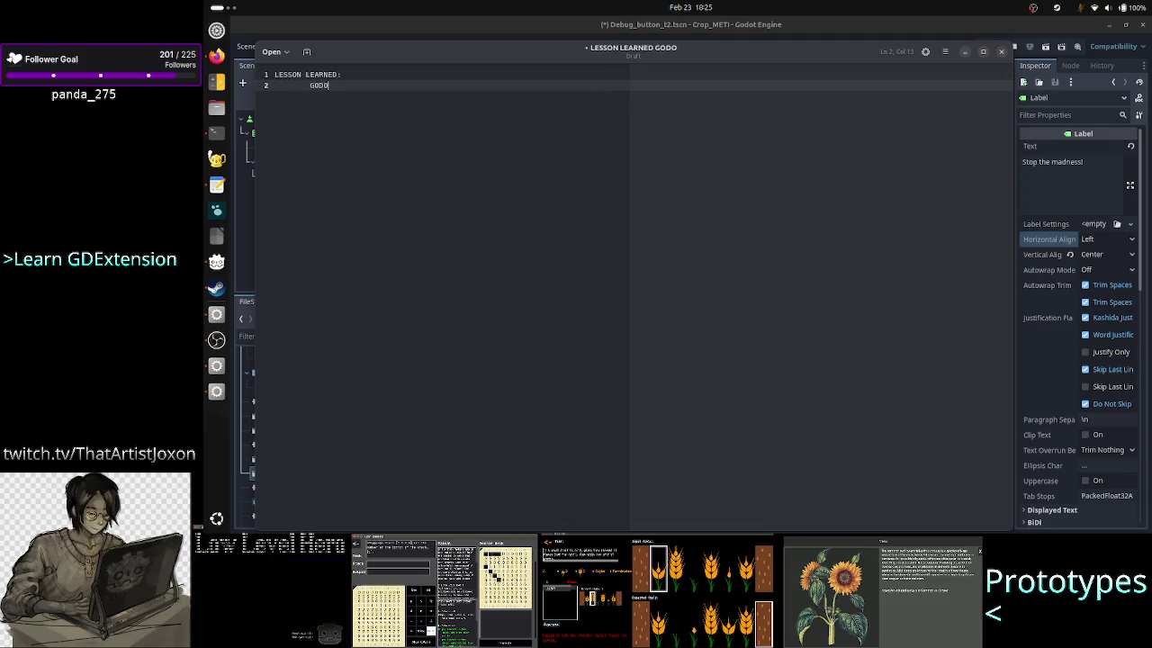
{"action": "type", "text": "odot'"}
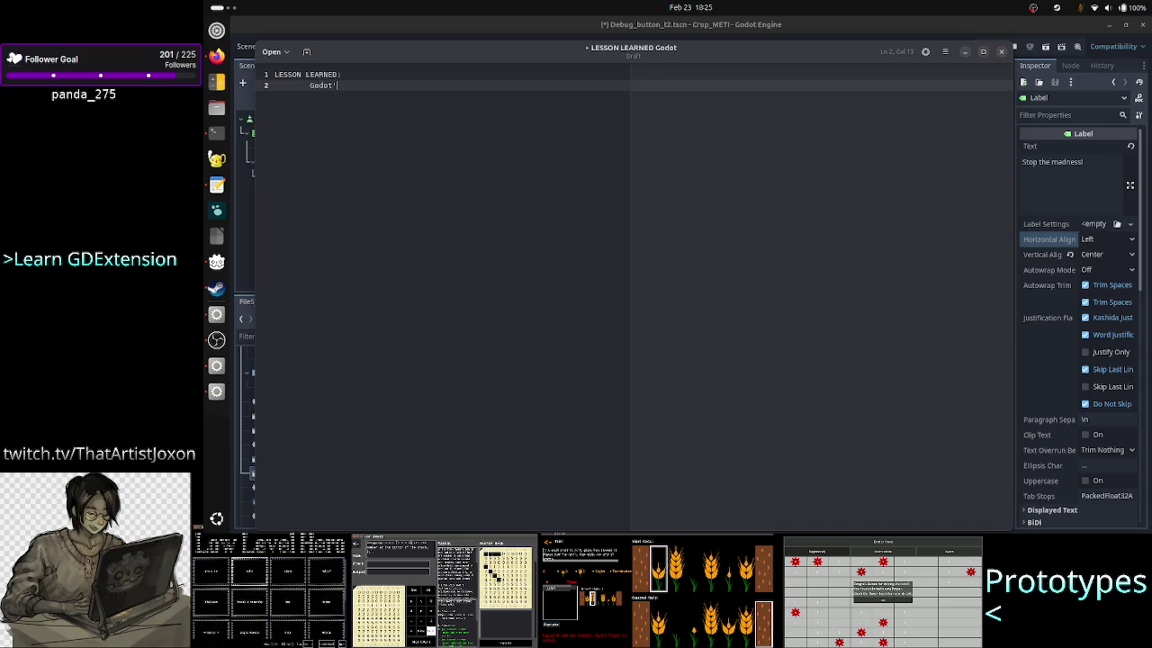
{"action": "type", "text": "s UIystem is"}
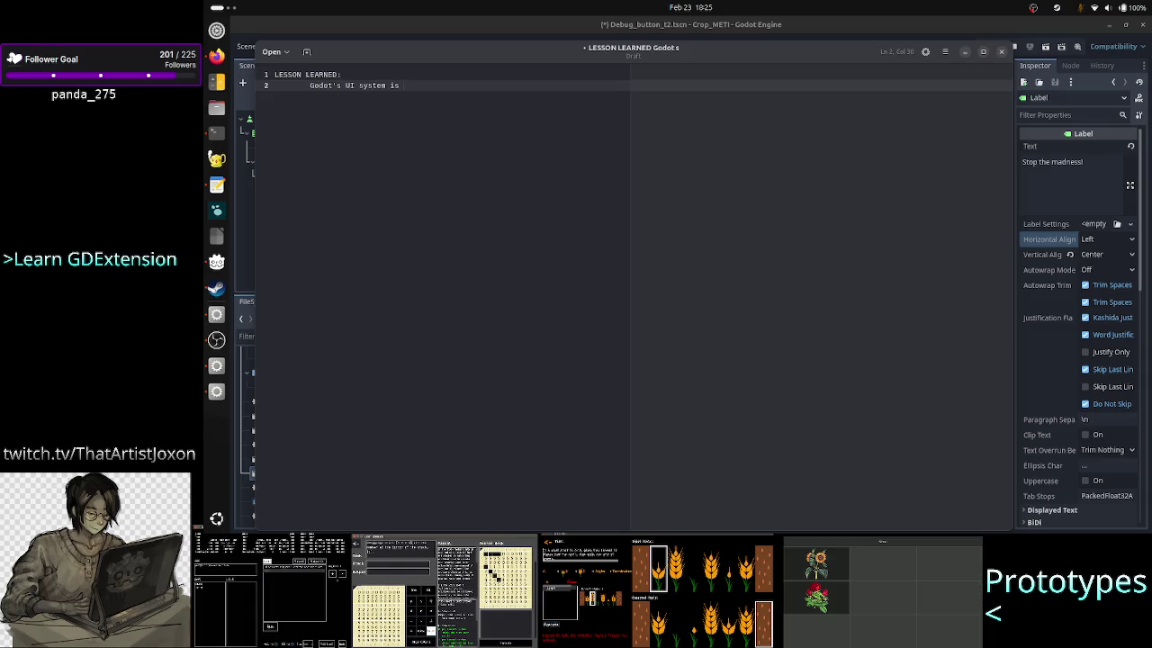
{"action": "type", "text": " not "}
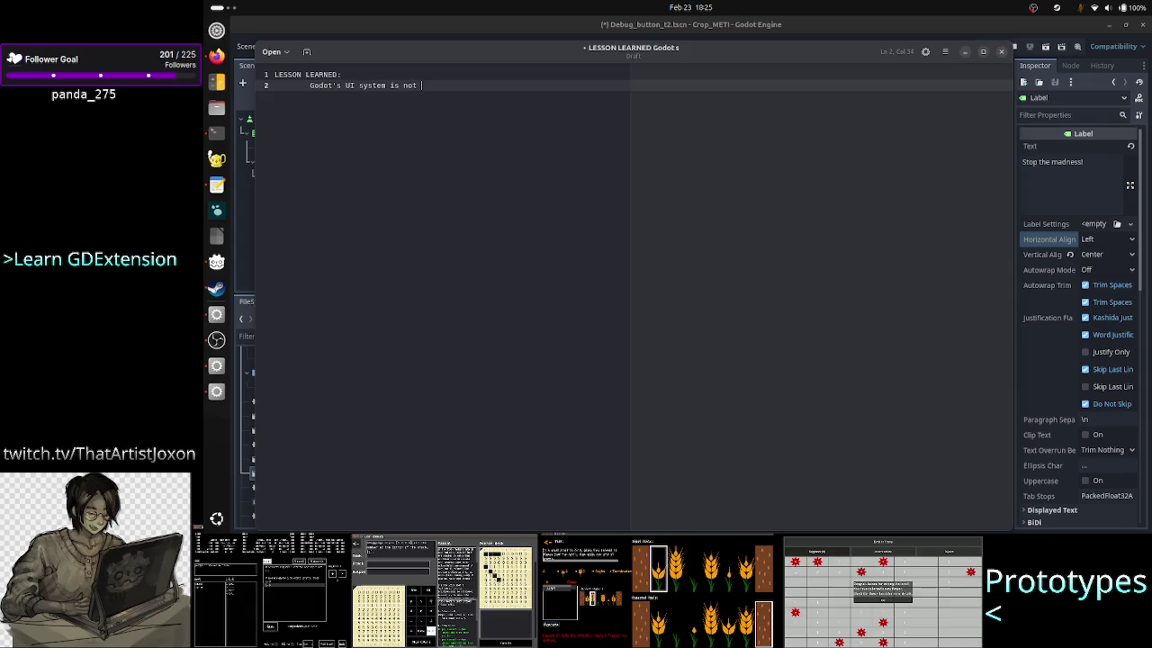
{"action": "type", "text": "pwer"}
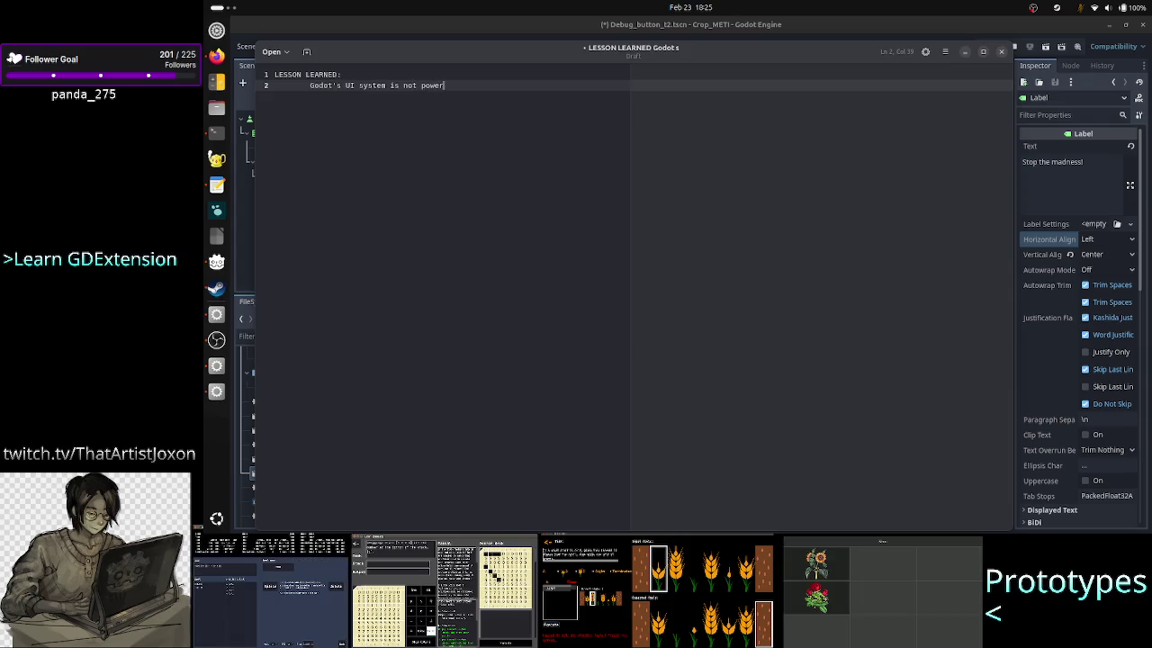
{"action": "type", "text": "l"}
{"action": "type", "text": "l e"}
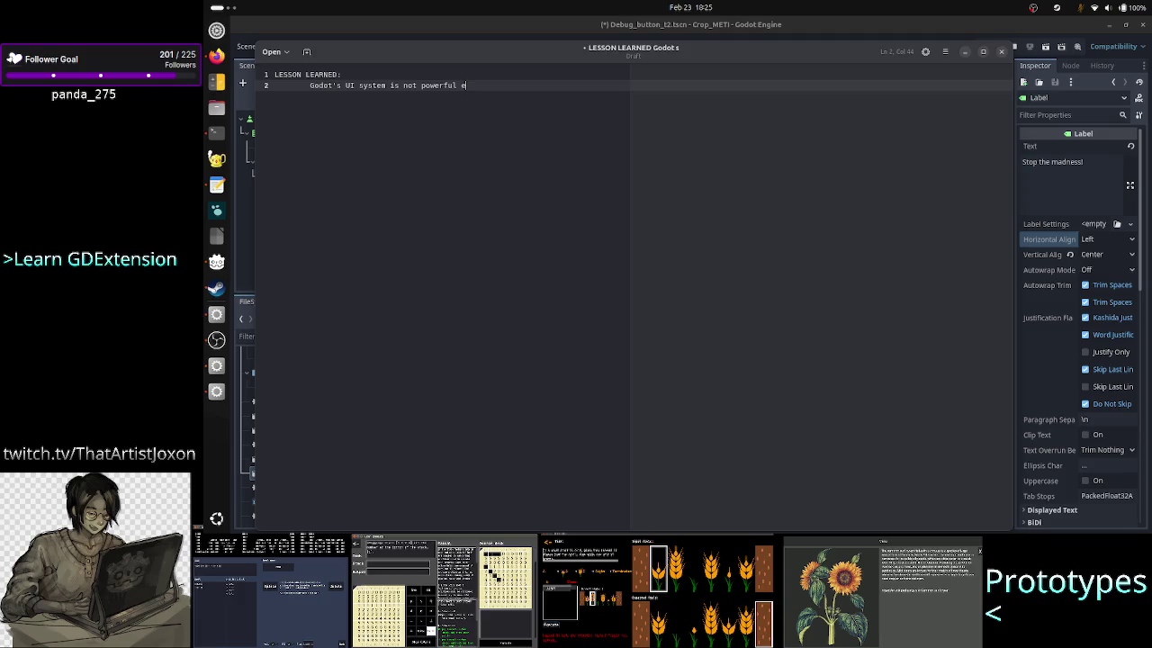
{"action": "type", "text": "nough to "}
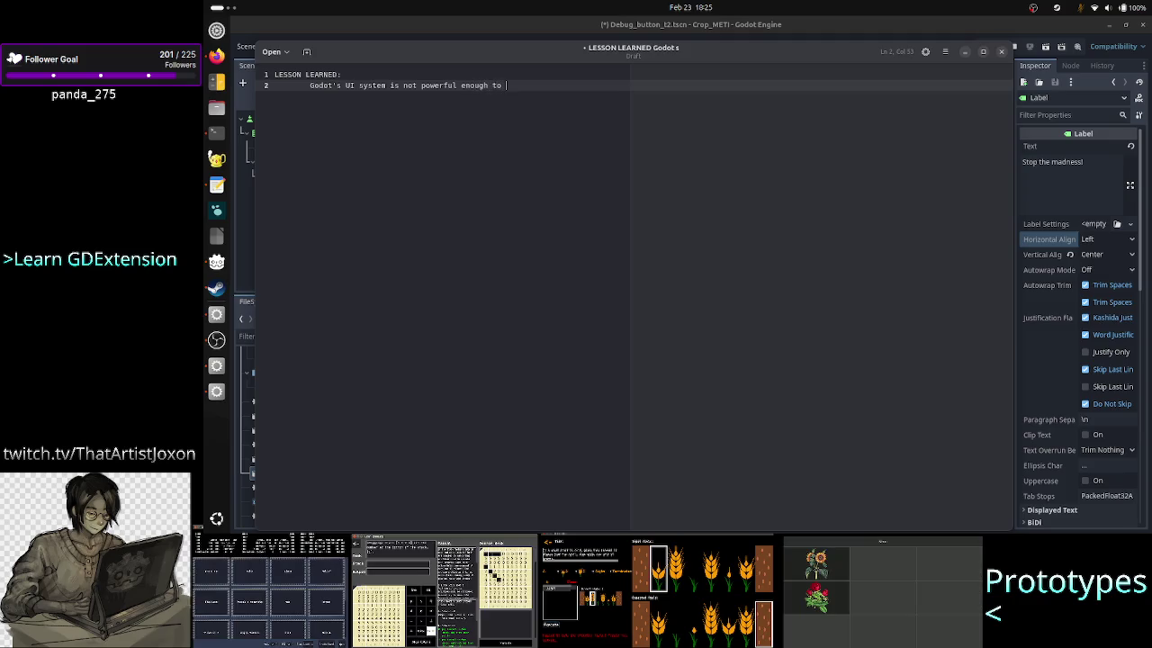
{"action": "type", "text": "do everthing in the i"}
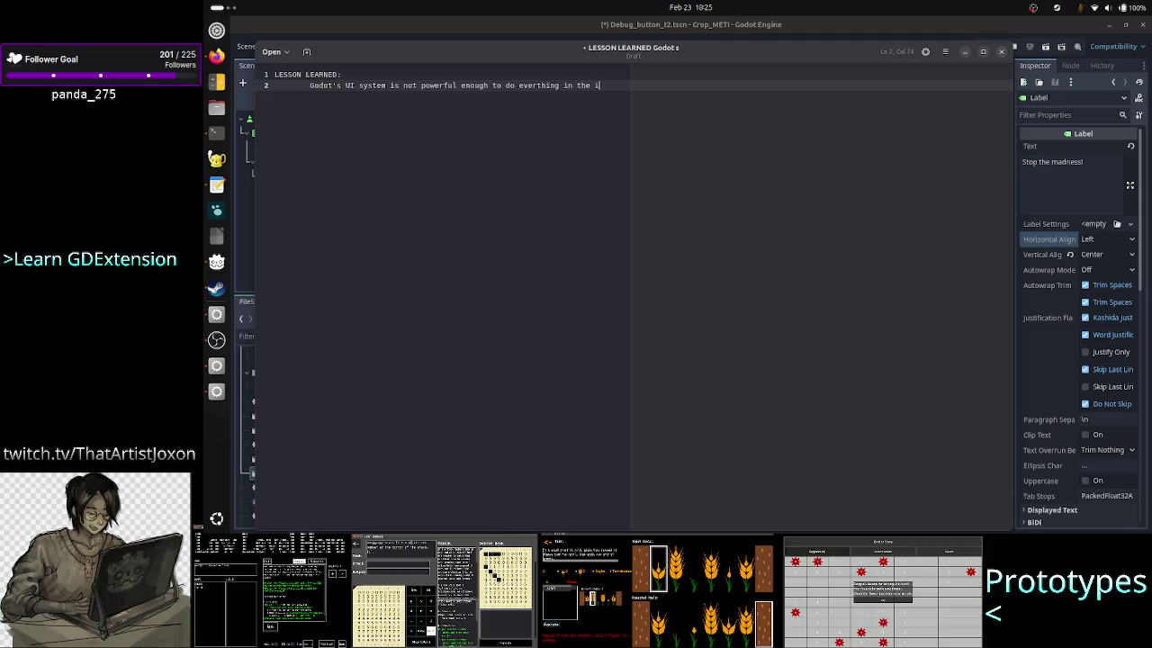
{"action": "type", "text": "nspector"}
Step: Add that for custom alignment/spacing/resize, the mindset should be doing it from code
{"action": "key", "text": "Return"}
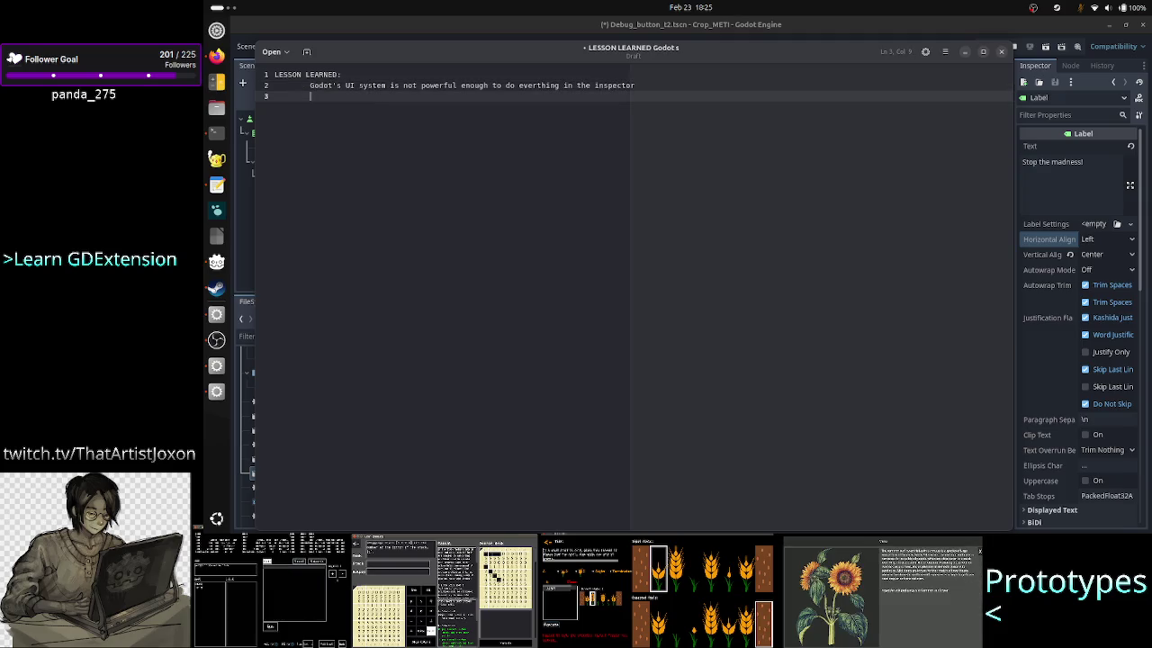
{"action": "key", "text": "Tab"}
{"action": "key", "text": "Tab"}
{"action": "key", "text": "BackSpace"}
{"action": "key", "text": "BackSpace"}
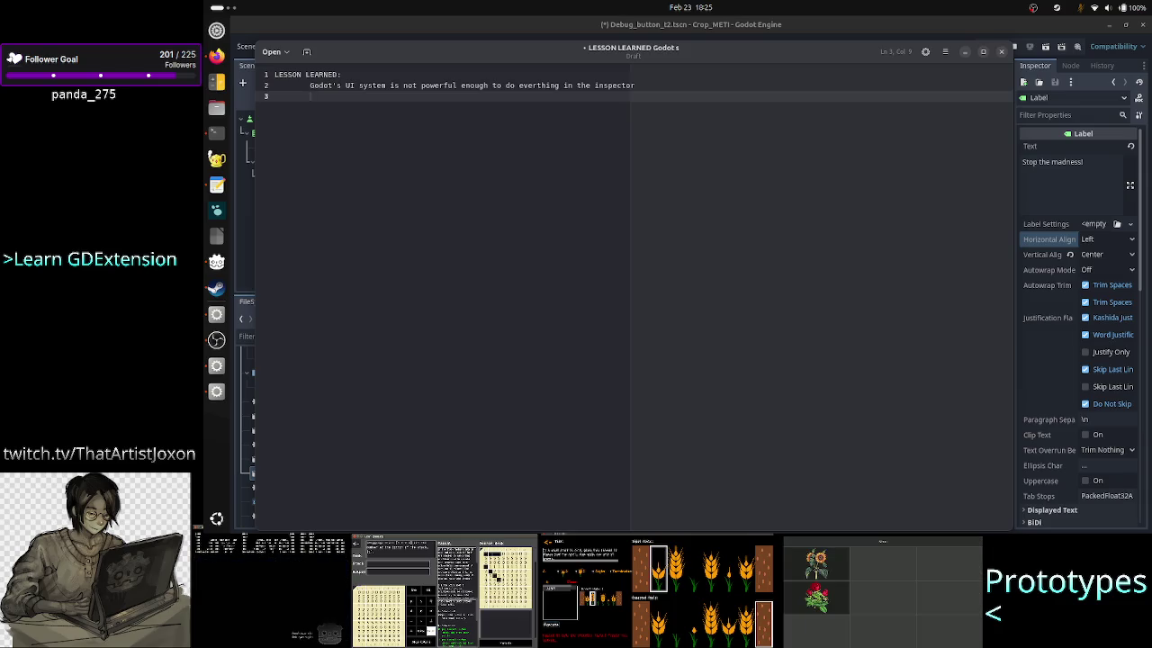
{"action": "type", "text": "for c"}
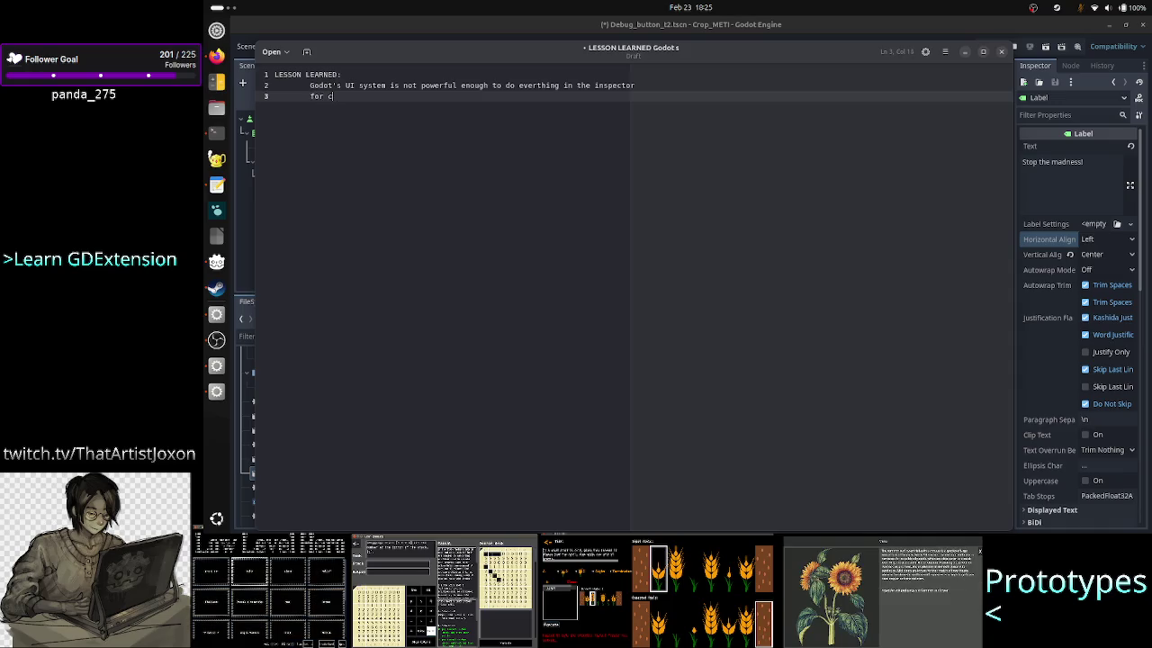
{"action": "type", "text": "ustom "}
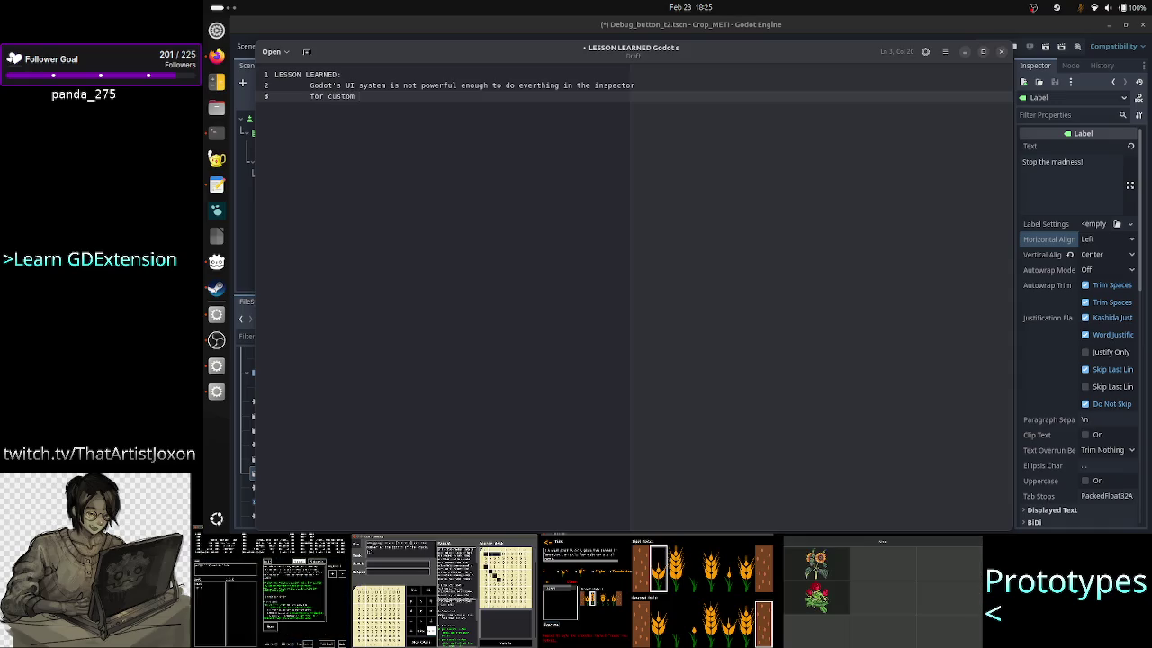
{"action": "type", "text": "alignment/spacic,"}
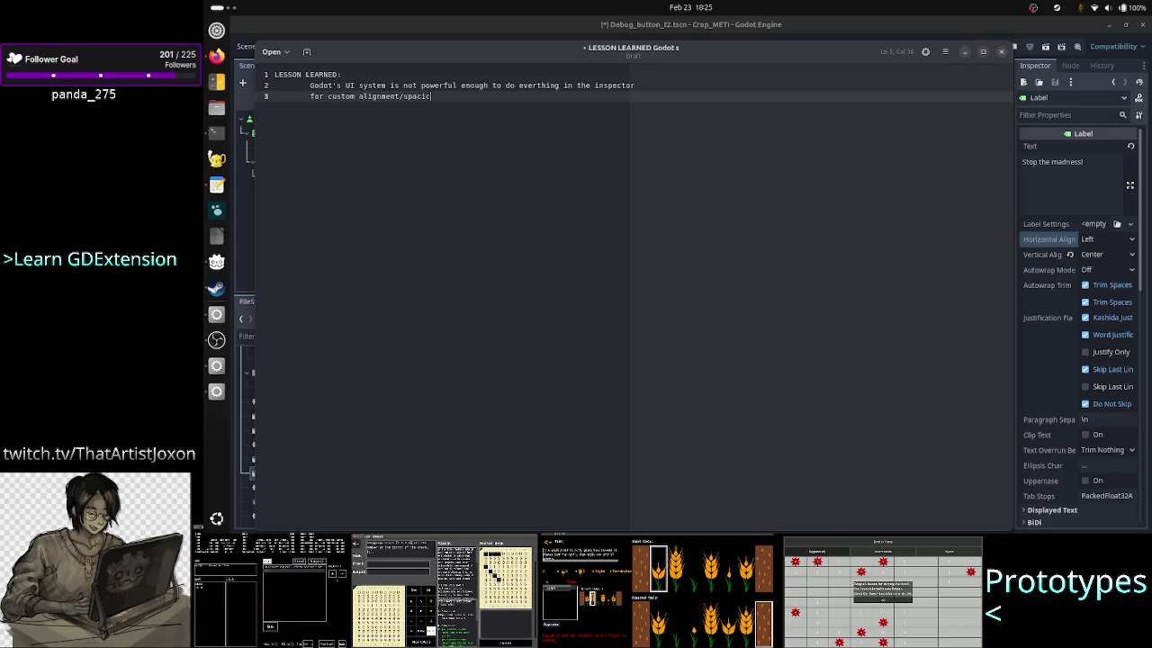
{"action": "key", "text": "BackSpace"}
{"action": "type", "text": "ng/"}
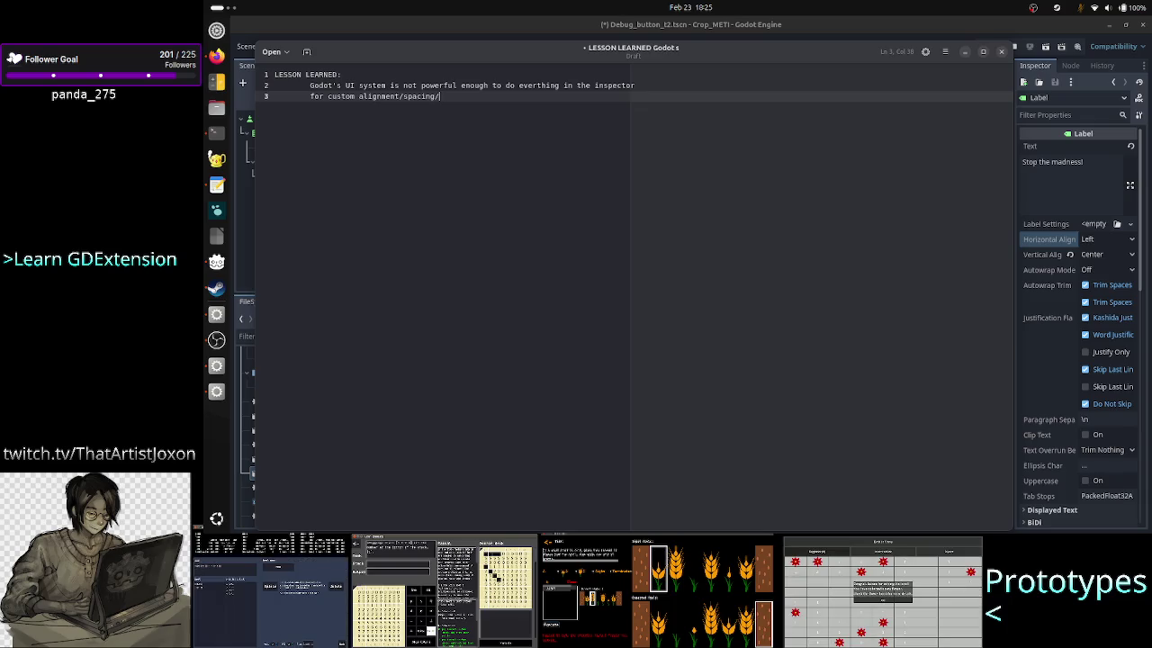
{"action": "type", "text": "resiz"}
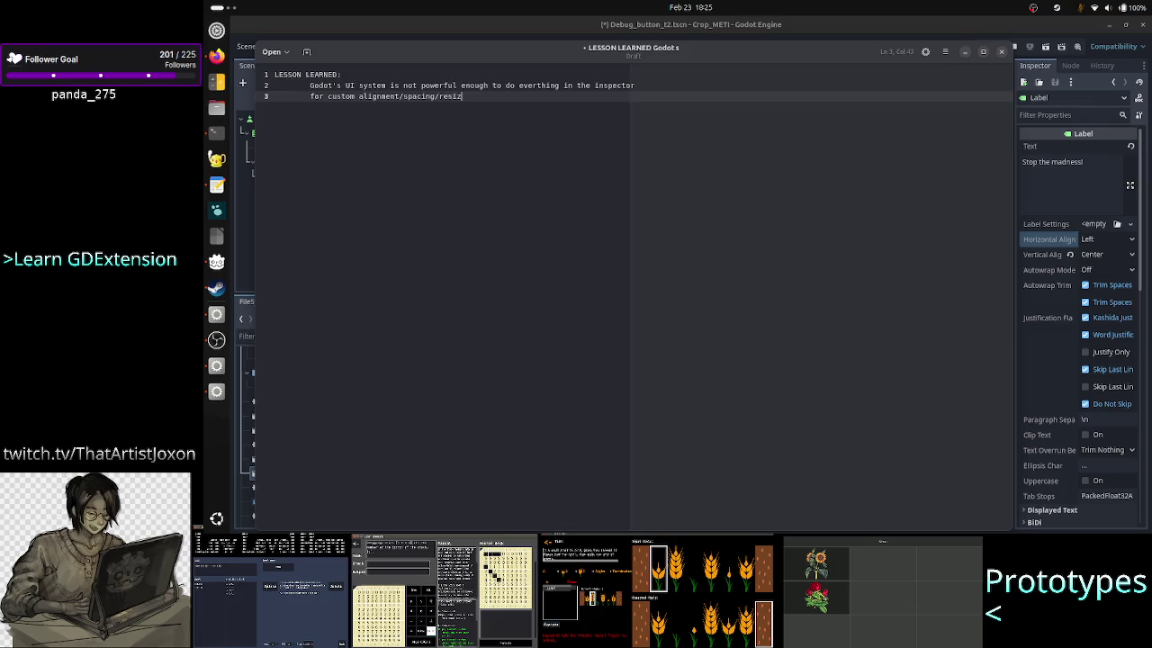
{"action": "type", "text": "e, etc."}
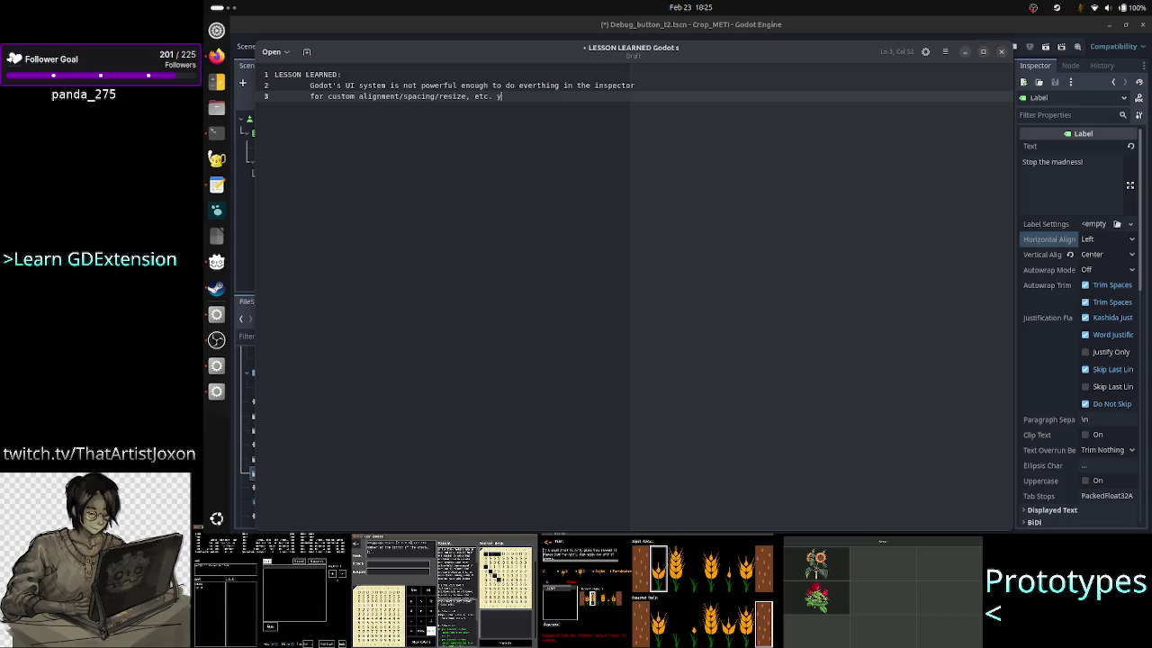
{"action": "type", "text": "the m"}
{"action": "type", "text": "ind"}
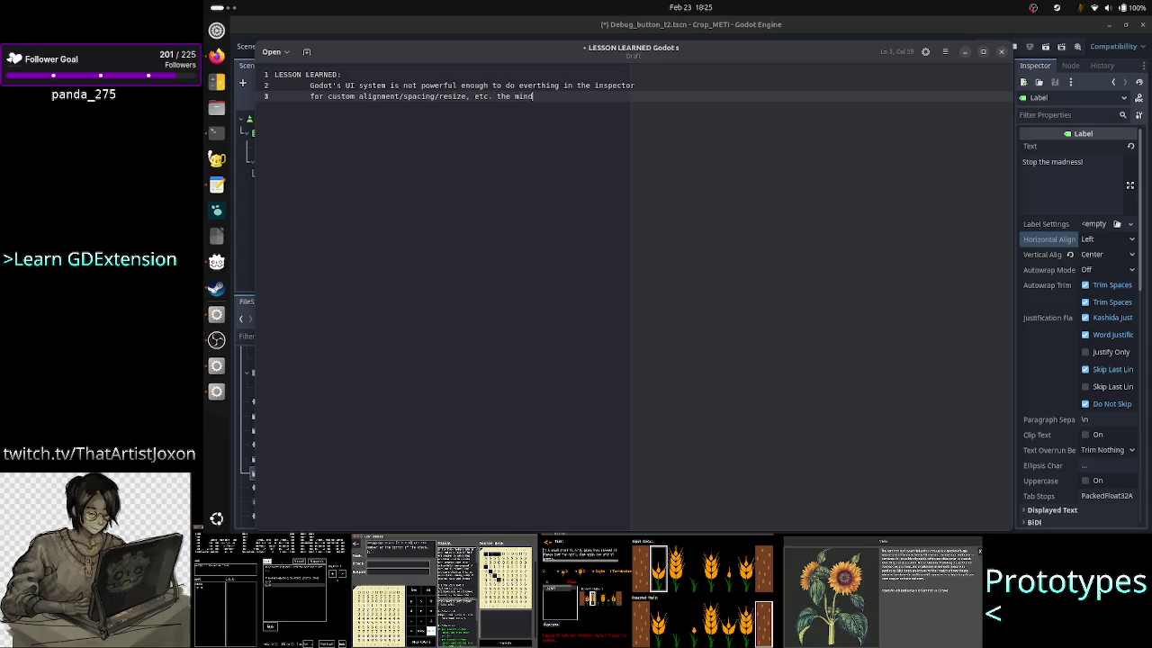
{"action": "type", "text": "set should"}
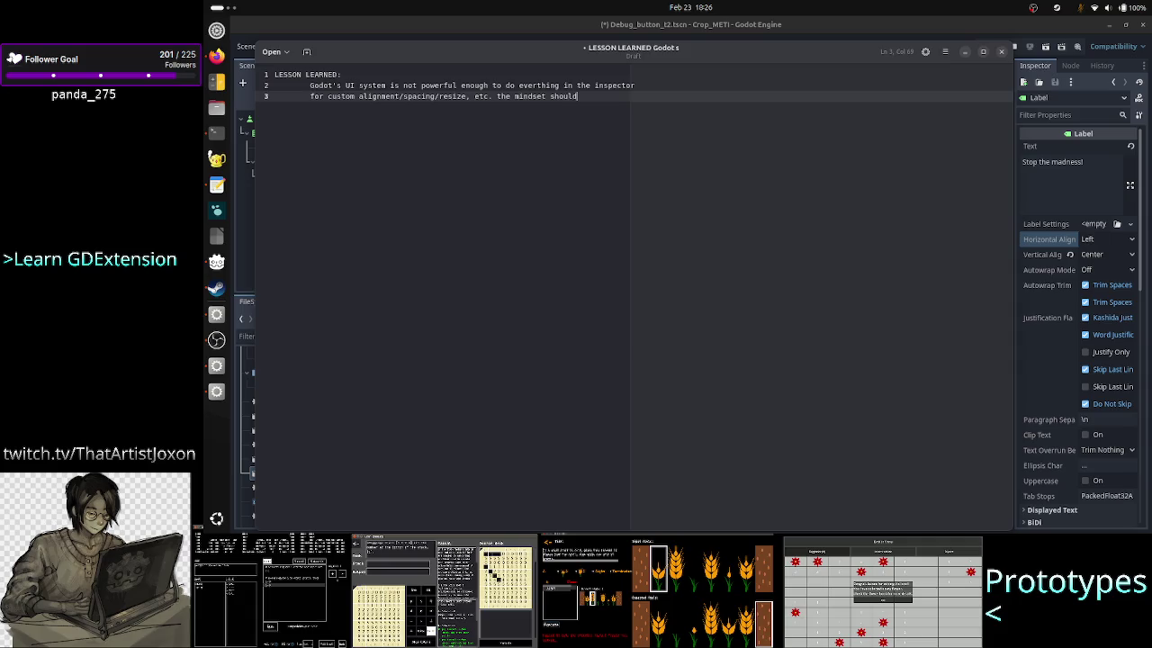
{"action": "type", "text": " be of how"}
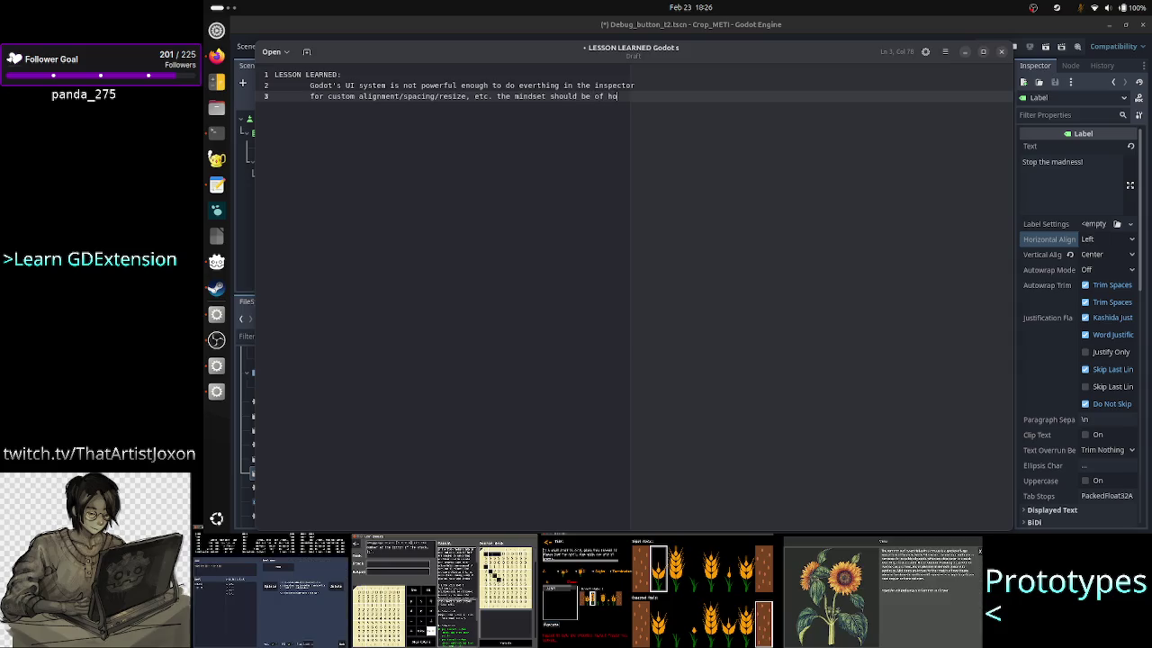
{"action": "key", "text": "Return"}
{"action": "type", "text": "to do it"}
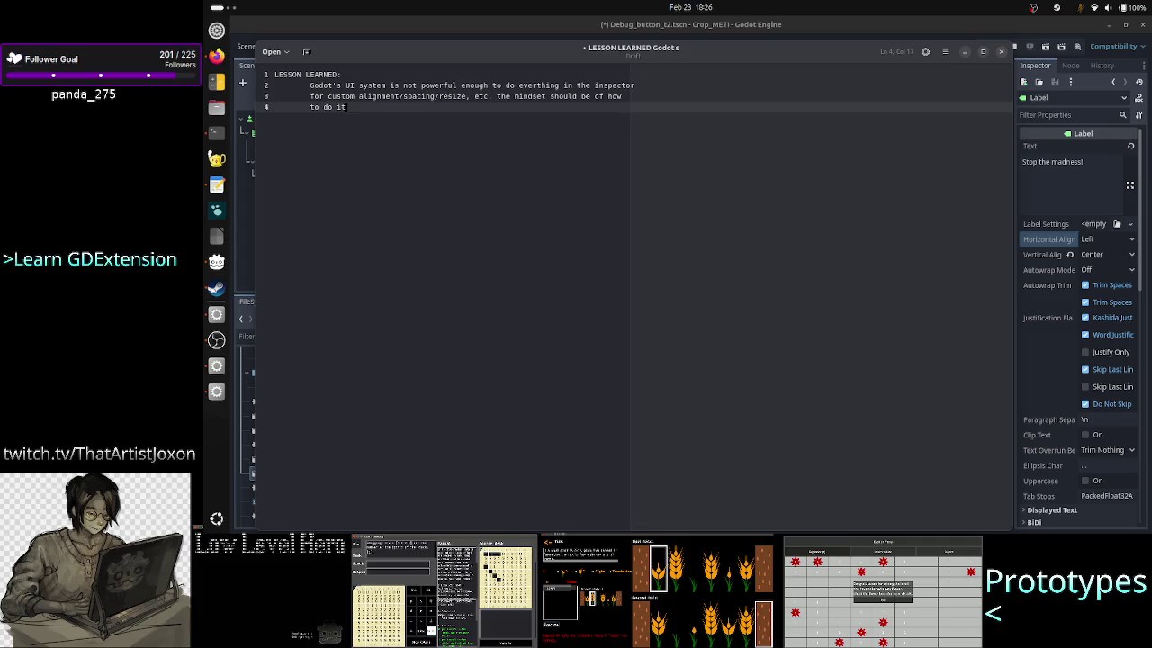
{"action": "type", "text": " from code"}
{"action": "key", "text": "Return"}
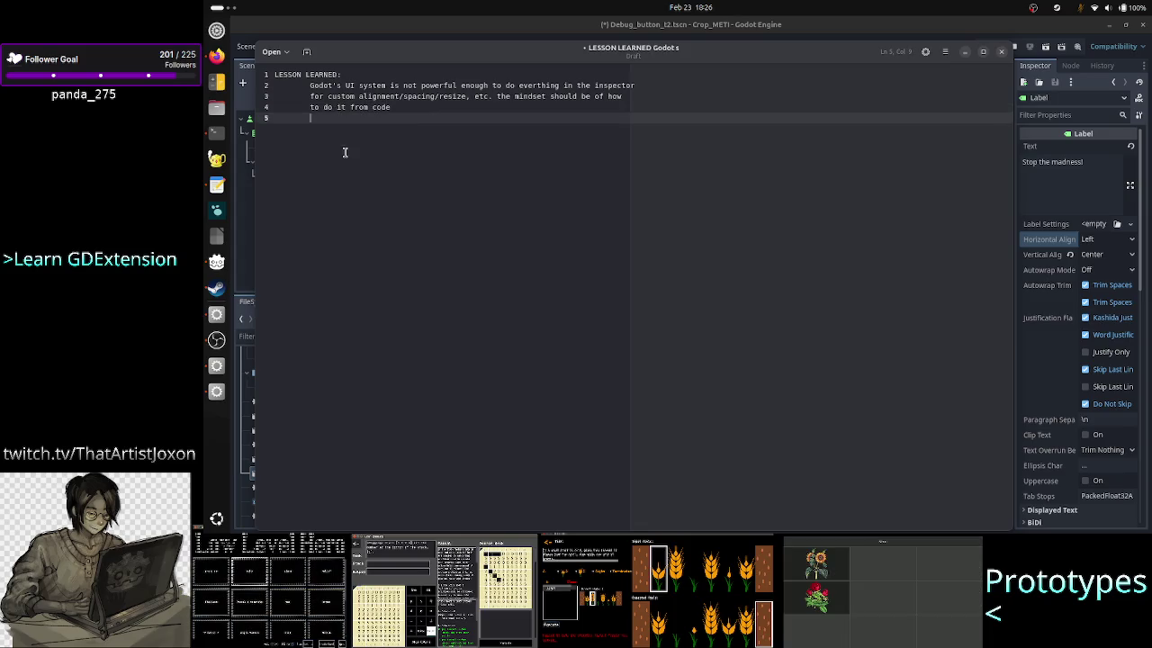
{"action": "left_click", "coordinate": [216, 340]}
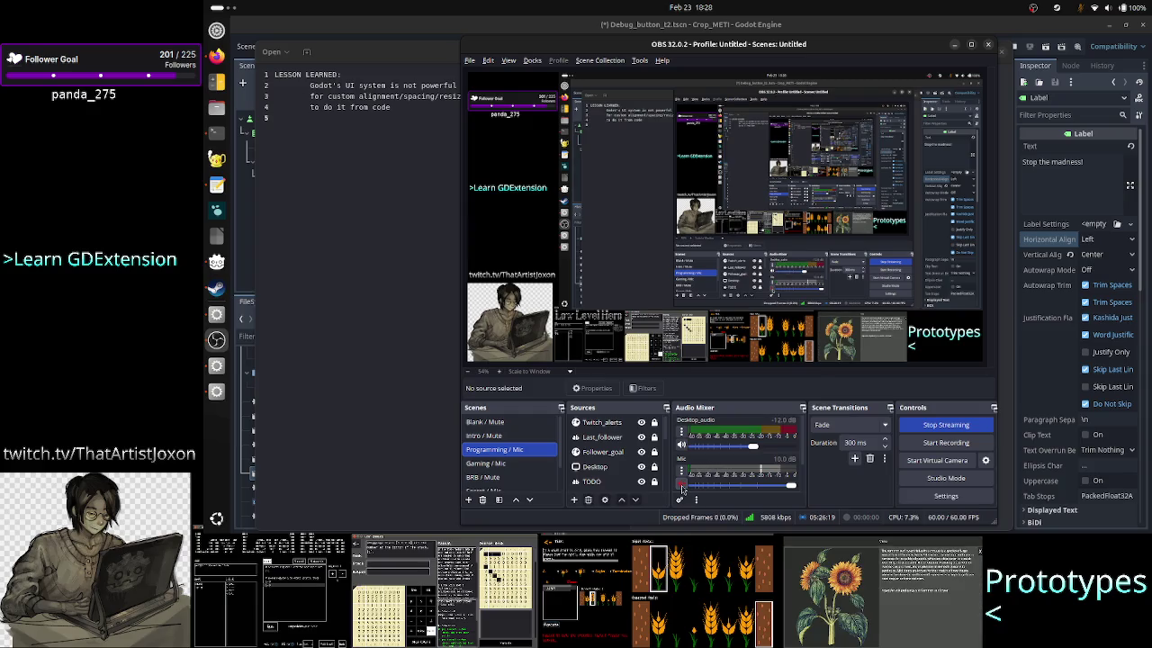
Step: Unmute the Mic in the OBS Audio Mixer, then return to the note
{"action": "left_click", "coordinate": [682, 484]}
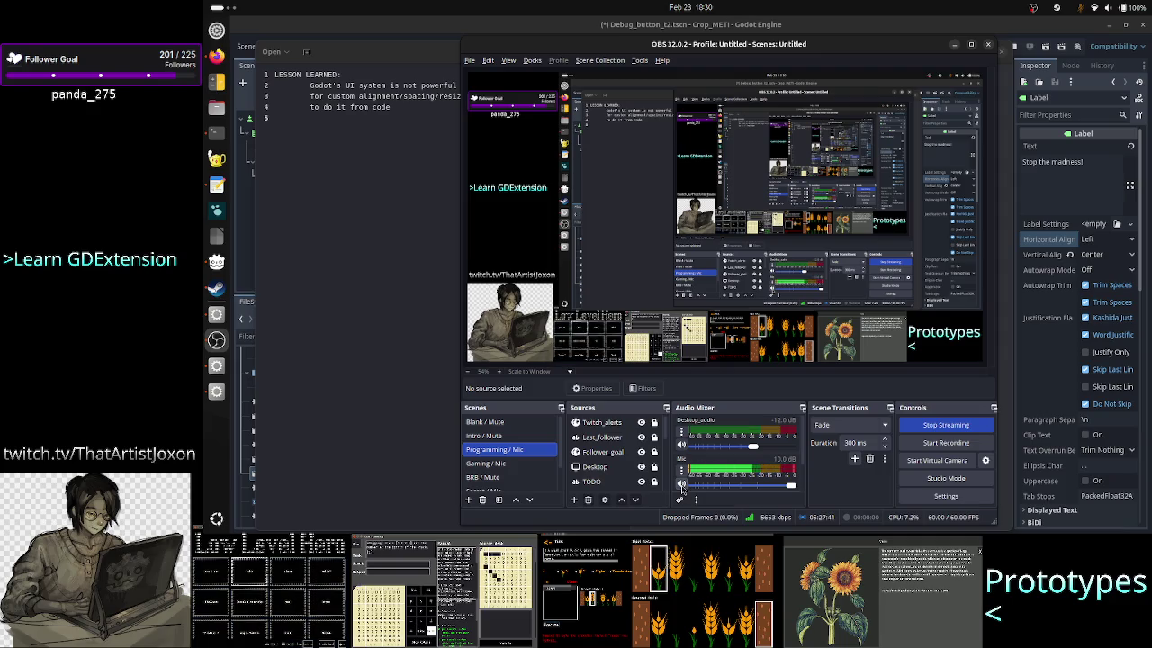
{"action": "left_click", "coordinate": [955, 45]}
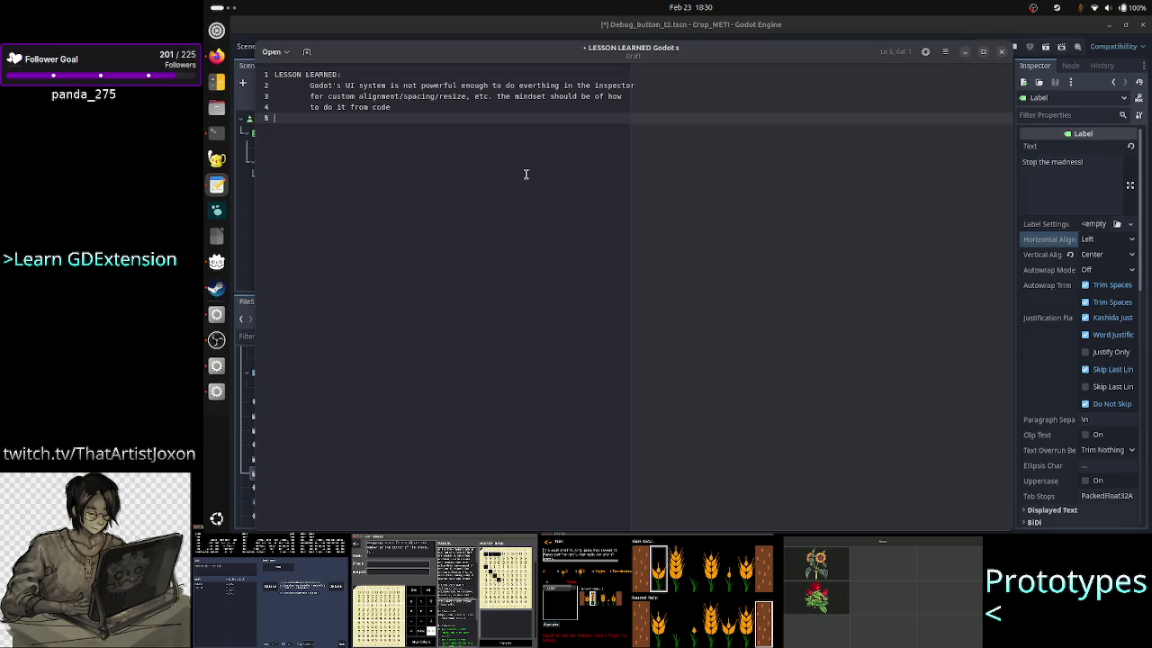
Step: Review the LESSON LEARNED note line by line with the arrow keys
{"action": "key", "text": "Up"}
{"action": "key", "text": "Up"}
{"action": "key", "text": "Up"}
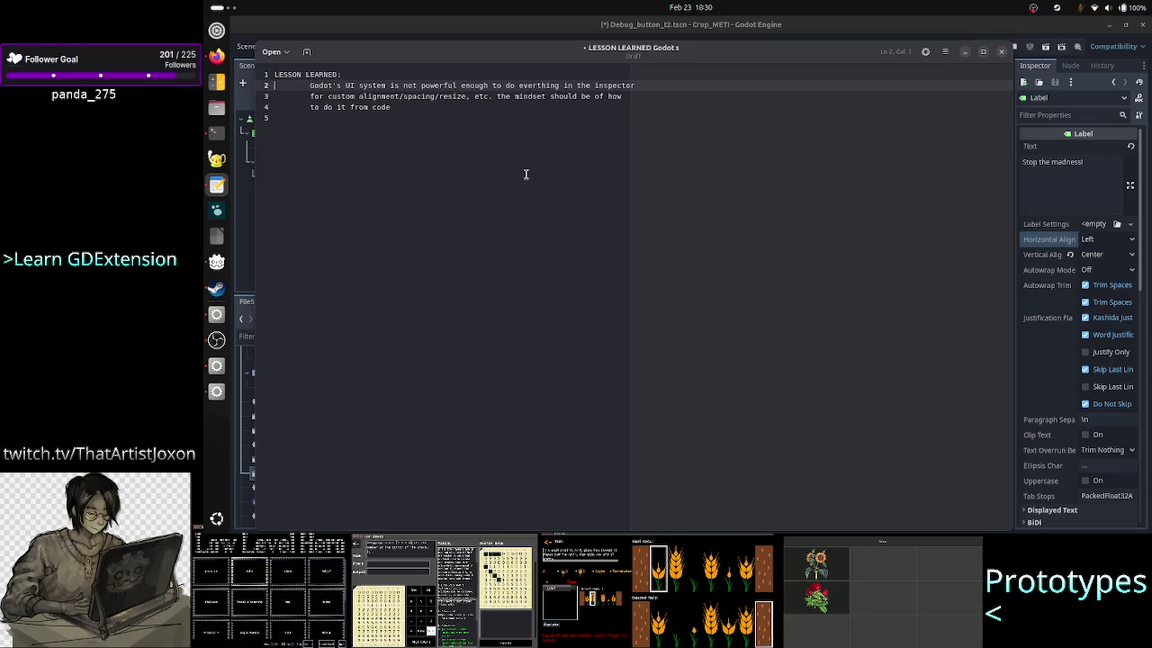
{"action": "key", "text": "Up"}
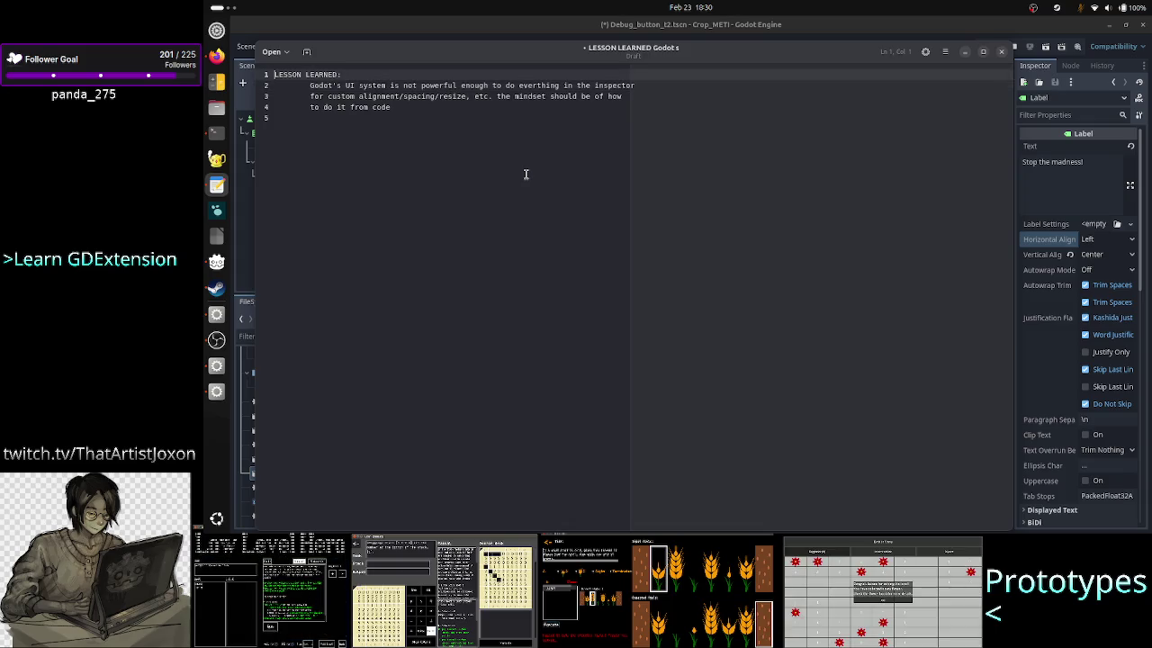
{"action": "key", "text": "Down"}
{"action": "key", "text": "Down"}
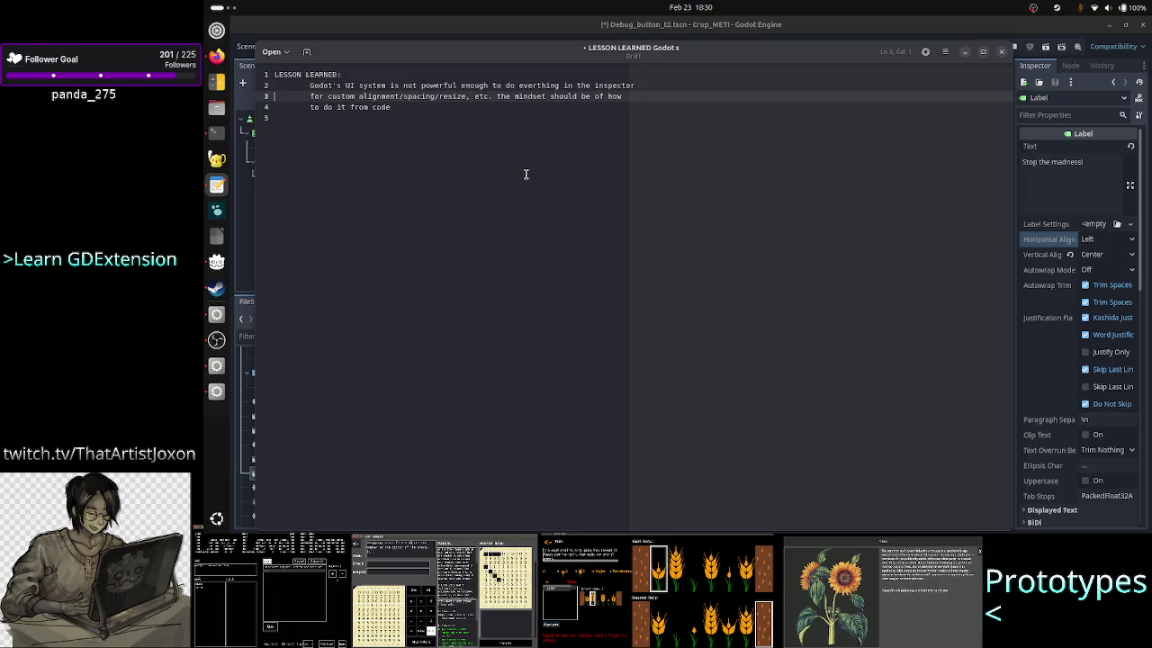
{"action": "key", "text": "Down"}
{"action": "key", "text": "Down"}
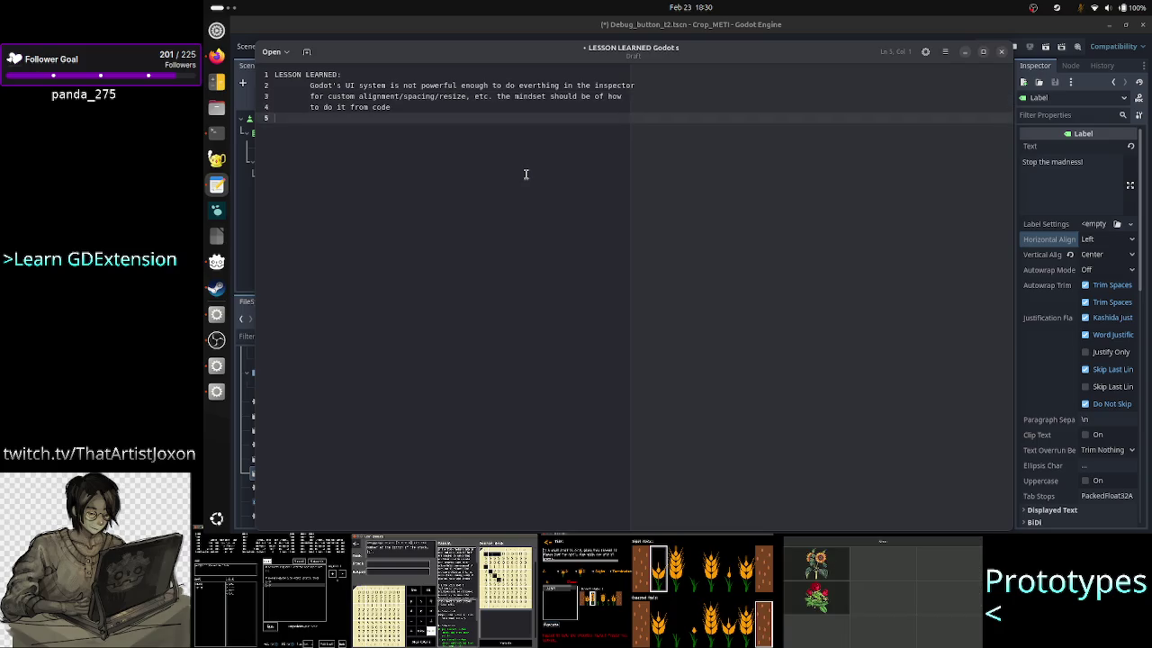
{"action": "key", "text": "Up"}
{"action": "key", "text": "Up"}
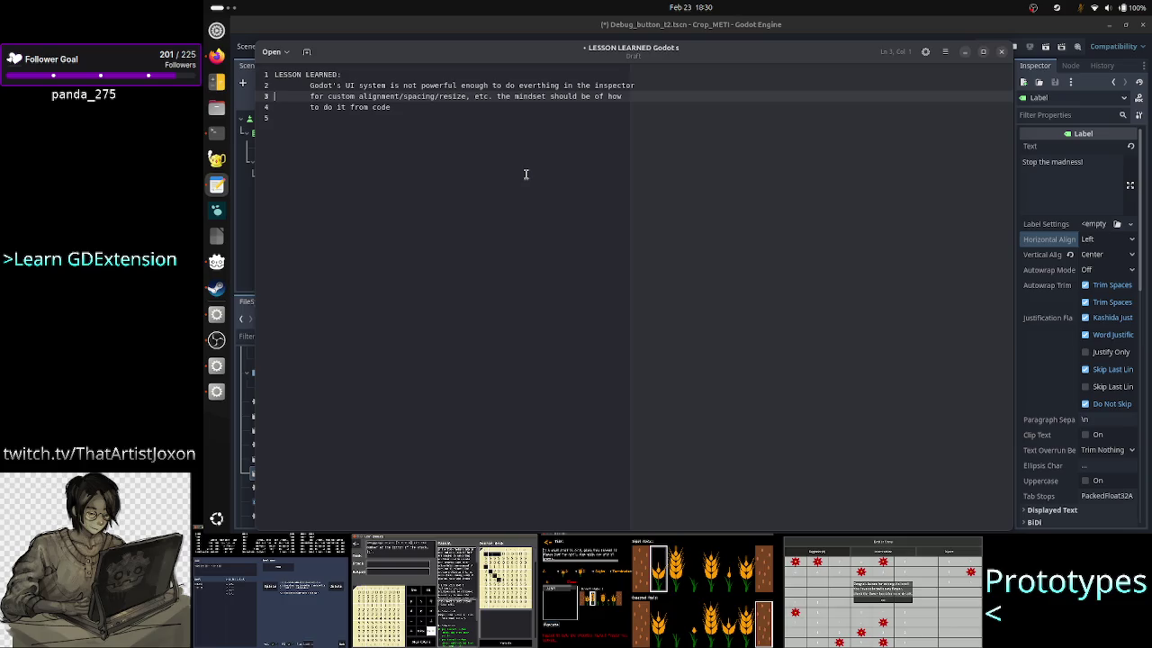
{"action": "key", "text": "Up"}
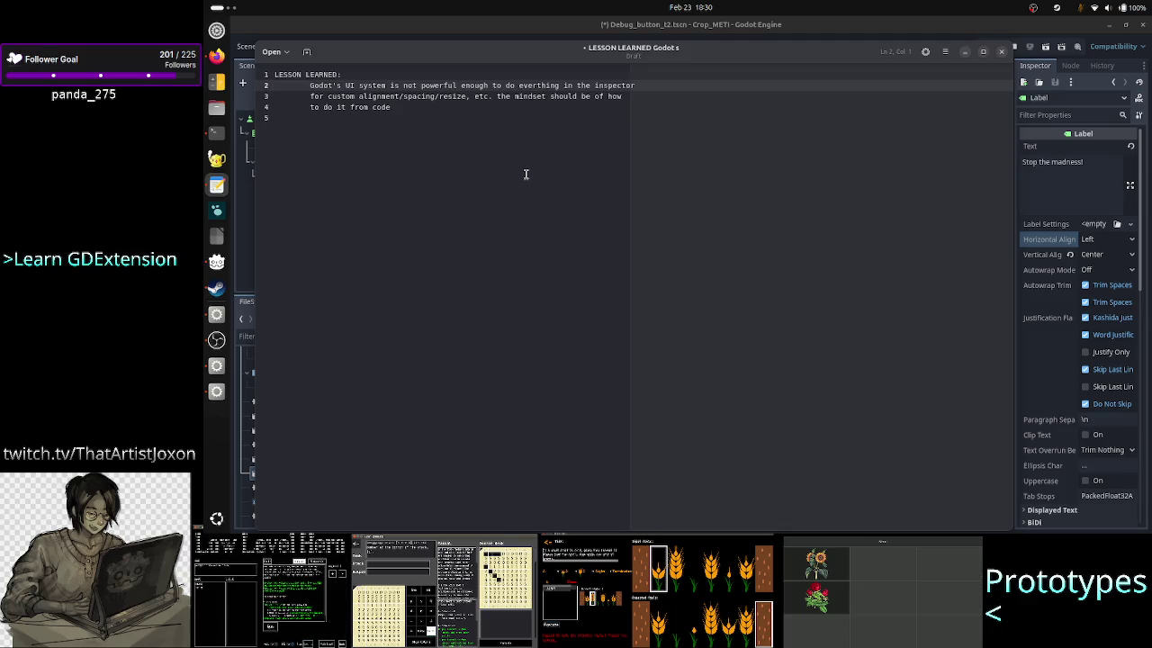
{"action": "key", "text": "Down"}
{"action": "key", "text": "Down"}
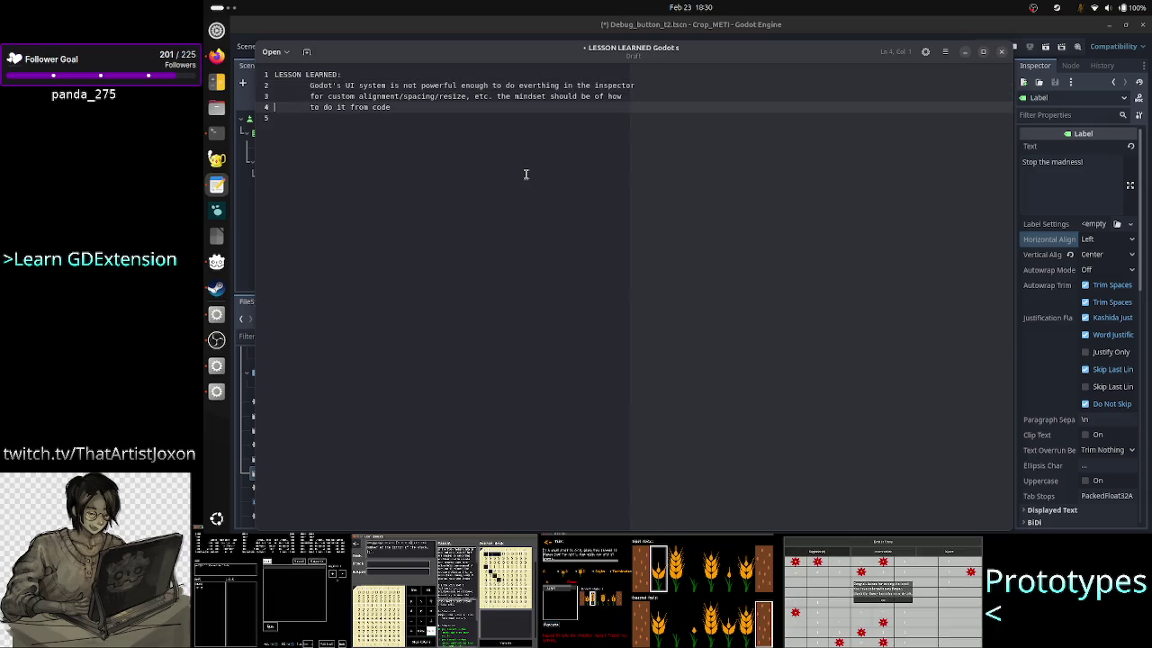
{"action": "key", "text": "Up"}
{"action": "key", "text": "Up"}
{"action": "key", "text": "Down"}
{"action": "key", "text": "Down"}
{"action": "key", "text": "Down"}
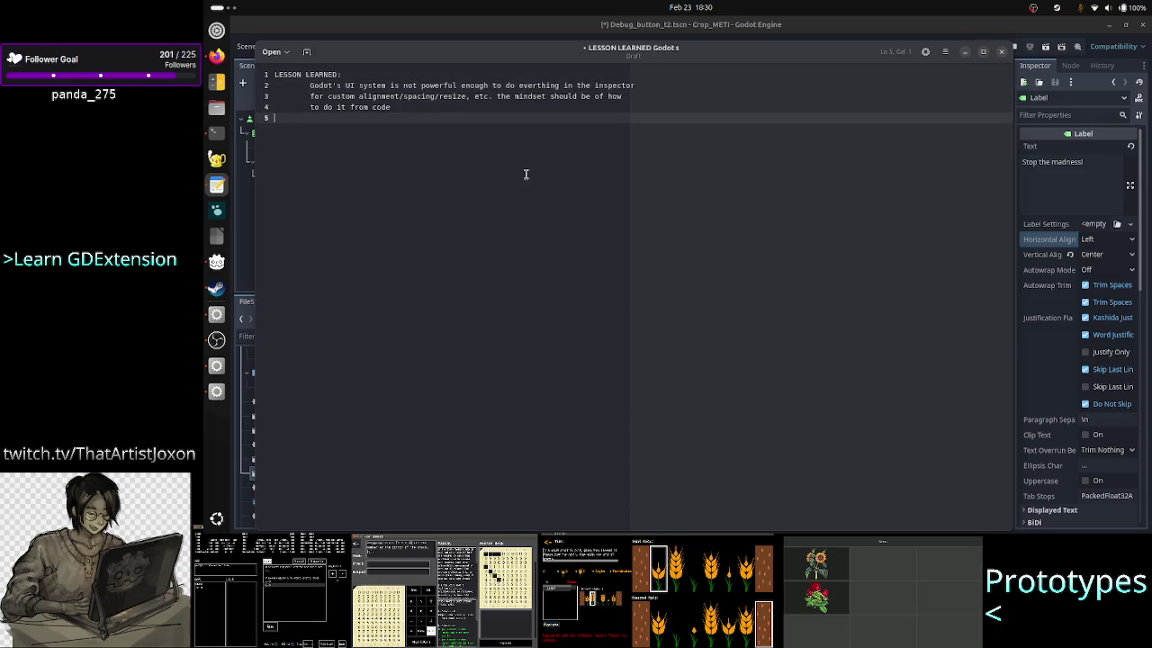
{"action": "key", "text": "Up"}
{"action": "key", "text": "Up"}
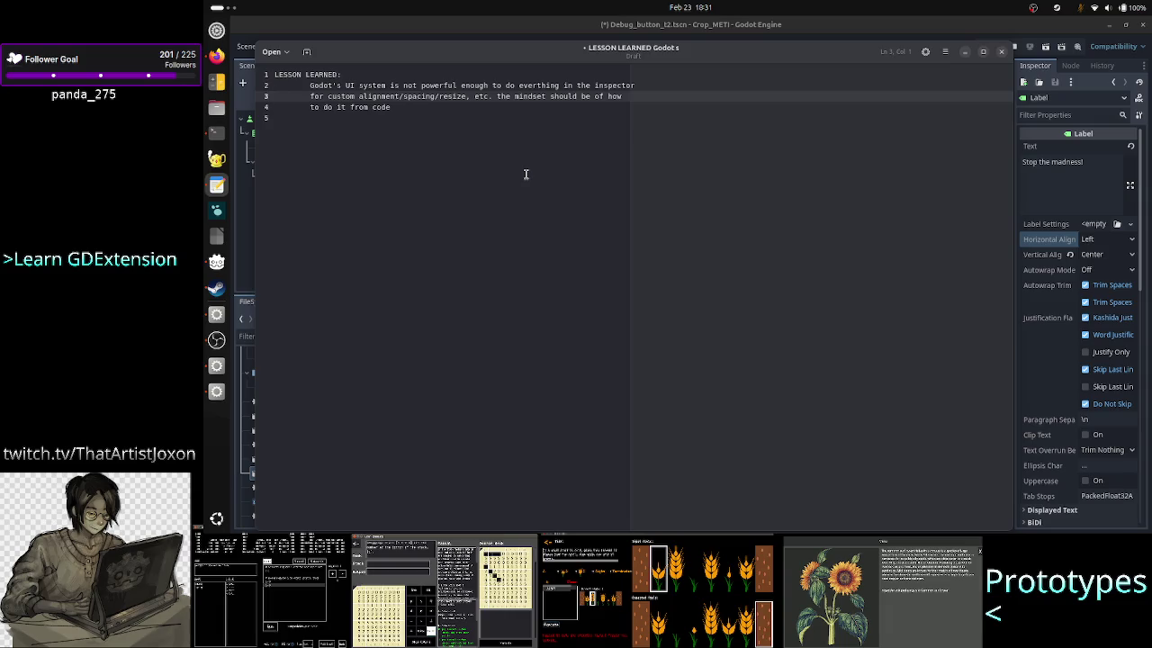
{"action": "key", "text": "Up"}
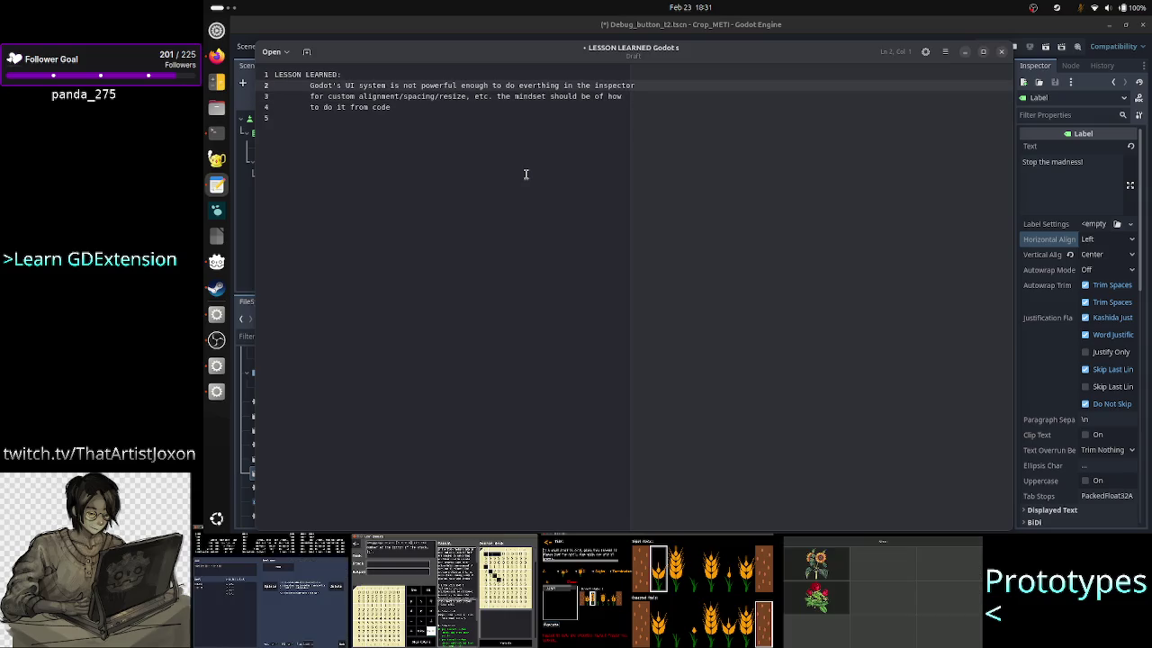
{"action": "key", "text": "Down"}
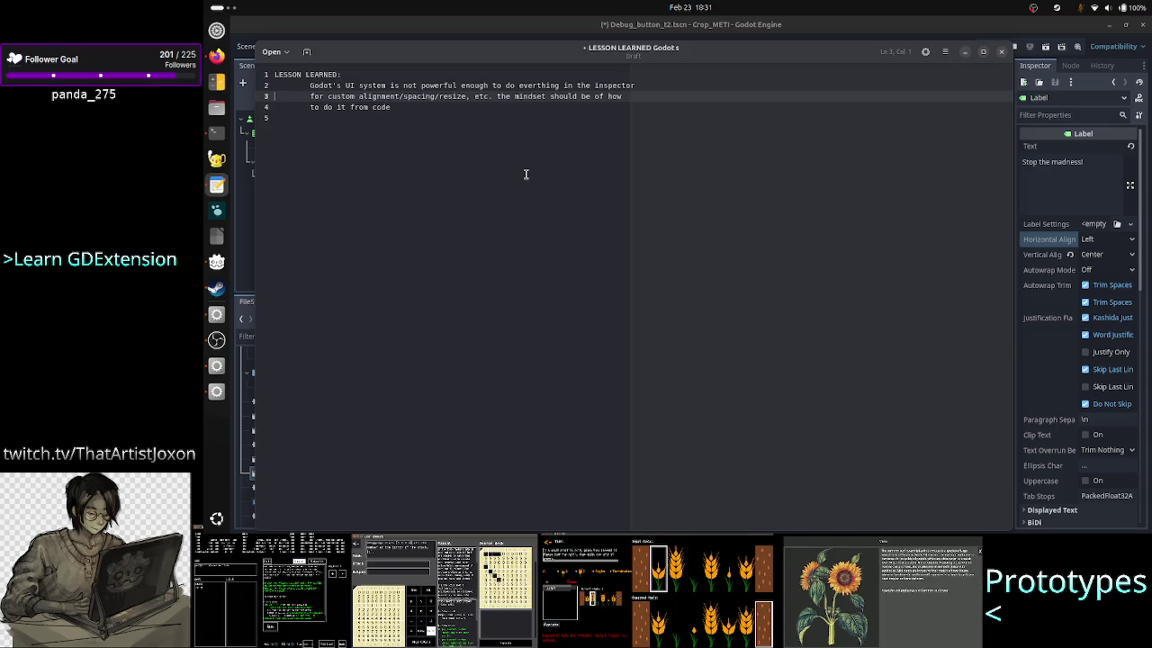
Step: Select lines 2–4 of the note, then jump back to its start
{"action": "key", "text": "Up"}
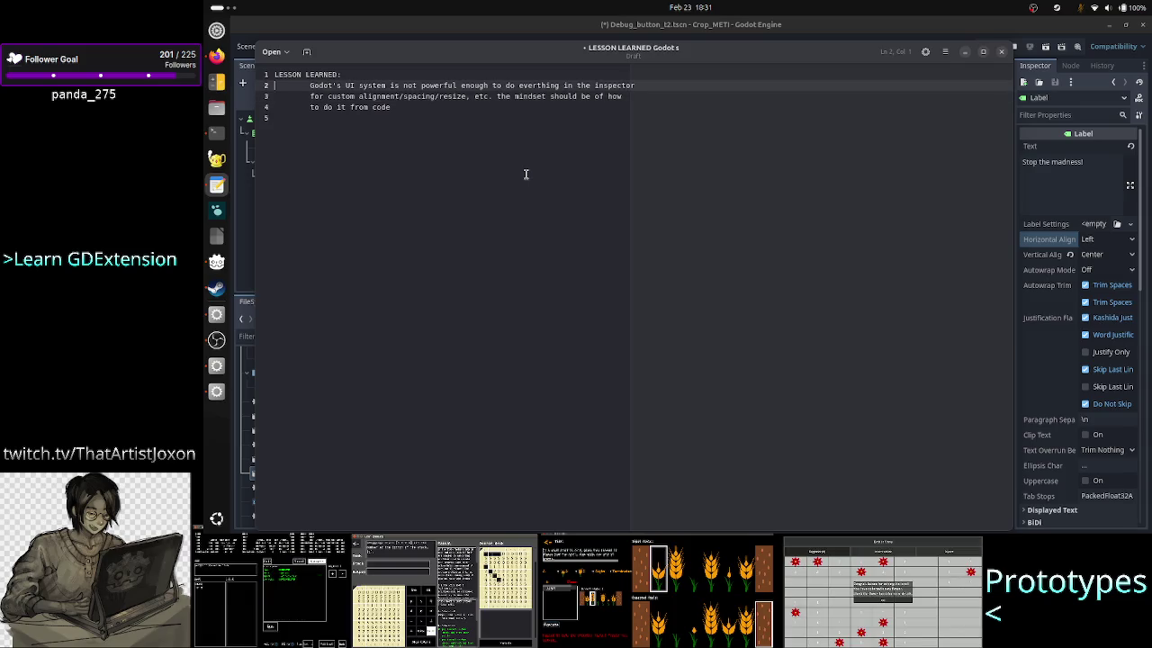
{"action": "key", "text": "shift+Down"}
{"action": "key", "text": "shift+Down"}
{"action": "key", "text": "shift+Down"}
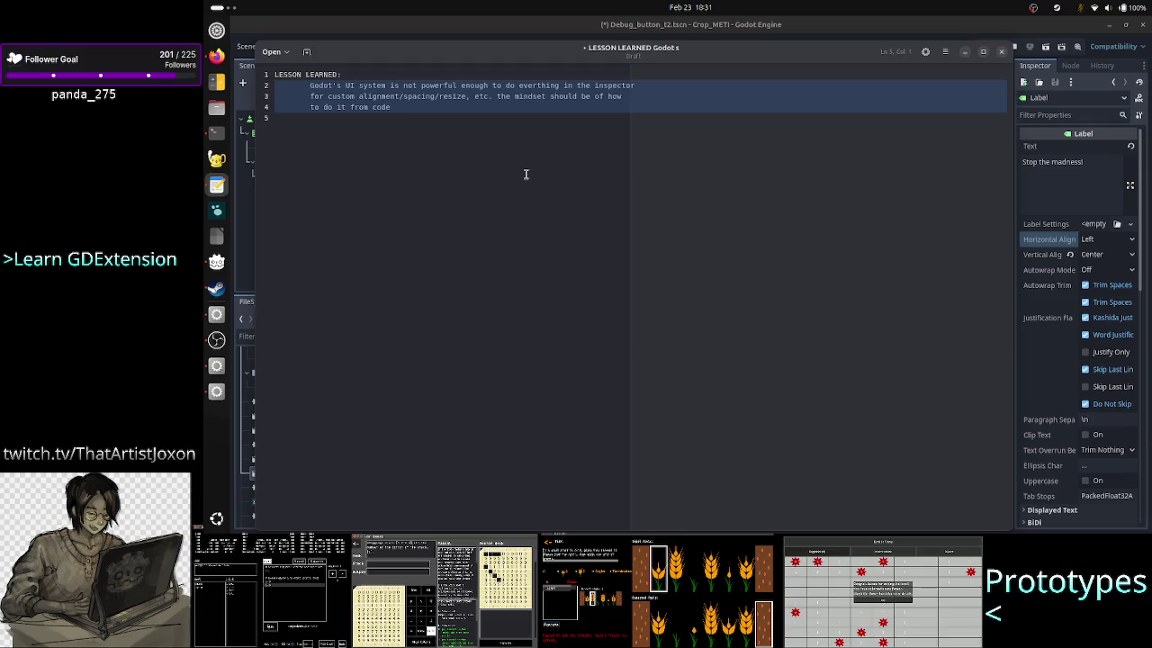
{"action": "key", "text": "ctrl+Home"}
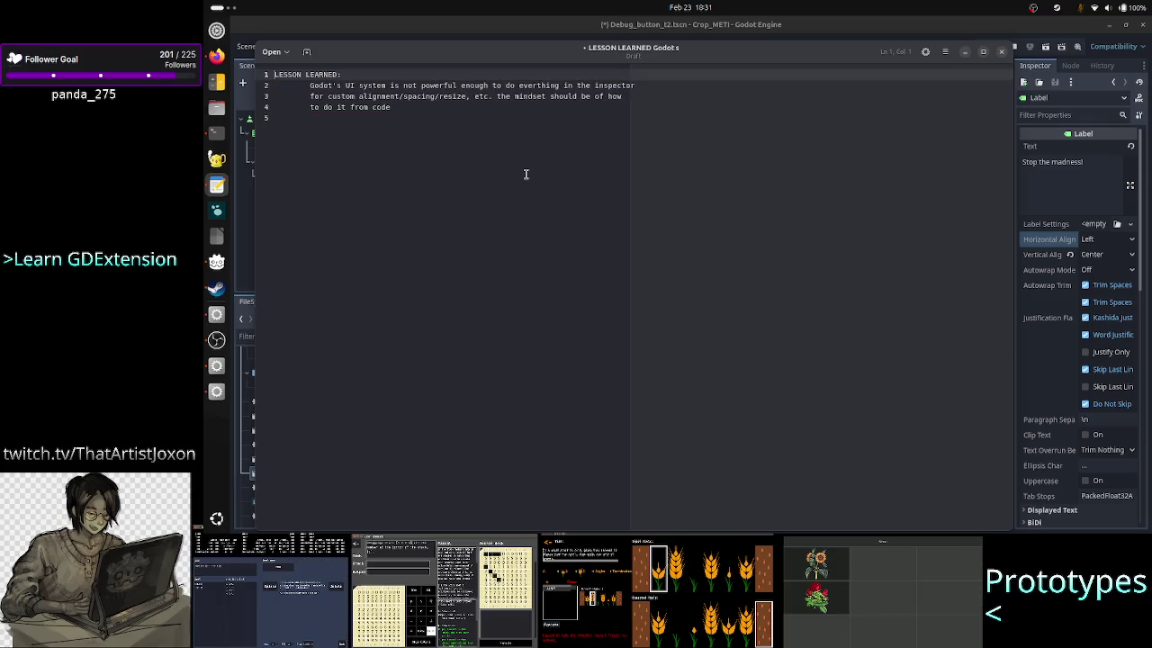
Step: Back in Godot, inspect the VBoxContainer2 and Label nodes in the Scene dock
{"action": "left_click", "coordinate": [965, 54]}
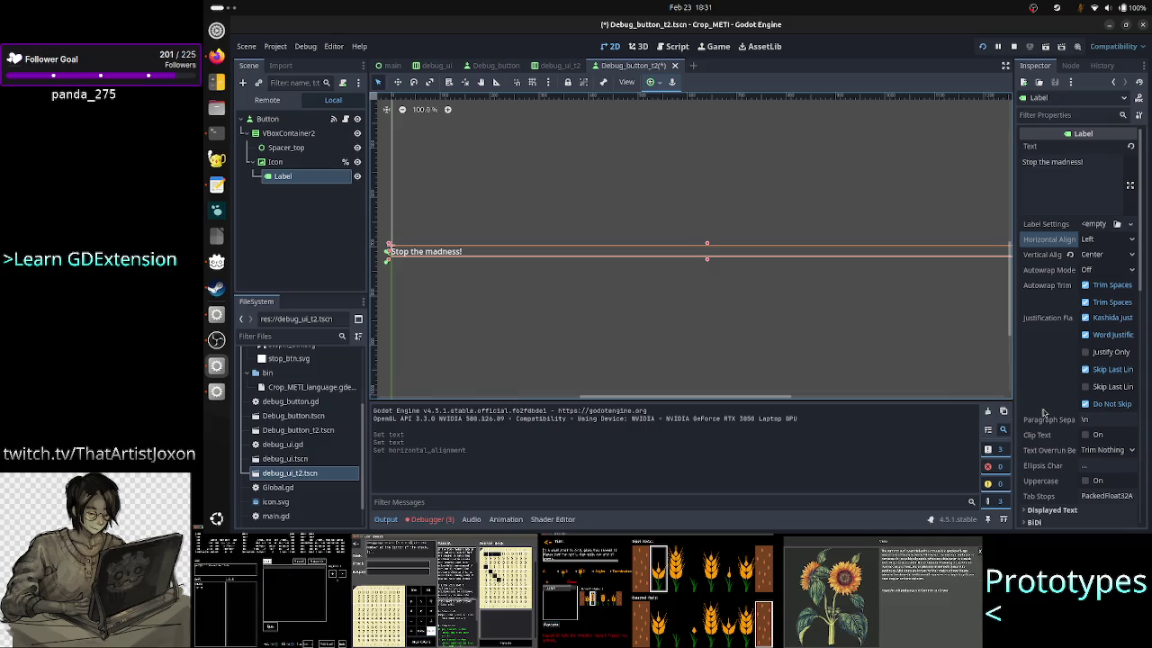
{"action": "scroll", "coordinate": [1089, 355], "scroll_direction": "down", "scroll_amount": 3}
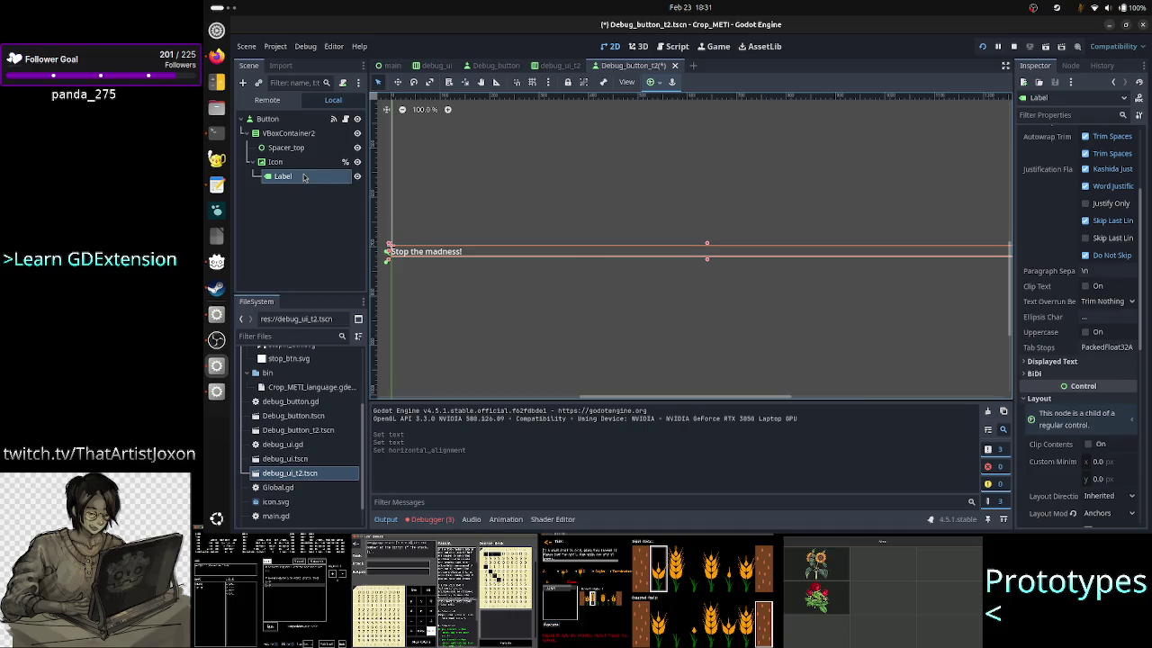
{"action": "left_click", "coordinate": [290, 137]}
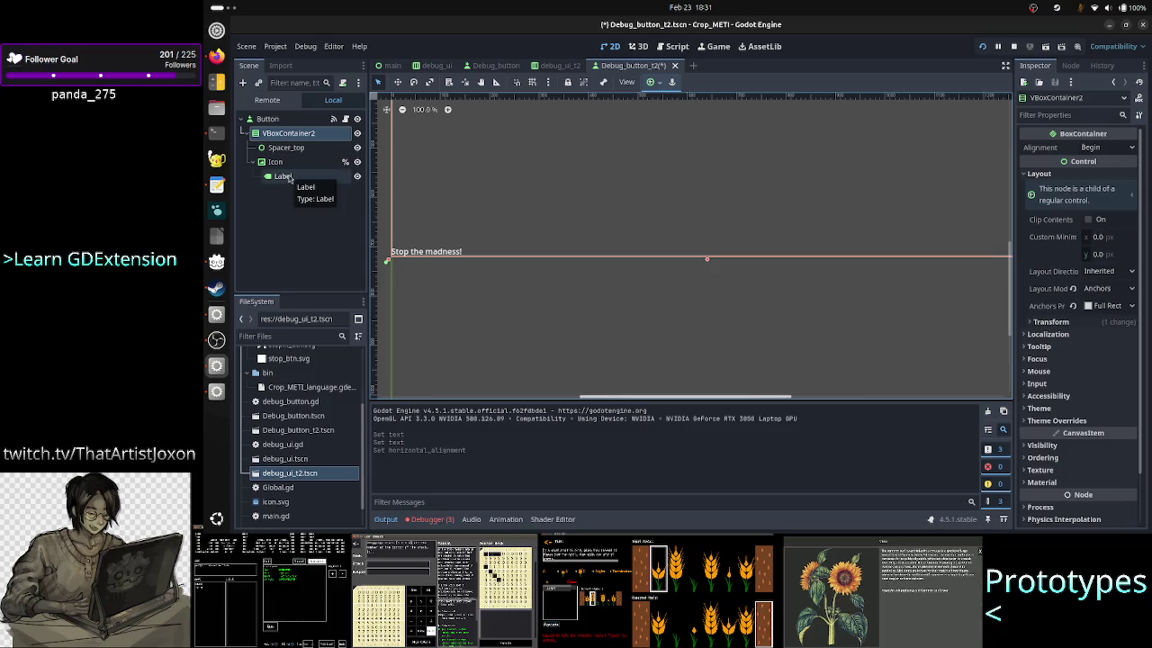
{"action": "left_click", "coordinate": [288, 178]}
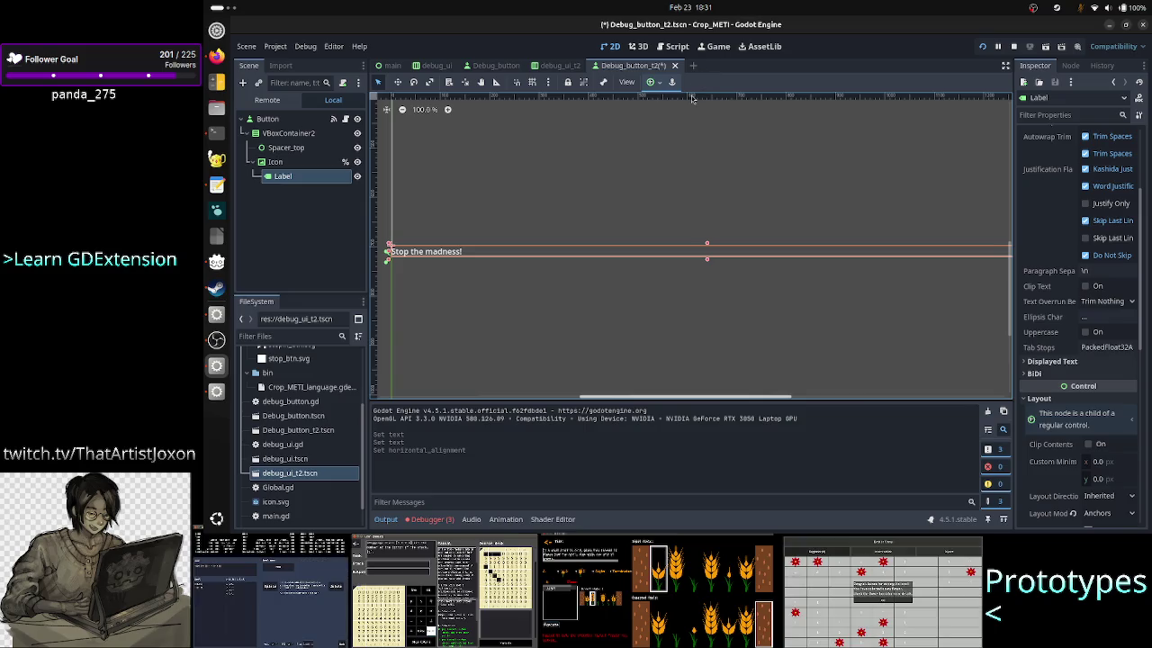
{"action": "left_click", "coordinate": [518, 266]}
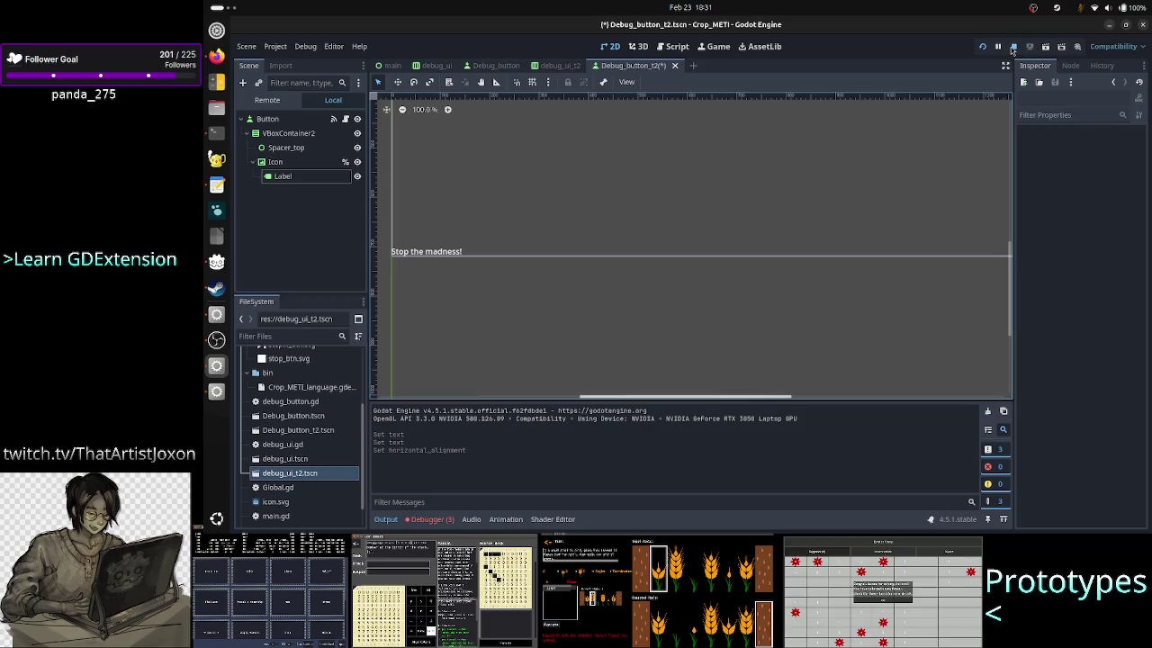
Step: Save and run Debug_button_t2 to check the labels, then close the game and scene tab
{"action": "left_click", "coordinate": [983, 47]}
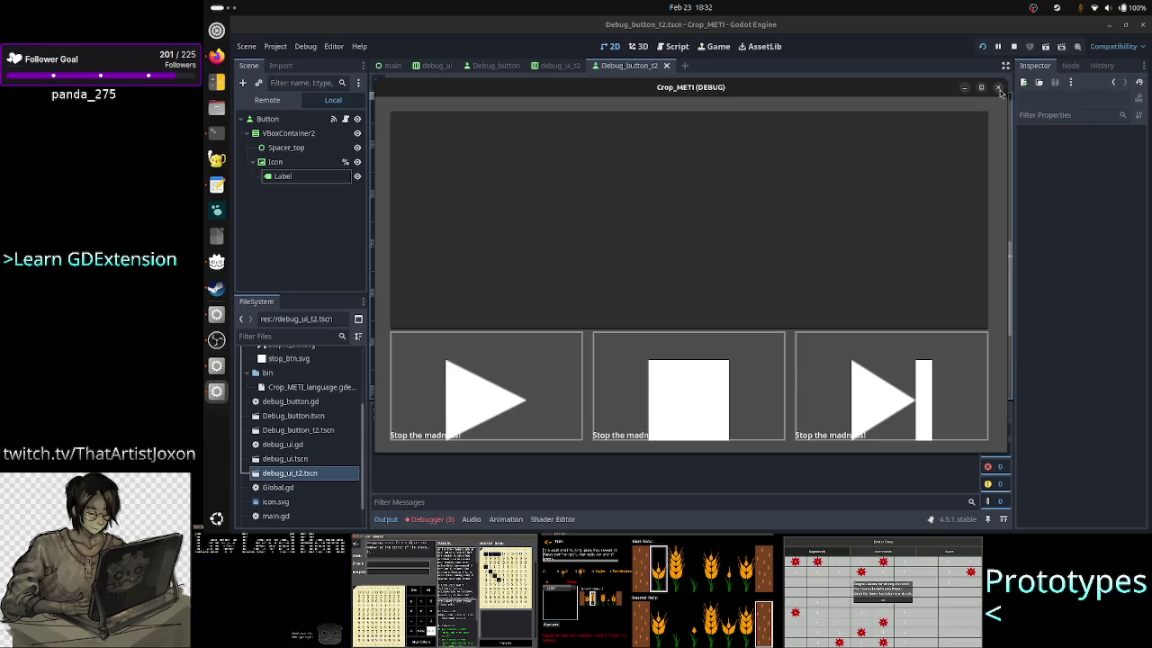
{"action": "left_click", "coordinate": [998, 87]}
{"action": "left_click", "coordinate": [666, 66]}
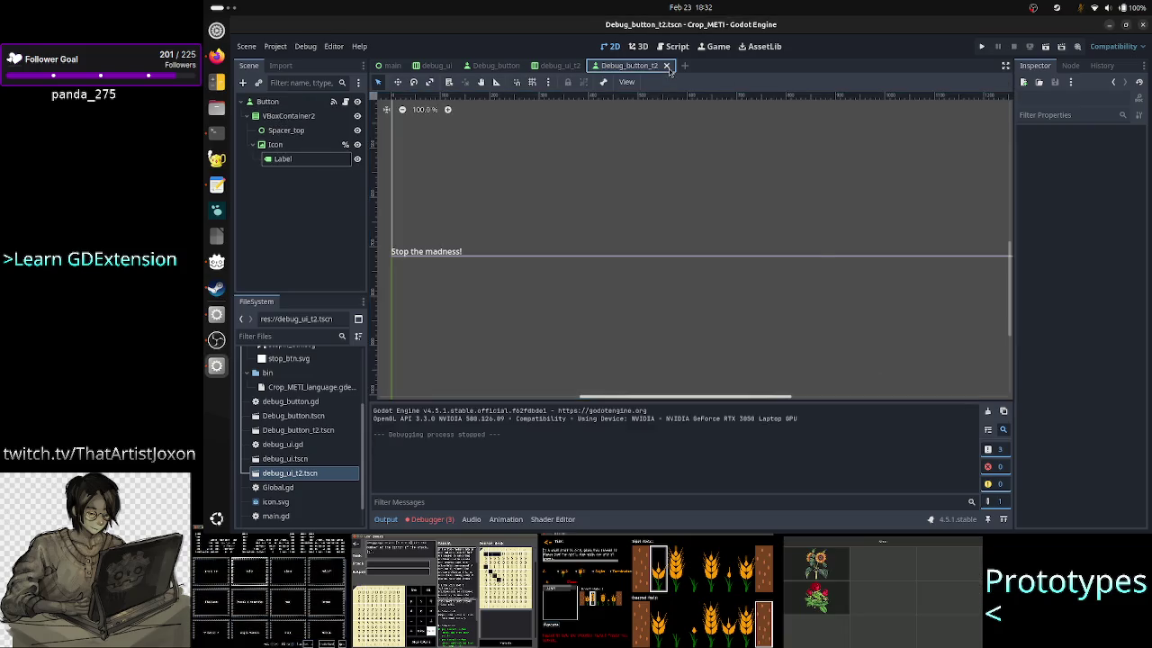
Step: Close debug_ui_t2 and delete VBoxContainer2 with its children from the main scene
{"action": "left_click", "coordinate": [589, 66]}
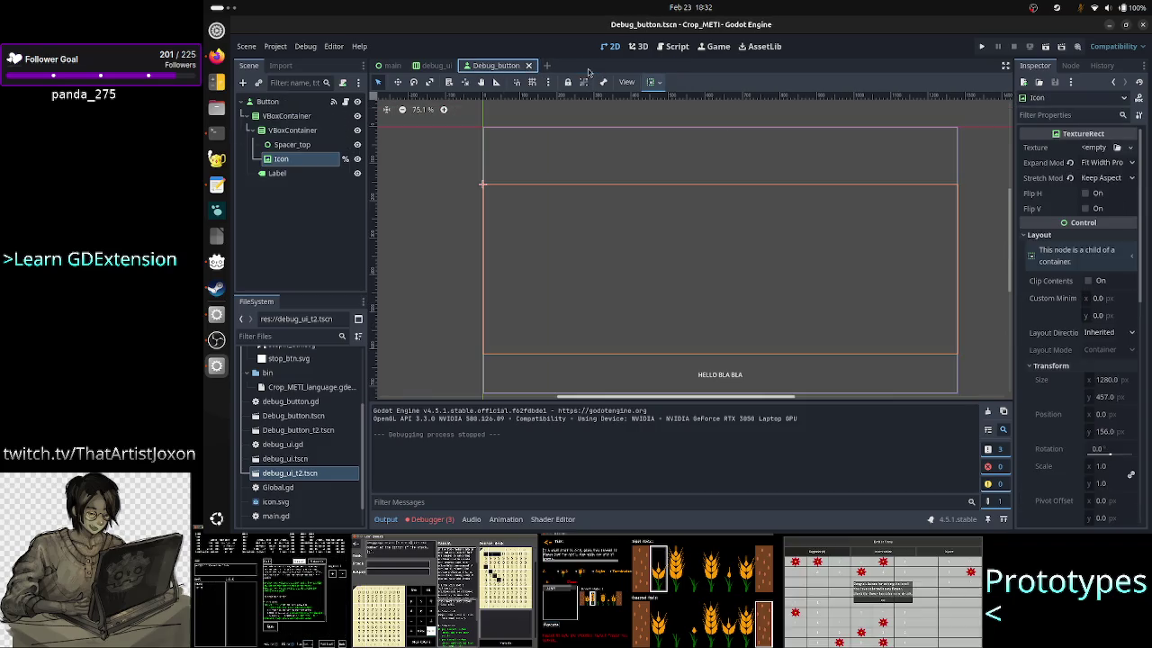
{"action": "left_click", "coordinate": [435, 66]}
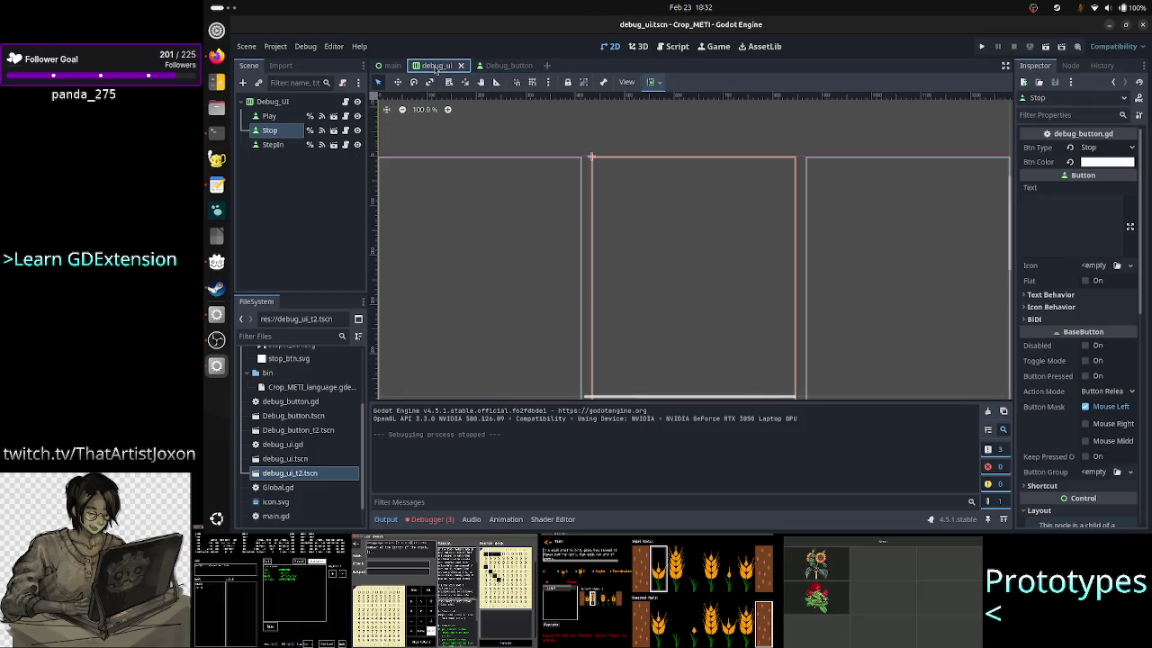
{"action": "left_click", "coordinate": [382, 68]}
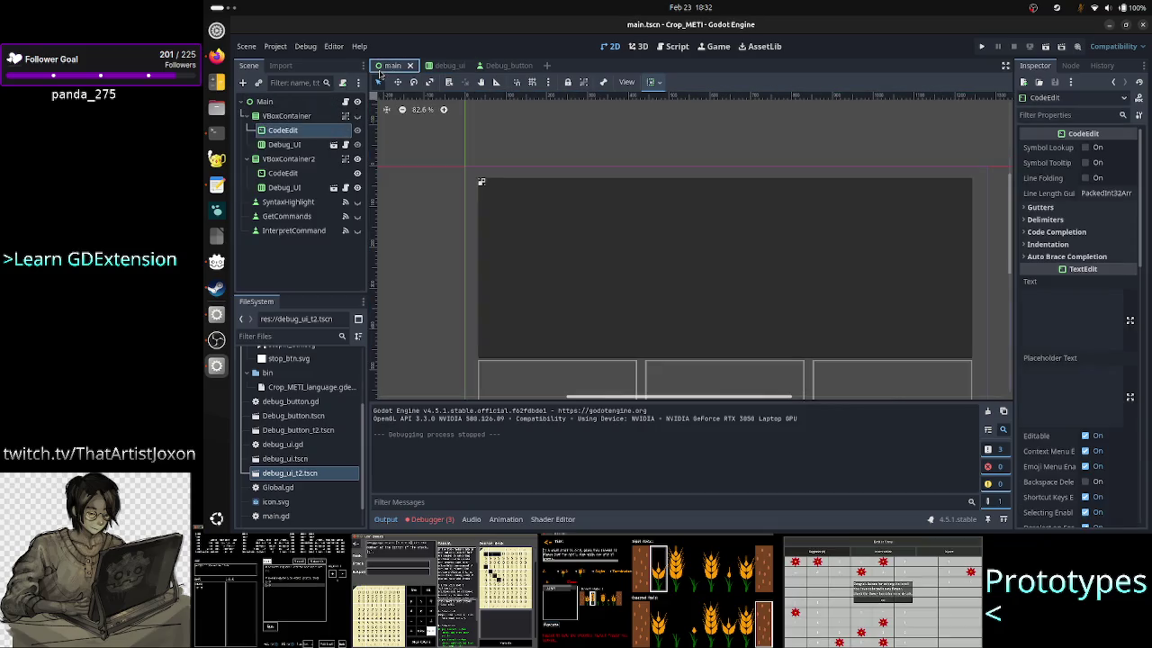
{"action": "left_click", "coordinate": [306, 165]}
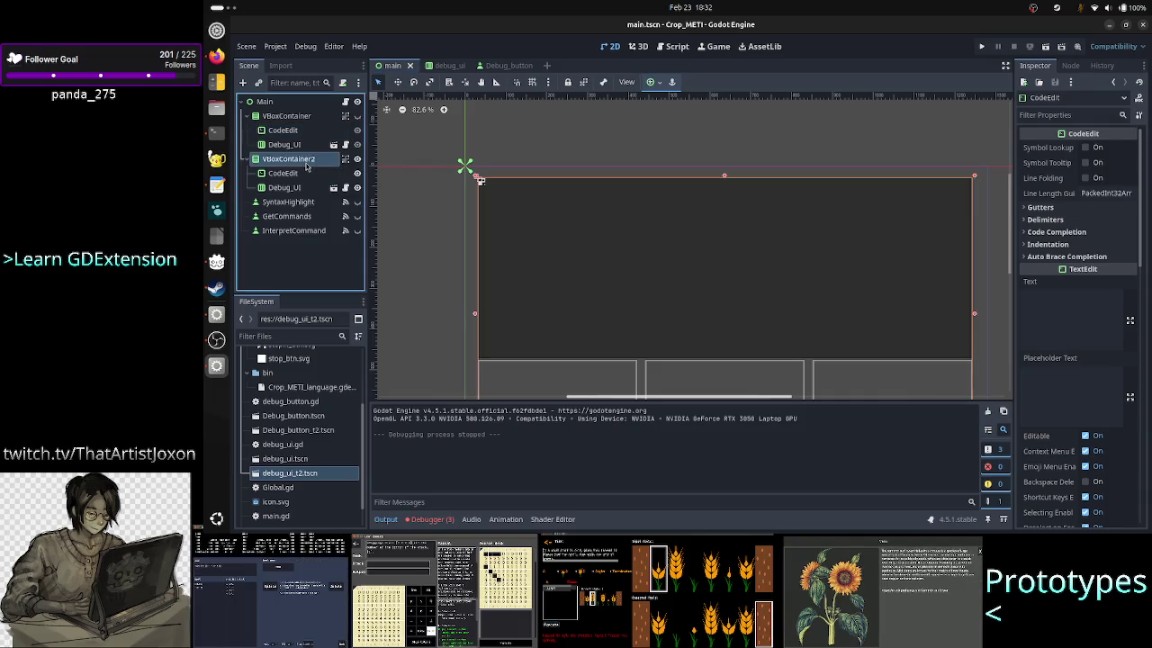
{"action": "right_click", "coordinate": [307, 165]}
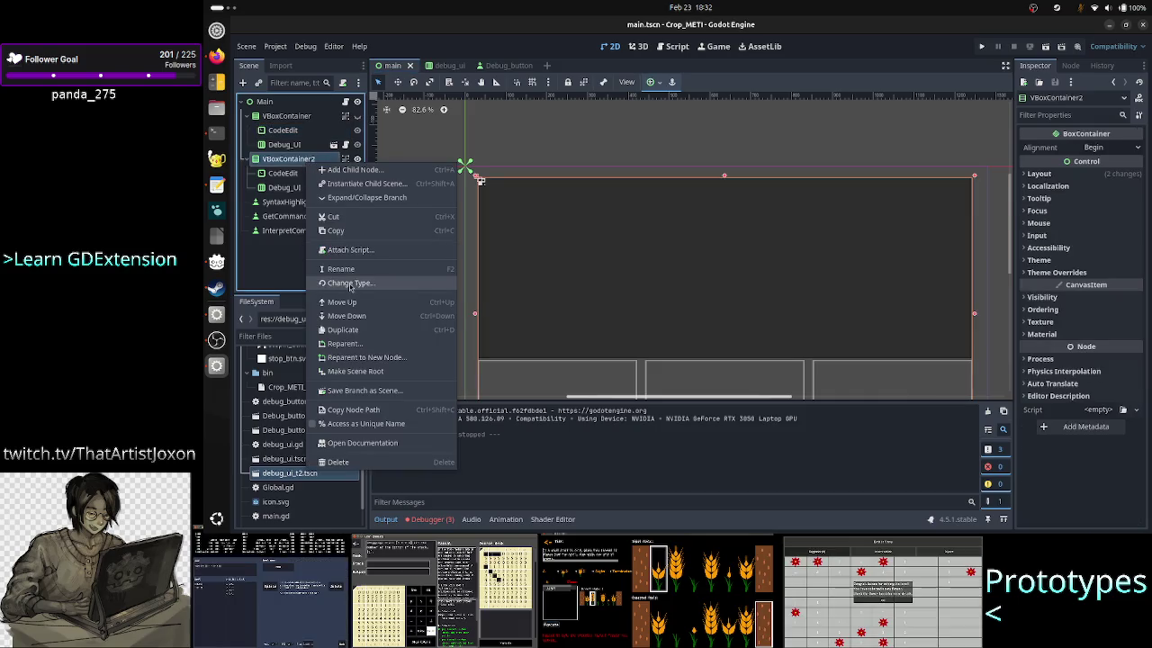
{"action": "left_click", "coordinate": [361, 465]}
{"action": "left_click", "coordinate": [719, 282]}
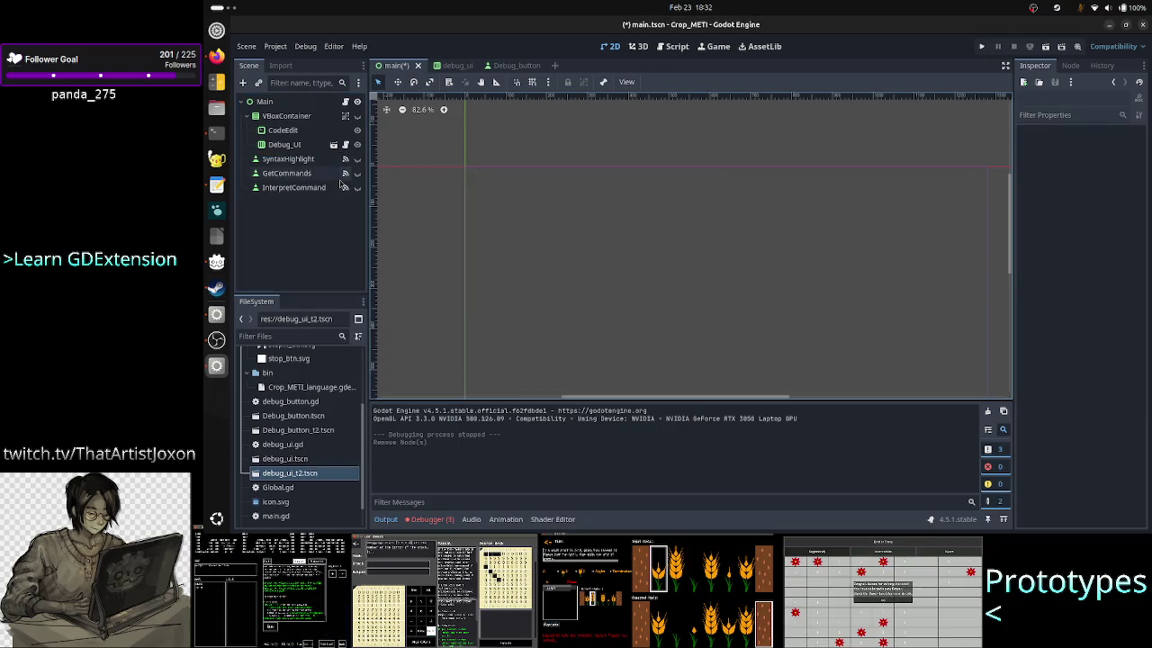
Step: Make VBoxContainer visible again, save main.tscn, and run the project
{"action": "left_click", "coordinate": [357, 117]}
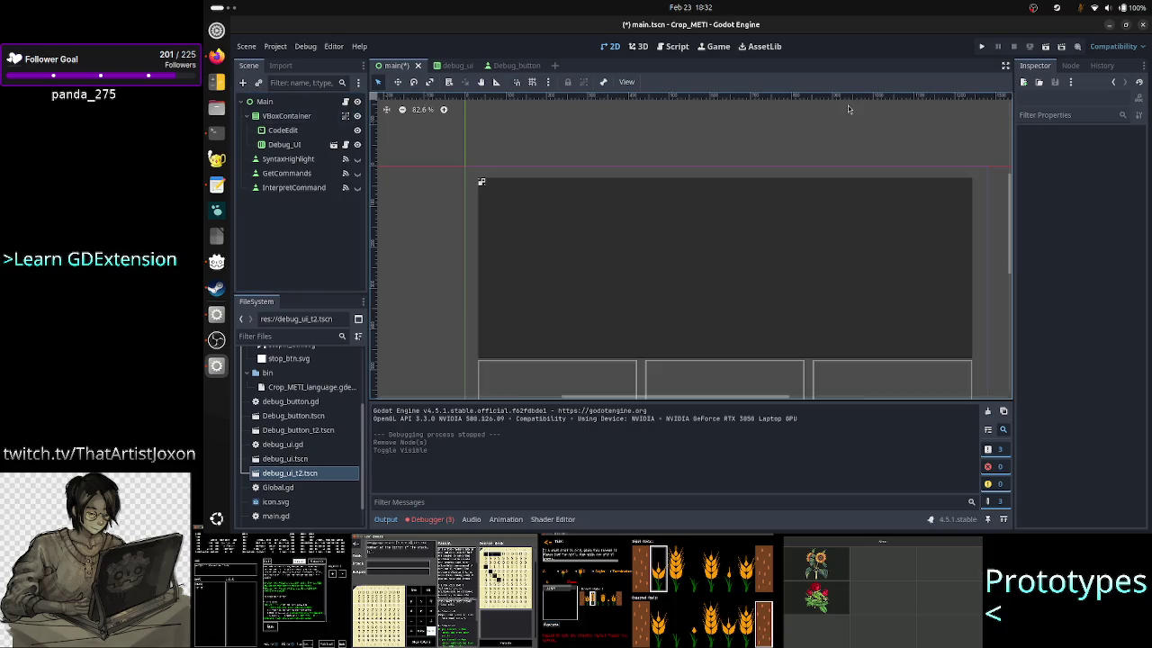
{"action": "key", "text": "ctrl+s"}
{"action": "left_click", "coordinate": [981, 47]}
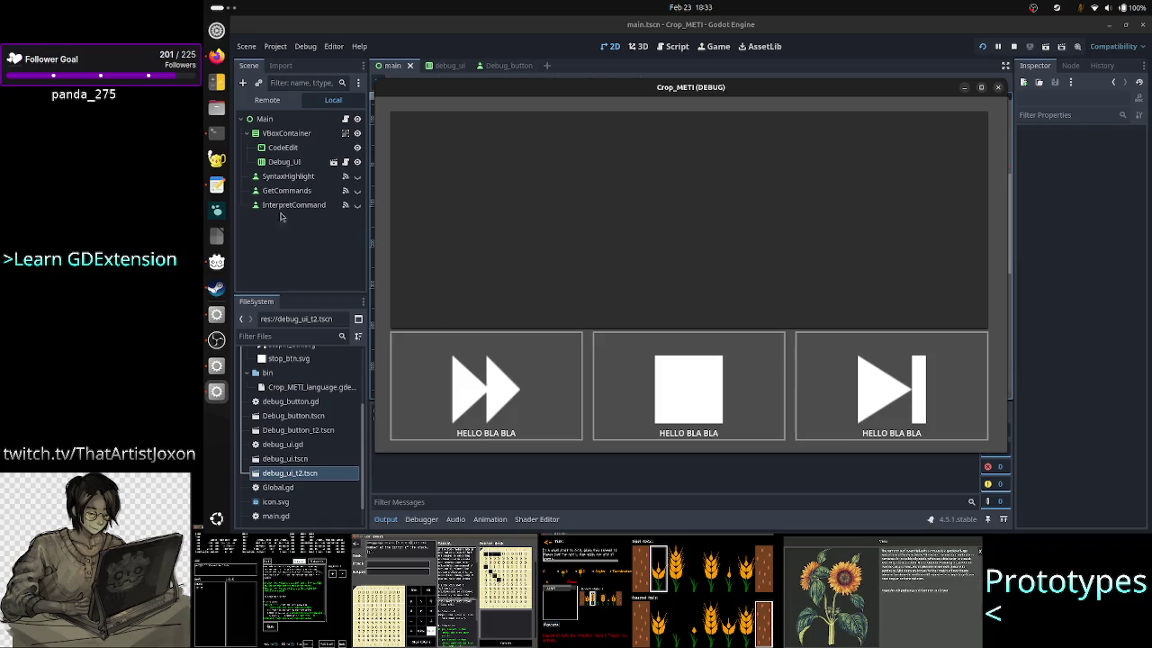
Step: Bring back the lessons-learned note, move and resize it over the game window, then minimize it
{"action": "left_click", "coordinate": [216, 184]}
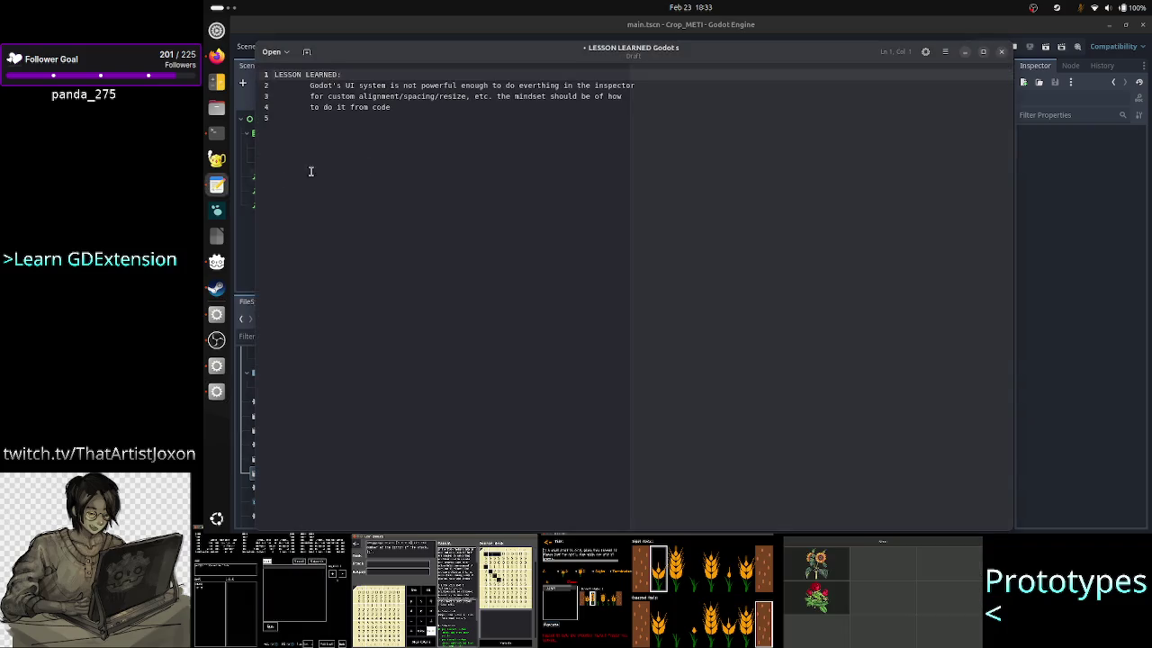
{"action": "left_click", "coordinate": [460, 117]}
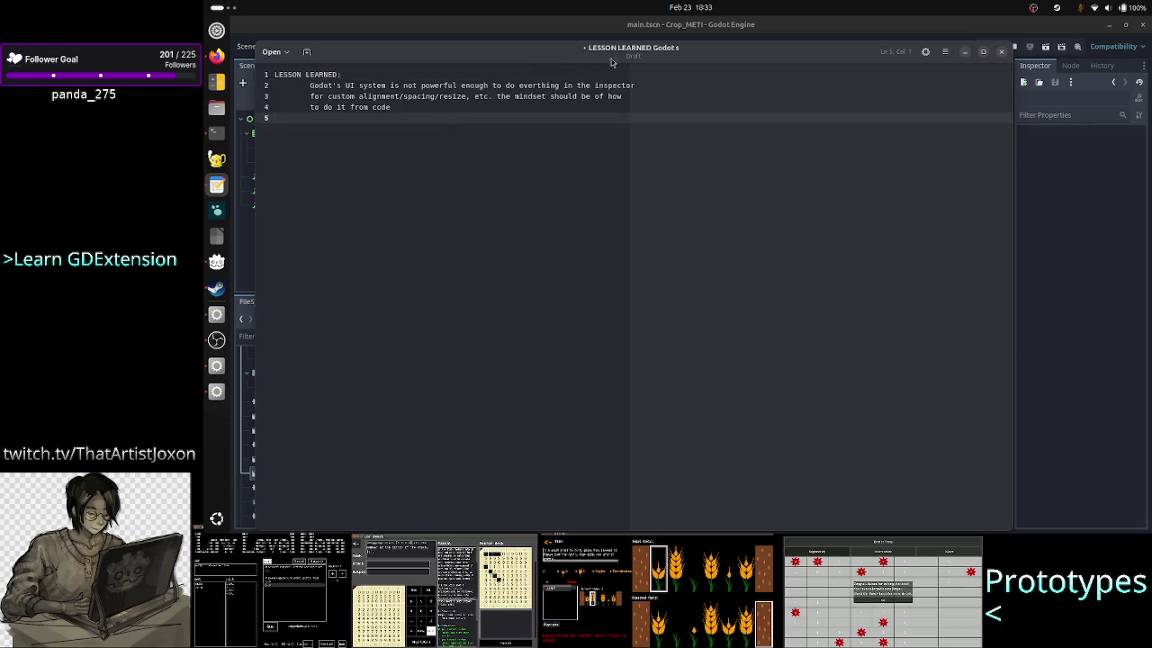
{"action": "left_click_drag", "start_coordinate": [801, 52], "coordinate": [808, 127]}
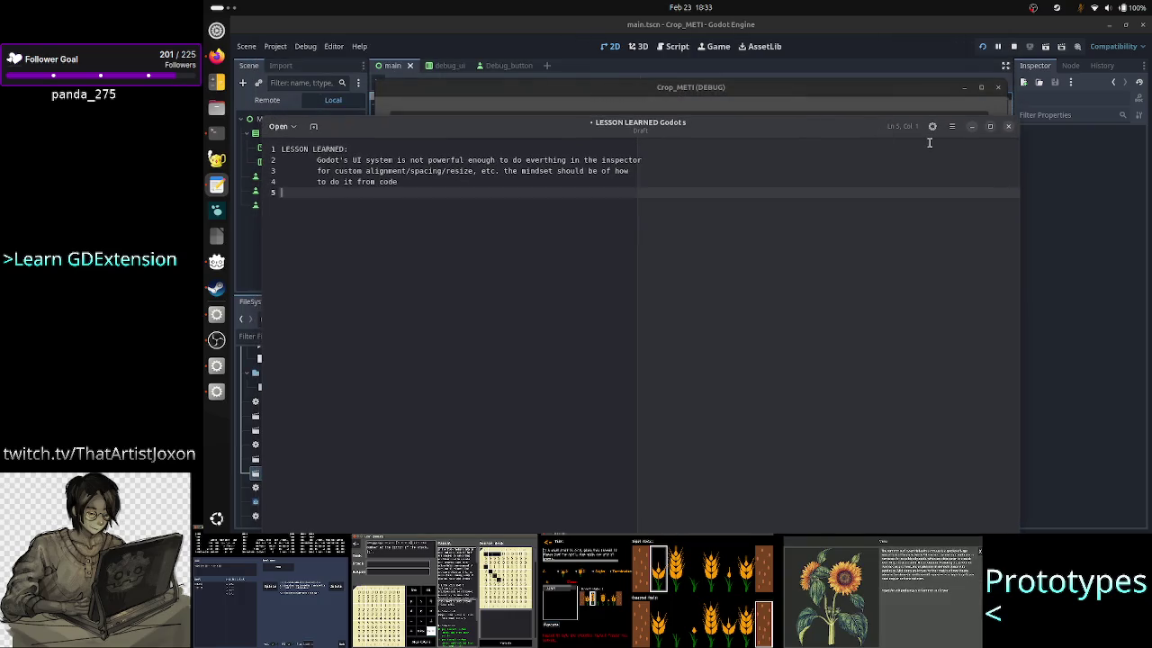
{"action": "mouse_move", "coordinate": [1019, 125]}
{"action": "left_mouse_down"}
{"action": "mouse_move", "coordinate": [925, 198]}
{"action": "mouse_move", "coordinate": [771, 270]}
{"action": "mouse_move", "coordinate": [771, 311]}
{"action": "mouse_move", "coordinate": [650, 342]}
{"action": "left_mouse_up"}
{"action": "left_click_drag", "start_coordinate": [498, 351], "coordinate": [662, 135]}
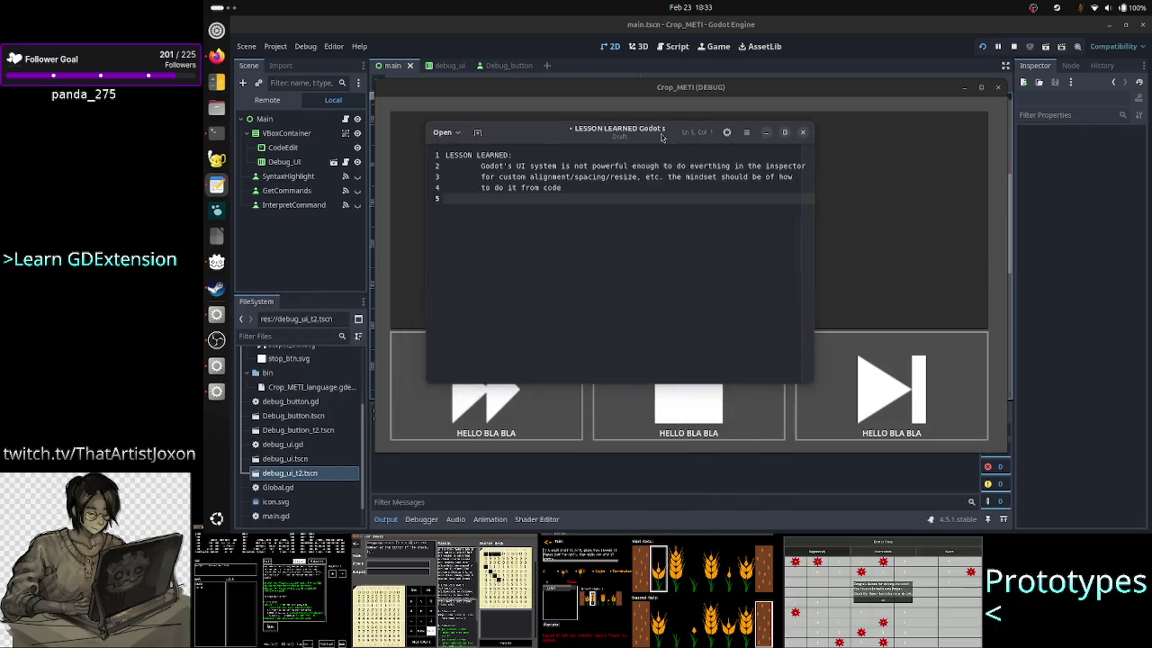
{"action": "left_click_drag", "start_coordinate": [812, 383], "coordinate": [866, 410]}
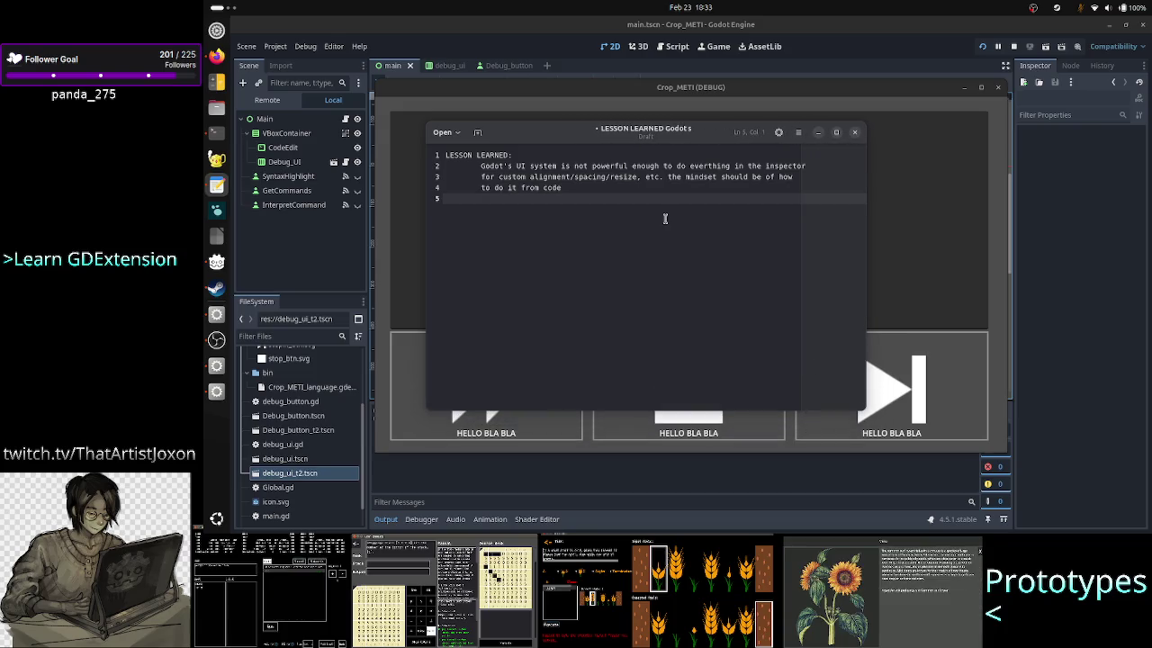
{"action": "left_click", "coordinate": [816, 144]}
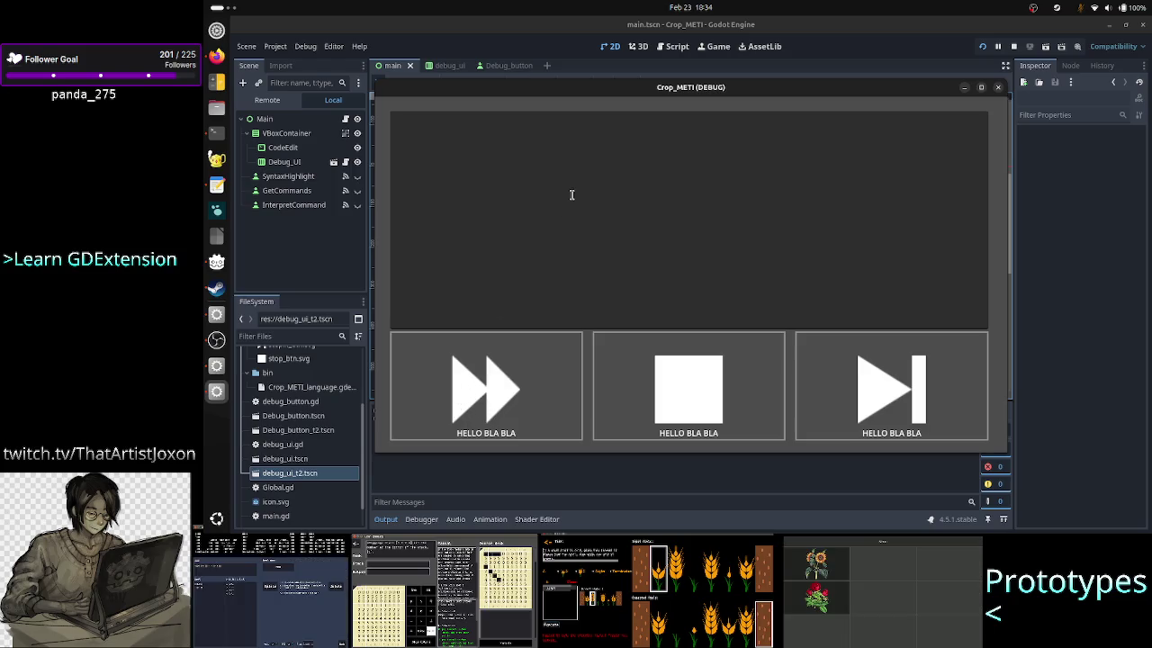
Step: Return to the 2D editor, collapse the output log and switch to the Debug_button scene
{"action": "left_click", "coordinate": [677, 54]}
{"action": "left_click", "coordinate": [678, 54]}
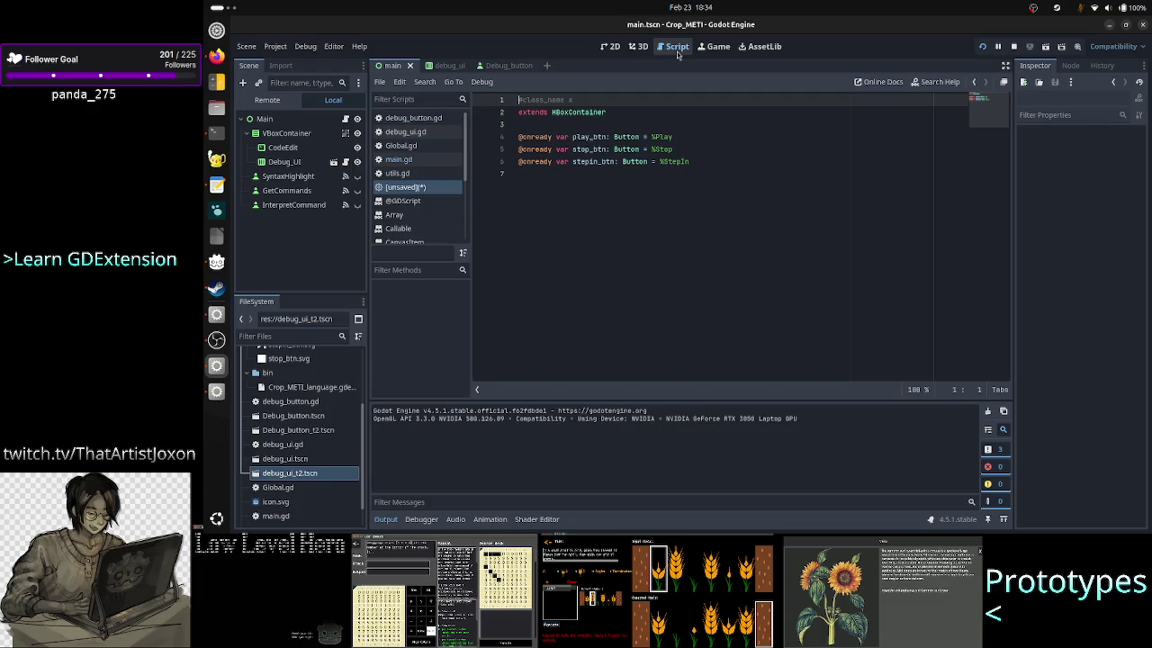
{"action": "left_click", "coordinate": [614, 53]}
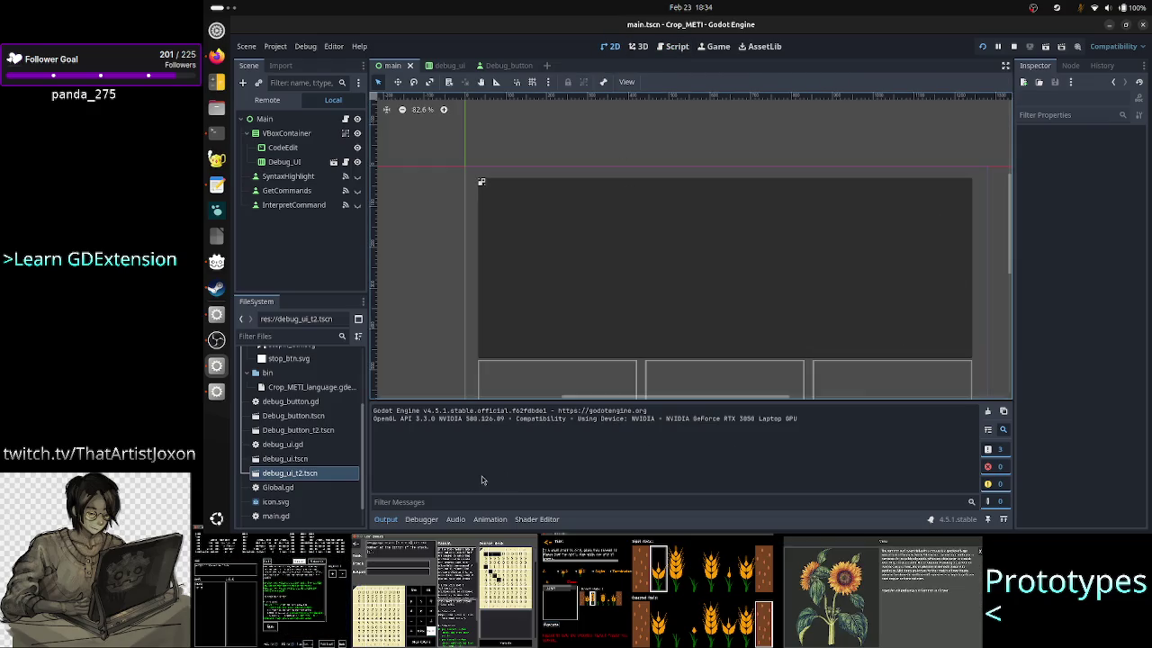
{"action": "left_click", "coordinate": [386, 520]}
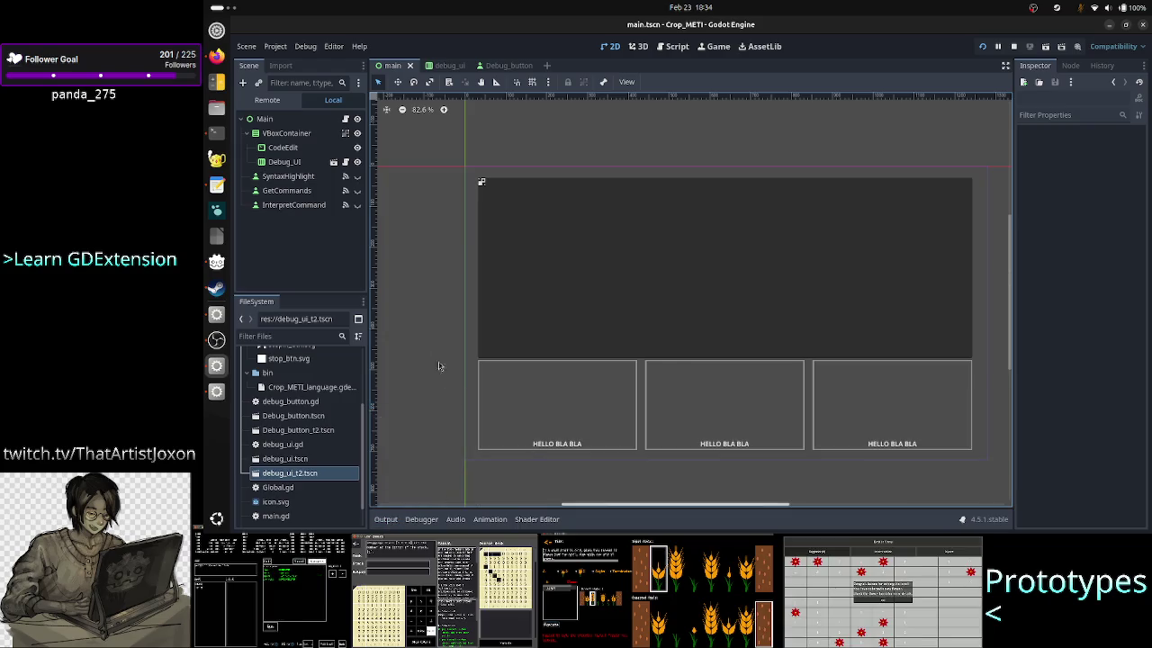
{"action": "left_click", "coordinate": [448, 66]}
{"action": "left_click", "coordinate": [502, 66]}
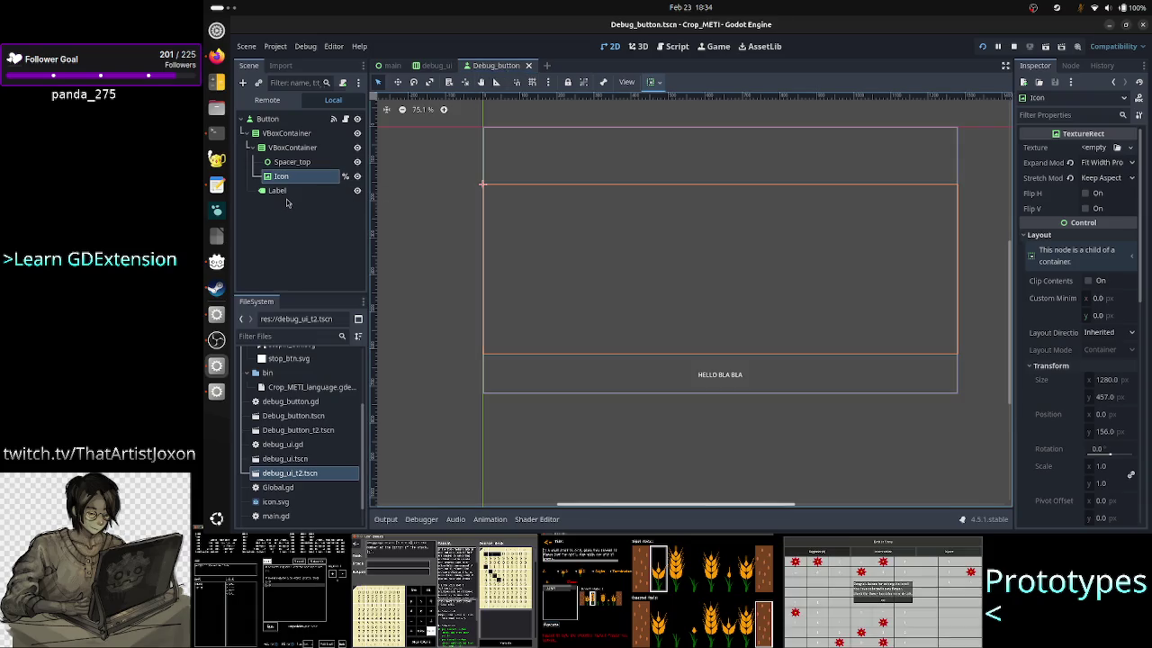
Step: Set the Label's horizontal alignment to Left, then inspect the VBoxContainer and Icon nodes
{"action": "left_click", "coordinate": [279, 190]}
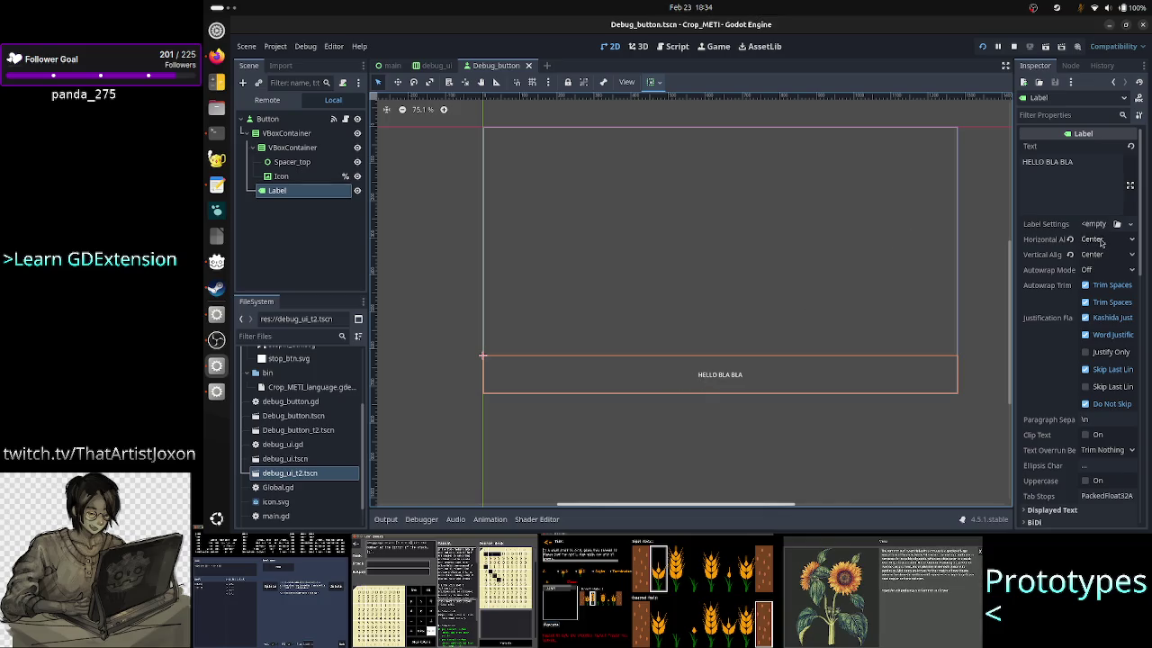
{"action": "left_click", "coordinate": [1070, 240]}
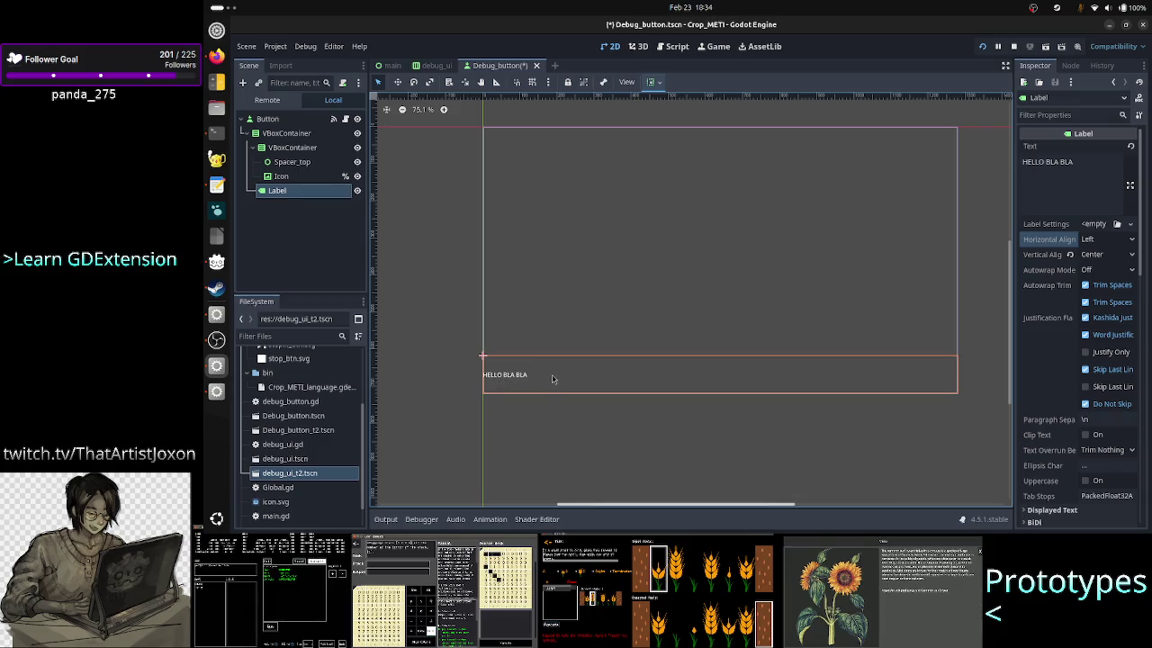
{"action": "left_click", "coordinate": [295, 135]}
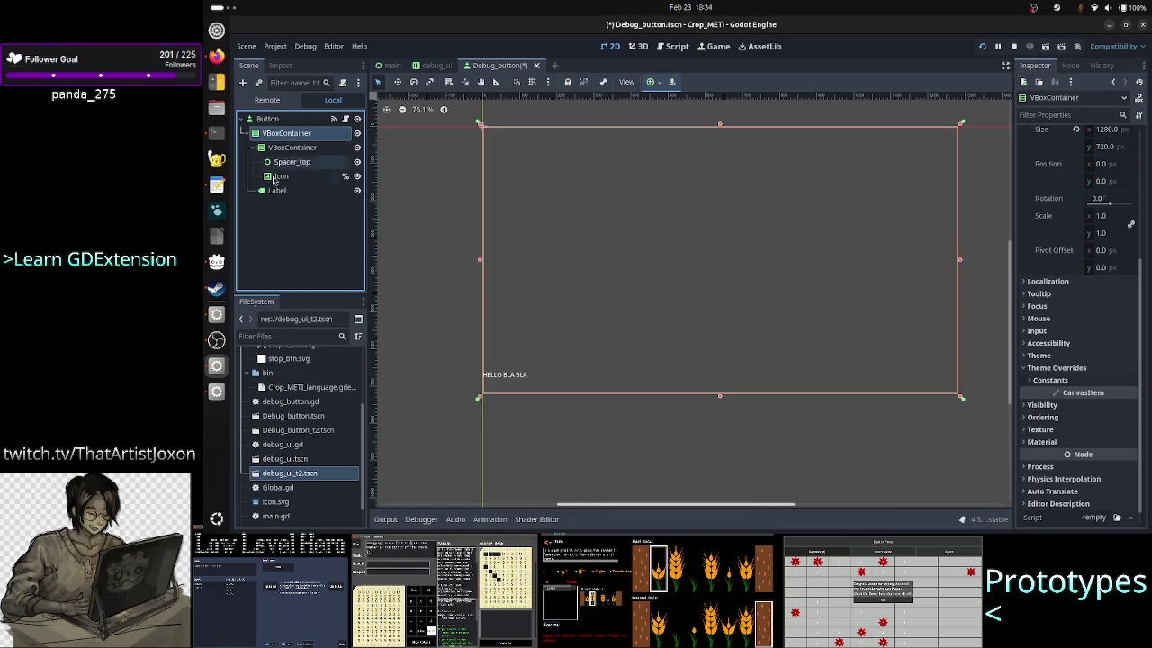
{"action": "left_click", "coordinate": [272, 192]}
{"action": "left_click", "coordinate": [286, 134]}
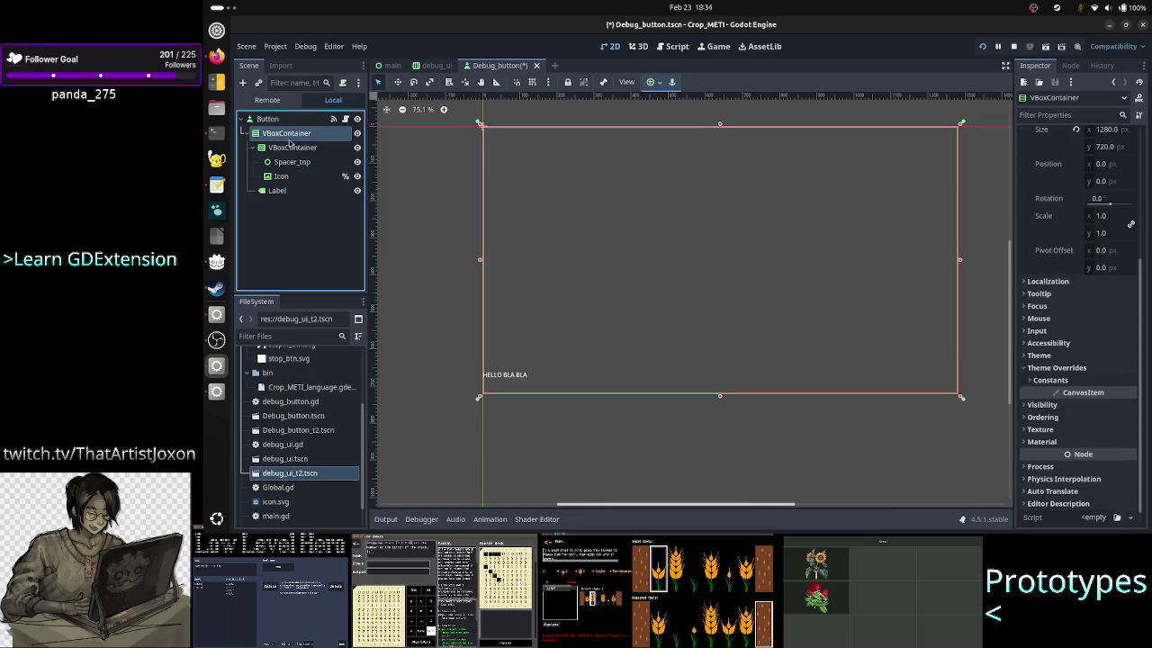
{"action": "left_click", "coordinate": [281, 192]}
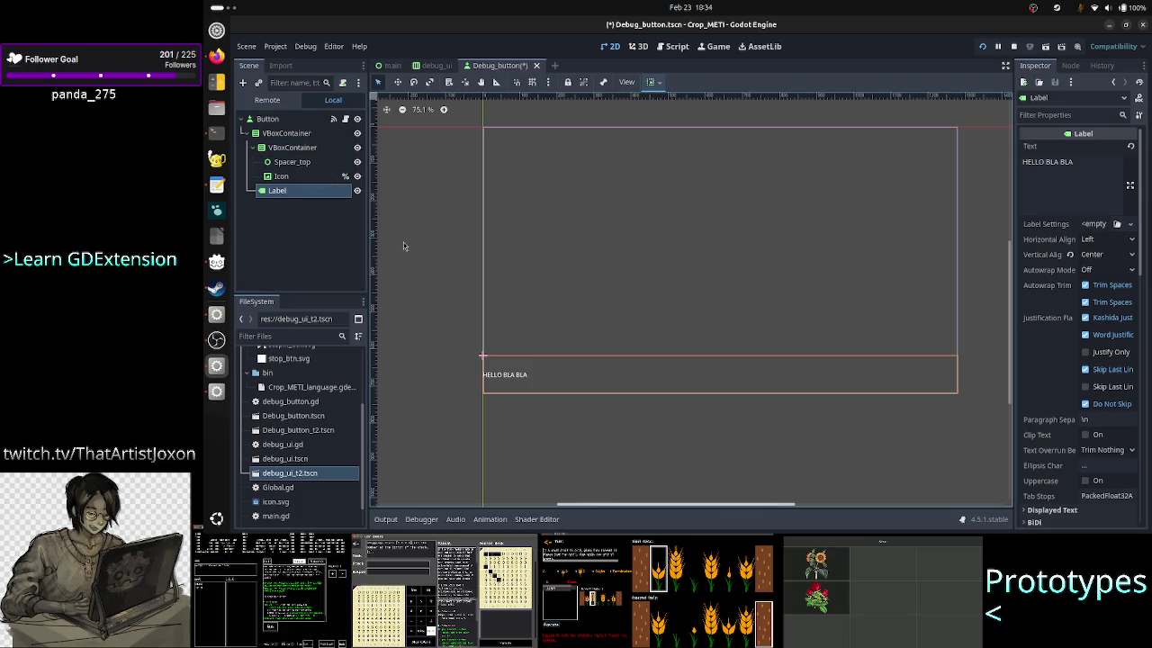
{"action": "left_click", "coordinate": [295, 183]}
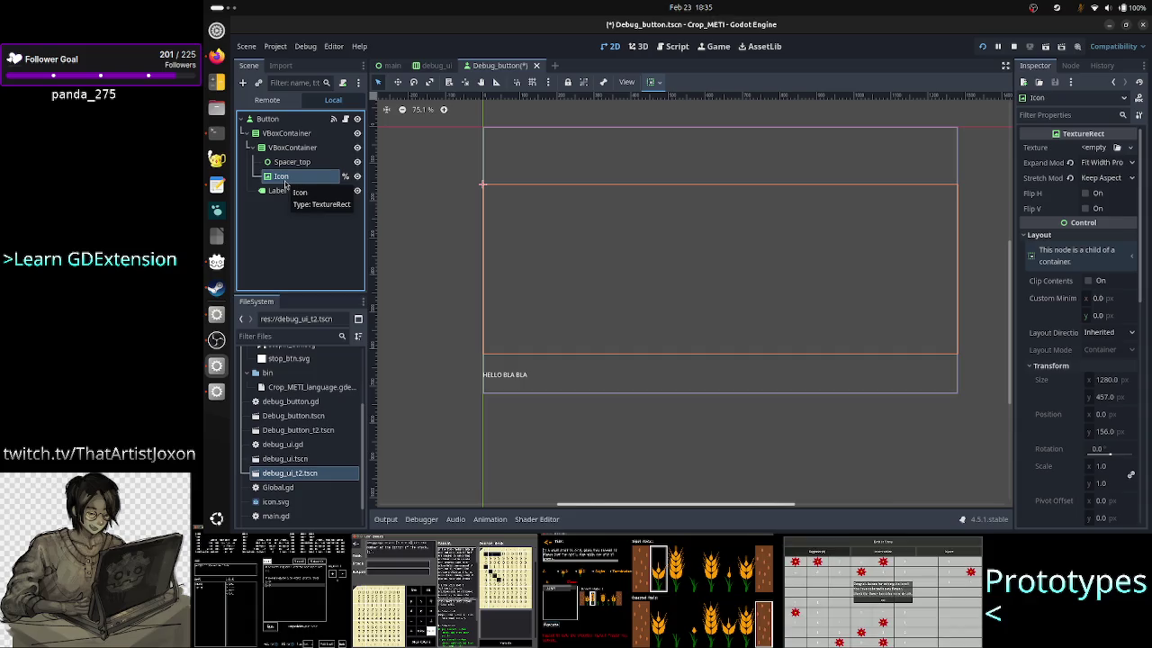
Step: Clear the terminal and list the files in the Assets folder with ls
{"action": "left_click", "coordinate": [216, 132]}
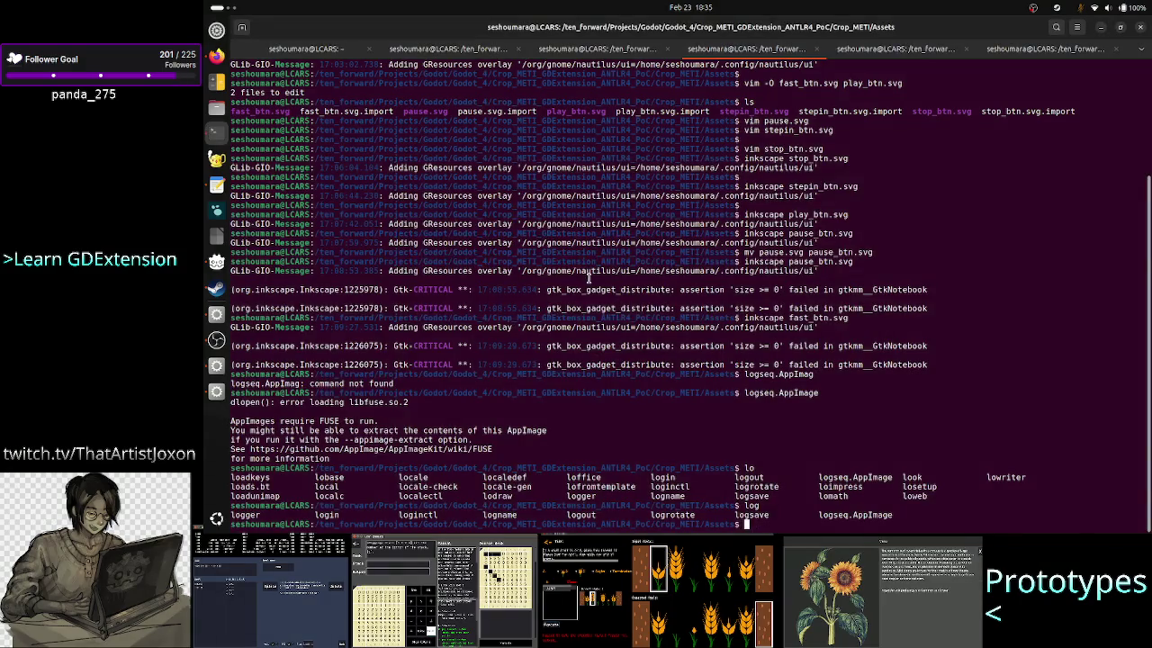
{"action": "type", "text": "clea"}
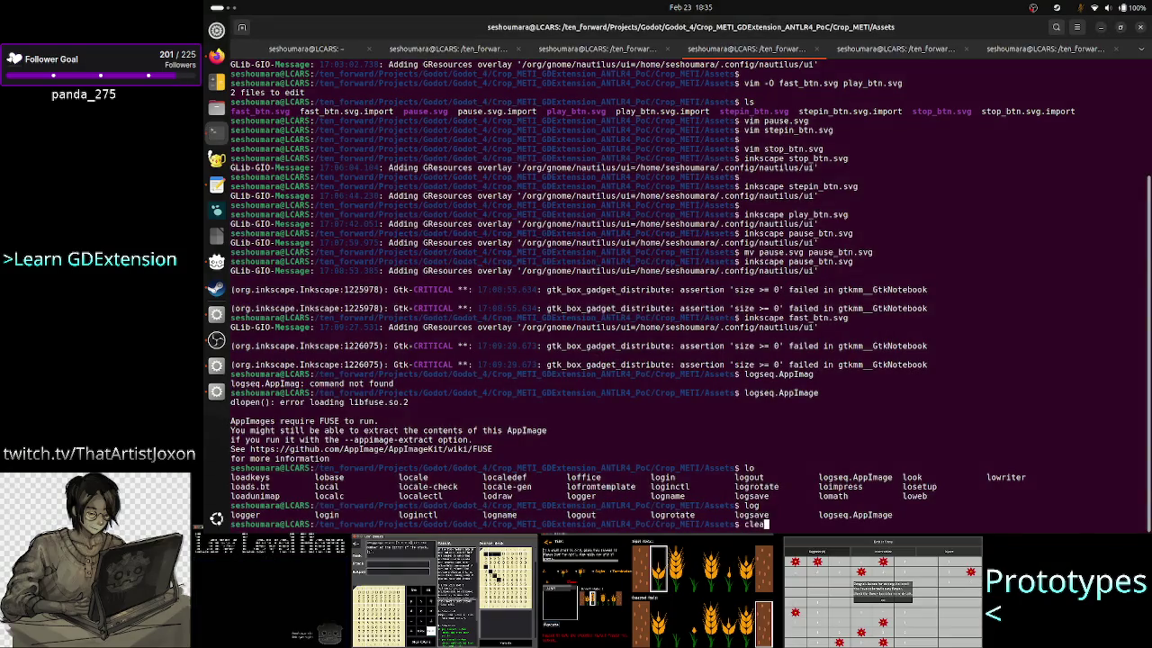
{"action": "key", "text": "ctrl+l"}
{"action": "type", "text": "s"}
{"action": "key", "text": "Return"}
Step: Open stop_btn.svg in the Image Viewer with eog and maximize it
{"action": "type", "text": "eog"}
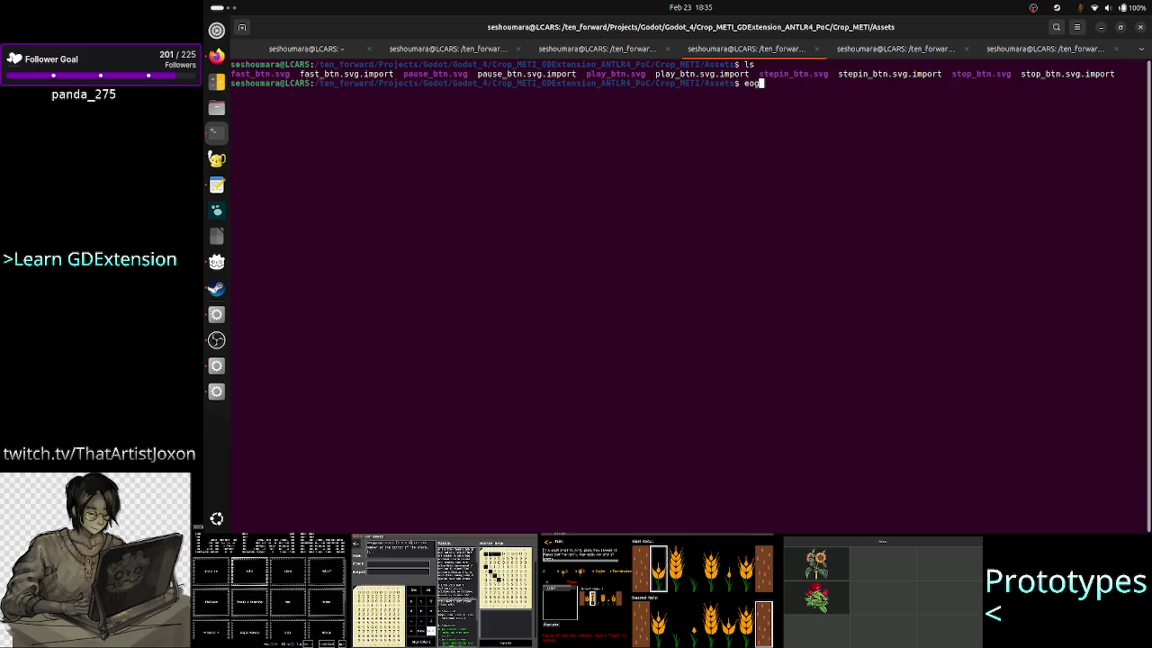
{"action": "type", "text": " stop_btn.svg"}
{"action": "key", "text": "Return"}
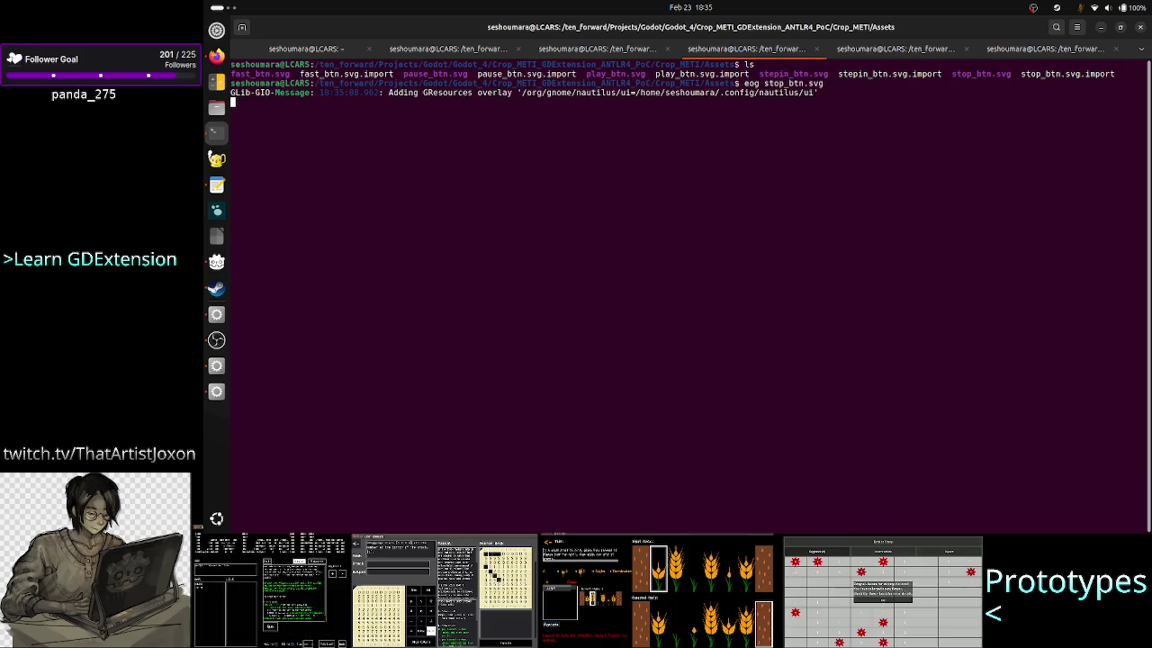
{"action": "mouse_move", "coordinate": [741, 280]}
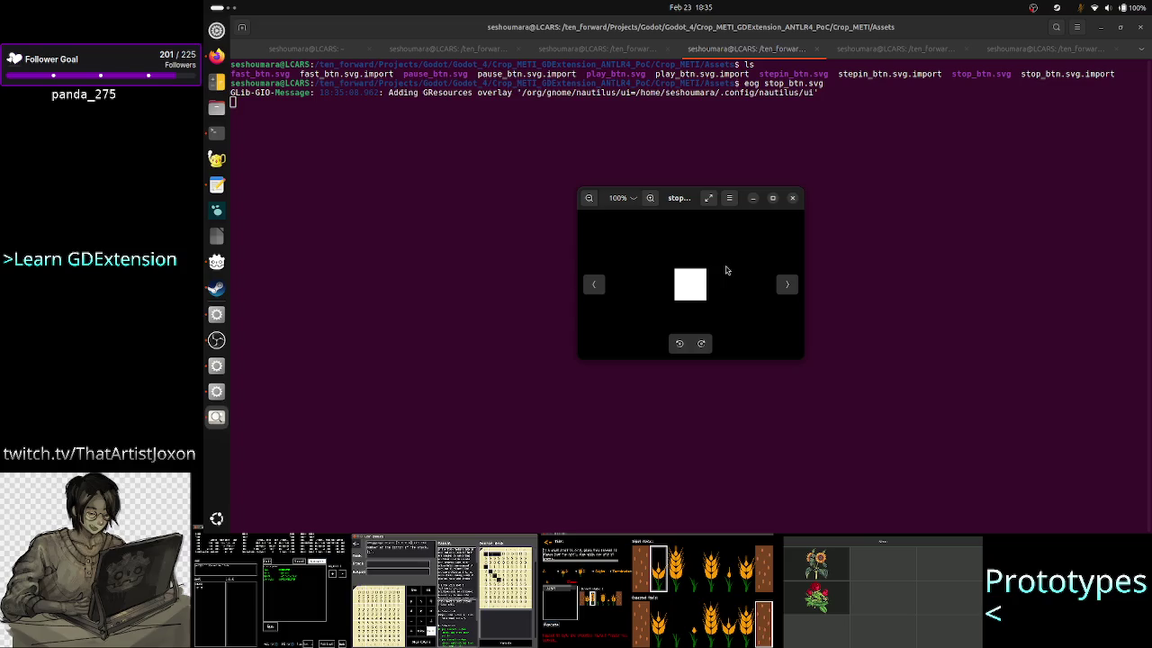
{"action": "left_click", "coordinate": [775, 199]}
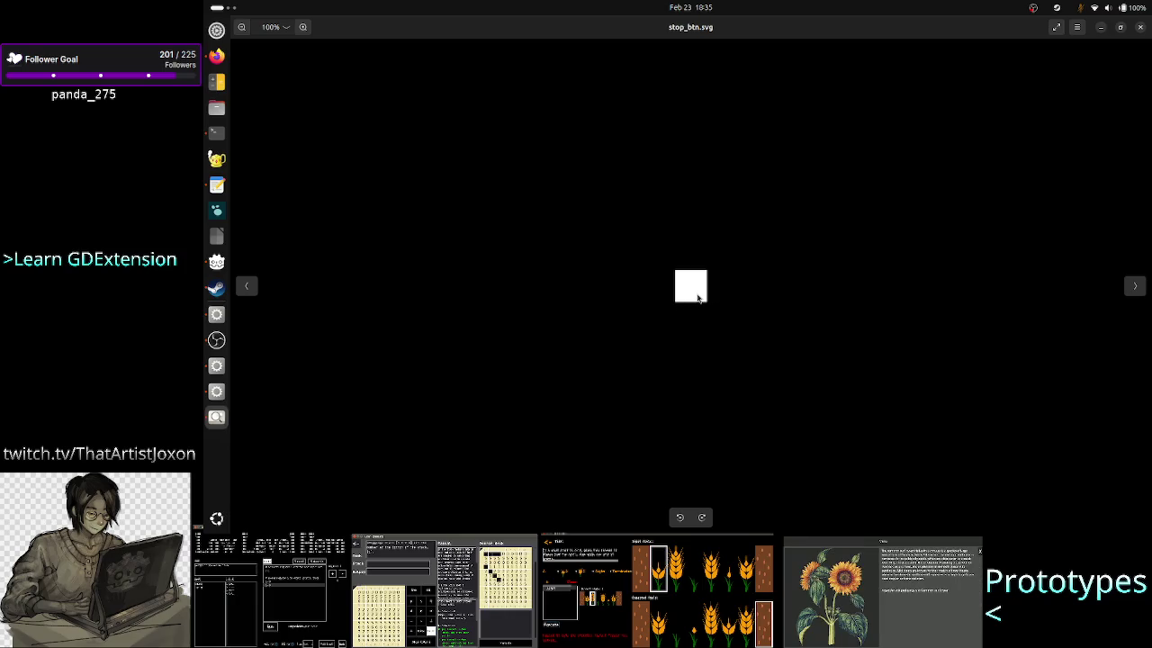
Step: Zoom into the white-square stop icon, then close the Image Viewer and return to Godot
{"action": "scroll", "coordinate": [696, 296], "scroll_direction": "up", "scroll_amount": 5}
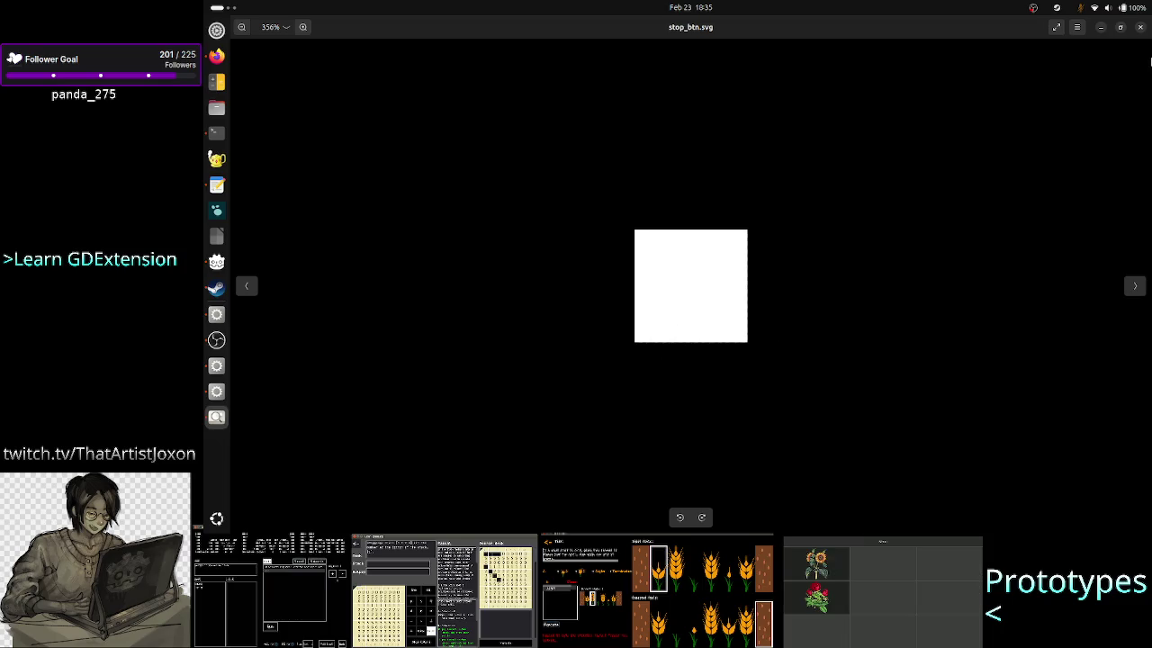
{"action": "left_click", "coordinate": [1141, 28]}
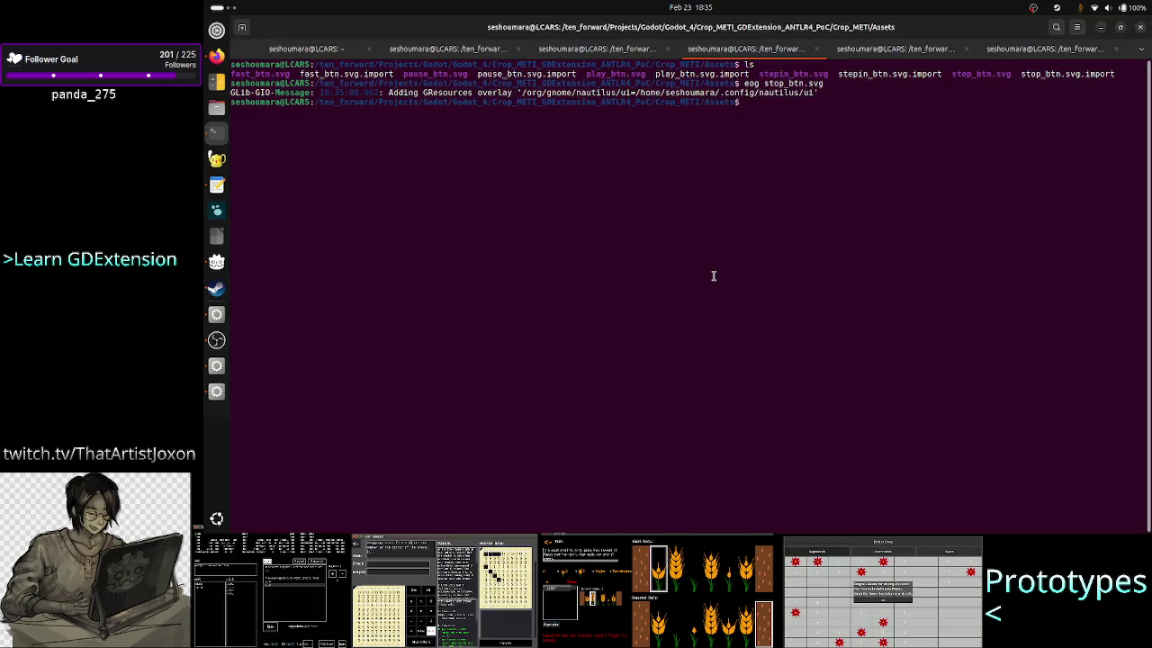
{"action": "key", "text": "alt+Tab"}
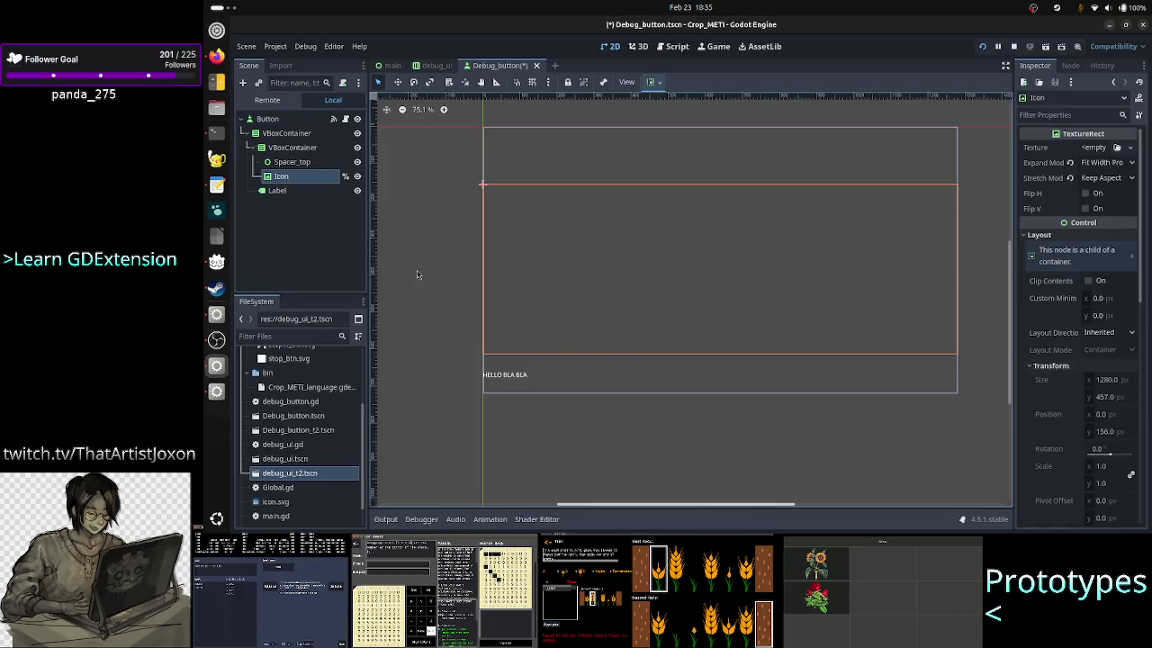
Step: Inspect the inner VBoxContainer and Label node sizing, briefly checking the terminal before returning
{"action": "left_click", "coordinate": [306, 147]}
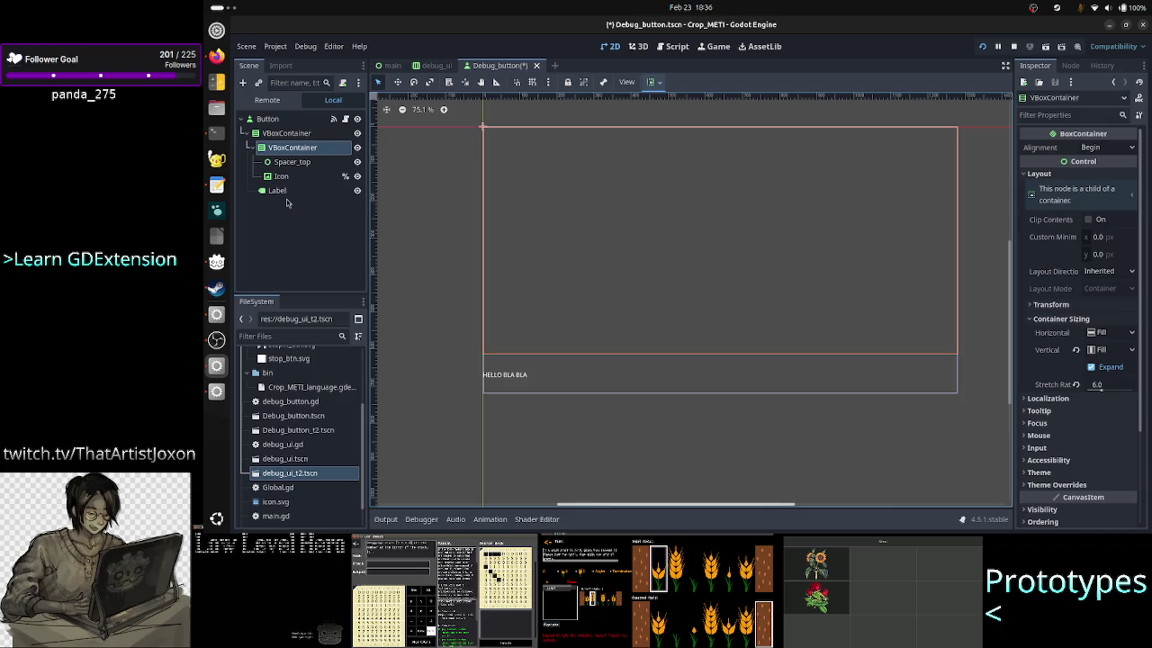
{"action": "left_click", "coordinate": [284, 193]}
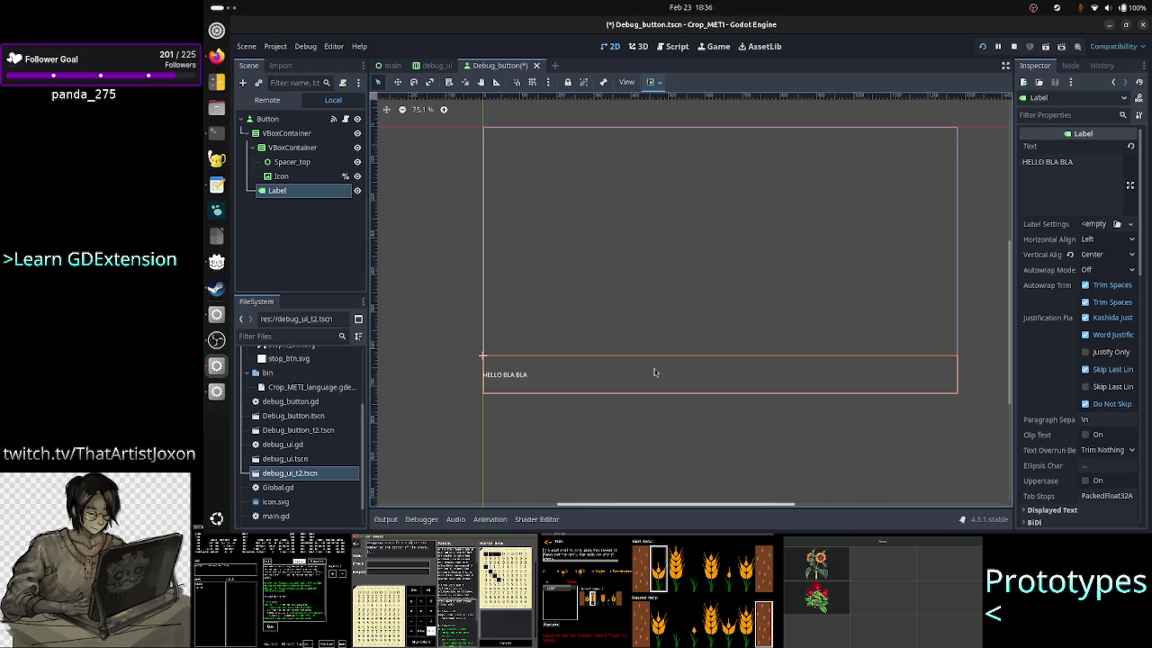
{"action": "key", "text": "alt+Tab"}
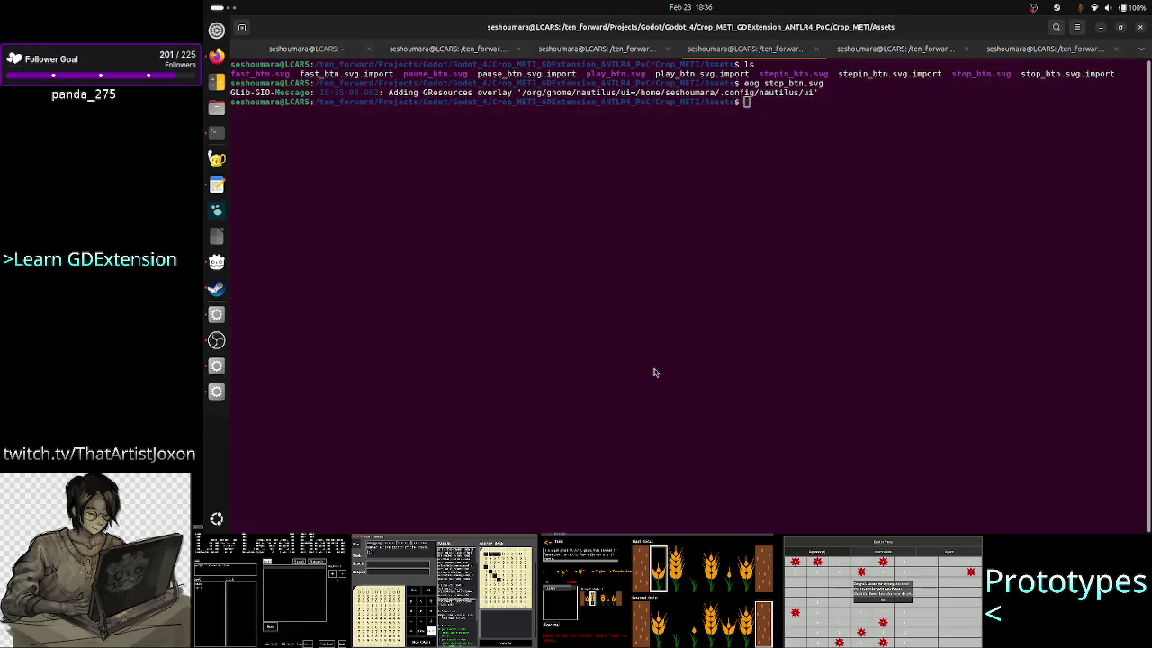
{"action": "key", "text": "alt+Tab"}
{"action": "key", "text": "alt+Tab"}
{"action": "key", "text": "alt+Tab"}
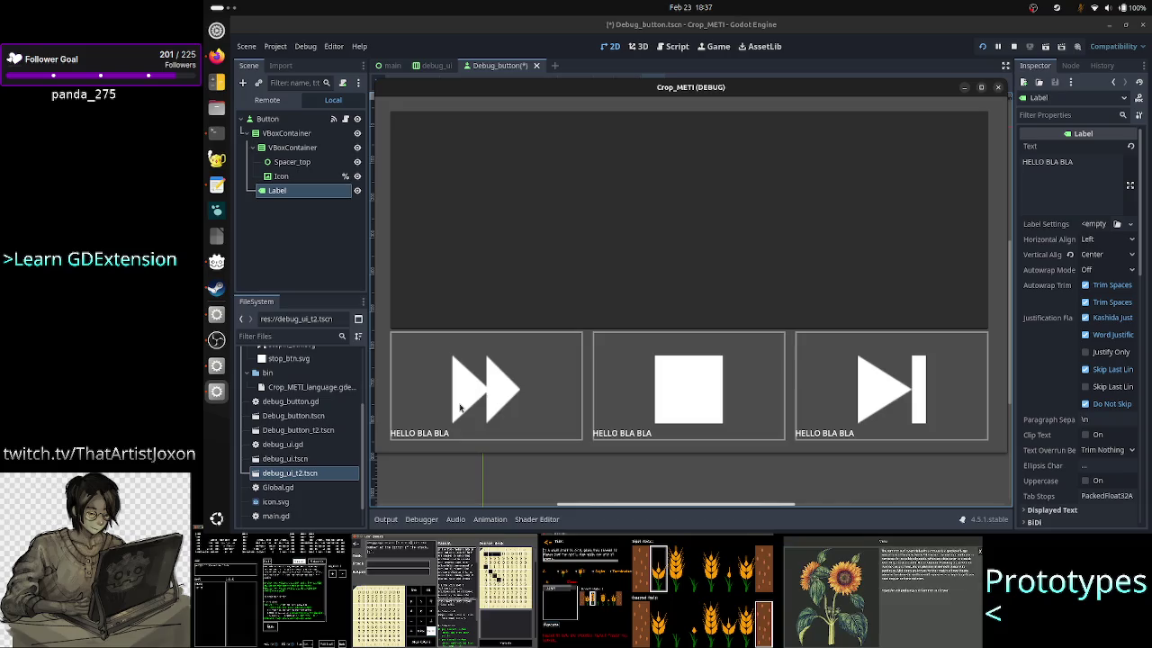
Step: Run and stop the game twice with F5/F8 to compare the left-aligned HELLO BLA BLA labels
{"action": "key", "text": "F8"}
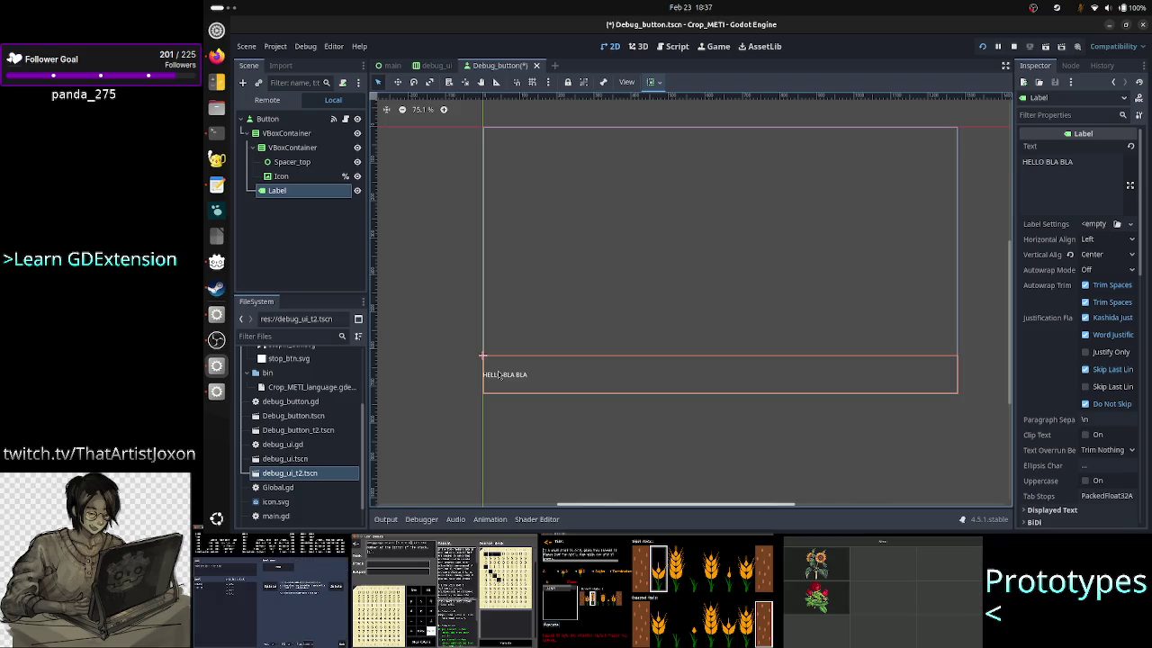
{"action": "key", "text": "F5"}
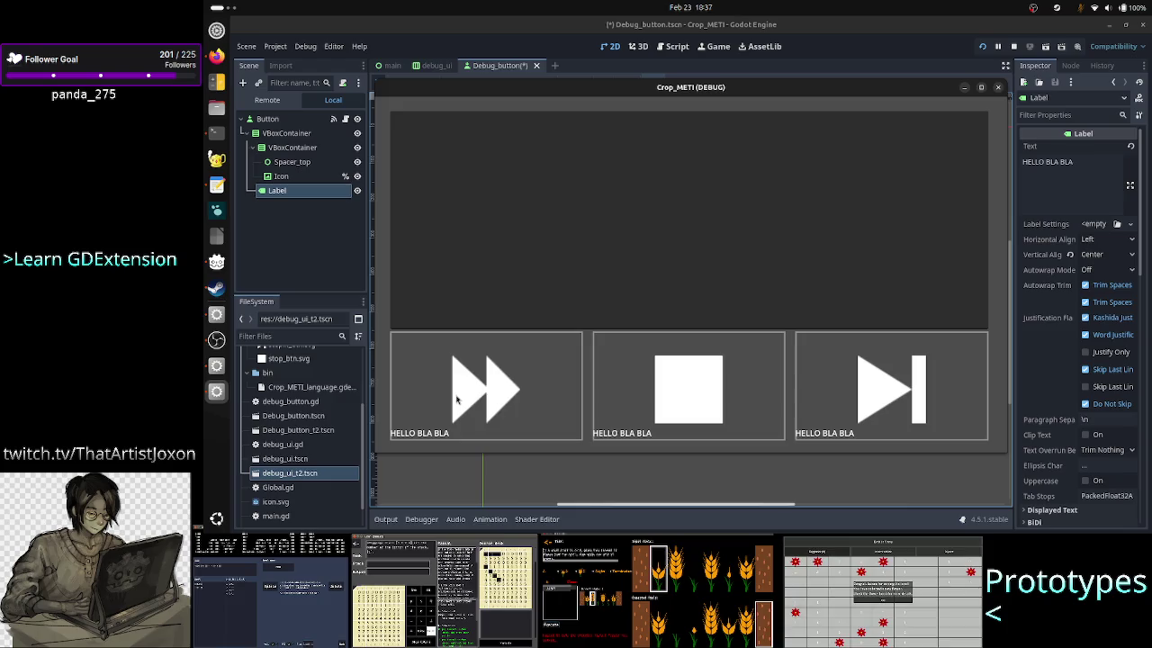
{"action": "key", "text": "F8"}
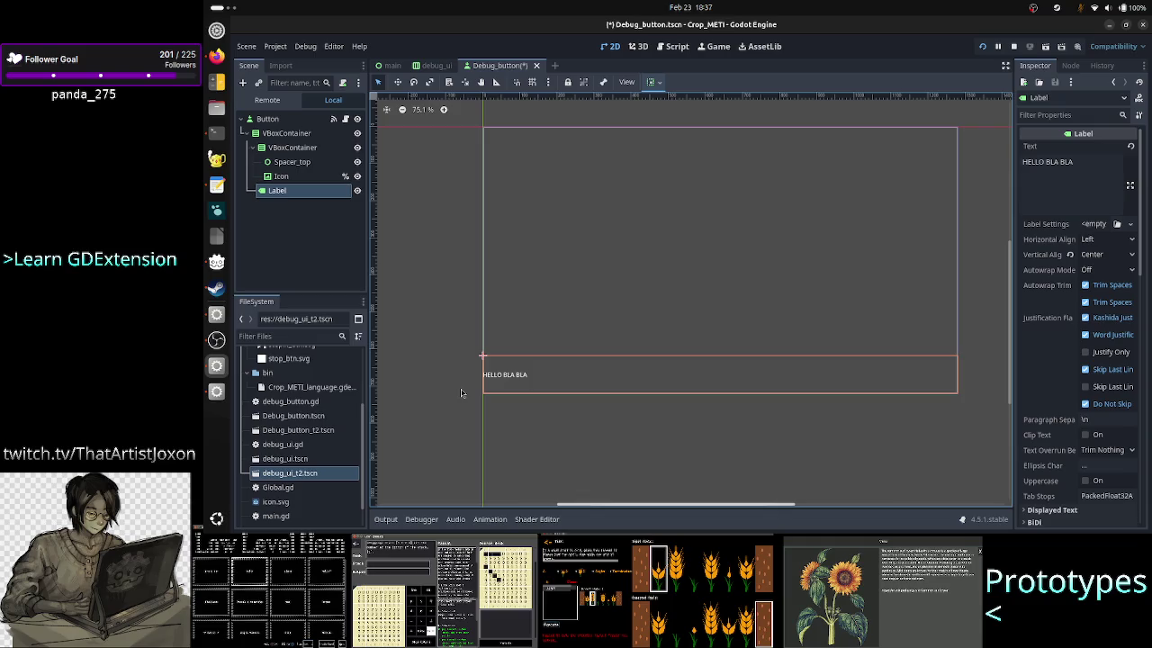
{"action": "key", "text": "F5"}
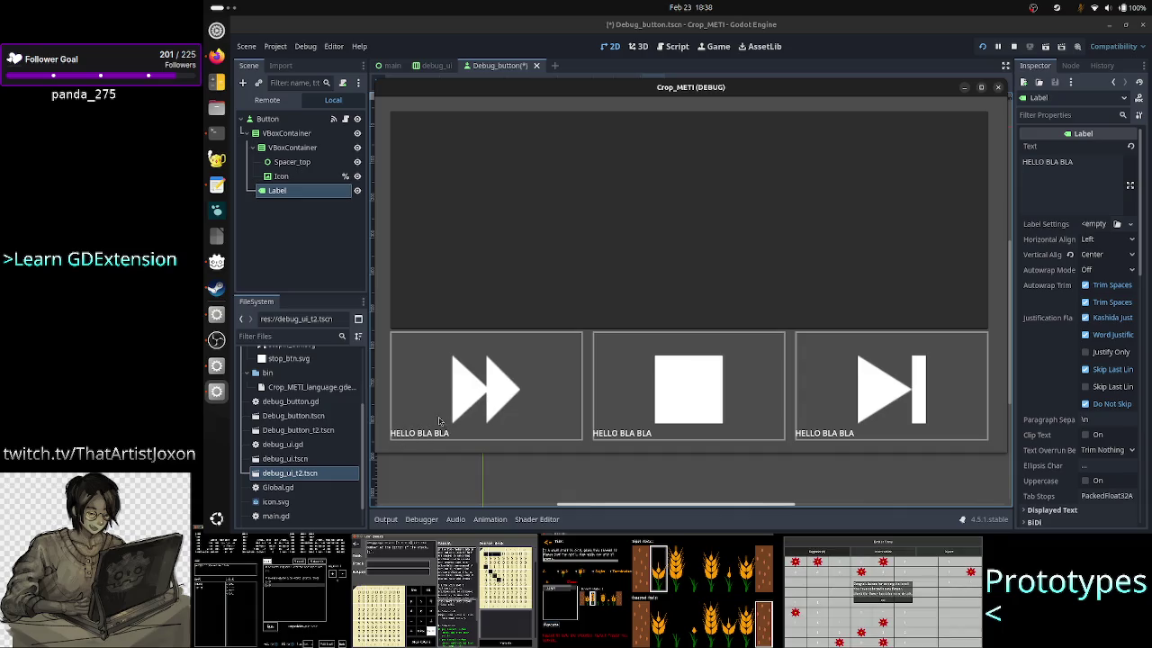
{"action": "key", "text": "F8"}
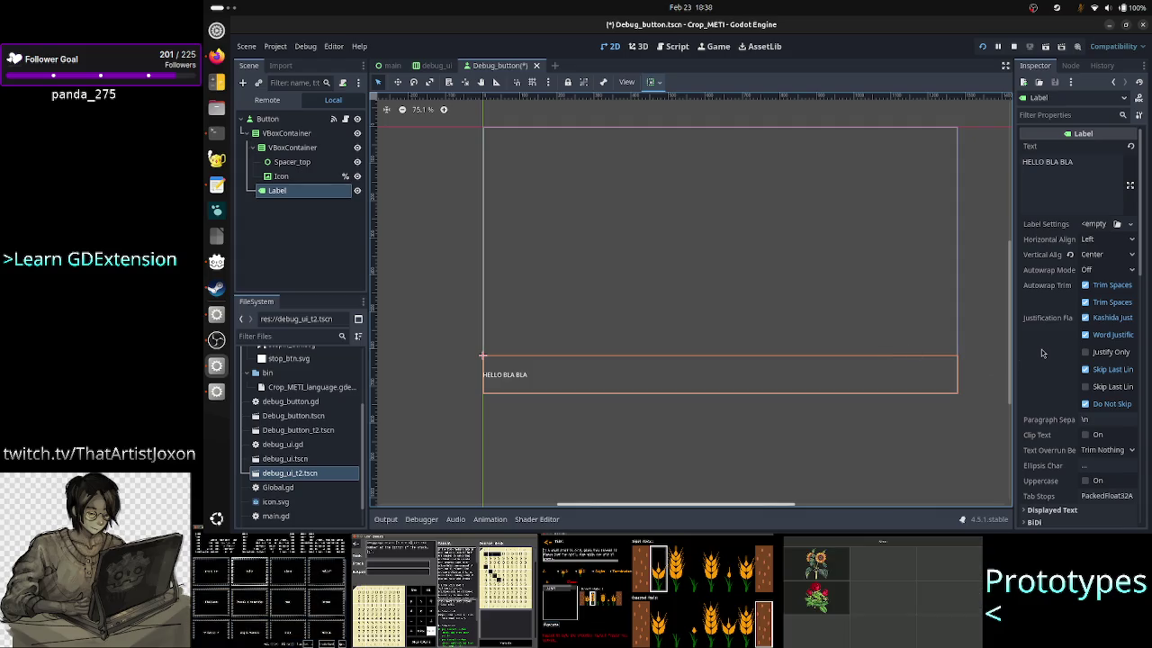
{"action": "scroll", "coordinate": [1051, 375], "scroll_direction": "down", "scroll_amount": 3}
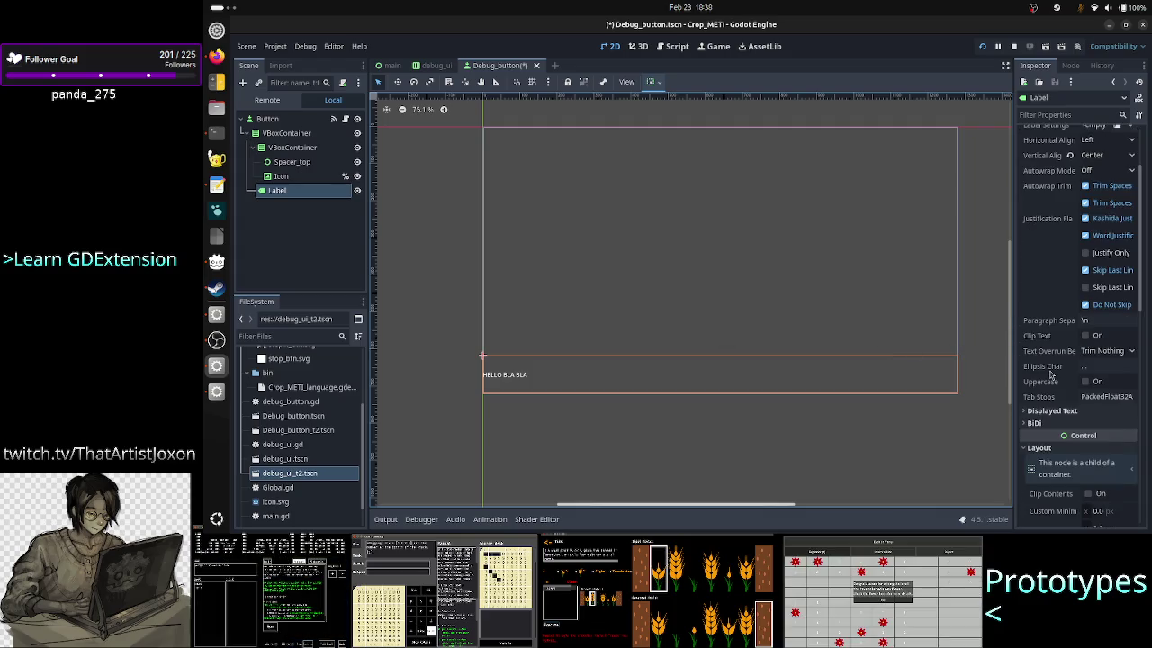
Step: Compare the top VBoxContainer and Label properties in the Inspector
{"action": "scroll", "coordinate": [1050, 374], "scroll_direction": "up", "scroll_amount": 3}
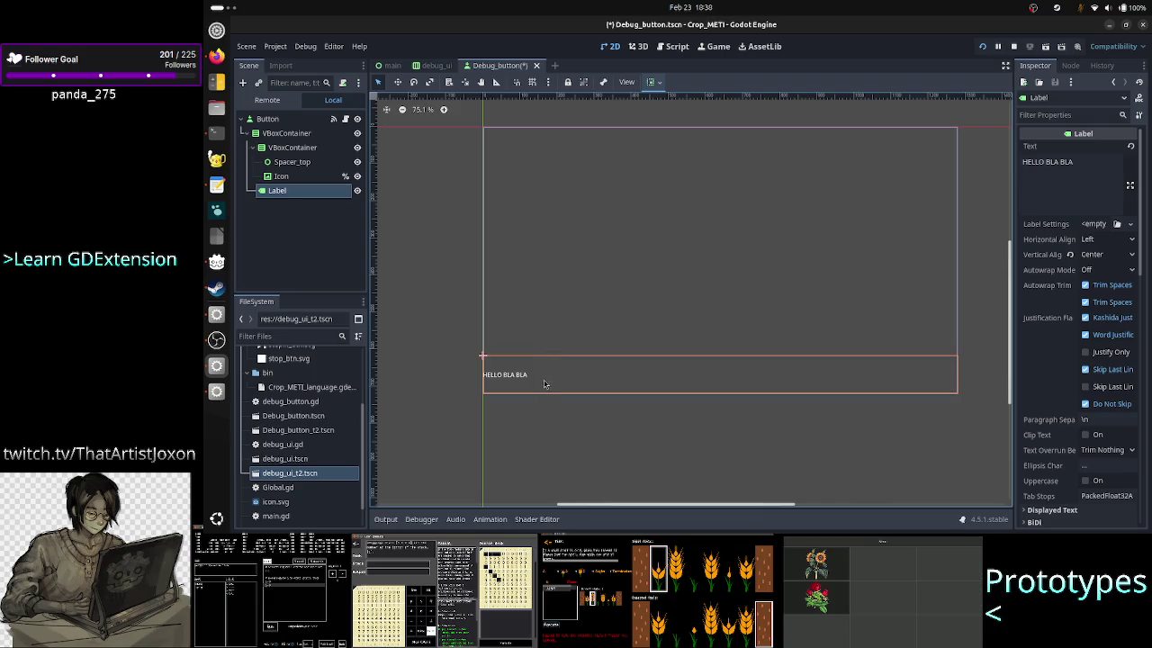
{"action": "left_click", "coordinate": [267, 135]}
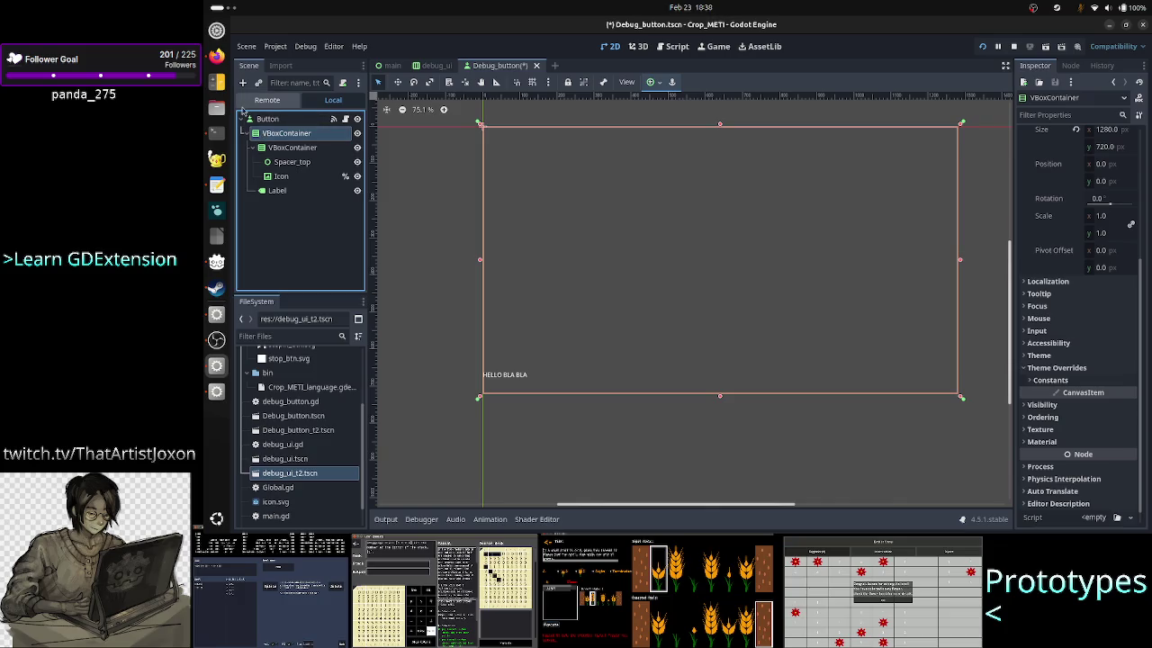
{"action": "left_click", "coordinate": [287, 191]}
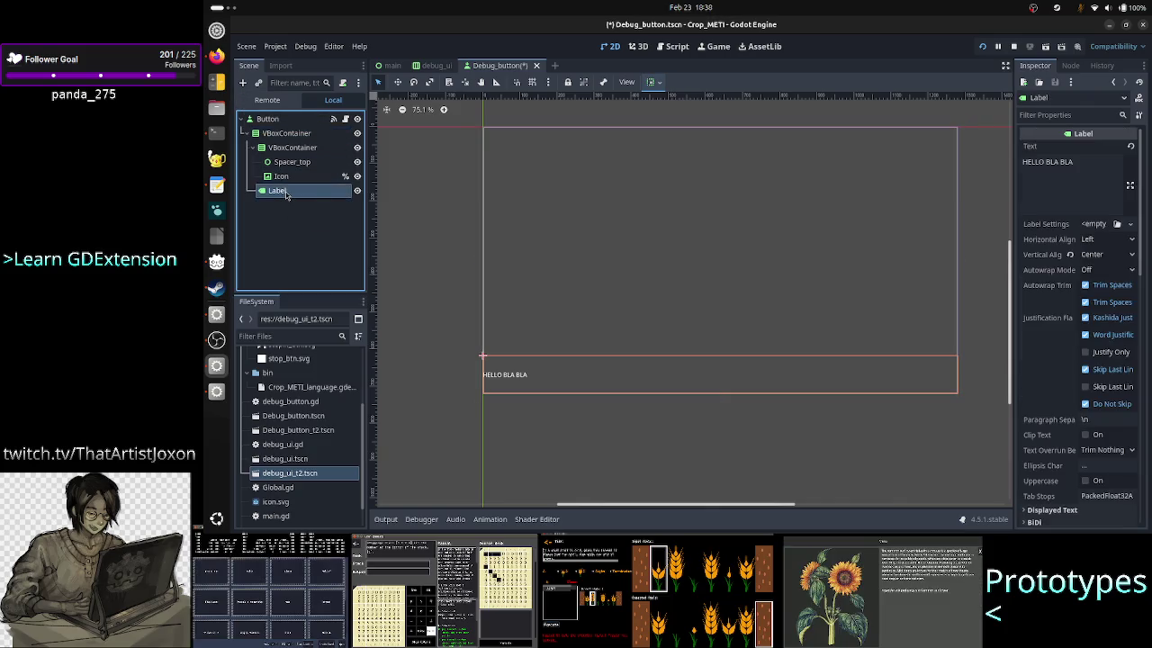
{"action": "scroll", "coordinate": [1071, 345], "scroll_direction": "down", "scroll_amount": 5}
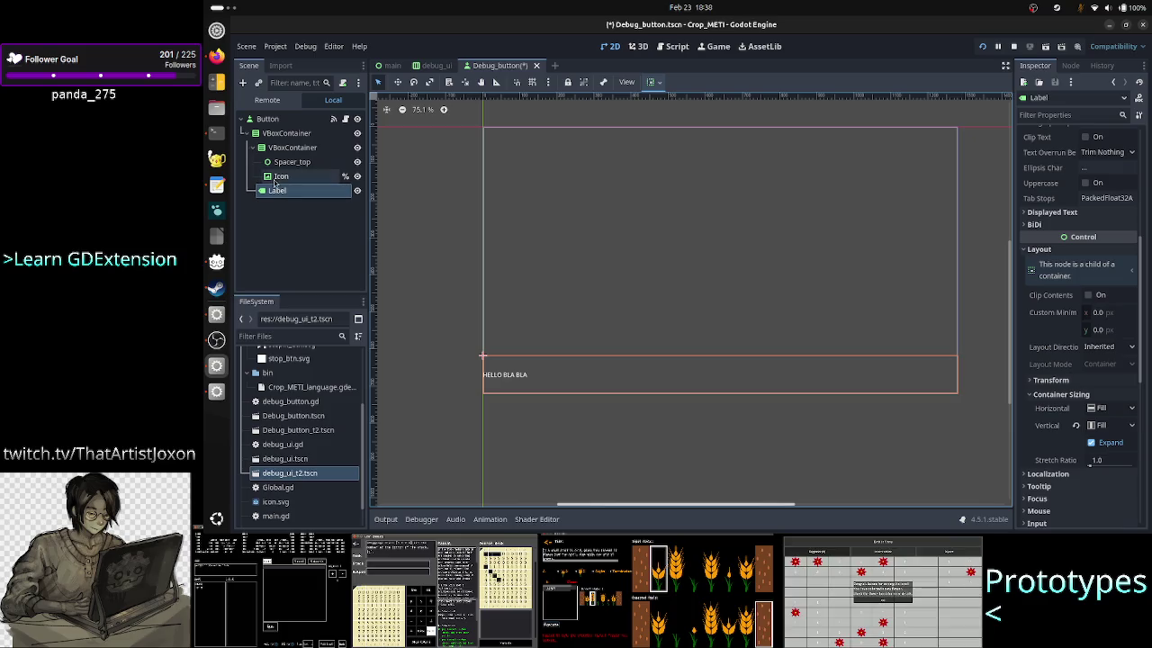
{"action": "left_click", "coordinate": [268, 133]}
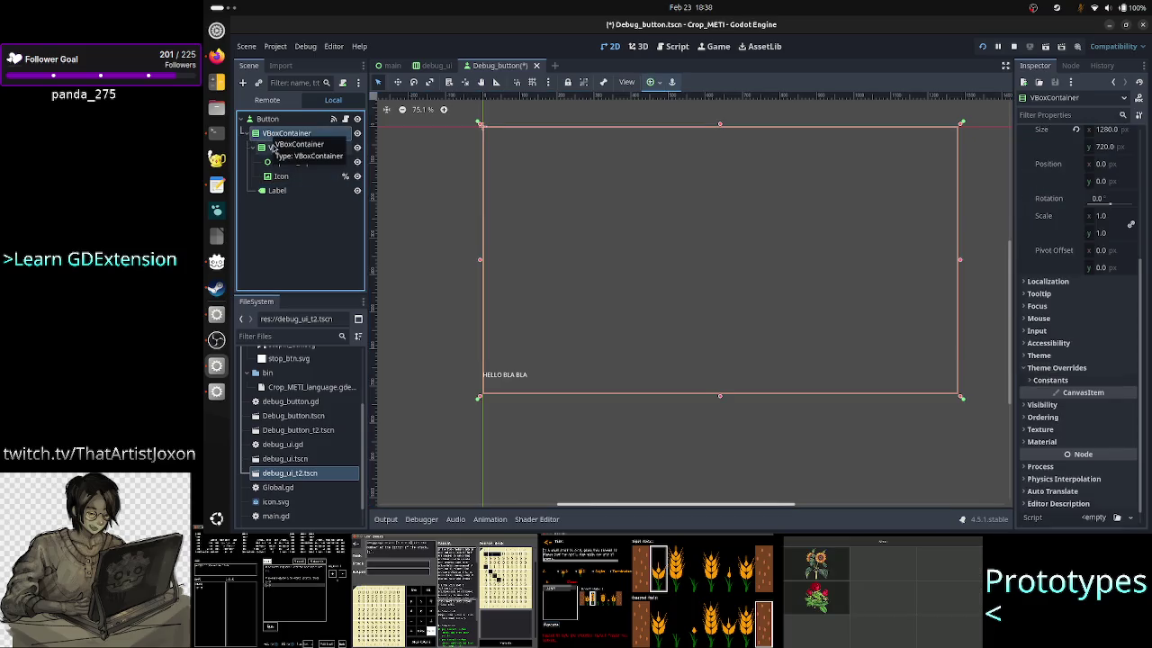
Step: Collapse the inner VBoxContainer, cancel an accidental rename, and open Create New Node with Ctrl+A
{"action": "left_click", "coordinate": [254, 148]}
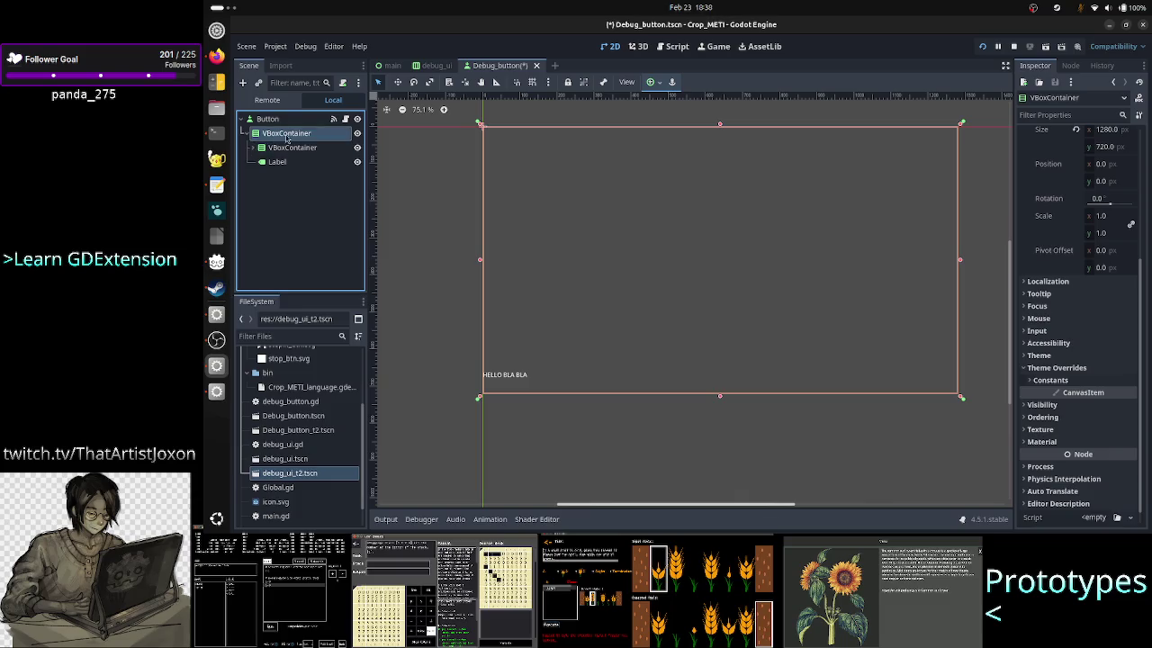
{"action": "double_click", "coordinate": [282, 135]}
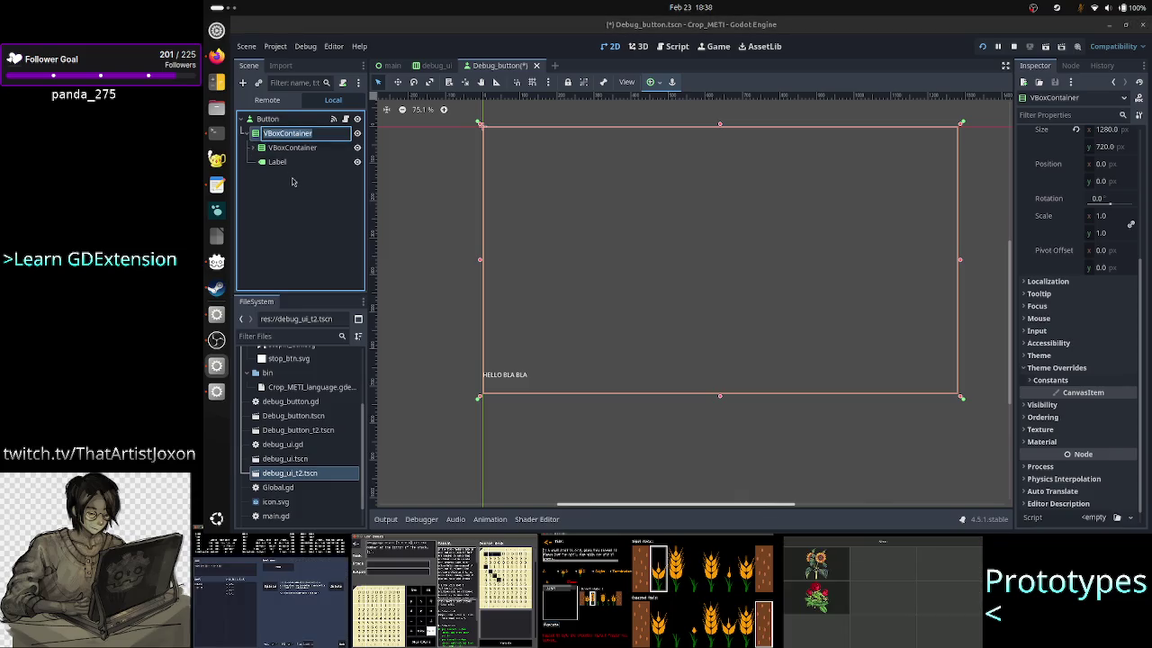
{"action": "key", "text": "Return"}
{"action": "key", "text": "ctrl+a"}
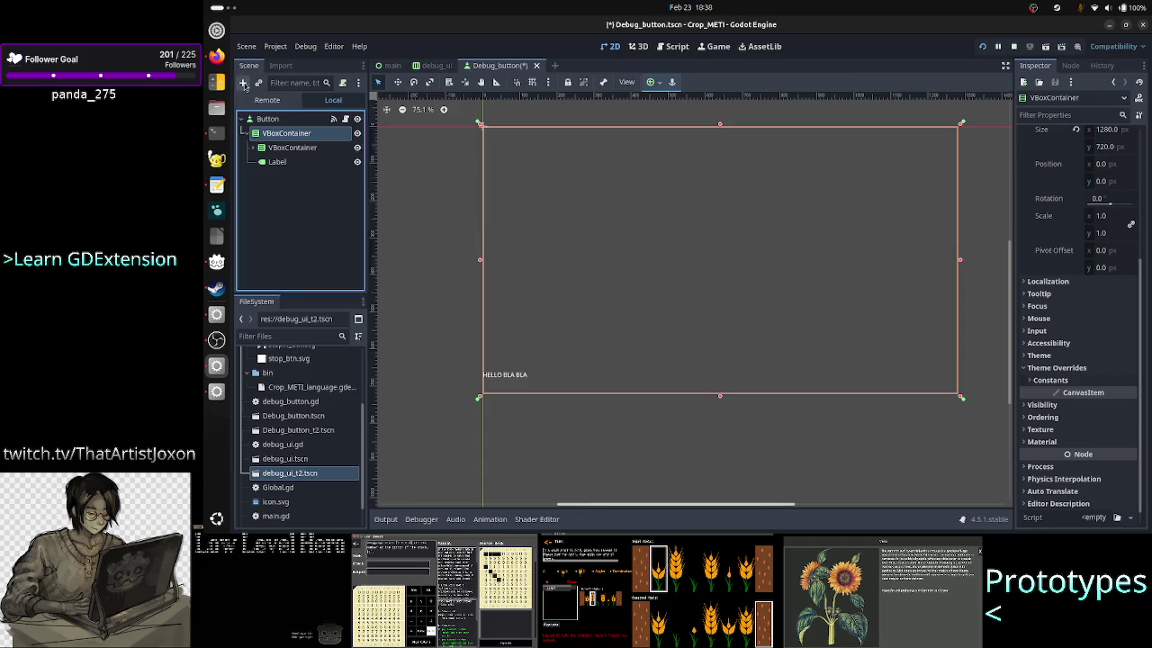
{"action": "type", "text": "pane"}
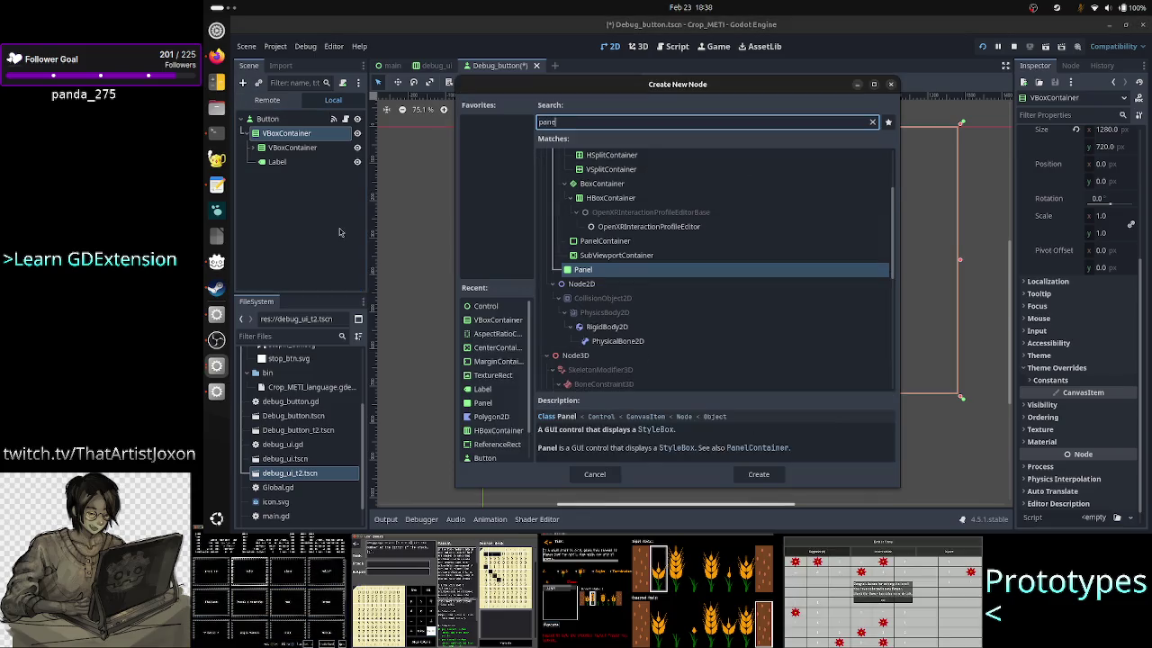
{"action": "key", "text": "BackSpace"}
{"action": "key", "text": "BackSpace"}
{"action": "type", "text": "control"}
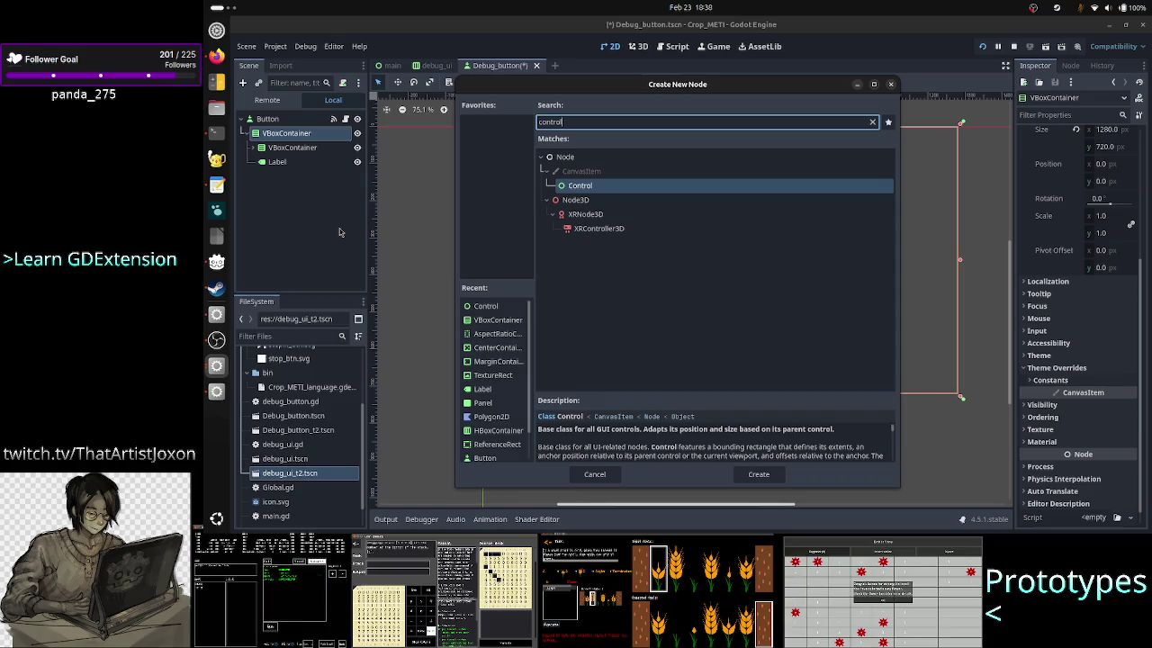
{"action": "key", "text": "BackSpace"}
{"action": "key", "text": "BackSpace"}
{"action": "key", "text": "BackSpace"}
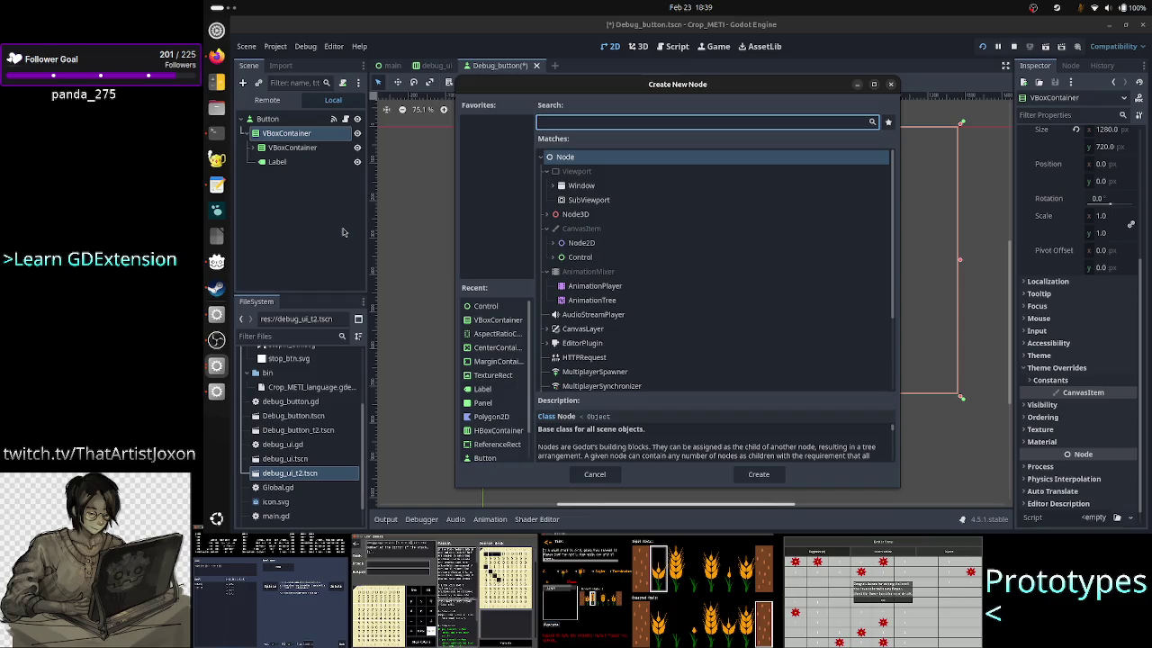
{"action": "key", "text": "alt+Tab"}
{"action": "key", "text": "alt+Tab"}
{"action": "key", "text": "alt+Tab"}
{"action": "key", "text": "alt+Tab"}
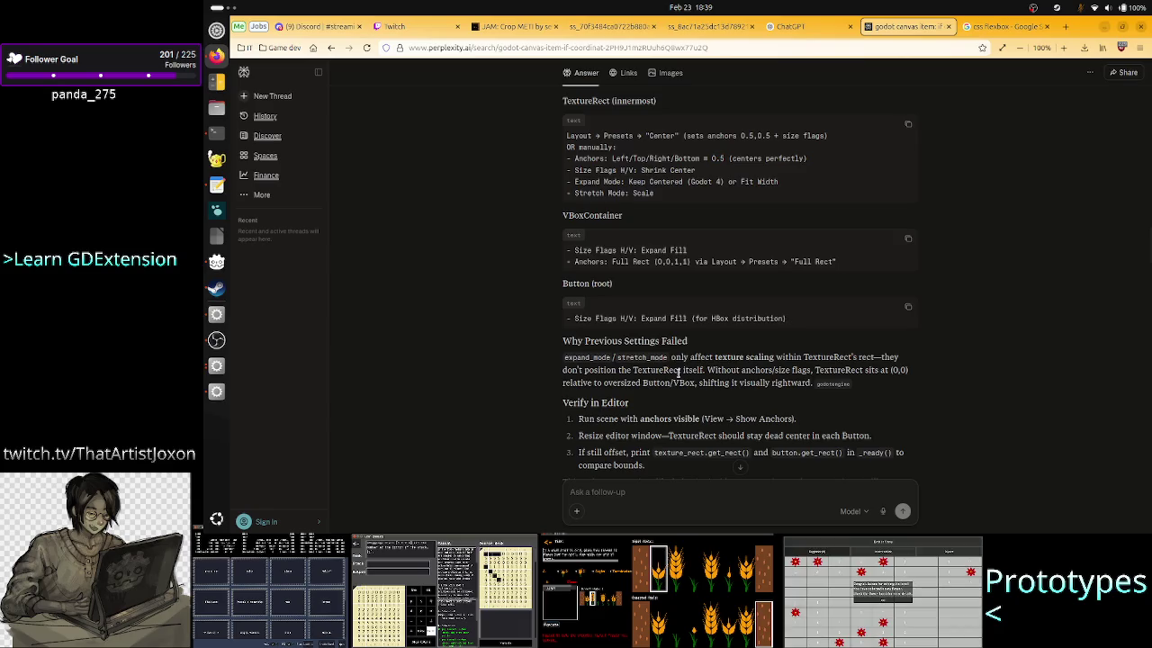
Step: Read the Perplexity centering answer, highlighting its resize-notification, custom_minimum_size and parent_size code
{"action": "scroll", "coordinate": [728, 355], "scroll_direction": "down", "scroll_amount": 5}
{"action": "scroll", "coordinate": [731, 361], "scroll_direction": "down", "scroll_amount": 10}
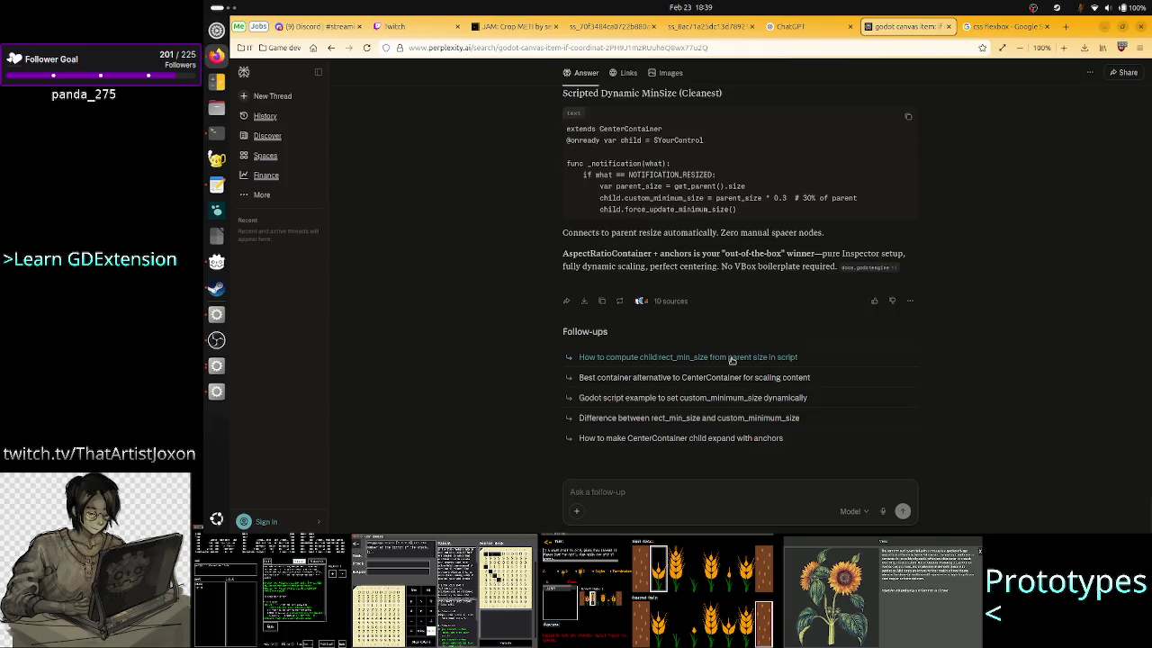
{"action": "scroll", "coordinate": [732, 360], "scroll_direction": "up", "scroll_amount": 5}
{"action": "scroll", "coordinate": [732, 364], "scroll_direction": "down", "scroll_amount": 3}
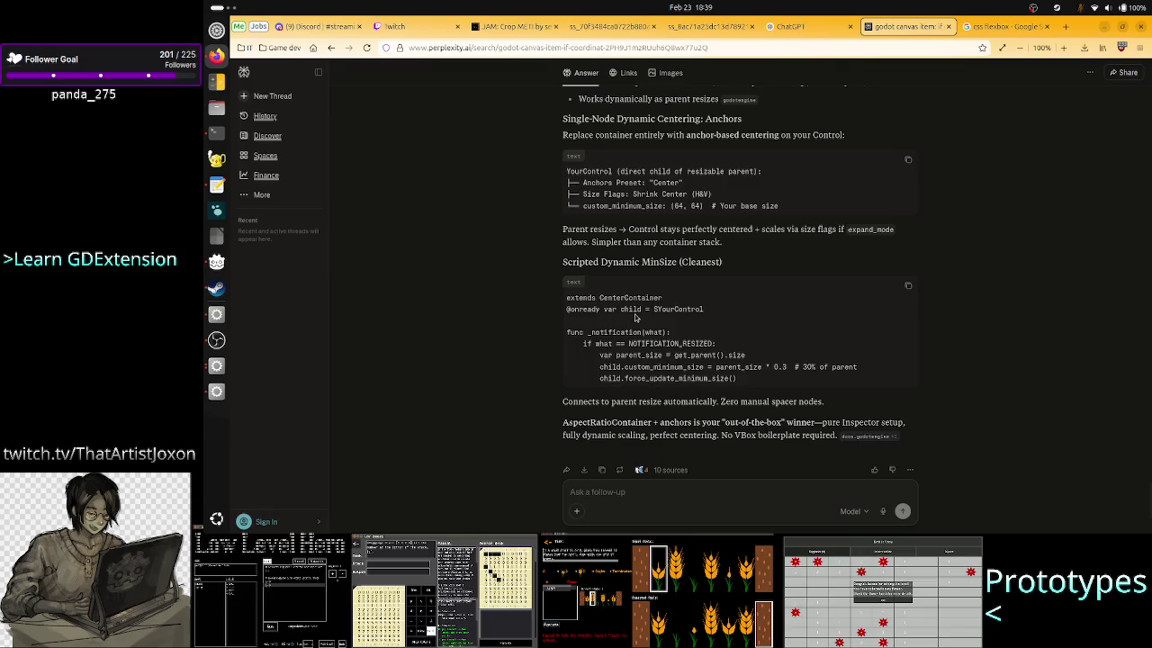
{"action": "left_click_drag", "start_coordinate": [614, 332], "coordinate": [723, 347]}
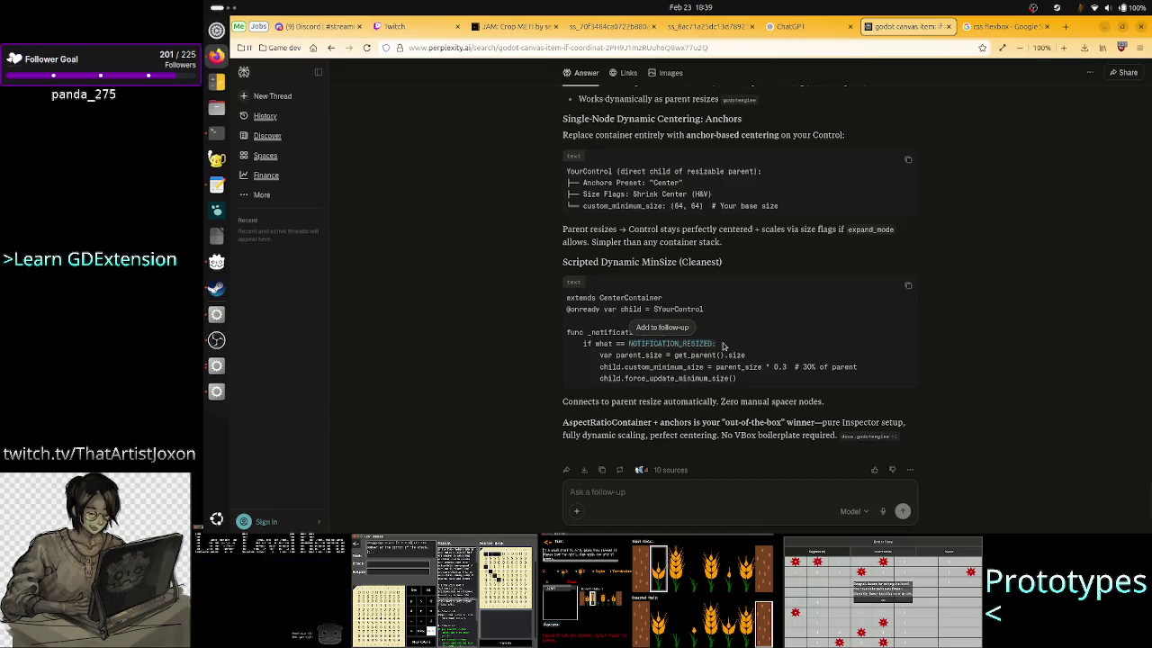
{"action": "left_click", "coordinate": [723, 346]}
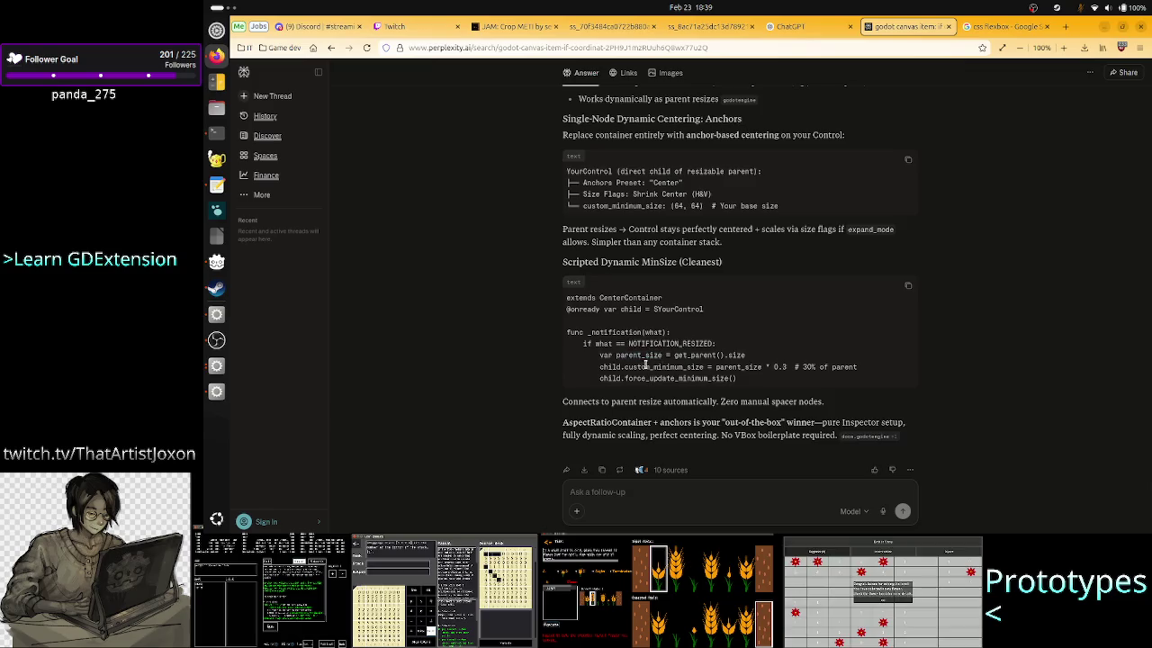
{"action": "left_click_drag", "start_coordinate": [645, 365], "coordinate": [713, 366]}
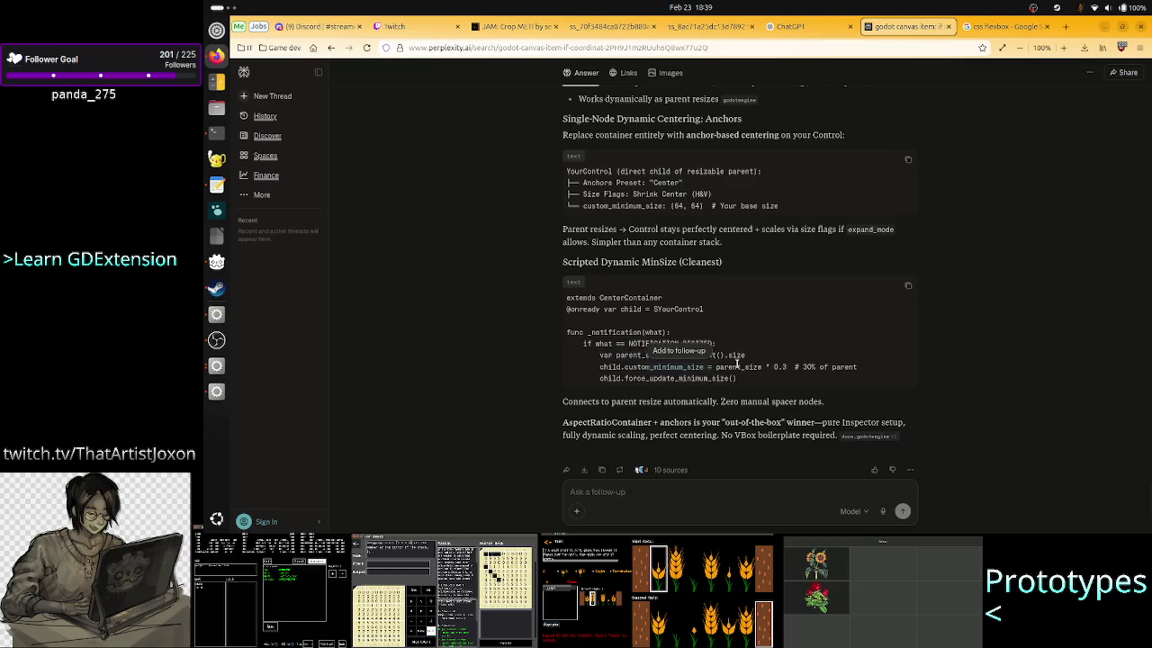
{"action": "double_click", "coordinate": [738, 367]}
{"action": "left_click", "coordinate": [792, 376]}
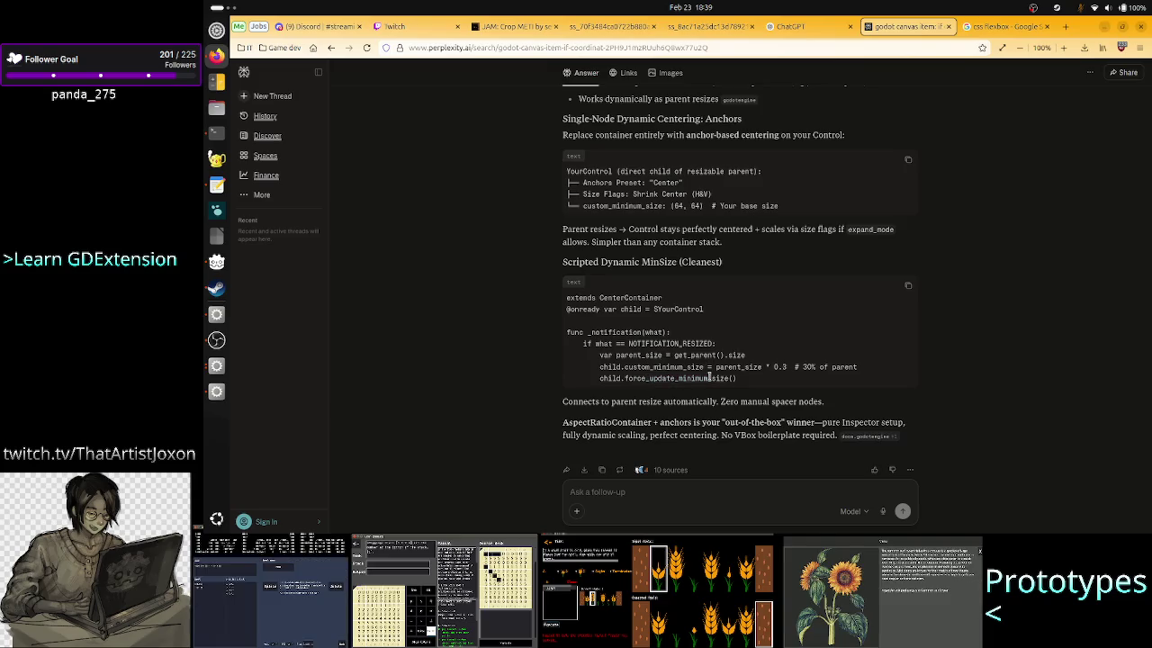
{"action": "scroll", "coordinate": [710, 322], "scroll_direction": "up", "scroll_amount": 5}
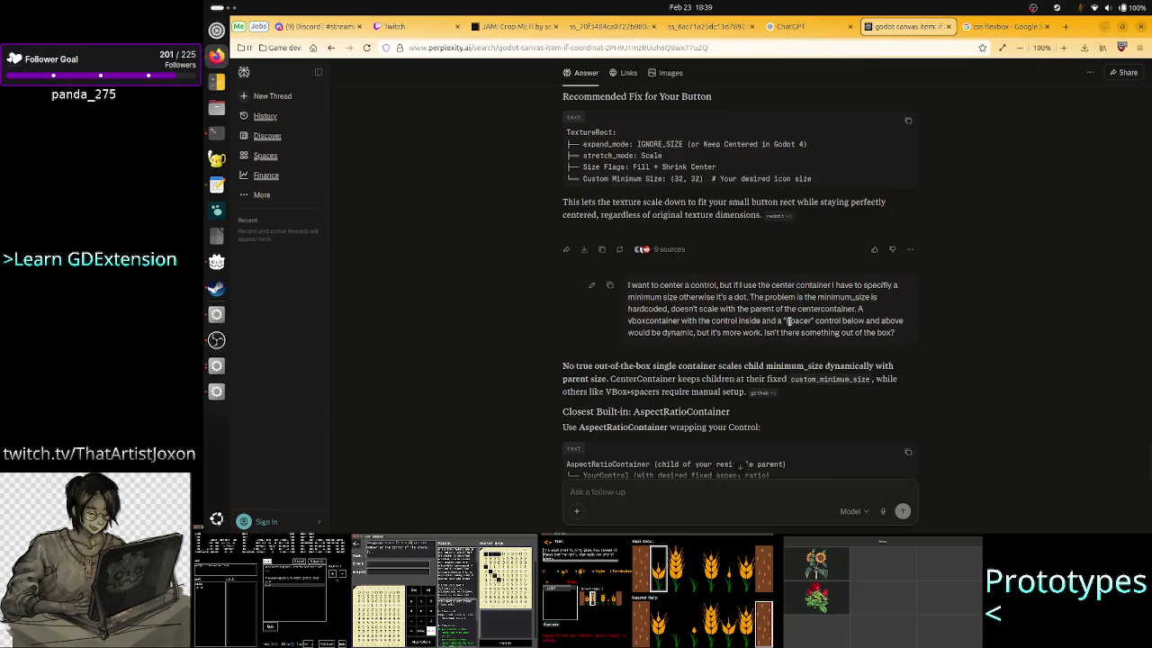
{"action": "key", "text": "alt+Tab"}
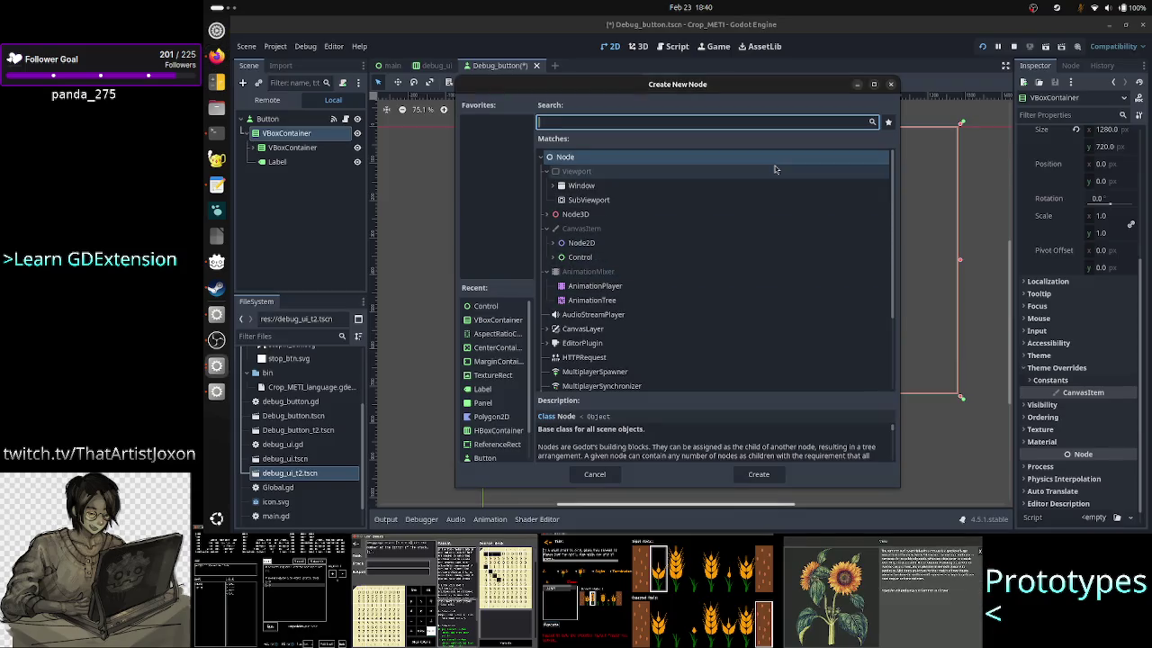
Step: Close Create New Node, expand the inner VBoxContainer and compare Spacer_top and Icon in the Inspector
{"action": "left_click", "coordinate": [891, 85]}
{"action": "left_click", "coordinate": [253, 149]}
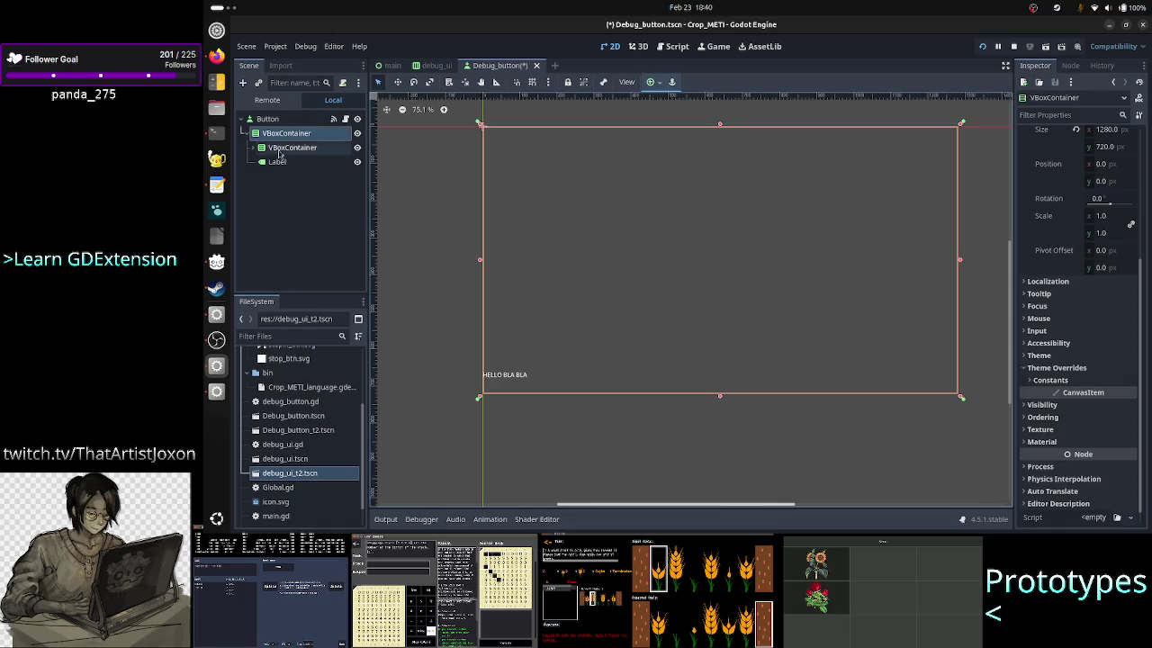
{"action": "left_click", "coordinate": [306, 162]}
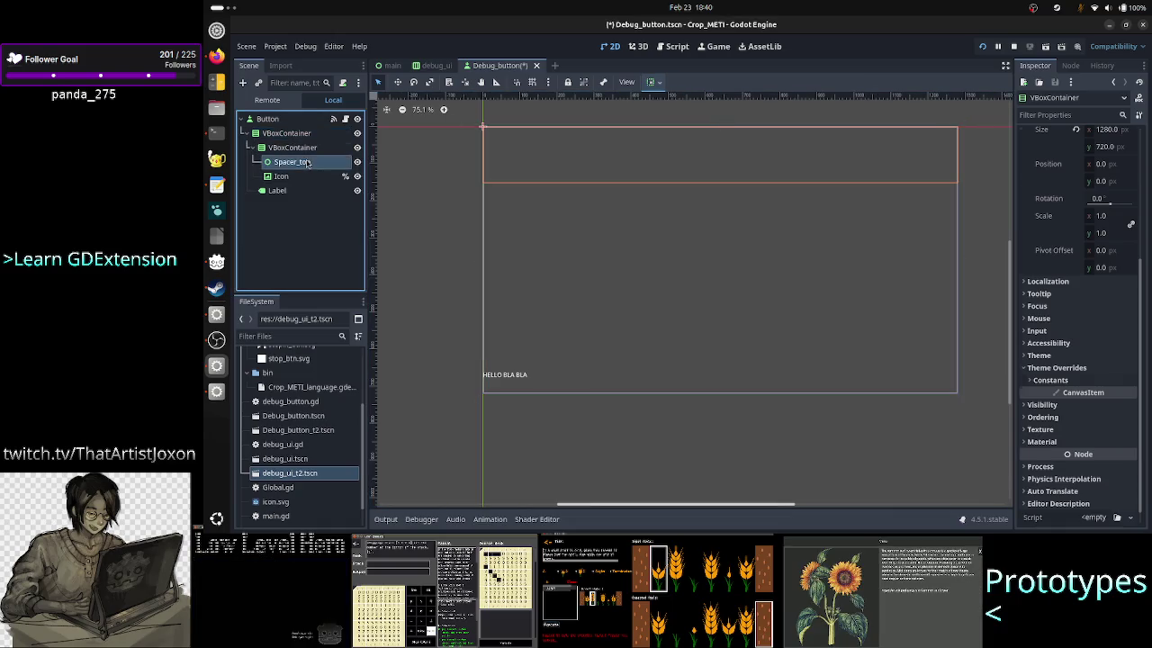
{"action": "left_click", "coordinate": [299, 177]}
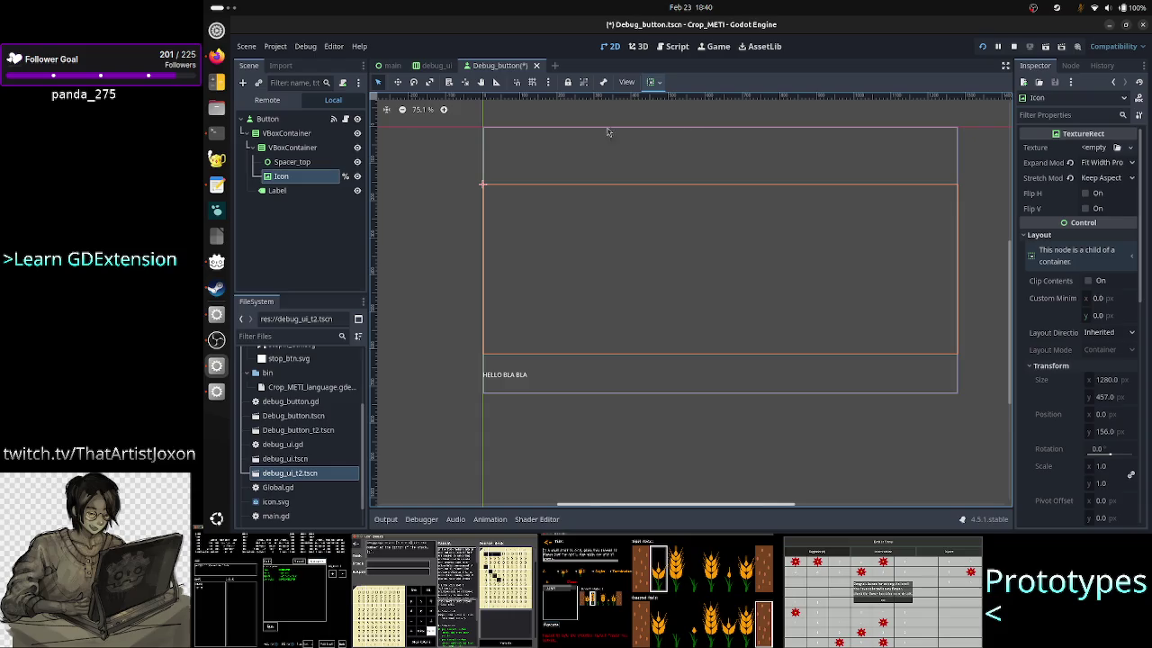
{"action": "left_click", "coordinate": [293, 164]}
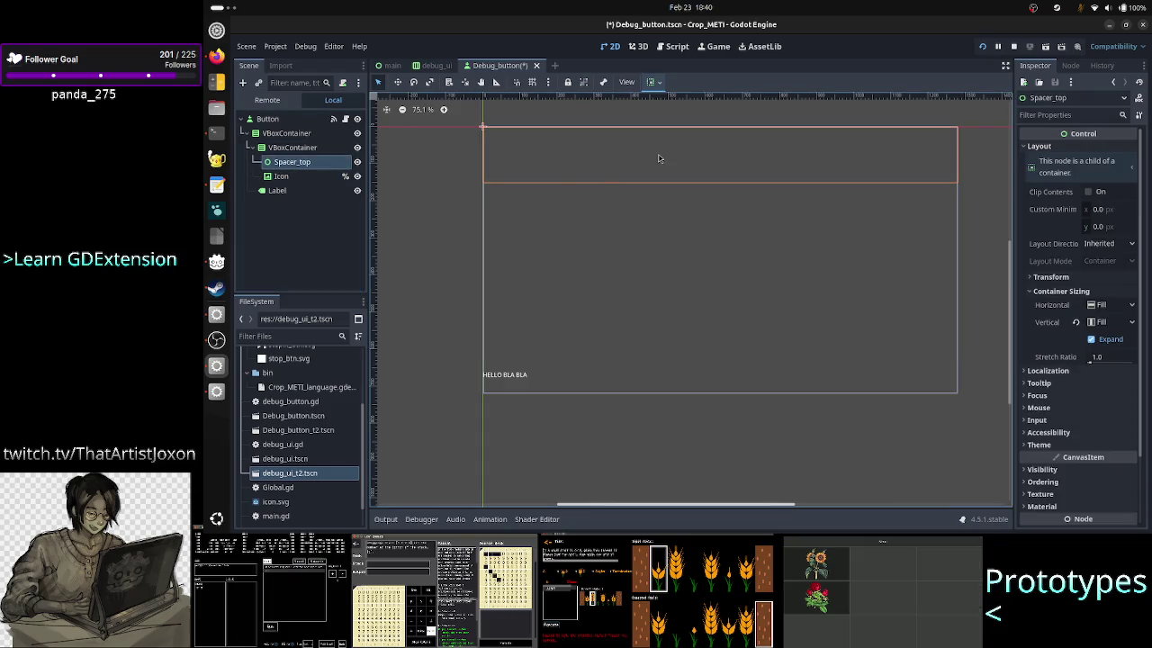
{"action": "key", "text": "alt+Tab"}
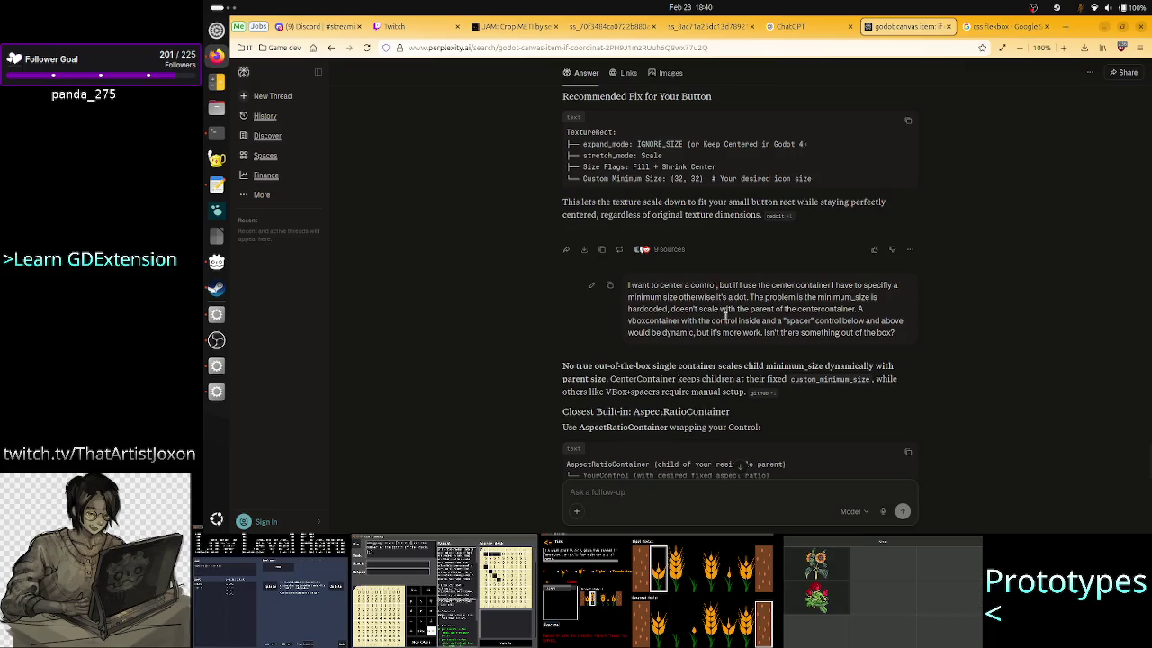
Step: In the follow-up box, start the question 'I have a VBoxcontainer…'
{"action": "scroll", "coordinate": [686, 334], "scroll_direction": "down", "scroll_amount": 5}
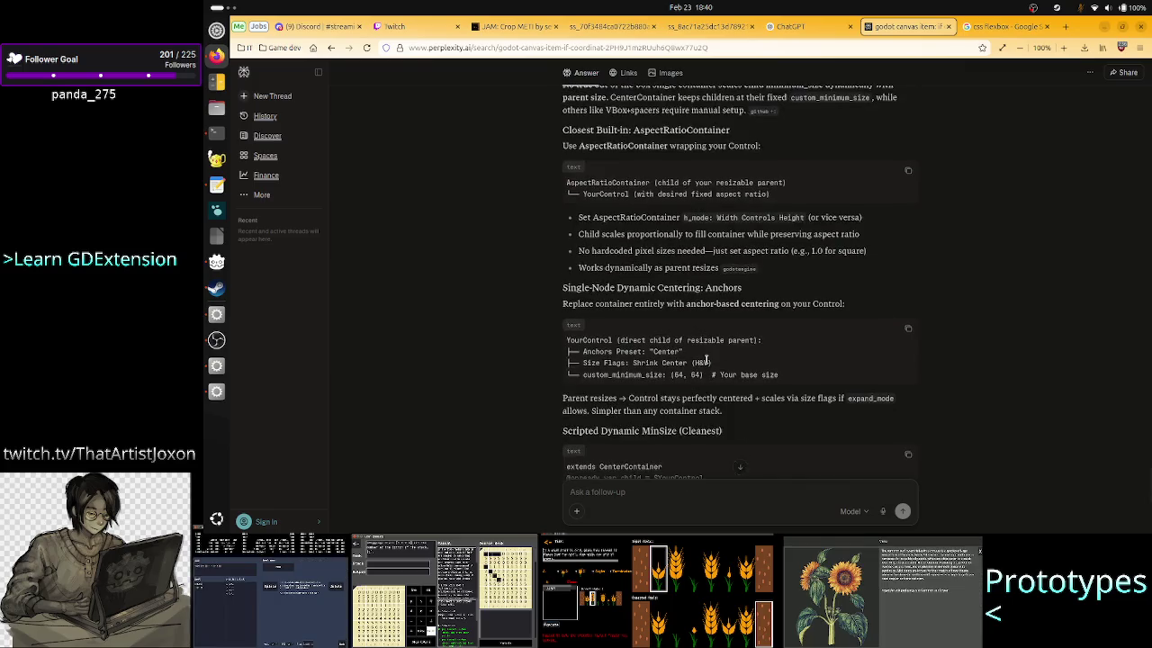
{"action": "scroll", "coordinate": [707, 360], "scroll_direction": "down", "scroll_amount": 2}
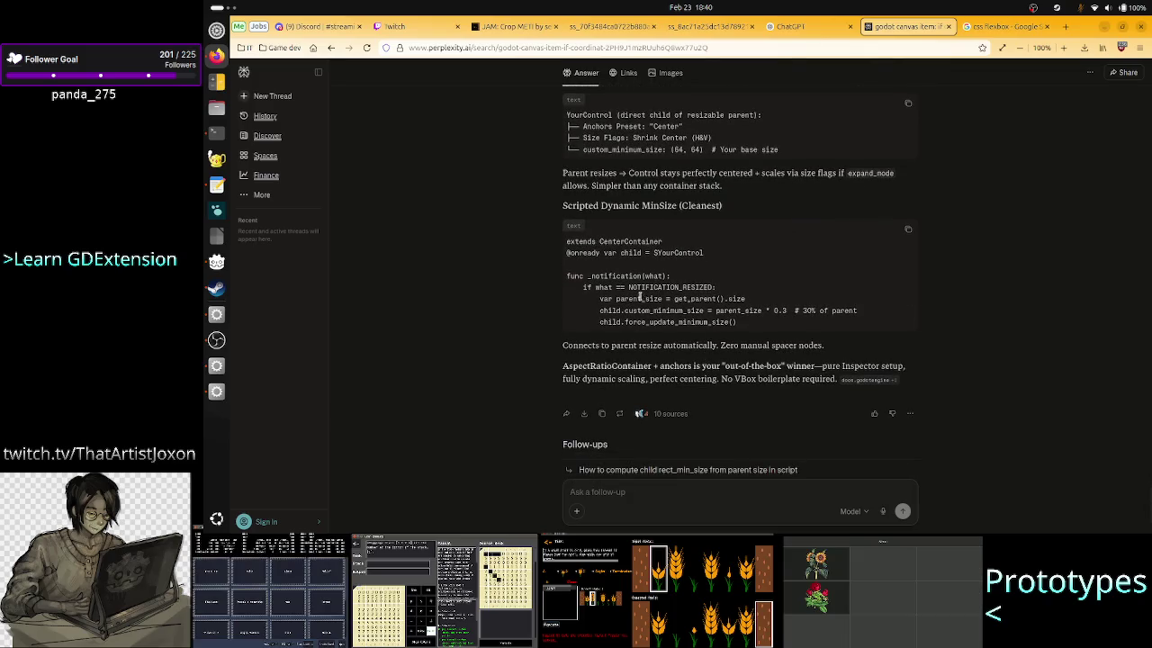
{"action": "left_click", "coordinate": [639, 493]}
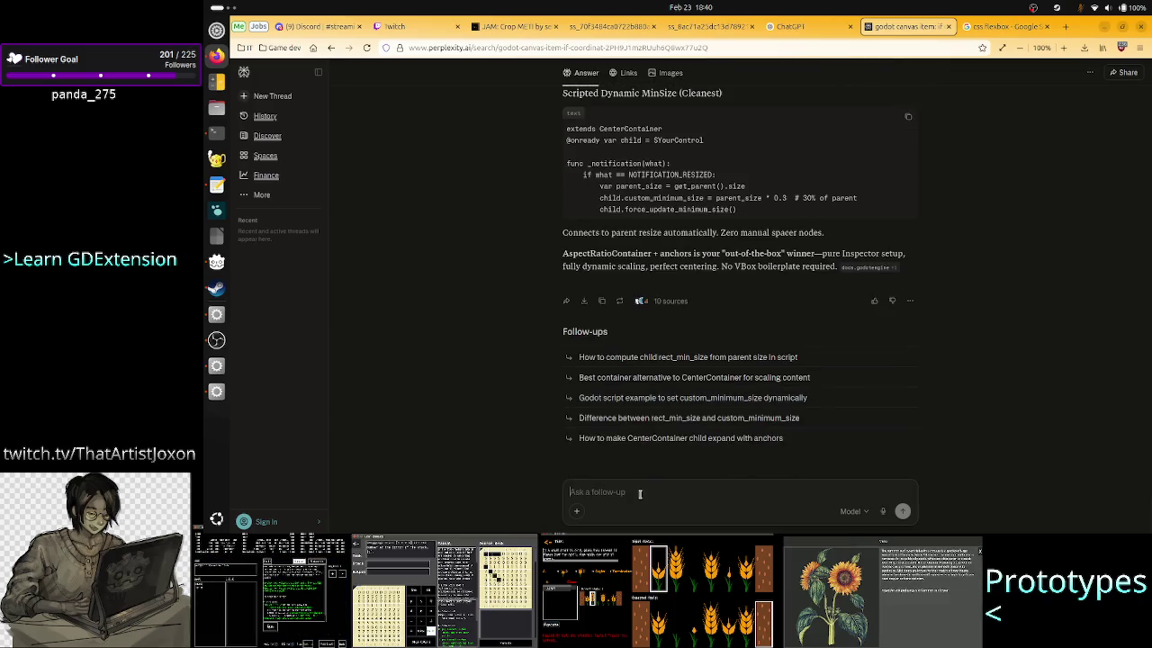
{"action": "type", "text": "in"}
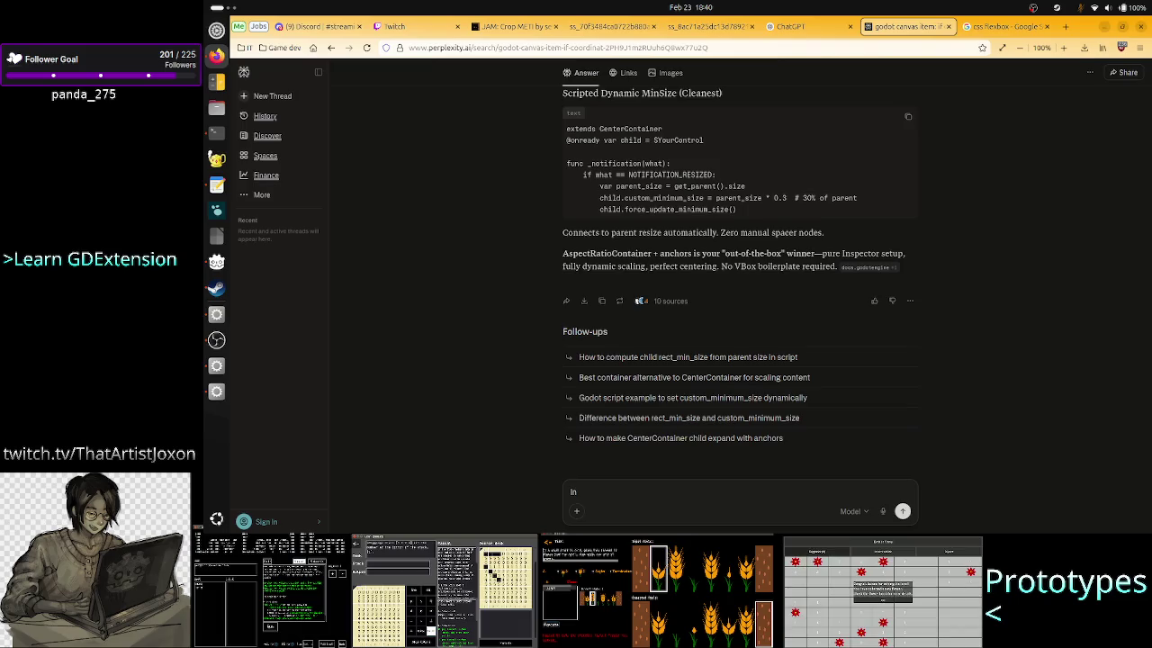
{"action": "key", "text": "BackSpace"}
{"action": "key", "text": "BackSpace"}
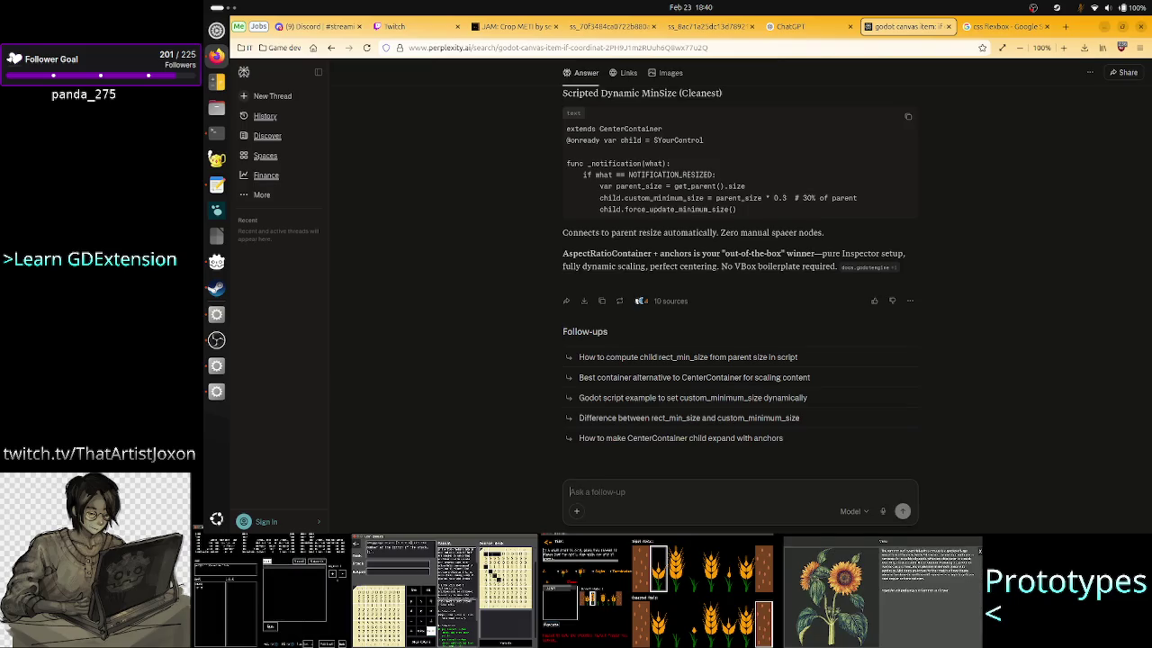
{"action": "type", "text": "I'have a"}
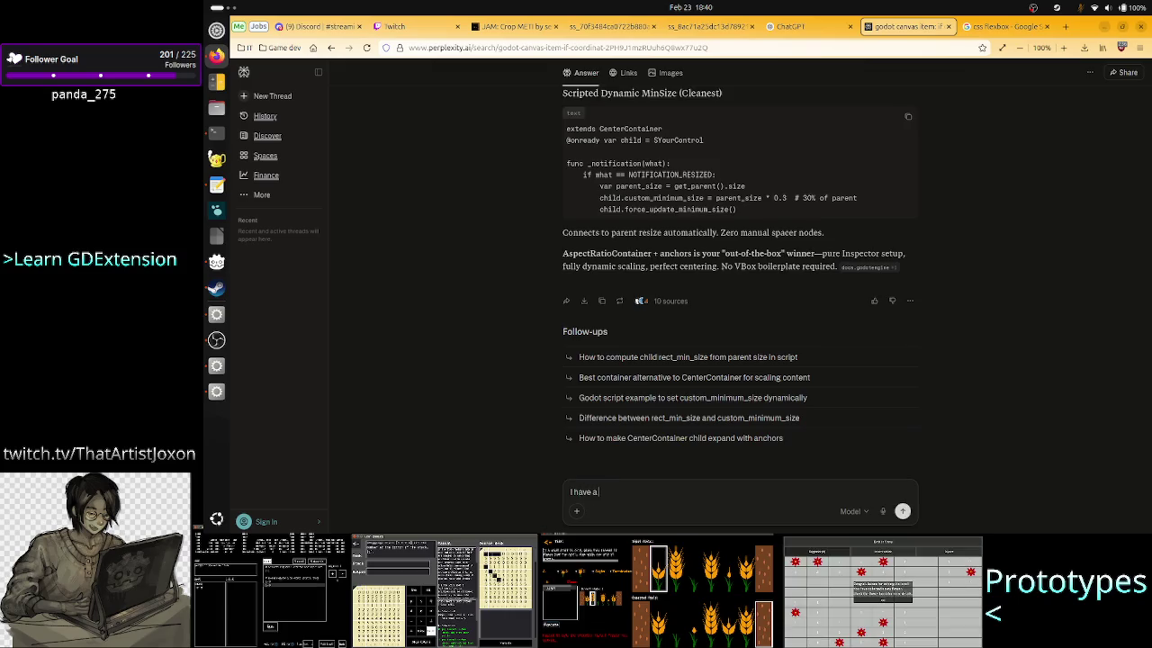
{"action": "type", "text": " VBox"}
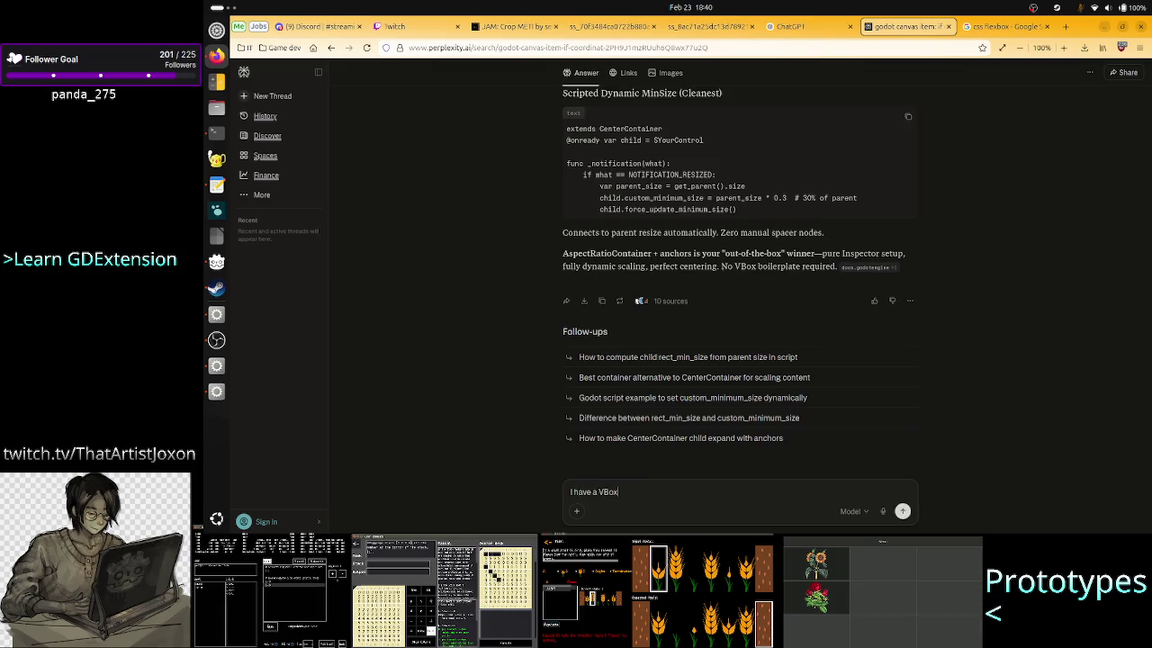
{"action": "type", "text": "container"}
{"action": "type", "text": " with"}
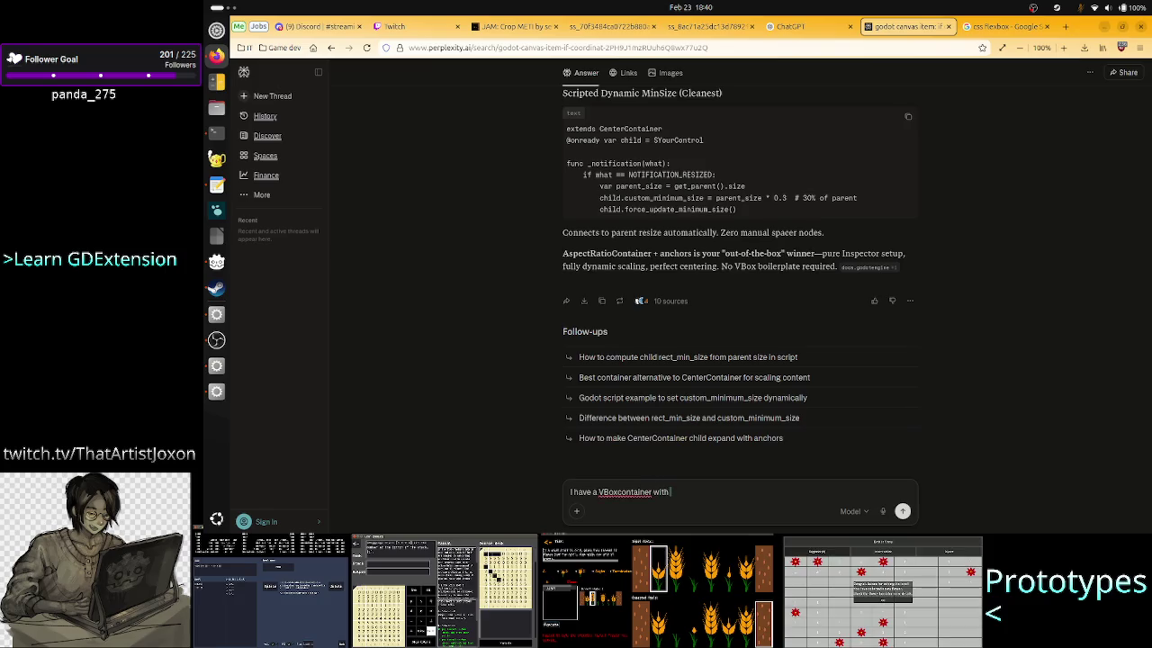
{"action": "type", "text": "ne"}
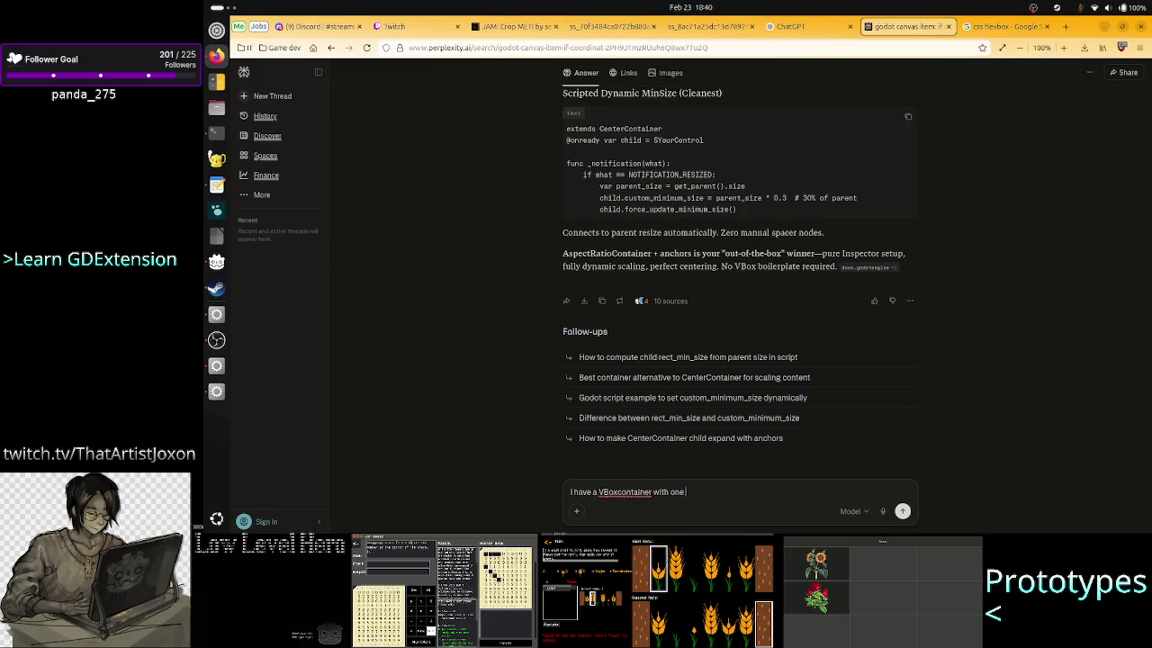
Step: Continue the question about a label and control node whose text can't be aligned, fixing typos
{"action": "key", "text": "BackSpace"}
{"action": "key", "text": "BackSpace"}
{"action": "key", "text": "BackSpace"}
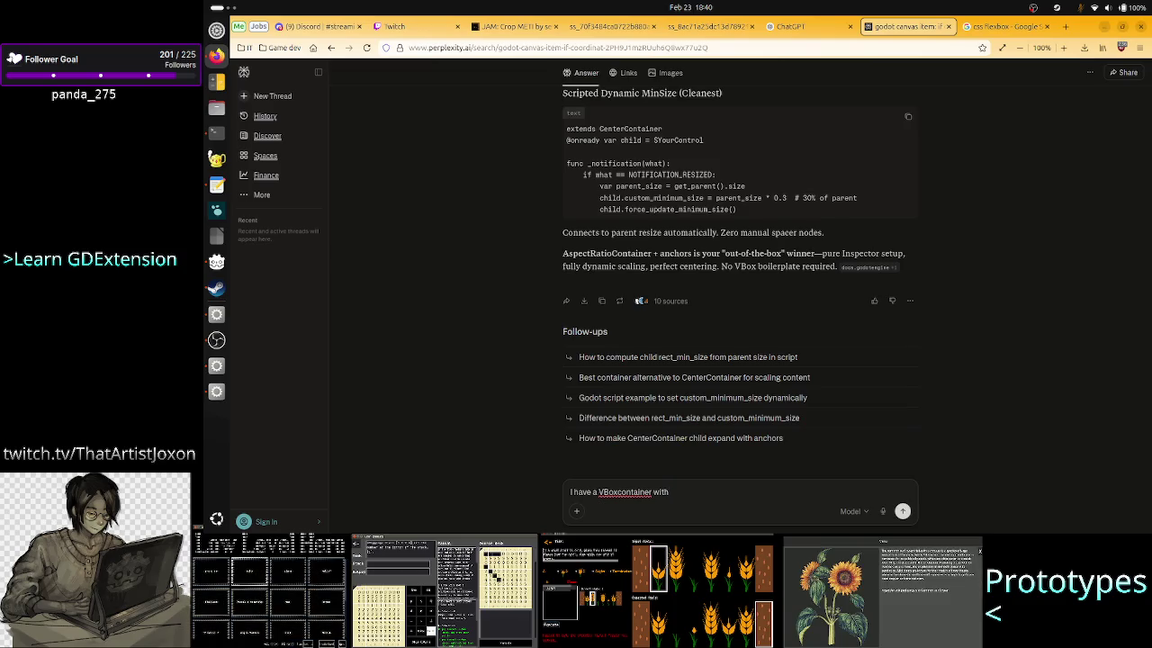
{"action": "type", "text": "ale"}
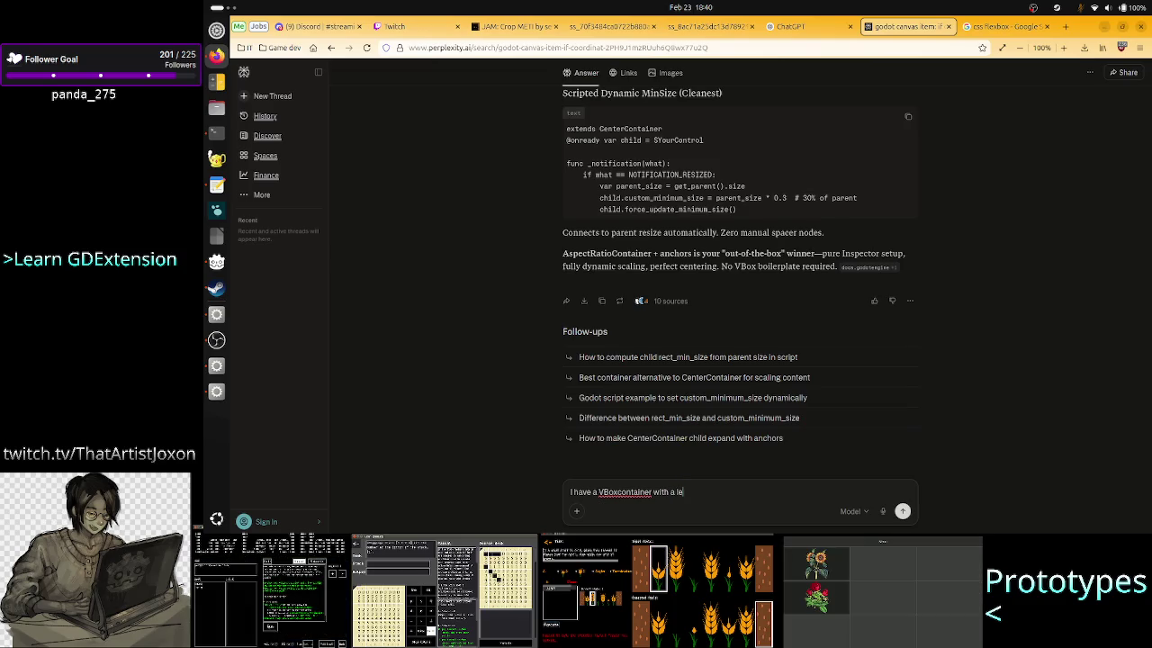
{"action": "type", "text": "b"}
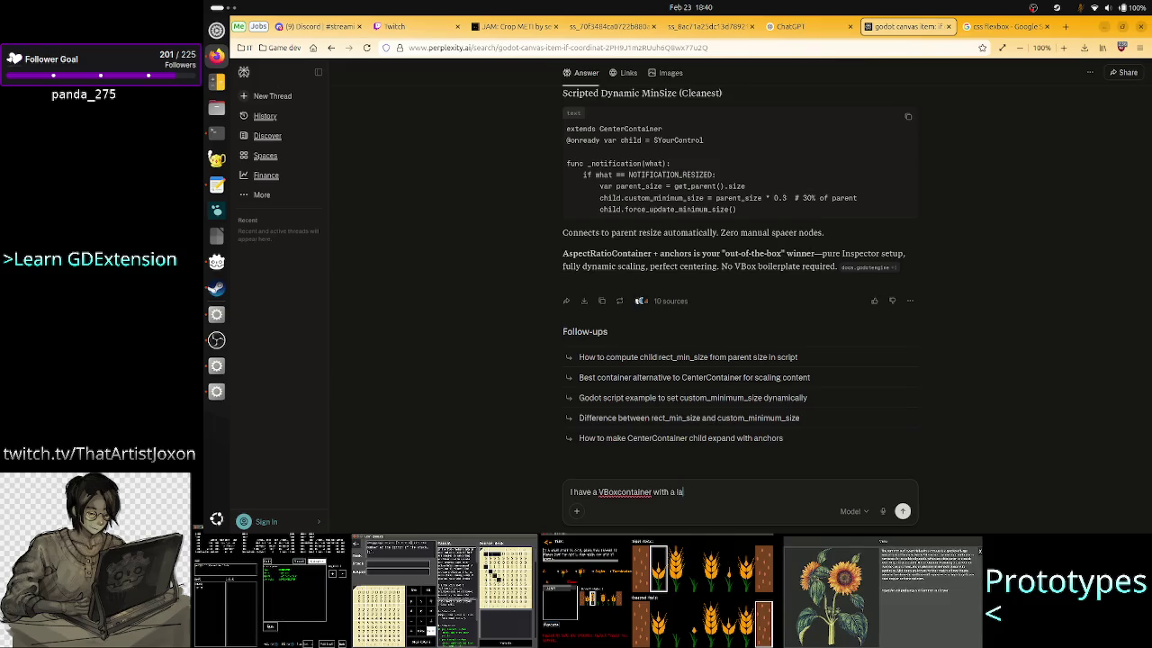
{"action": "type", "text": "bel and som"}
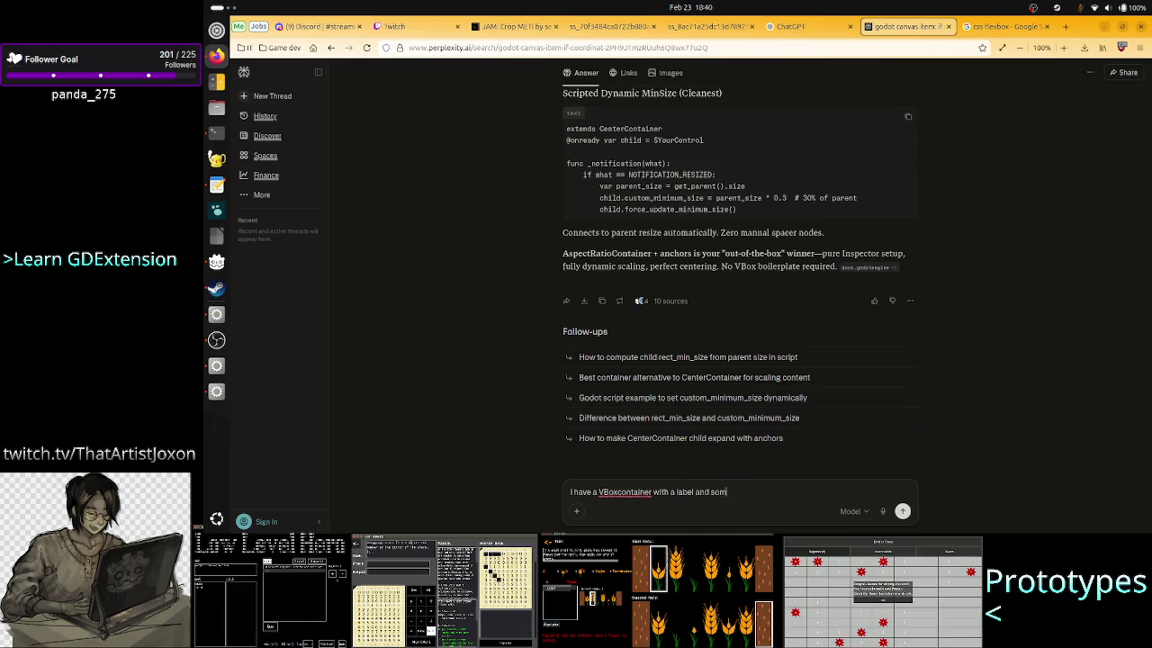
{"action": "type", "text": "e other contro"}
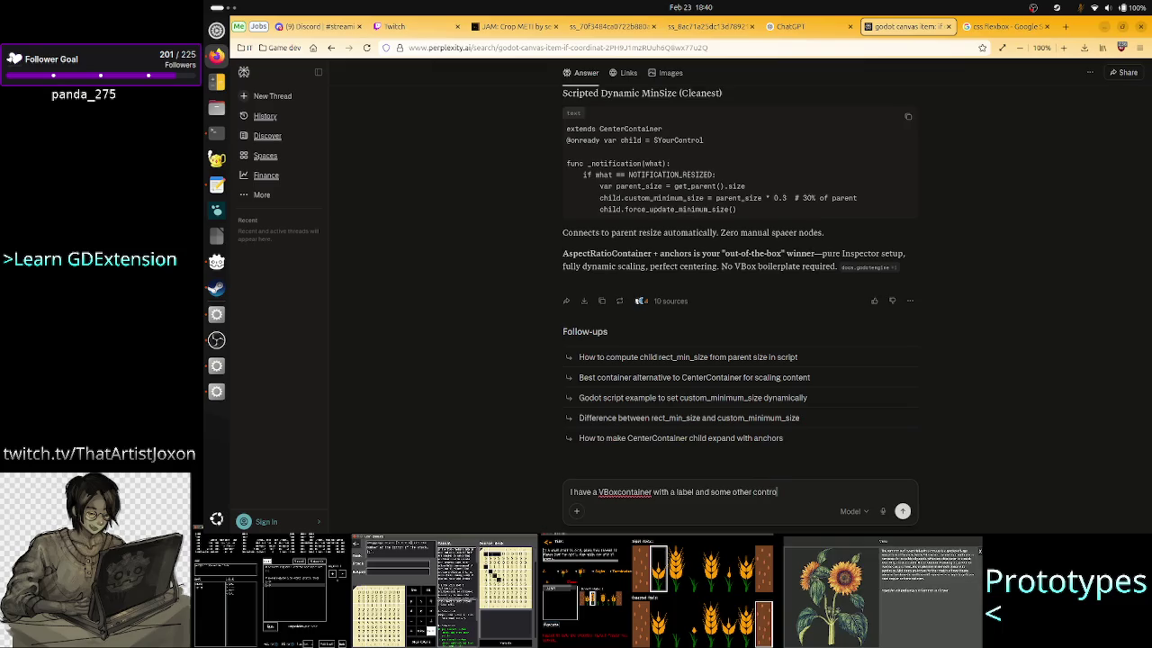
{"action": "type", "text": "l node."}
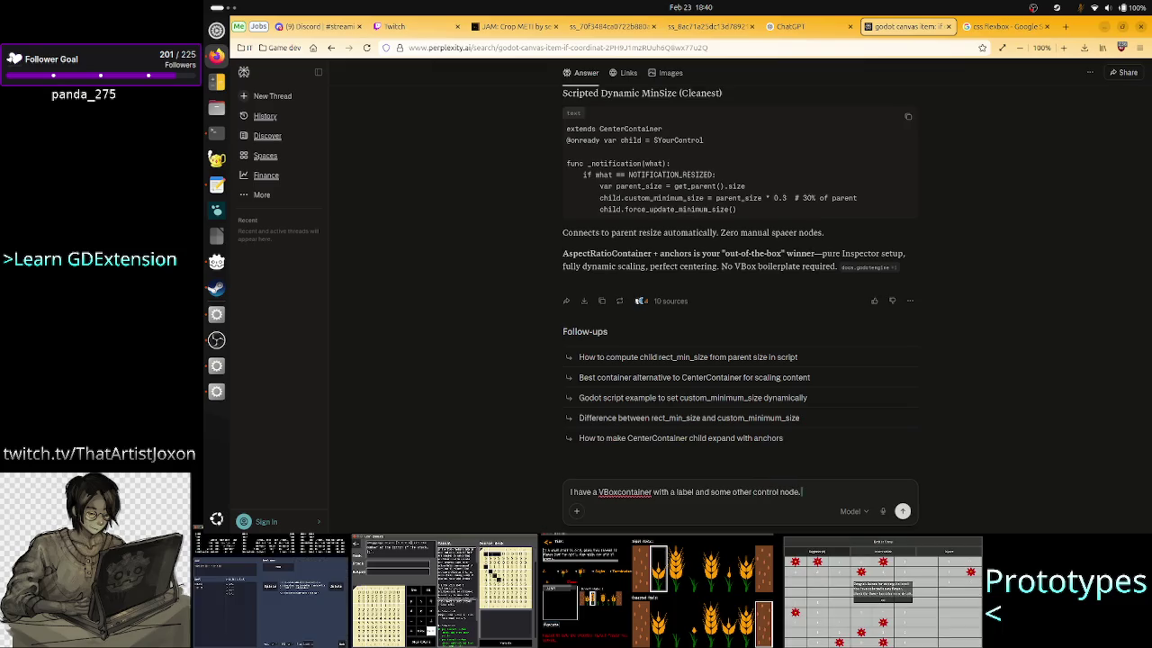
{"action": "key", "text": "BackSpace"}
{"action": "type", "text": " tha"}
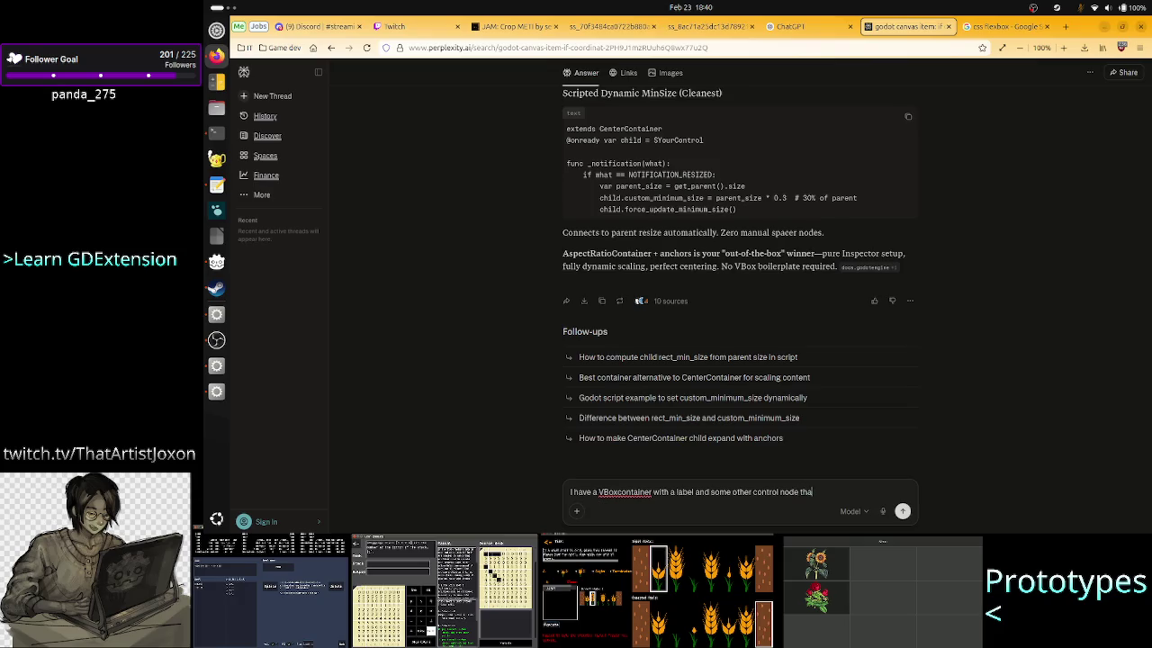
{"action": "type", "text": "t diays "}
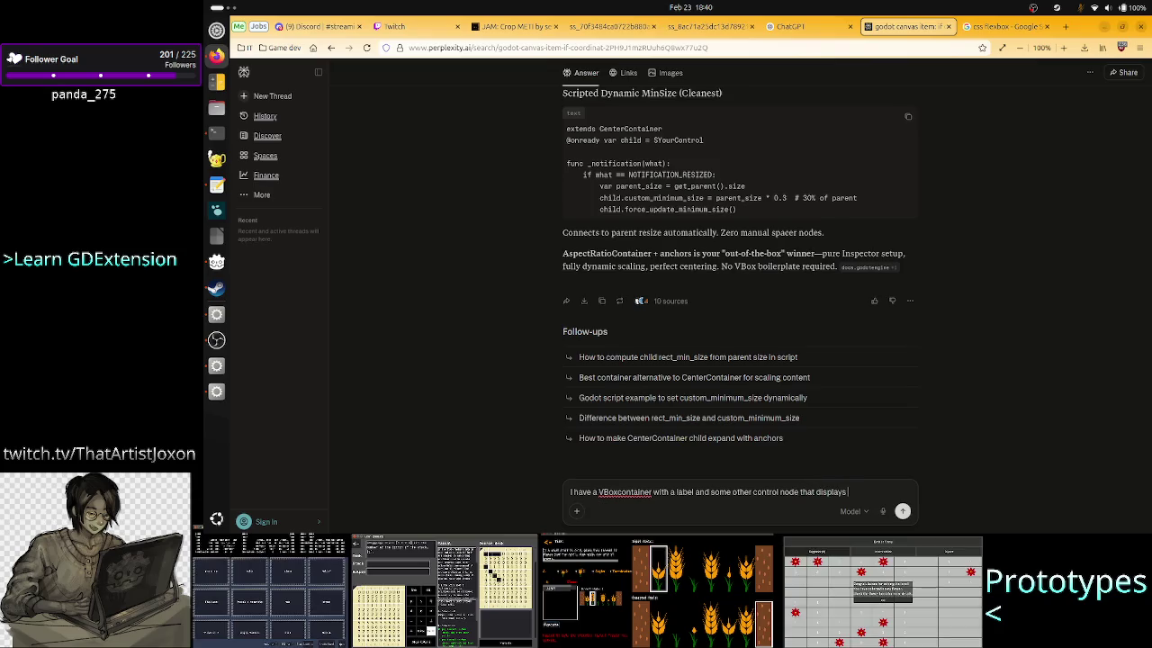
{"action": "type", "text": "something."}
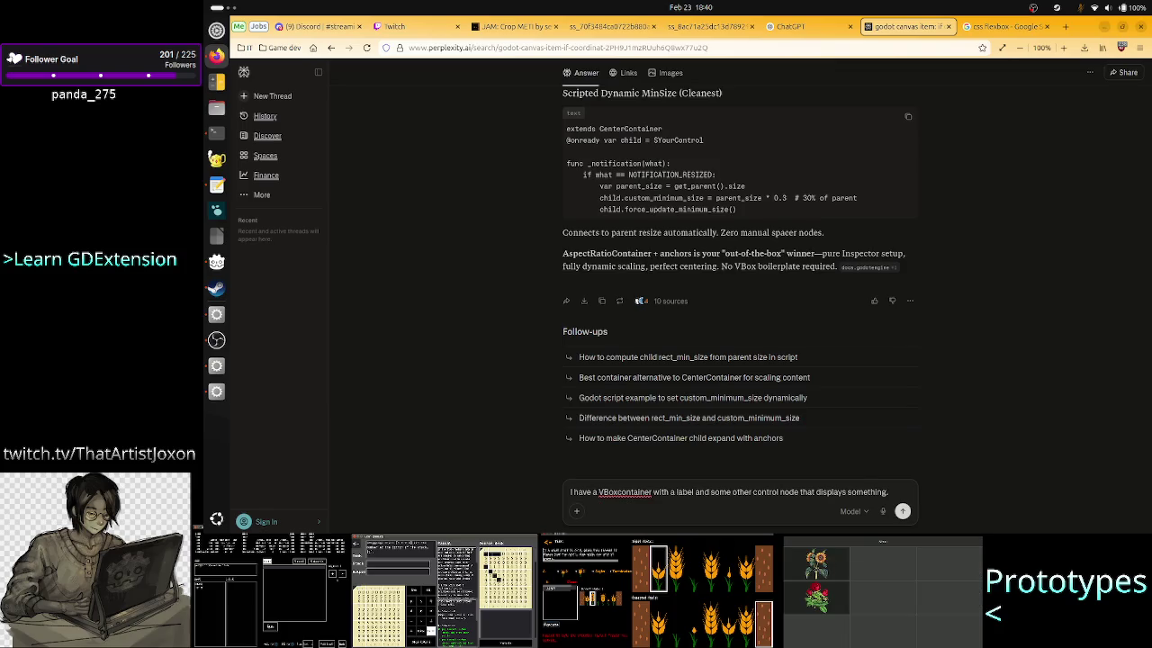
{"action": "type", "text": " I have no c"}
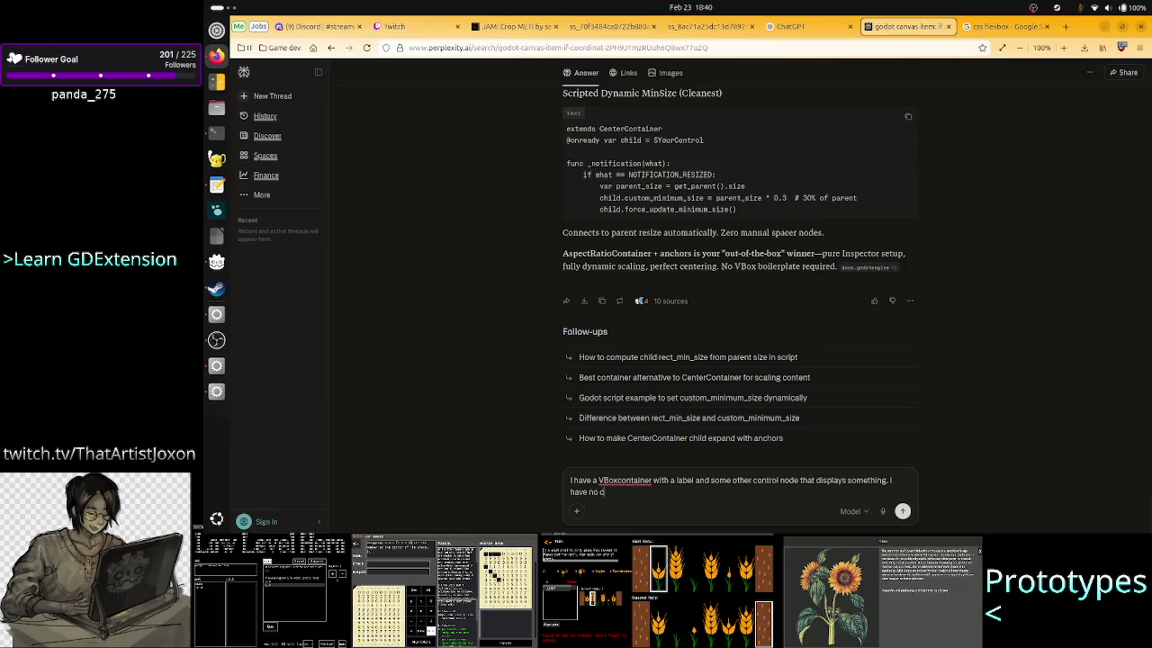
{"action": "type", "text": "way to all"}
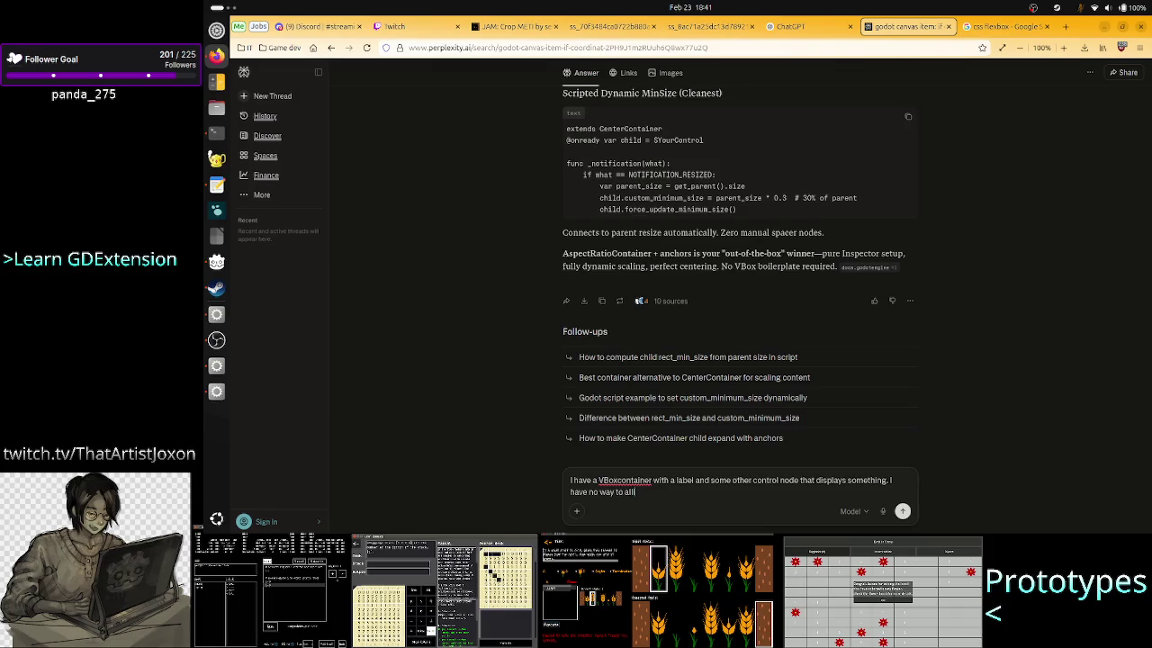
{"action": "type", "text": "ign"}
{"action": "key", "text": "BackSpace"}
{"action": "key", "text": "BackSpace"}
{"action": "key", "text": "BackSpace"}
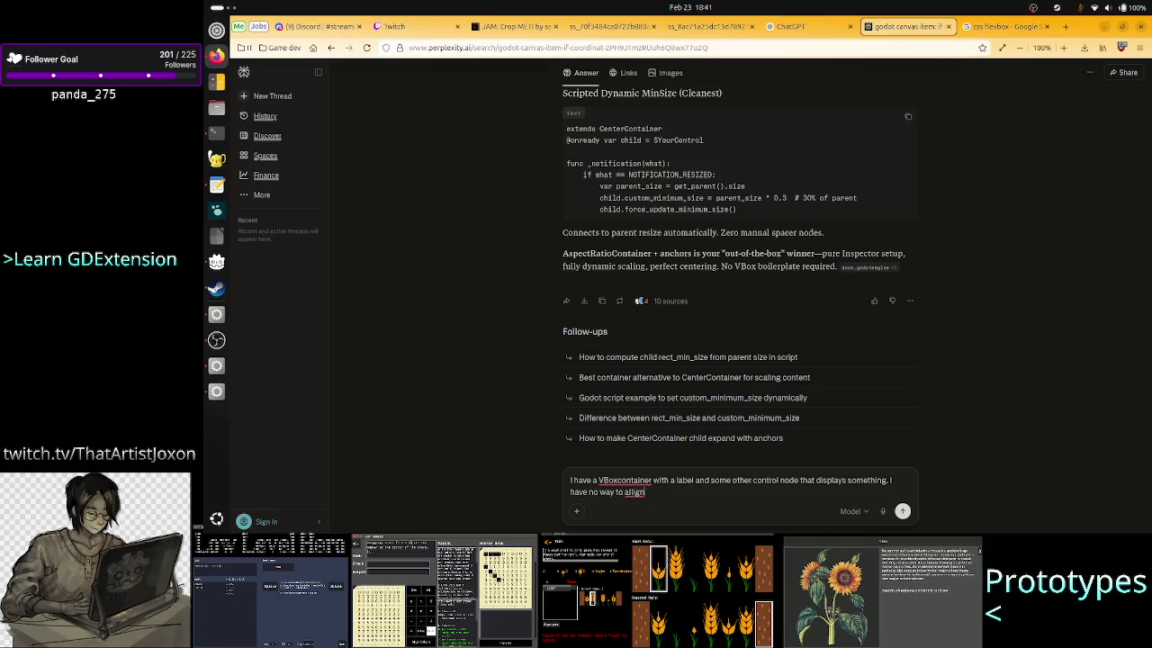
{"action": "type", "text": "ign the la"}
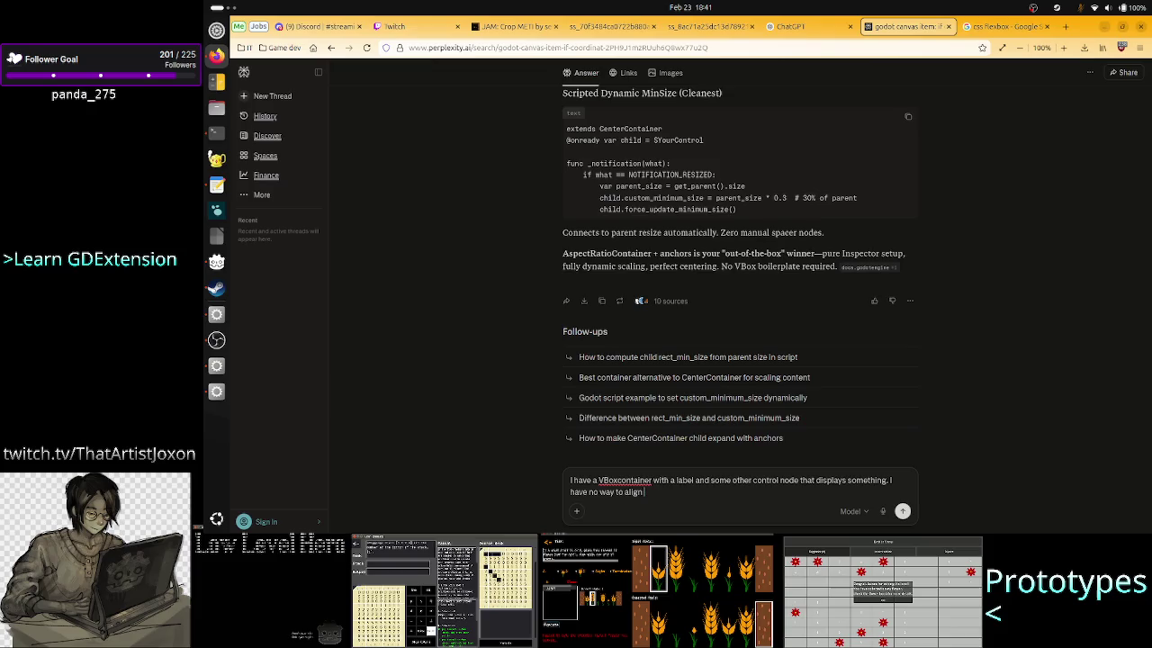
{"action": "type", "text": "bel"}
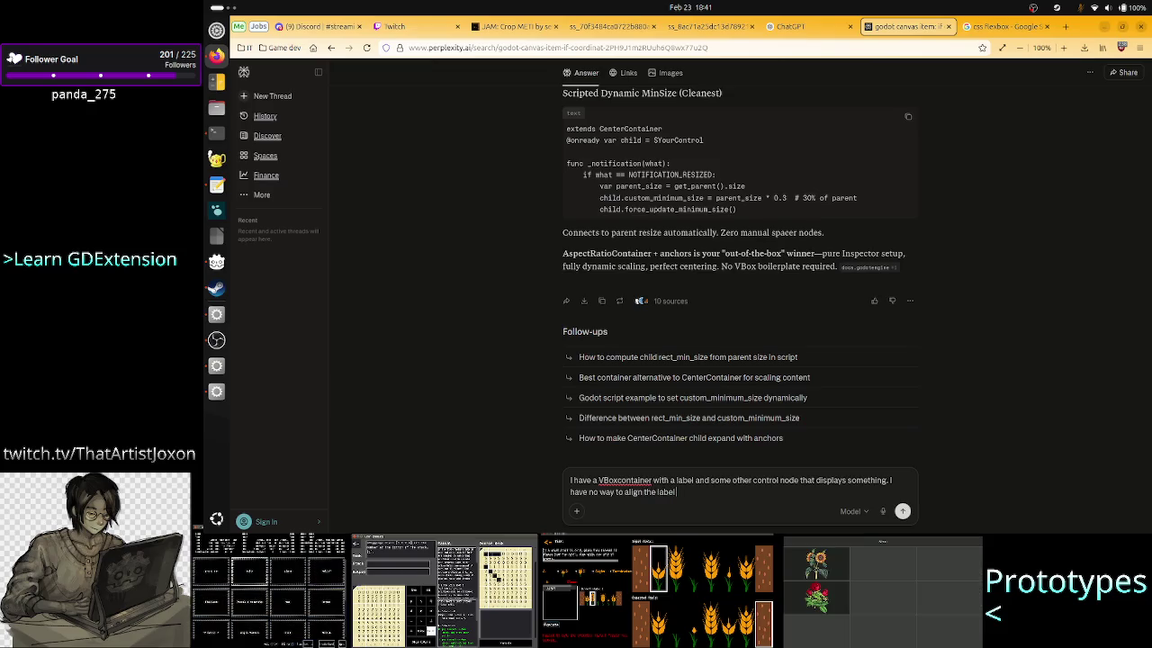
{"action": "type", "text": " s"}
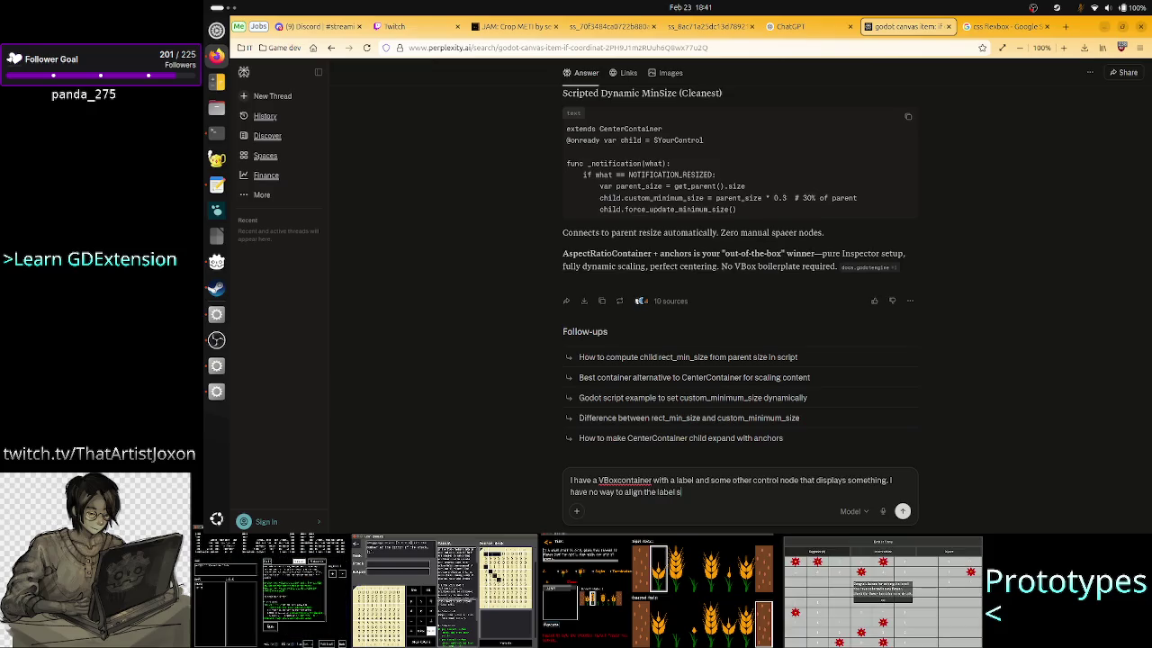
{"action": "type", "text": "o that text be"}
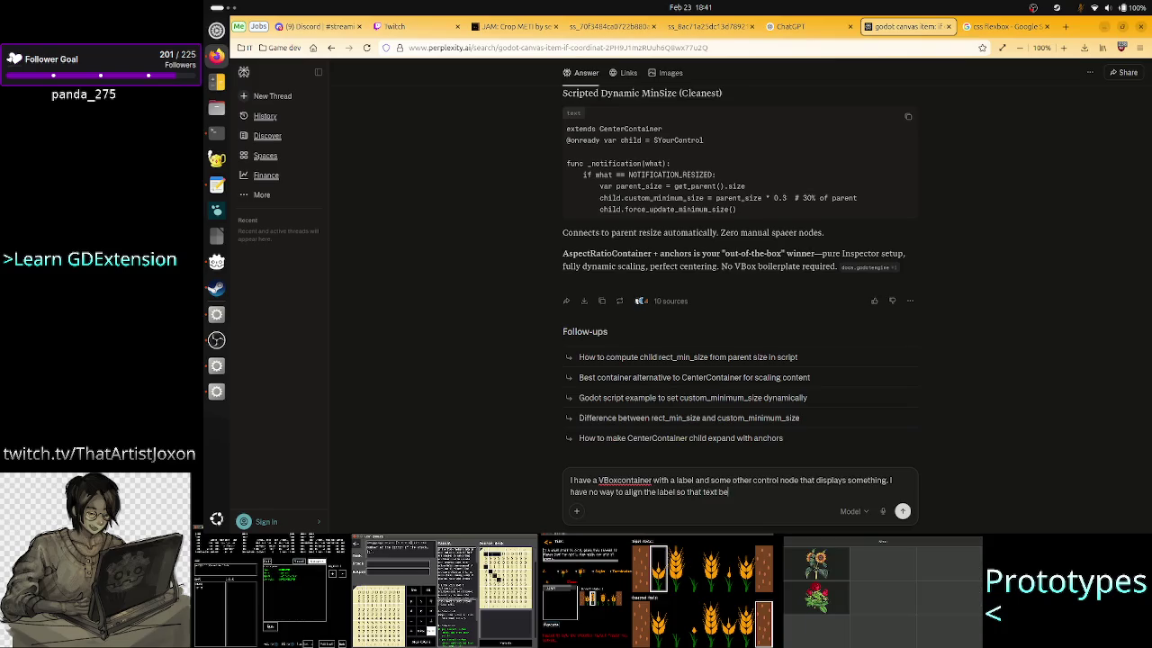
{"action": "type", "text": "gins a"}
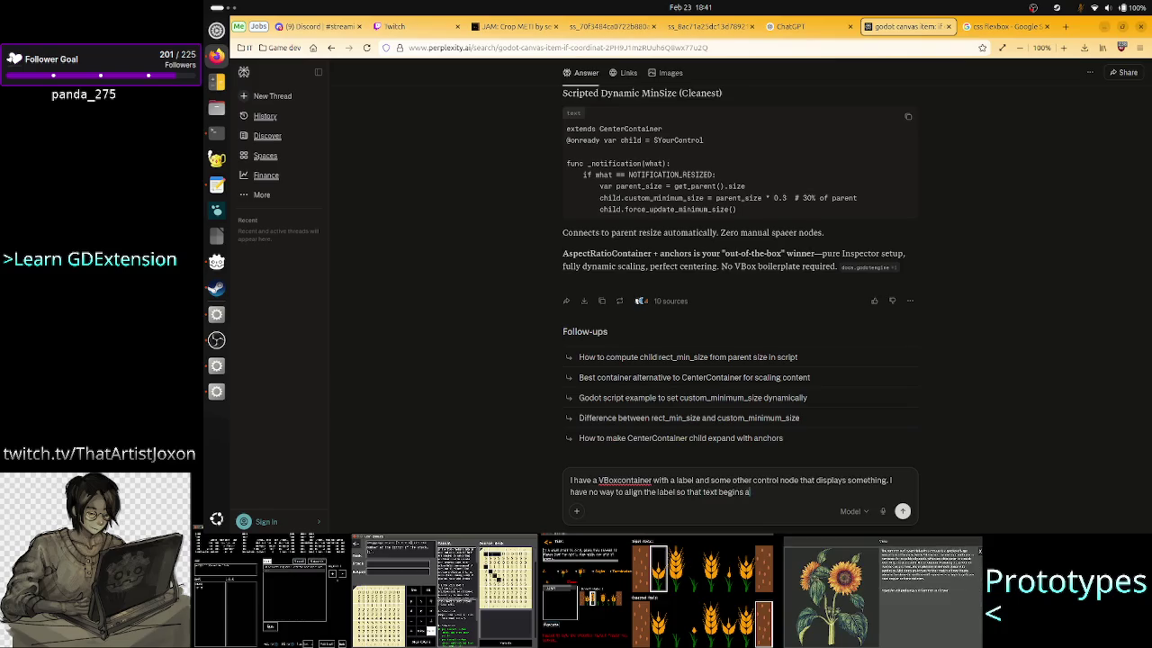
{"action": "type", "text": "t the"}
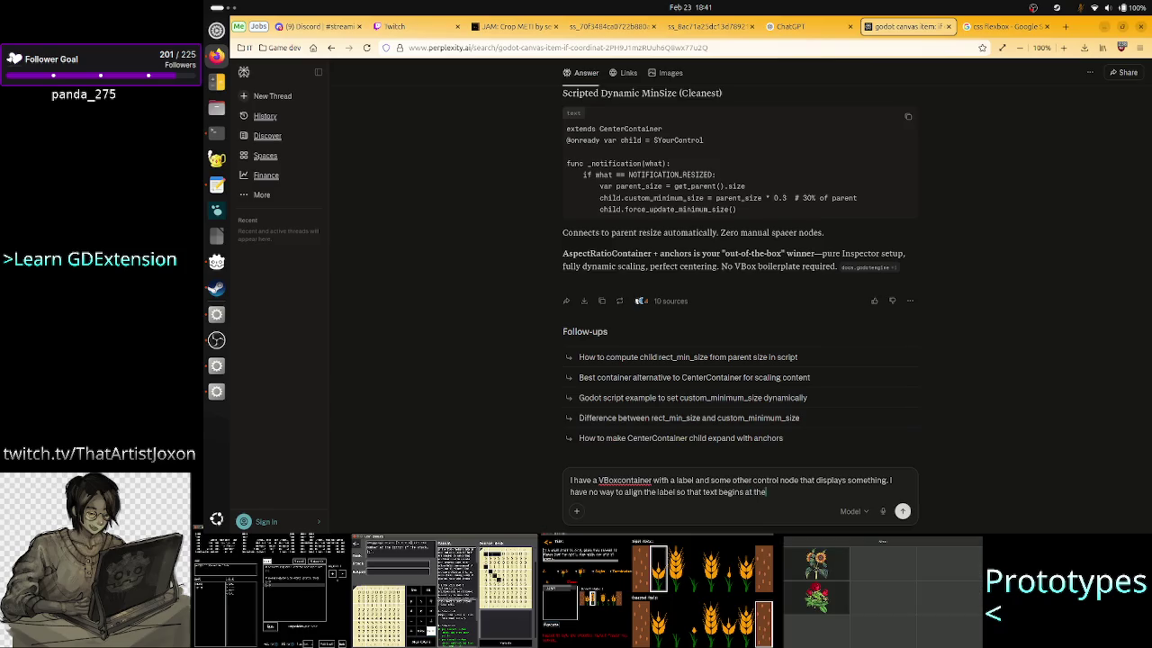
{"action": "key", "text": "BackSpace"}
{"action": "key", "text": "BackSpace"}
{"action": "key", "text": "BackSpace"}
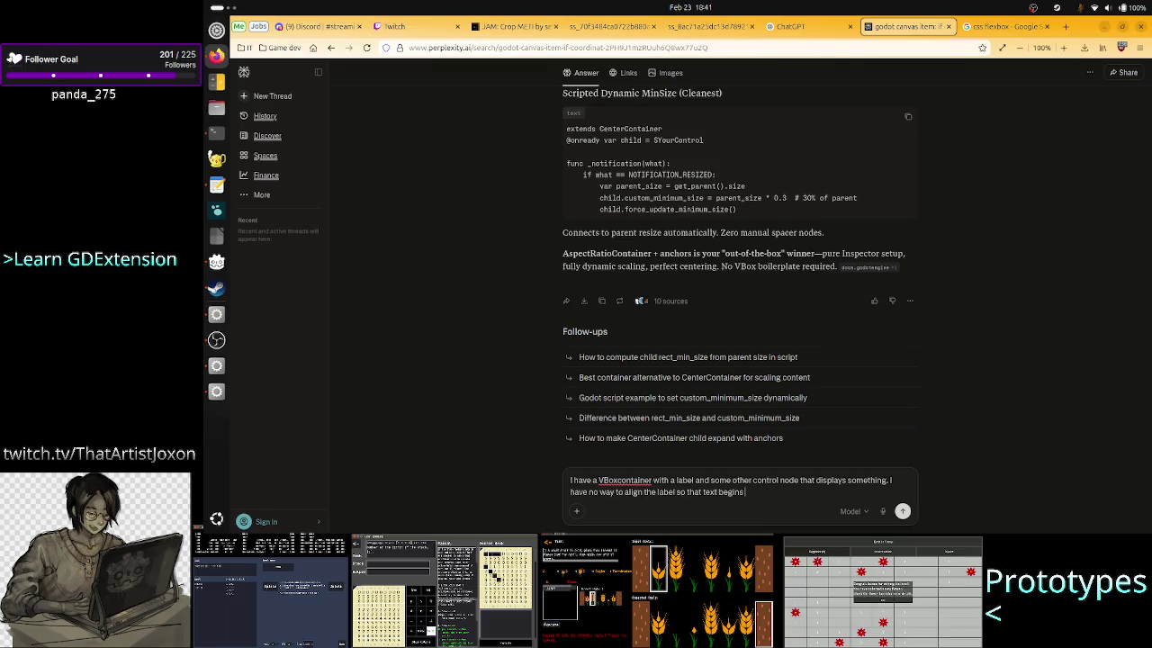
{"action": "type", "text": " from the sa"}
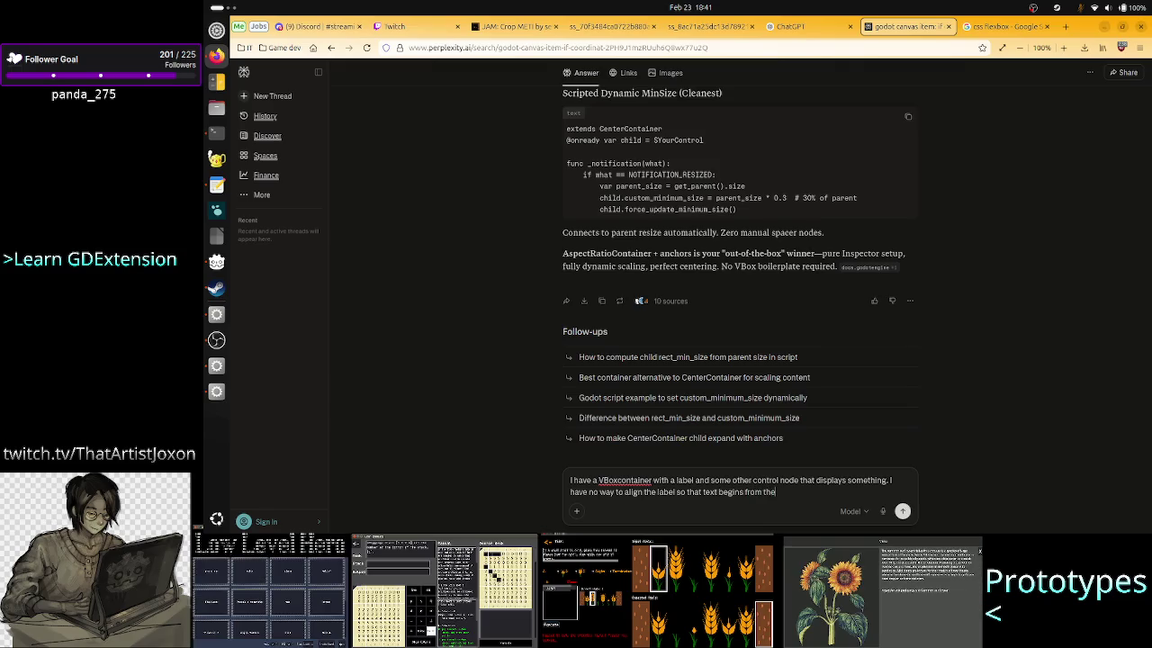
{"action": "key", "text": "BackSpace"}
{"action": "key", "text": "BackSpace"}
{"action": "key", "text": "BackSpace"}
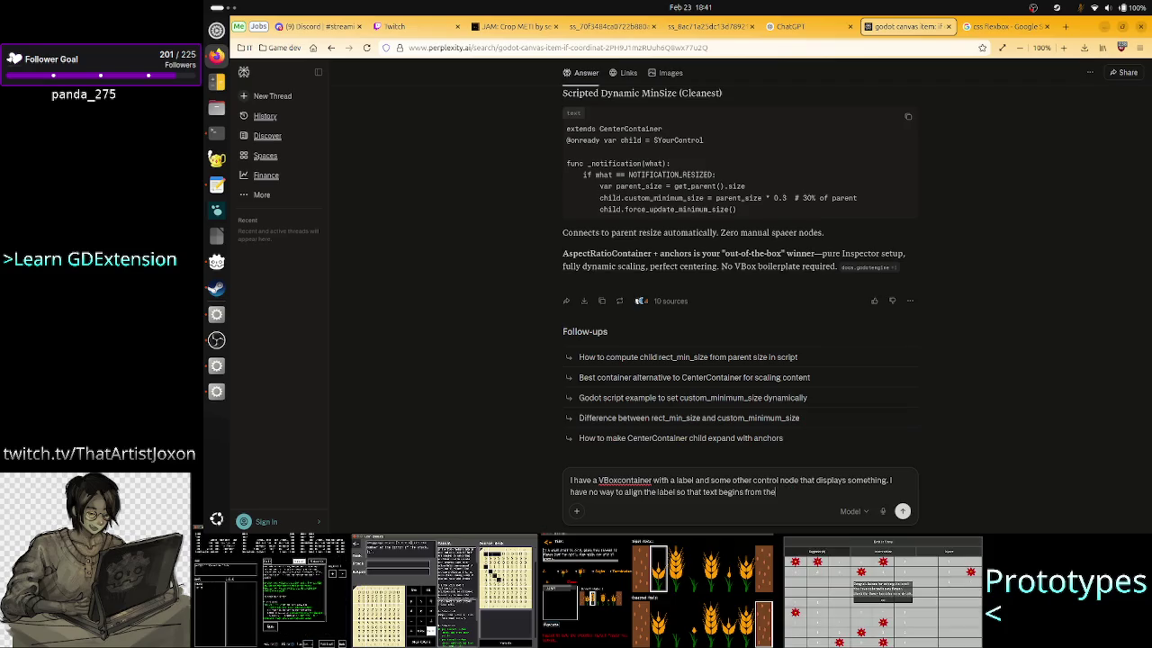
{"action": "key", "text": "BackSpace"}
{"action": "key", "text": "BackSpace"}
{"action": "key", "text": "BackSpace"}
{"action": "key", "text": "BackSpace"}
{"action": "key", "text": "BackSpace"}
{"action": "key", "text": "BackSpace"}
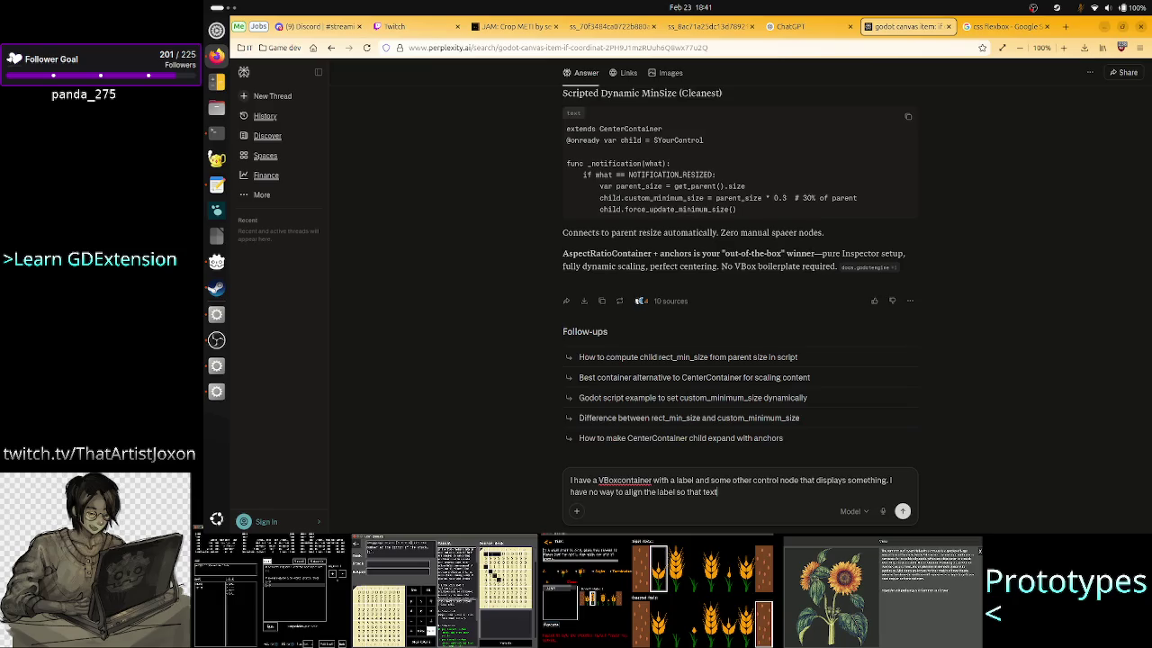
{"action": "key", "text": "BackSpace"}
{"action": "key", "text": "BackSpace"}
{"action": "key", "text": "BackSpace"}
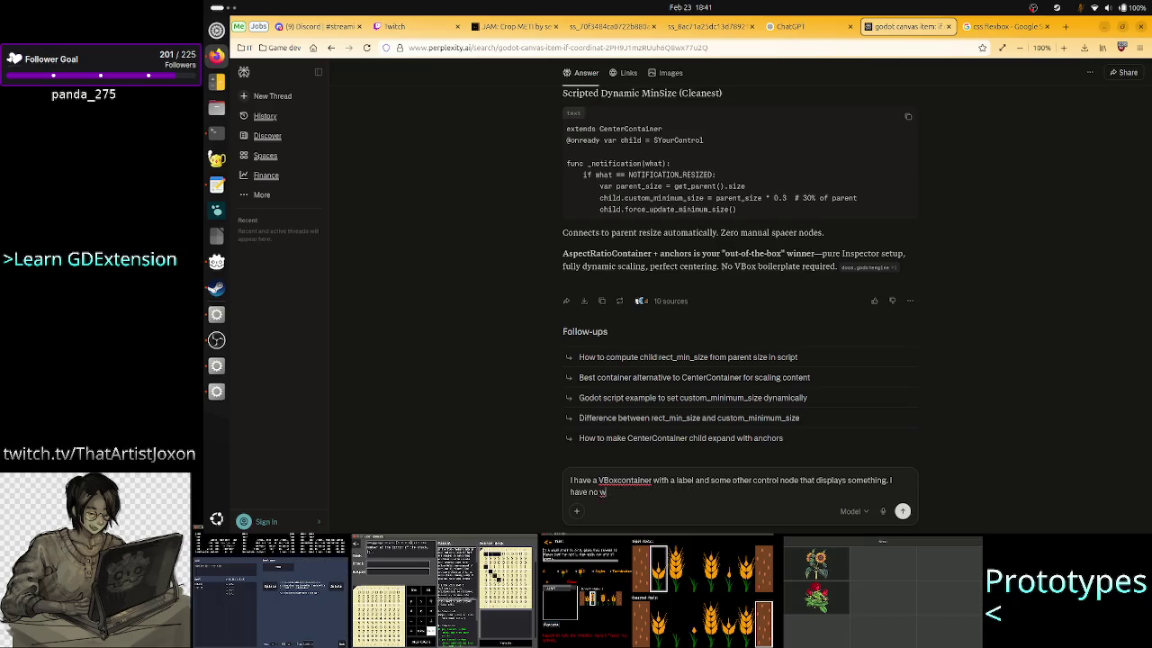
Step: Ask Perplexity how to align the label with its display, since horizontal centering depends on character count
{"action": "key", "text": "BackSpace"}
{"action": "key", "text": "BackSpace"}
{"action": "key", "text": "BackSpace"}
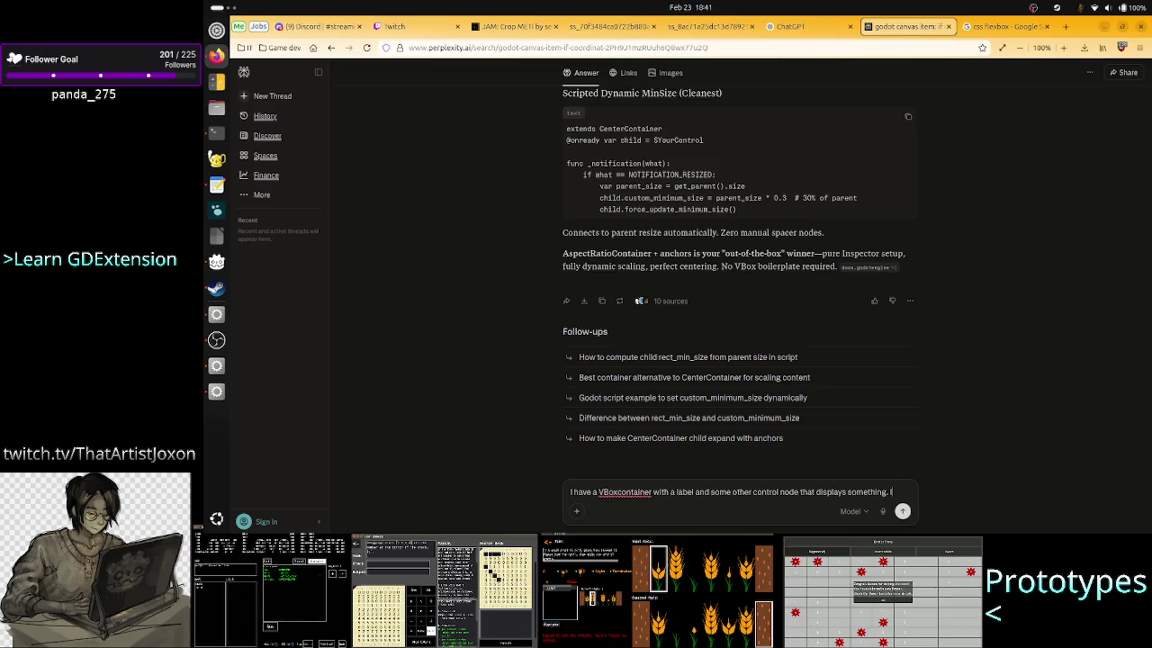
{"action": "type", "text": " h"}
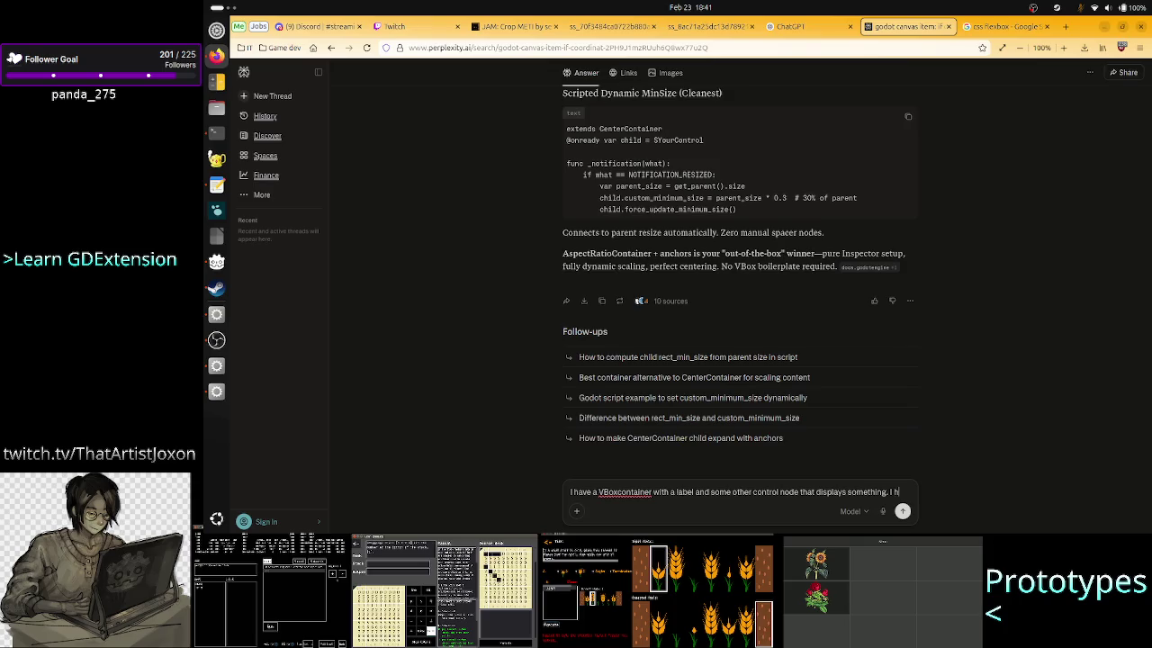
{"action": "type", "text": "ave to align"}
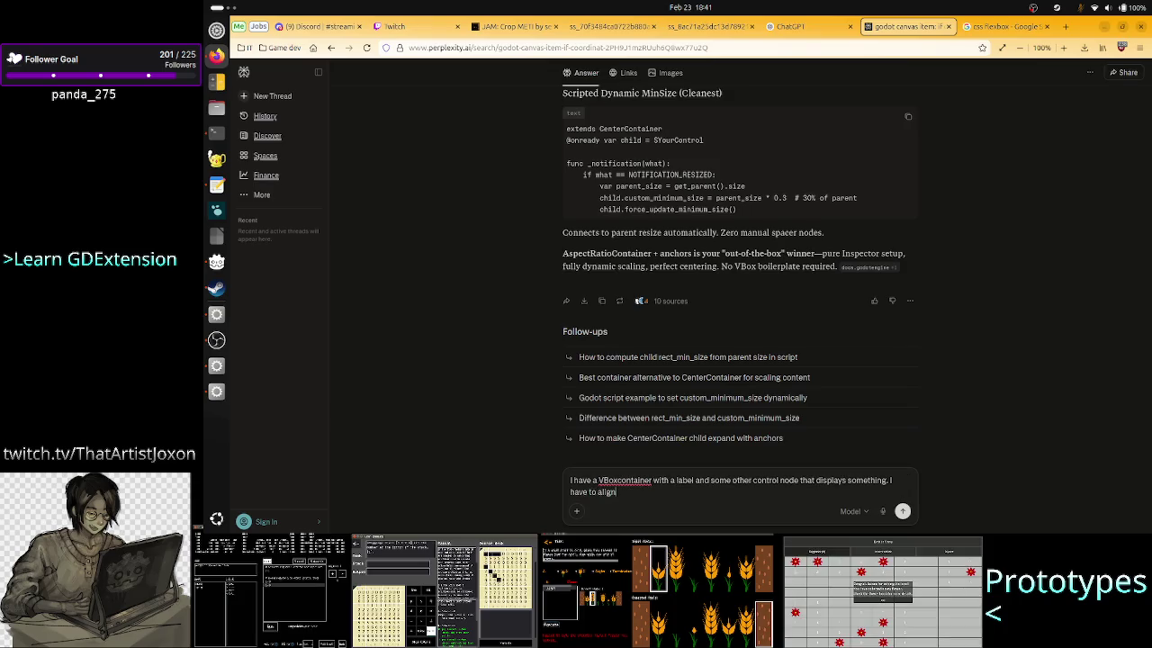
{"action": "type", "text": " them, "}
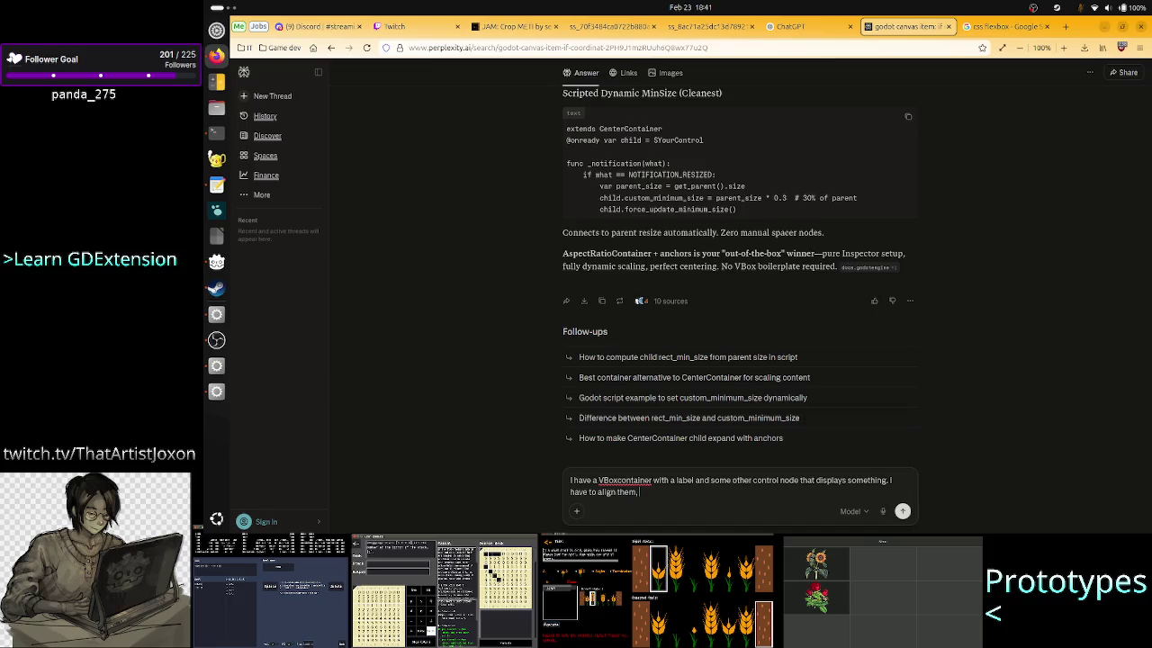
{"action": "type", "text": "but because the"}
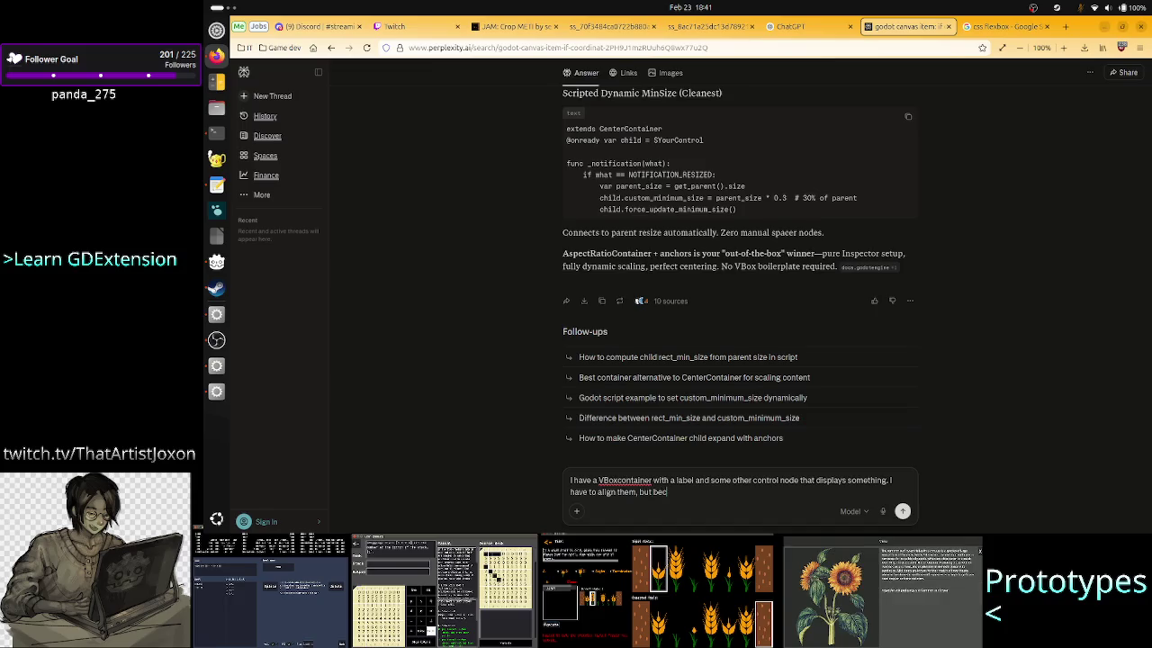
{"action": "type", "text": " label "}
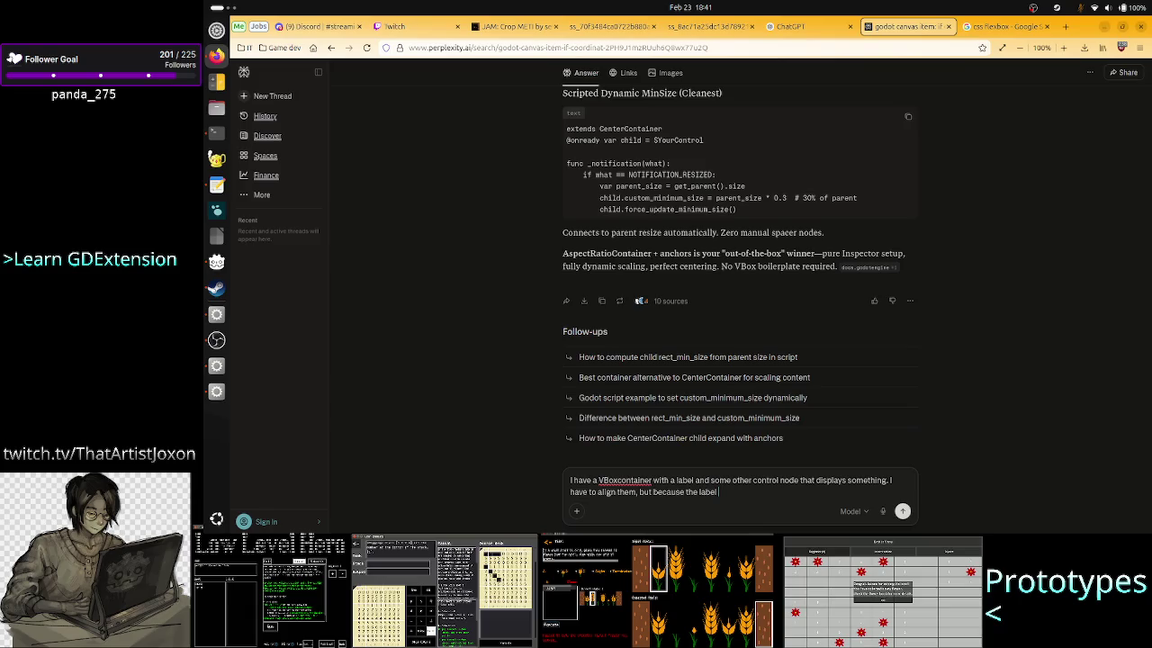
{"action": "type", "text": "center"}
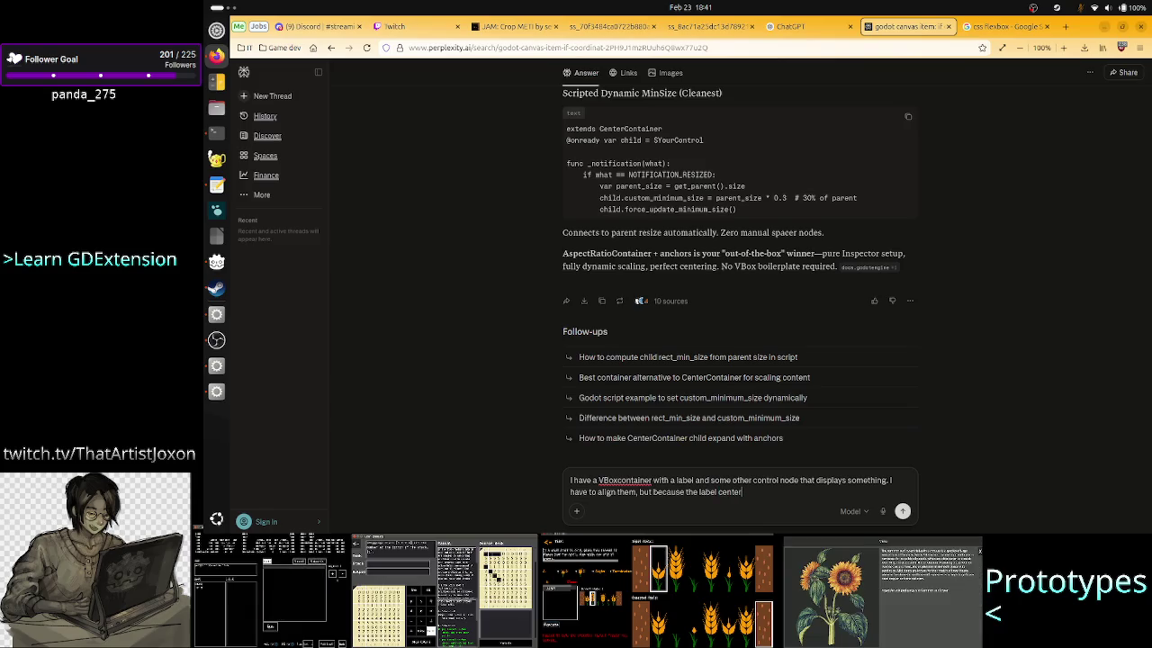
{"action": "key", "text": "BackSpace"}
{"action": "key", "text": "BackSpace"}
{"action": "key", "text": "BackSpace"}
{"action": "type", "text": "h"}
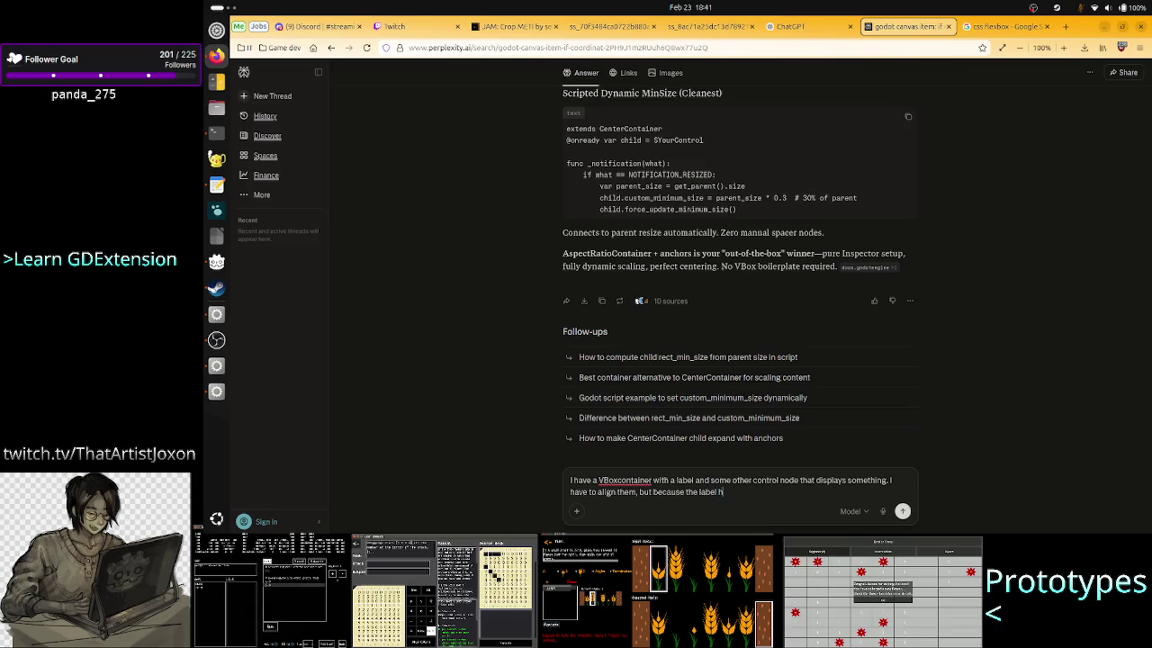
{"action": "type", "text": "orizontal"}
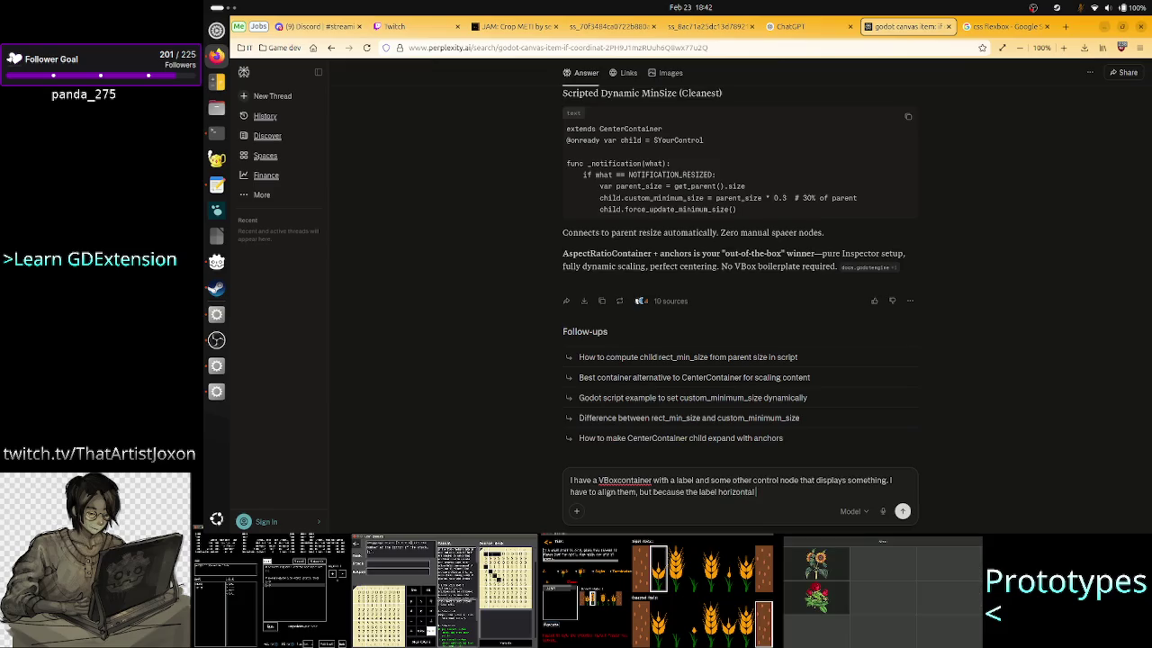
{"action": "type", "text": " centering depends"}
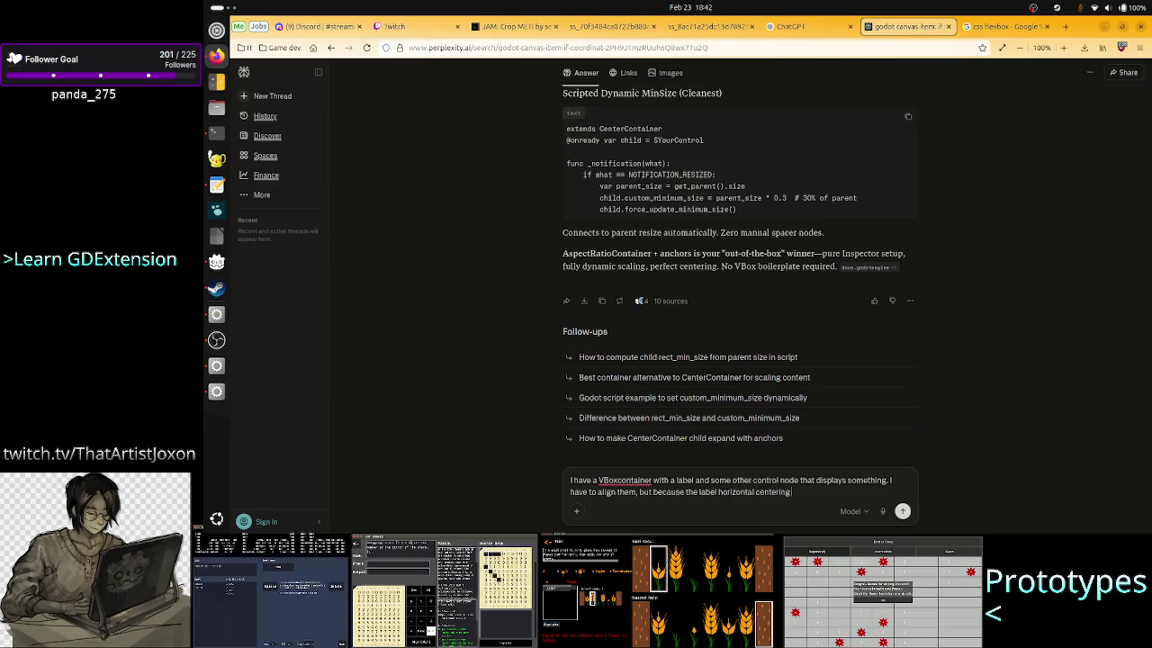
{"action": "type", "text": " on the"}
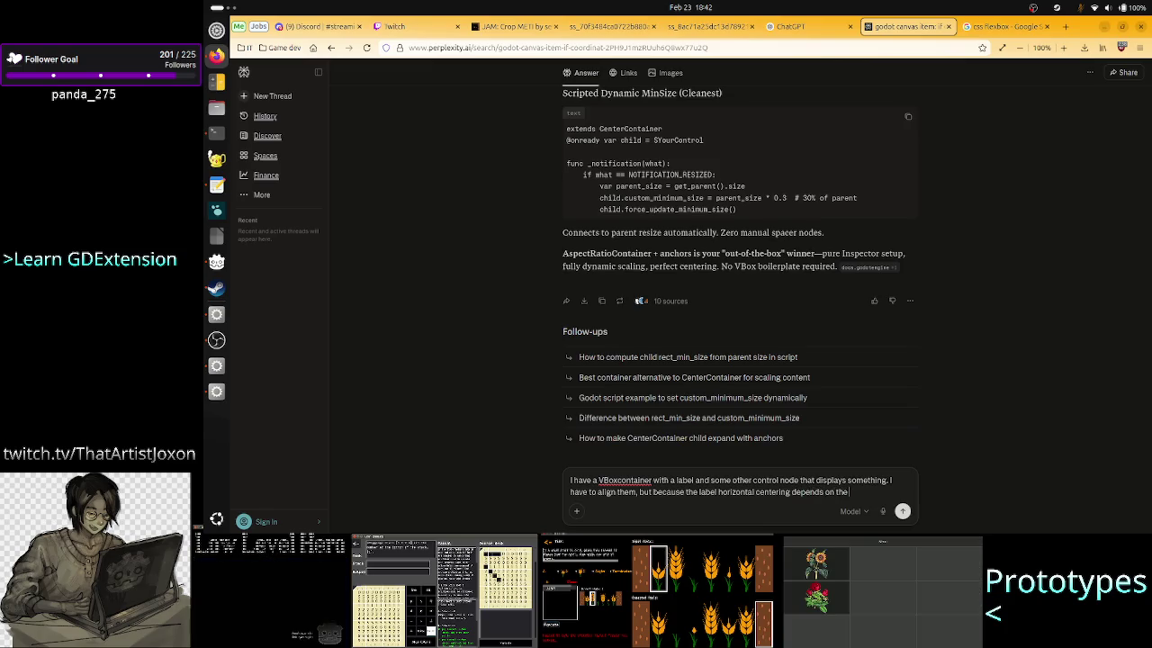
{"action": "key", "text": "BackSpace"}
{"action": "key", "text": "BackSpace"}
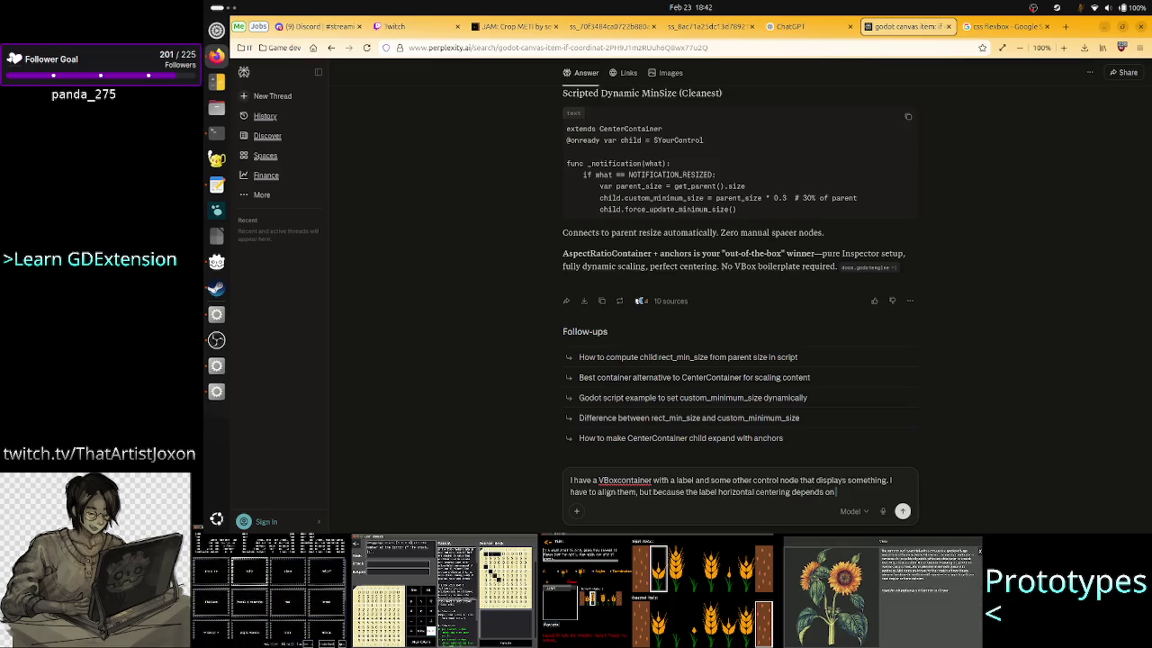
{"action": "type", "text": "how many character"}
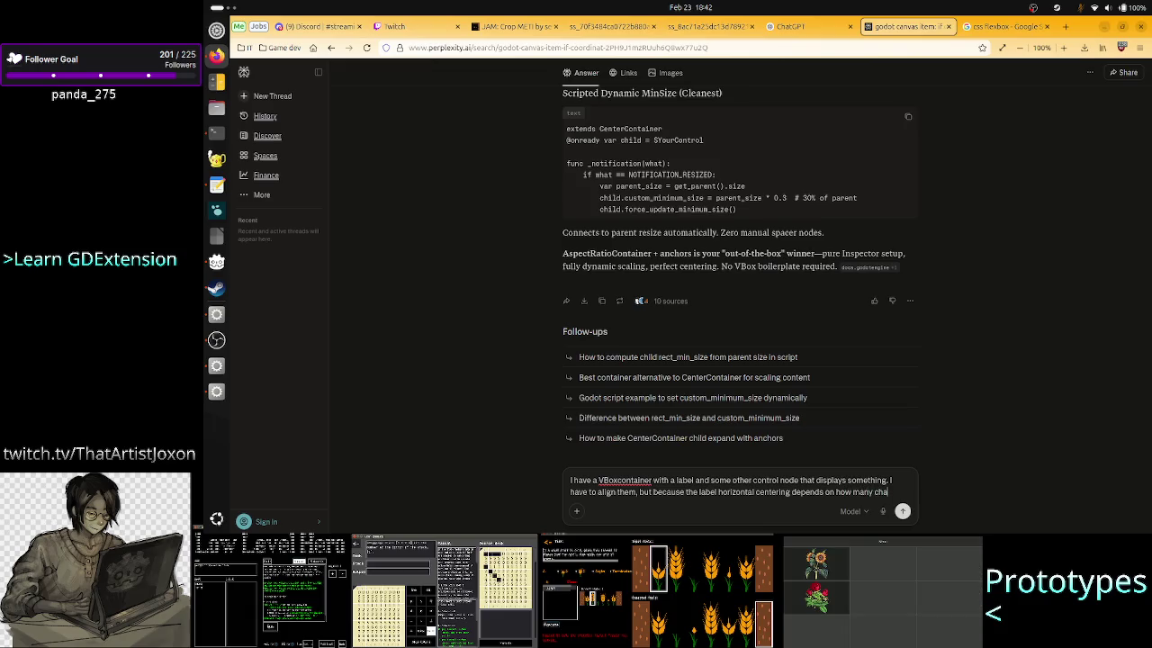
{"action": "type", "text": "s th"}
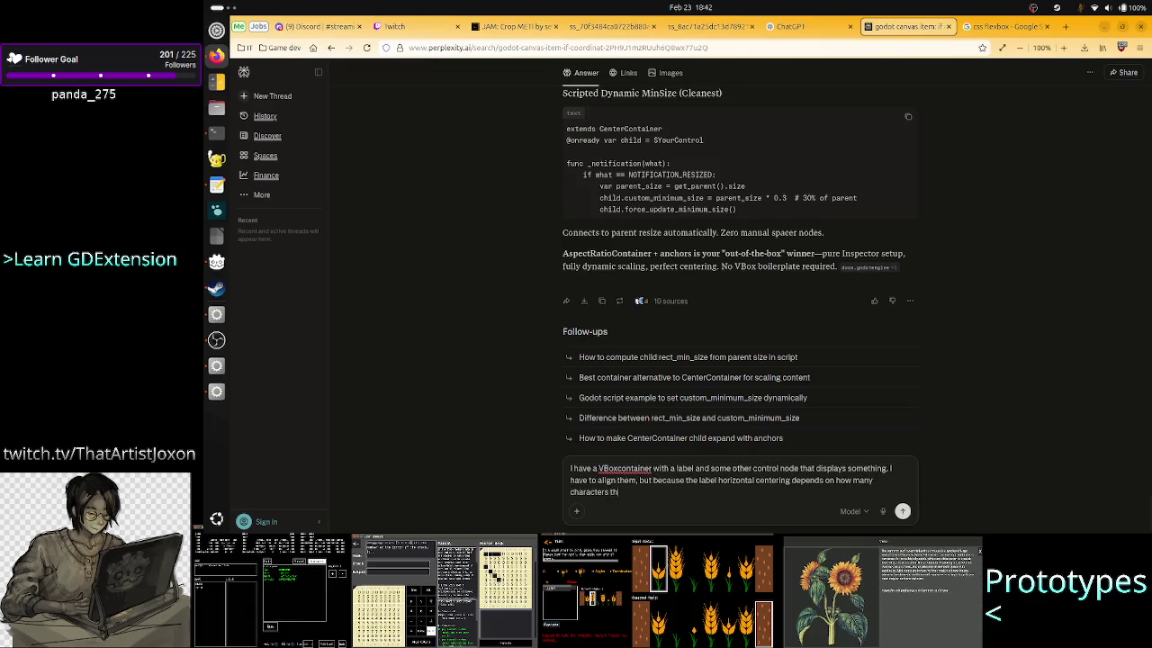
{"action": "type", "text": "ere are, th"}
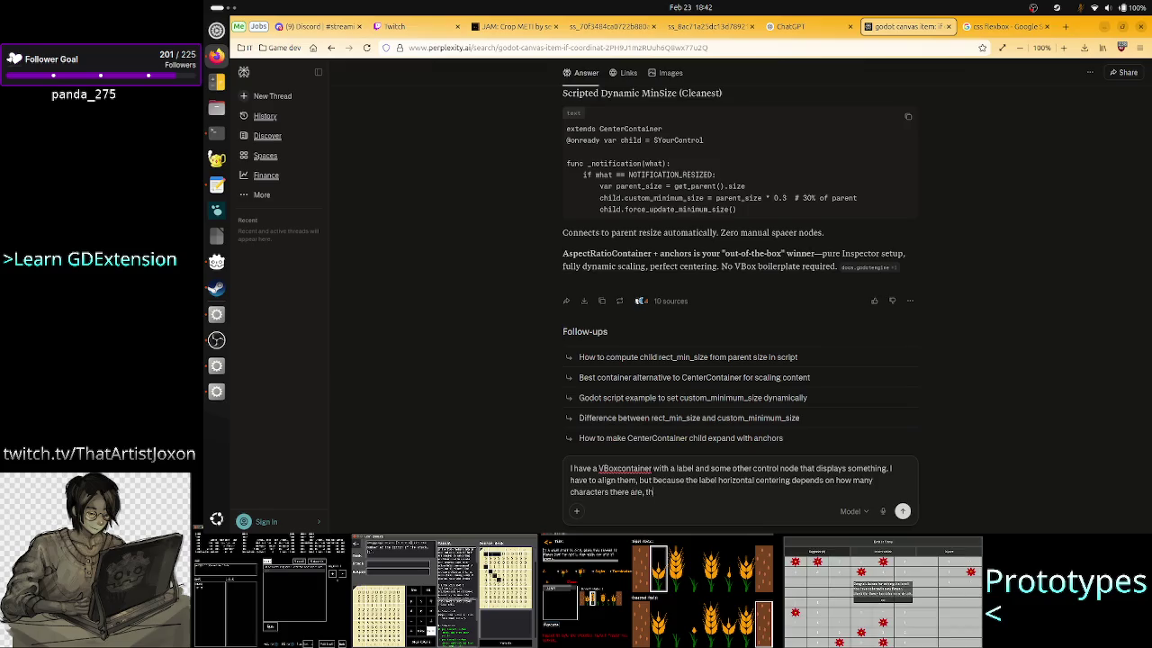
{"action": "type", "text": "e text"}
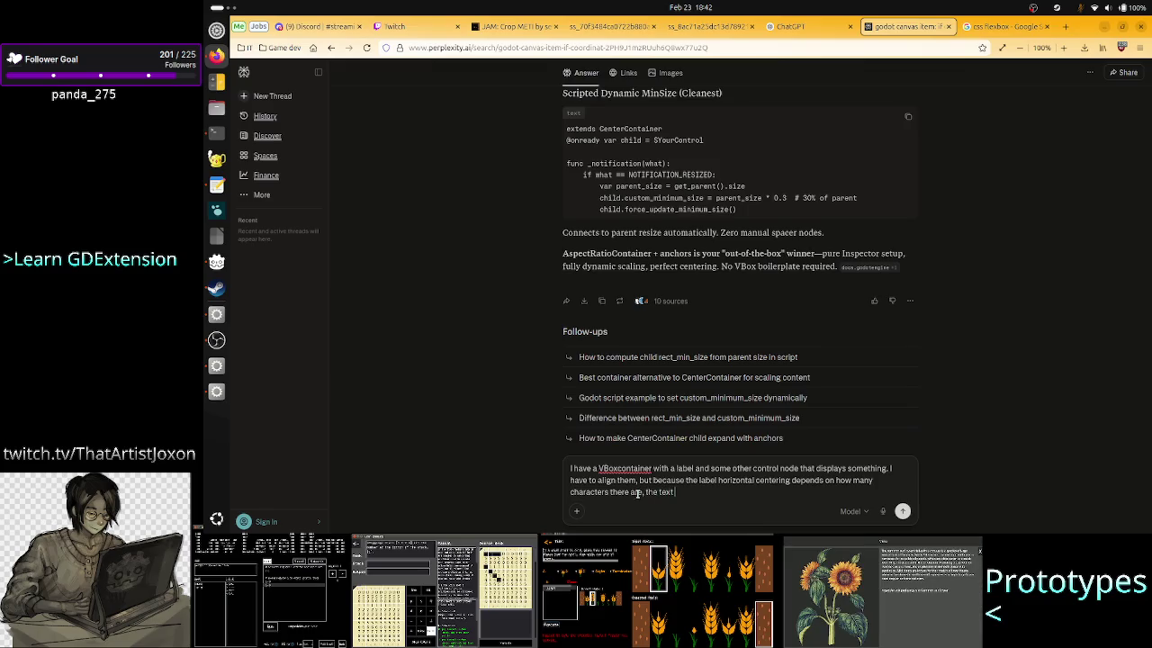
{"action": "type", "text": " doesn't"}
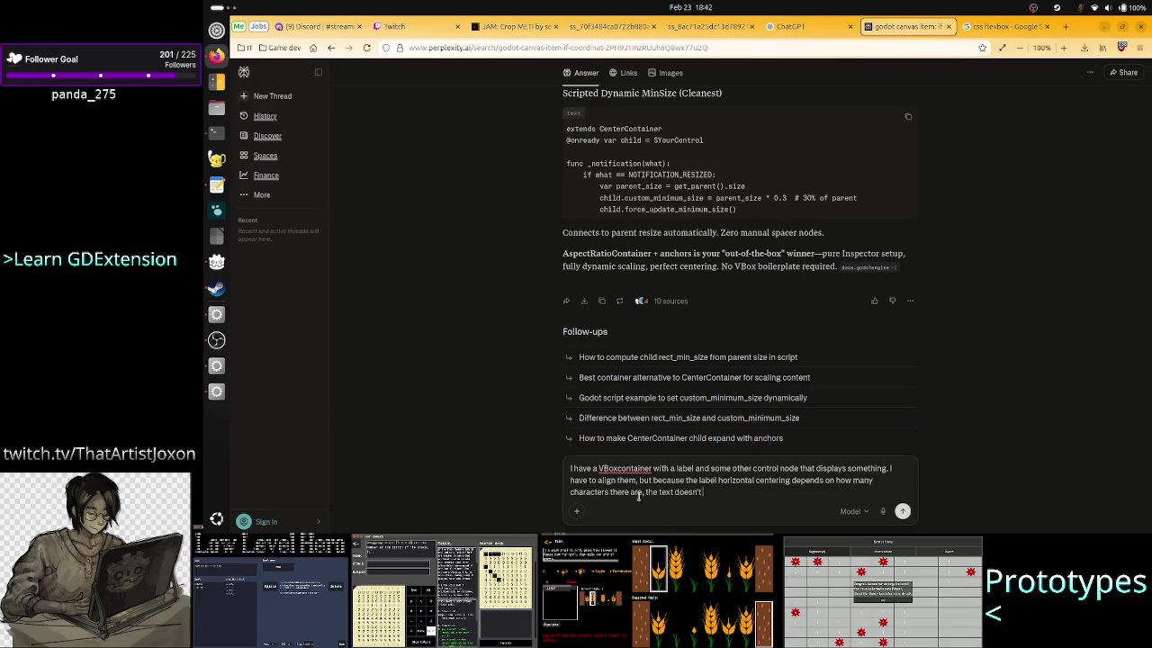
{"action": "type", "text": " begin w"}
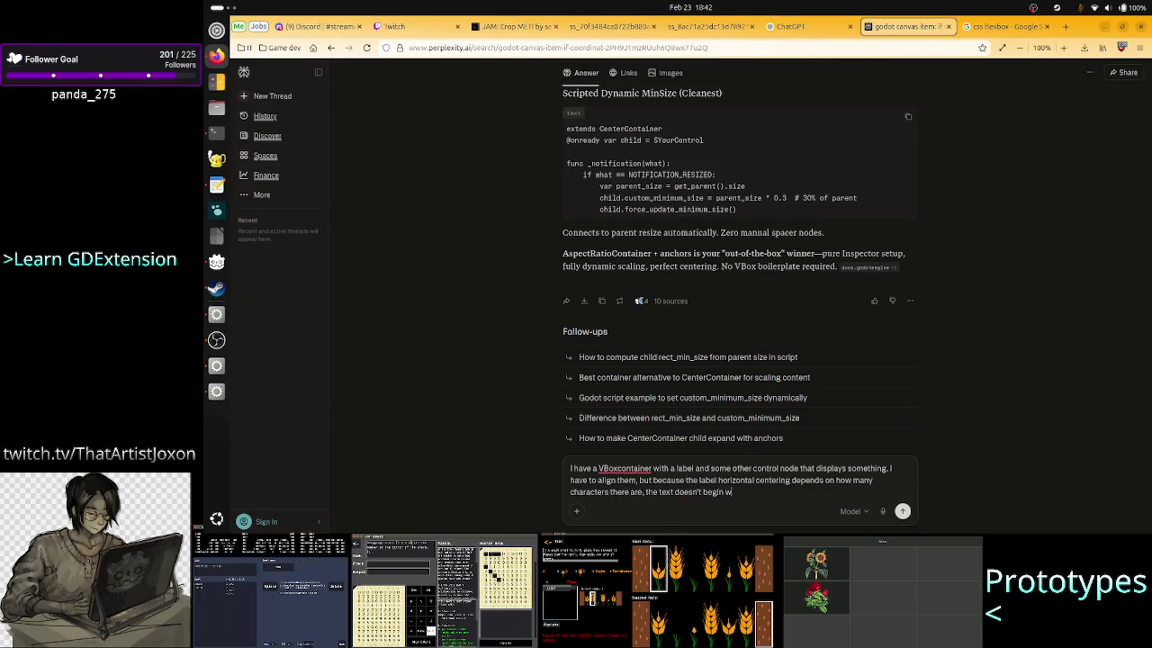
{"action": "type", "text": "hen the displa"}
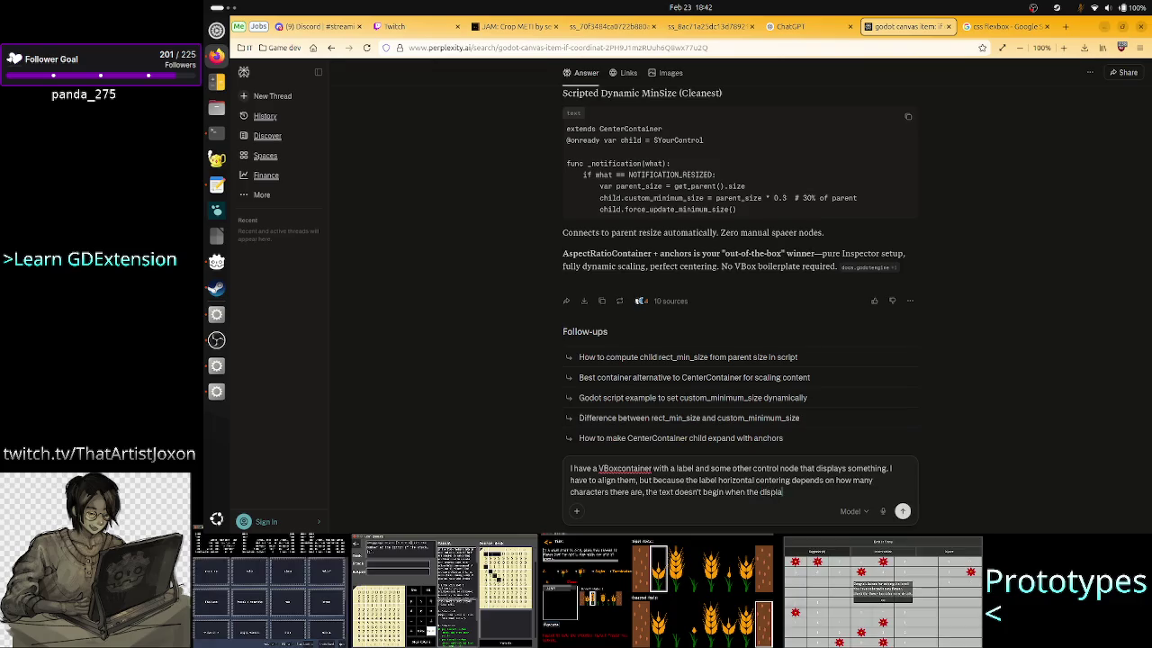
{"action": "type", "text": "y begind."}
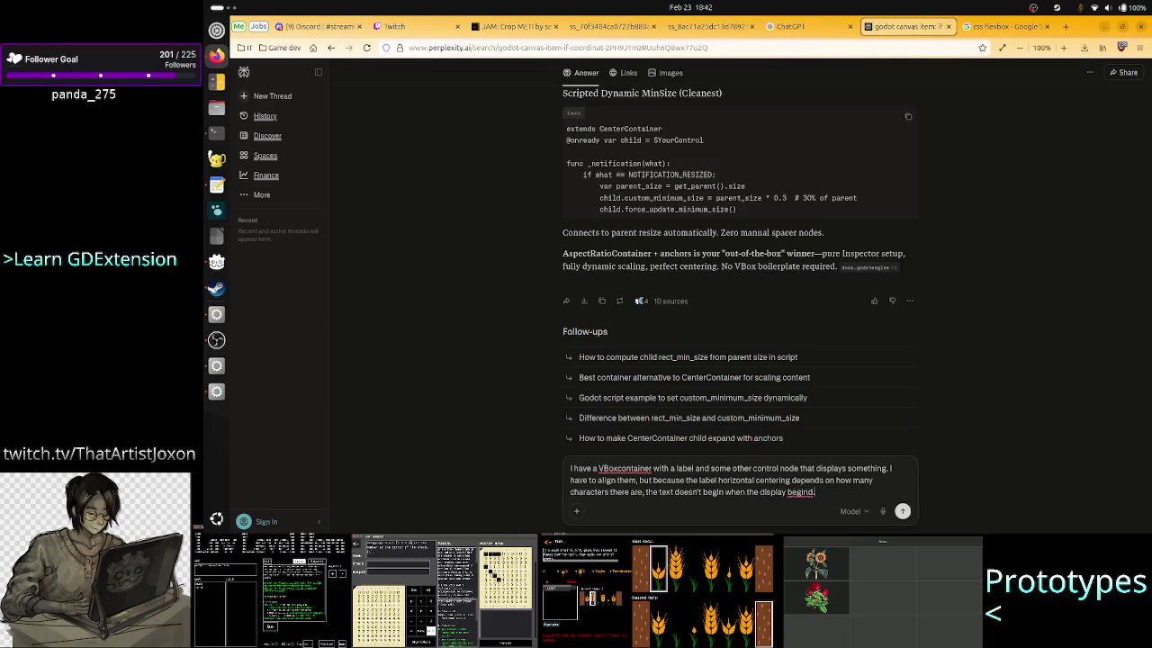
{"action": "key", "text": "BackSpace"}
{"action": "key", "text": "BackSpace"}
{"action": "type", "text": "s."}
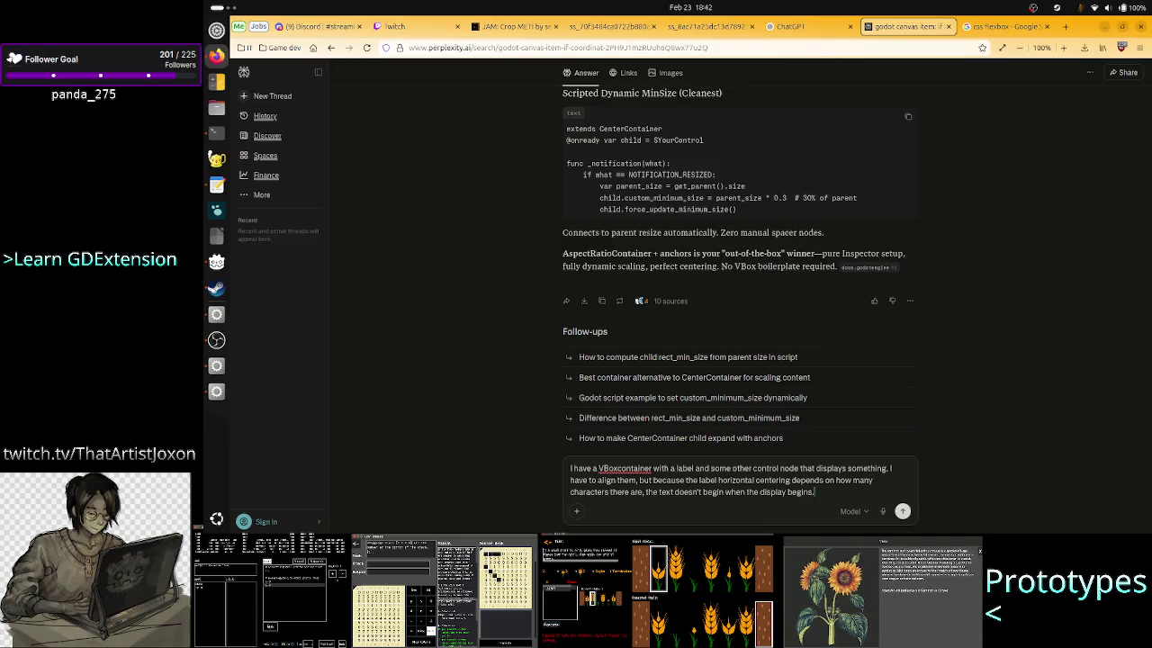
{"action": "key", "text": "Return"}
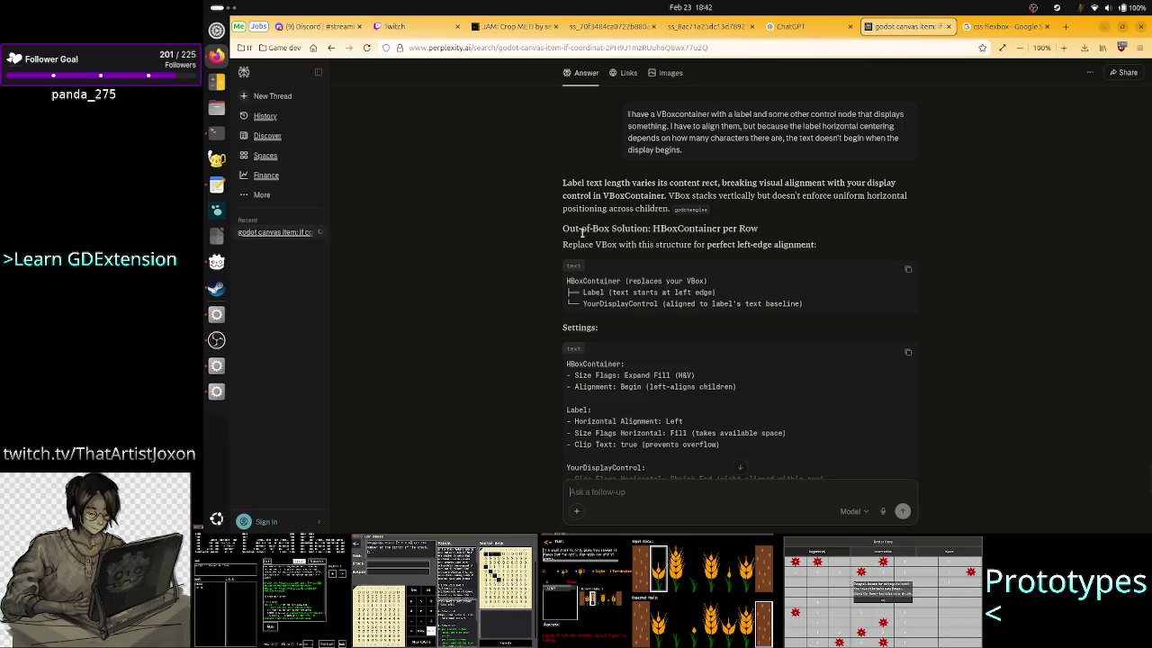
Step: In the answer, highlight the 'Out-of-Box Solution' heading, then select the word HBoxContainer
{"action": "left_click_drag", "start_coordinate": [576, 232], "coordinate": [749, 227]}
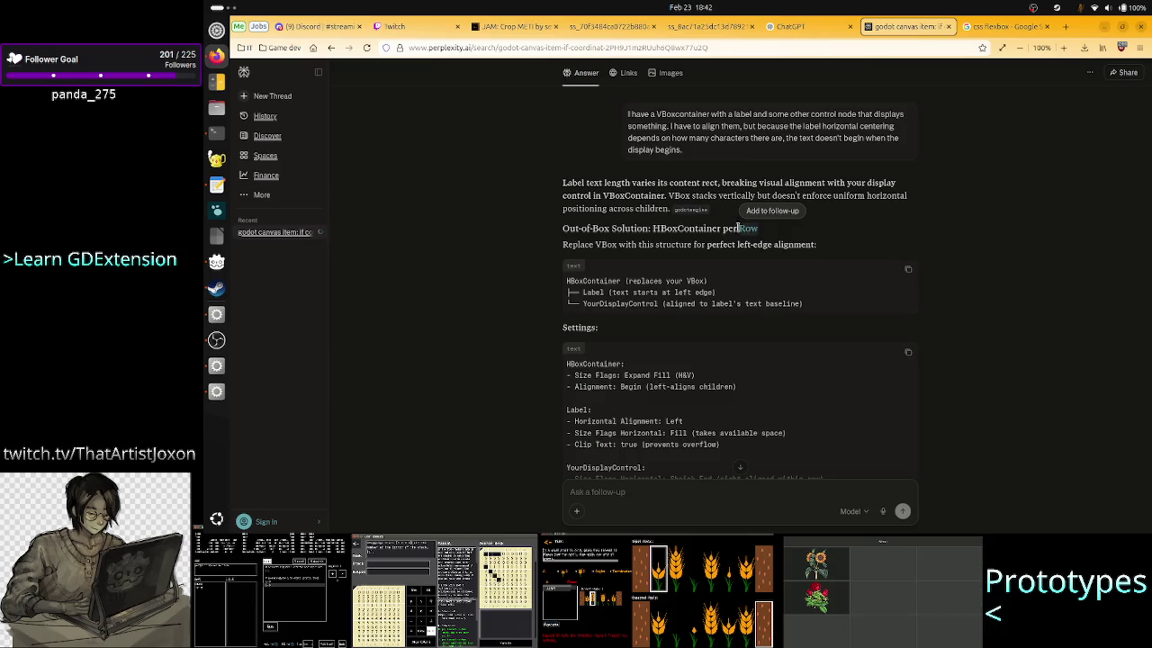
{"action": "double_click", "coordinate": [689, 230]}
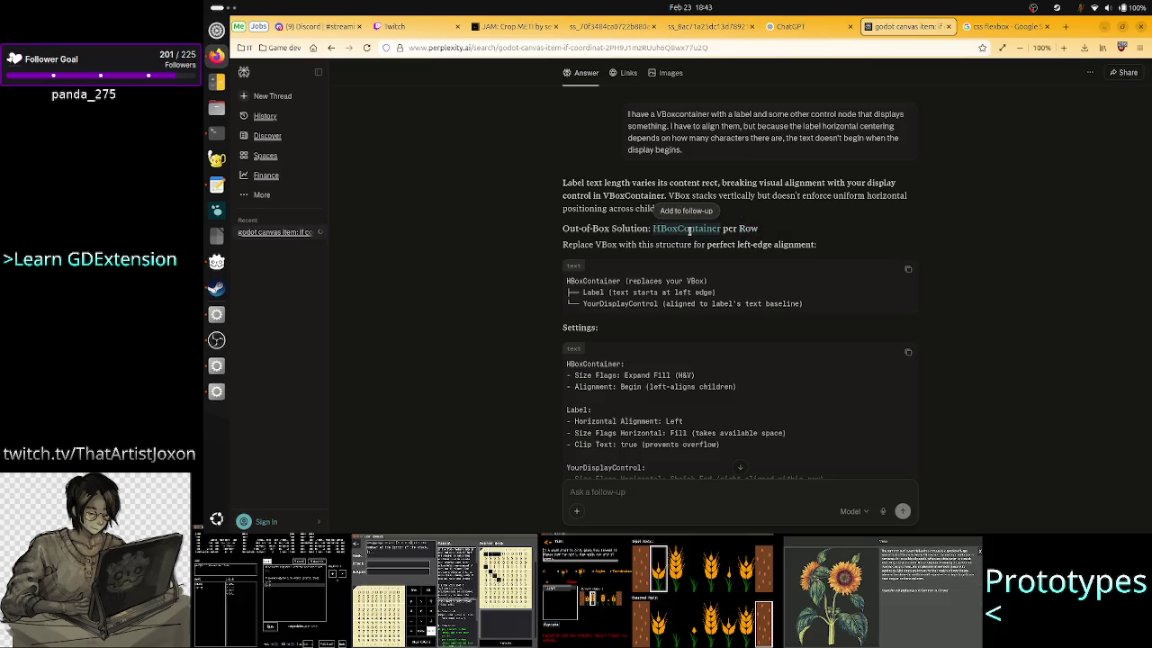
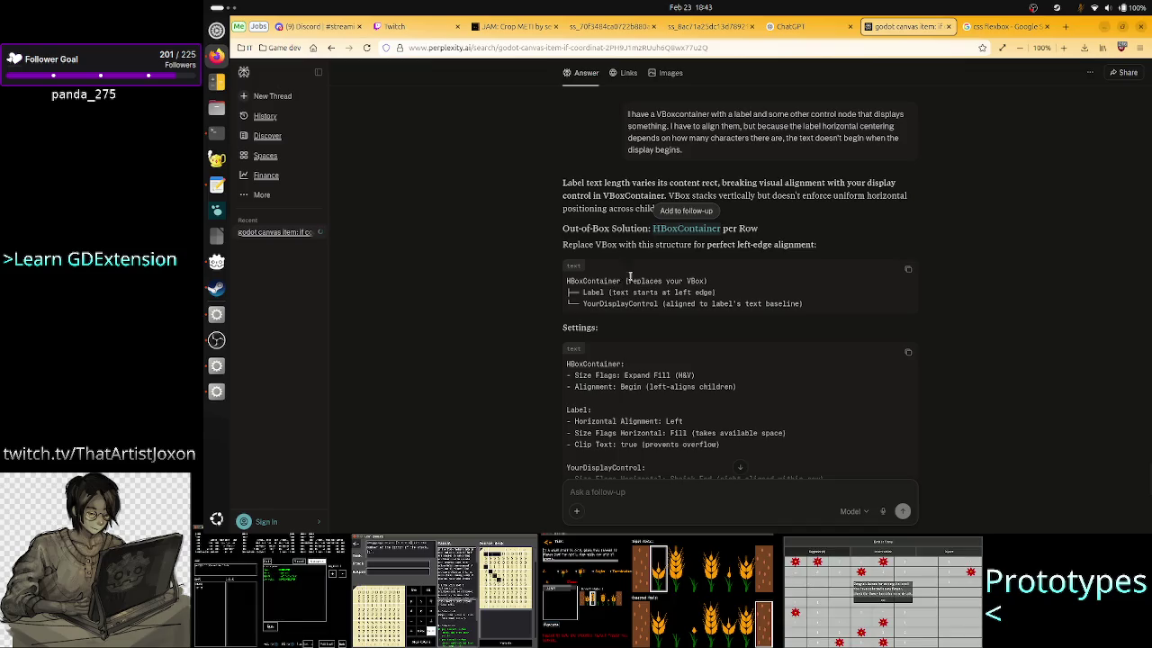
Step: Read the suggested HBoxContainer, Label and YourDisplayControl structure in Perplexity's answer
{"action": "left_click_drag", "start_coordinate": [599, 243], "coordinate": [813, 245]}
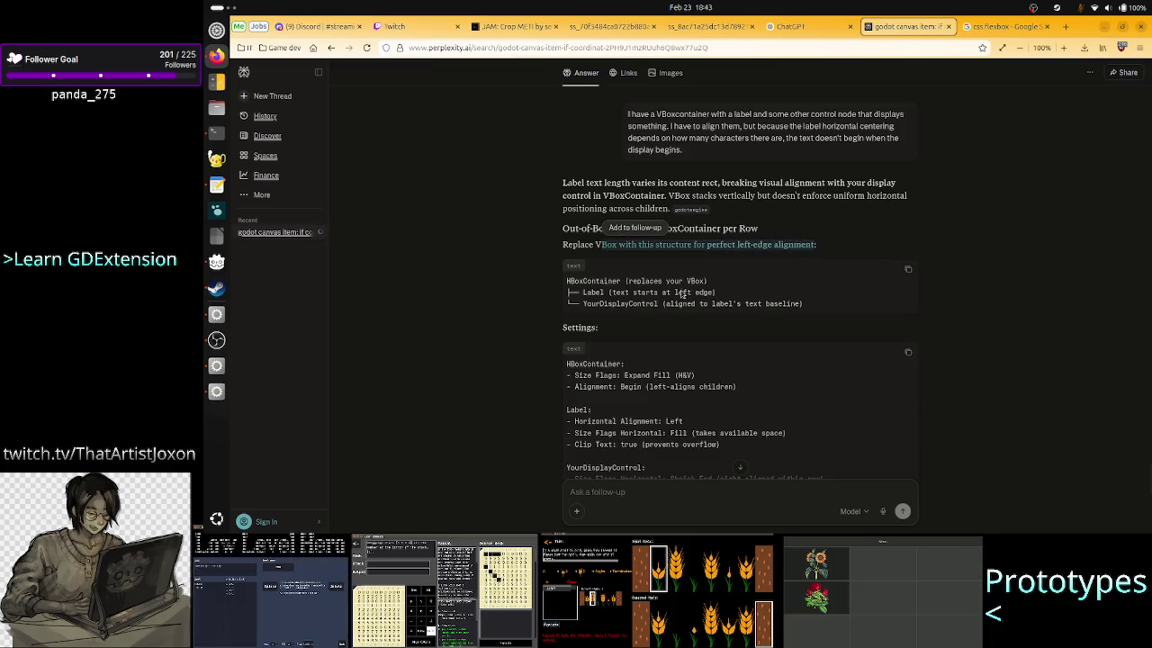
{"action": "double_click", "coordinate": [597, 281]}
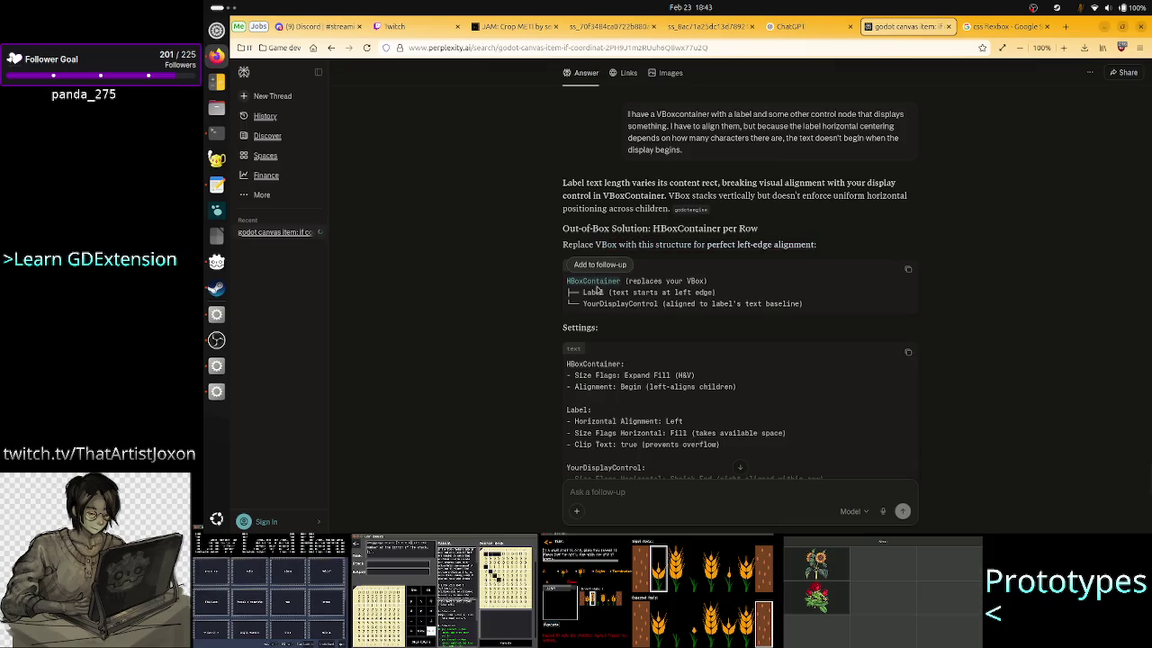
{"action": "double_click", "coordinate": [594, 292]}
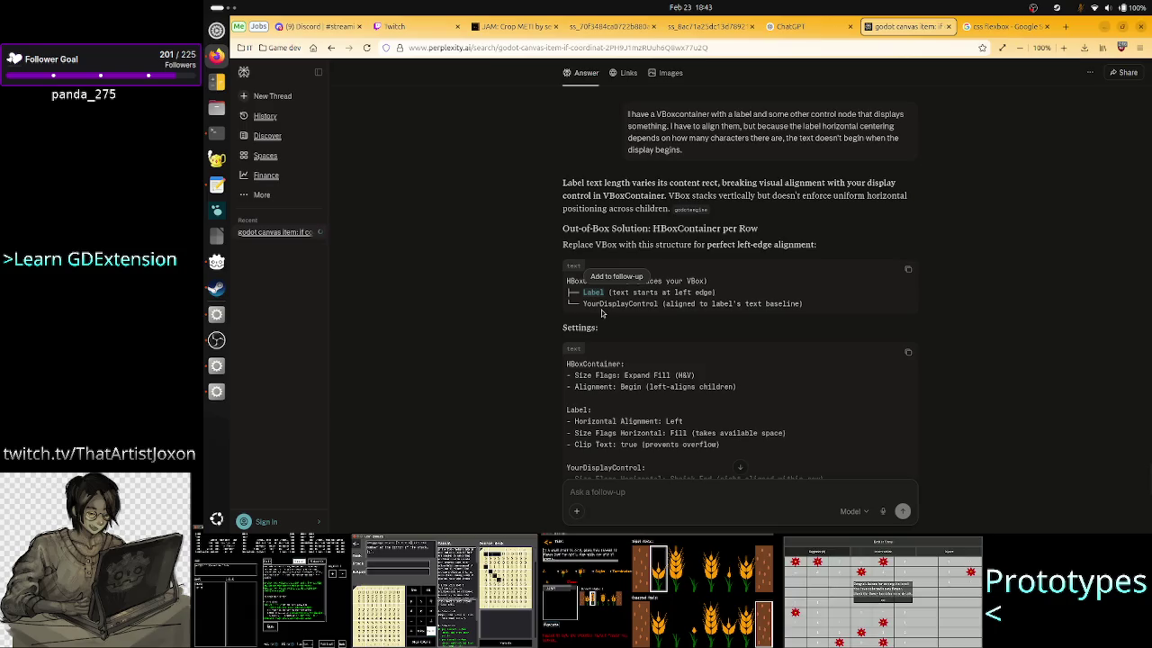
{"action": "double_click", "coordinate": [609, 305]}
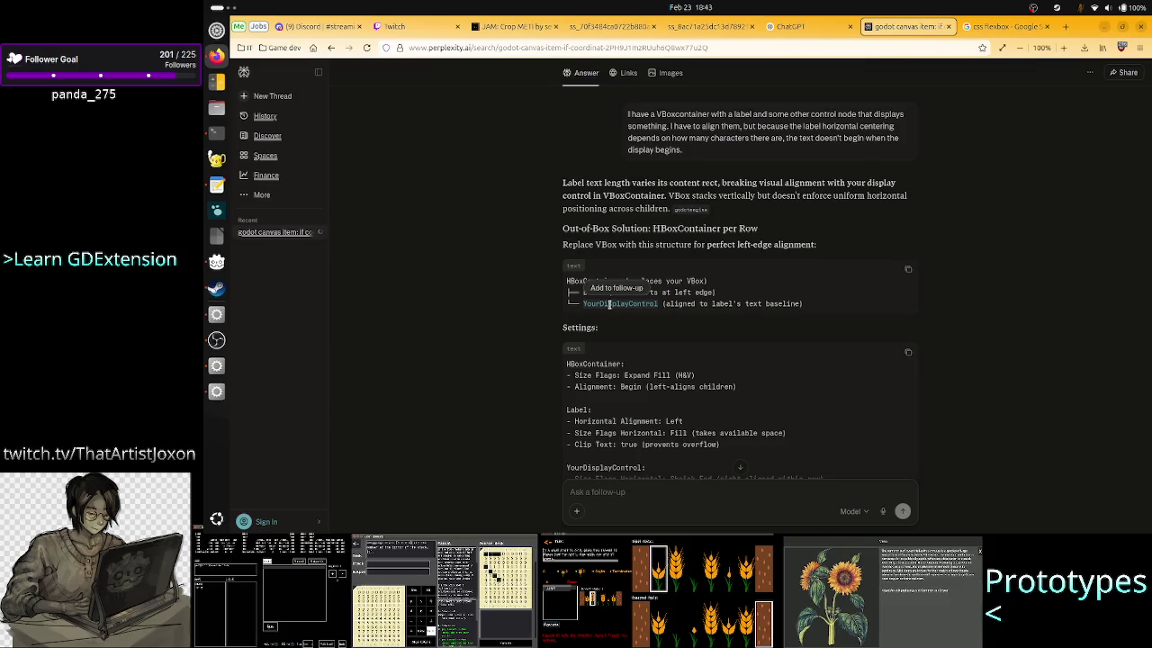
{"action": "left_click", "coordinate": [594, 293]}
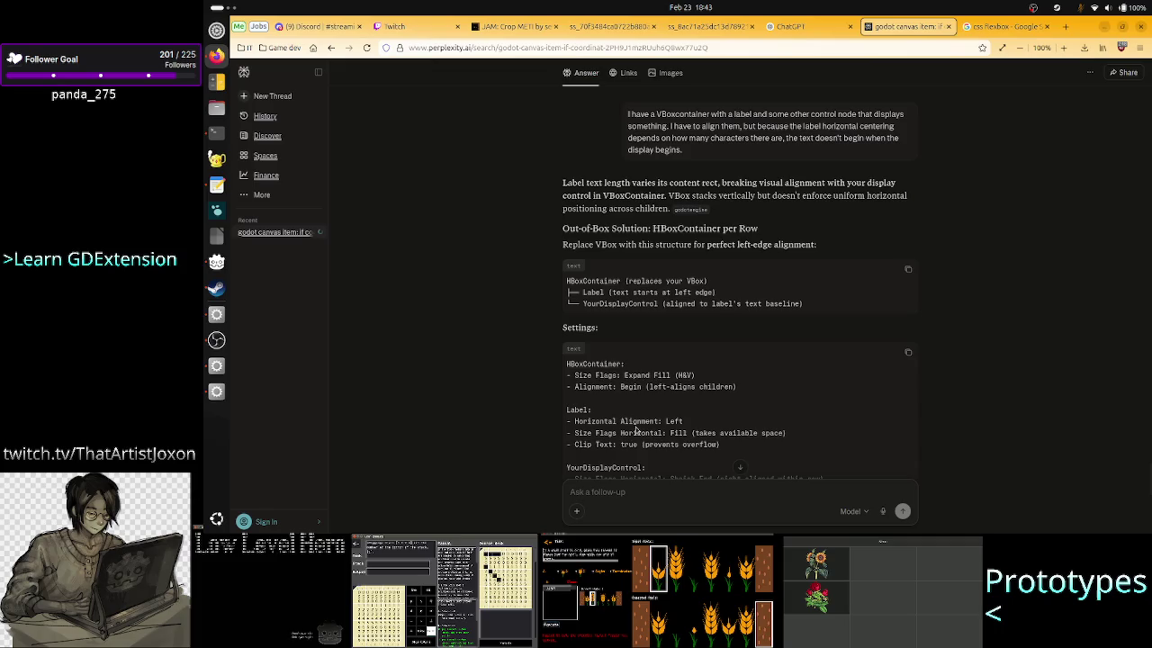
{"action": "scroll", "coordinate": [635, 430], "scroll_direction": "down", "scroll_amount": 2}
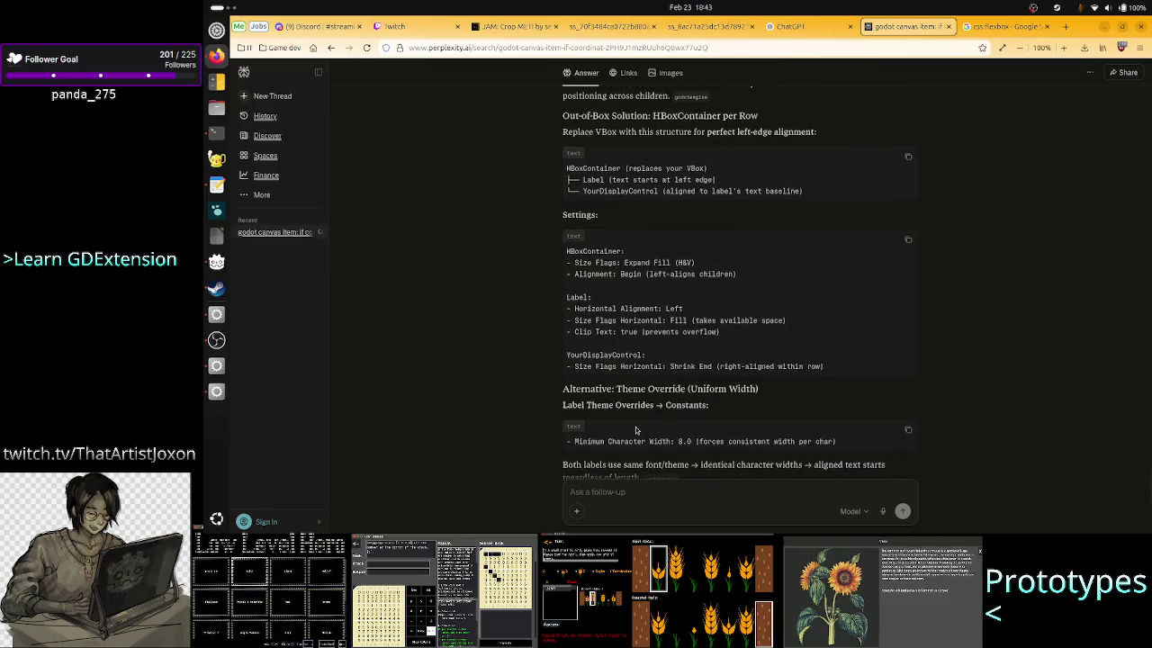
{"action": "scroll", "coordinate": [636, 431], "scroll_direction": "down", "scroll_amount": 1}
{"action": "scroll", "coordinate": [635, 427], "scroll_direction": "down", "scroll_amount": 2}
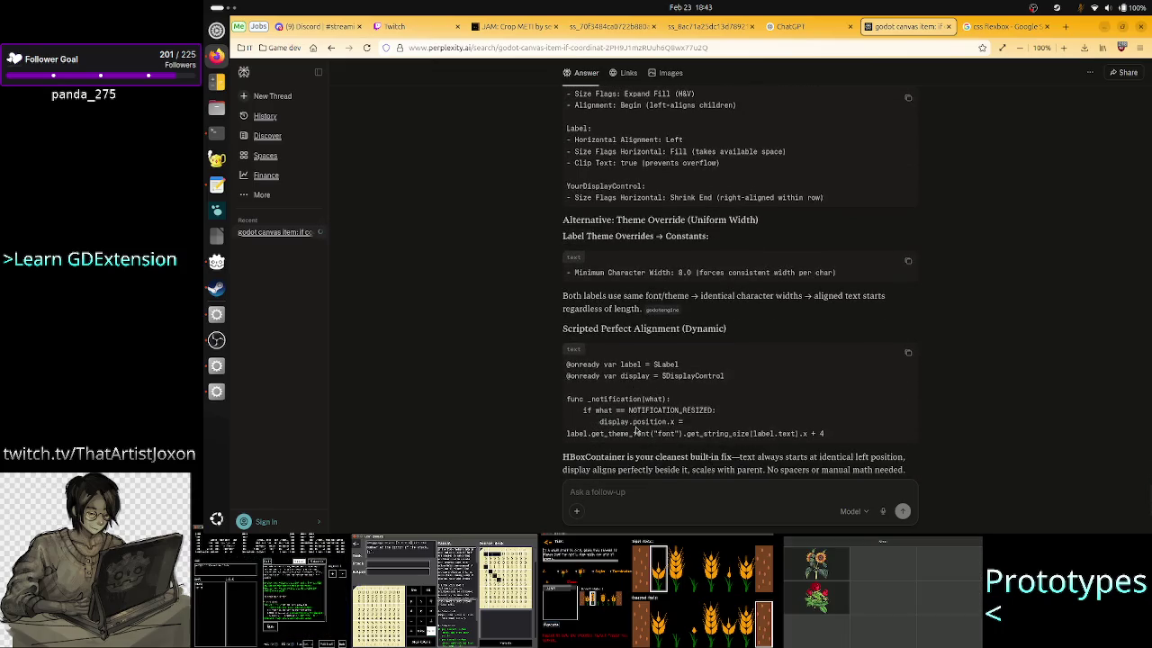
{"action": "scroll", "coordinate": [636, 430], "scroll_direction": "down", "scroll_amount": 1}
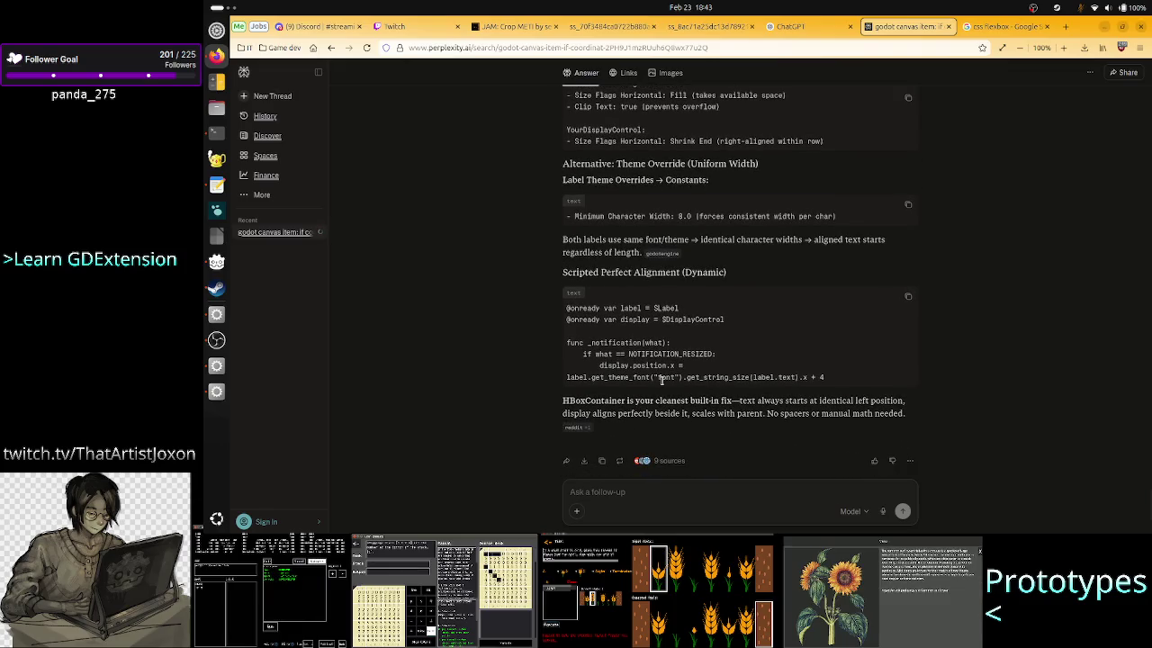
{"action": "scroll", "coordinate": [662, 382], "scroll_direction": "down", "scroll_amount": 3}
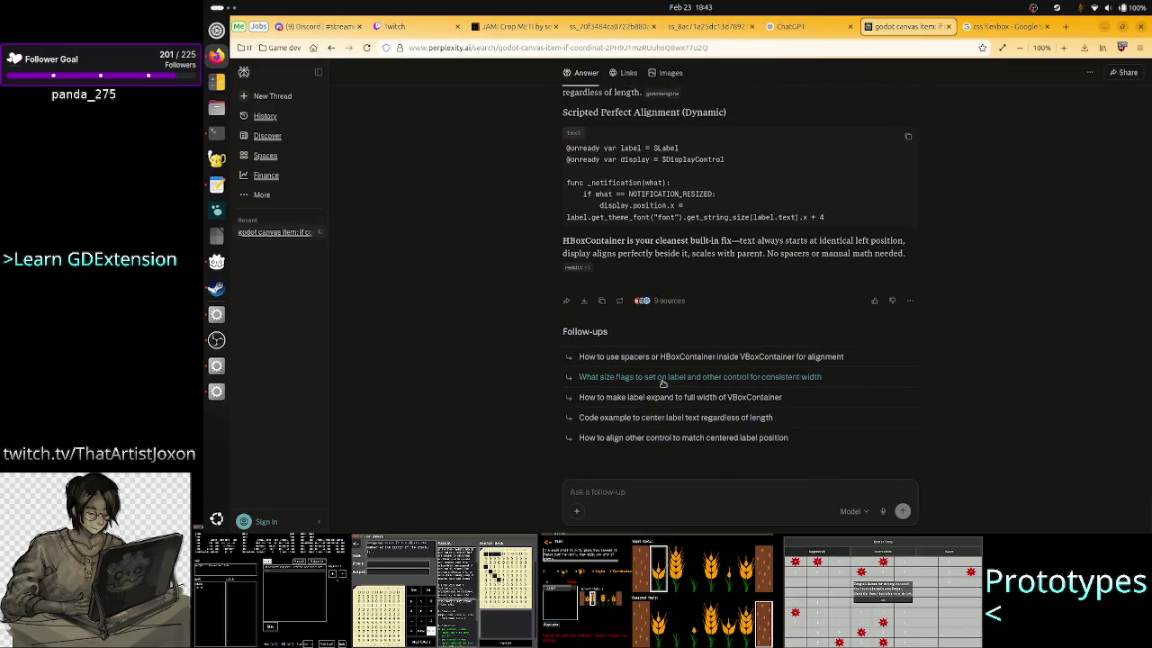
Step: Send a follow-up saying the label must sit on top, not beside the display, hence the VBox
{"action": "left_click", "coordinate": [642, 493]}
{"action": "type", "text": "you mis"}
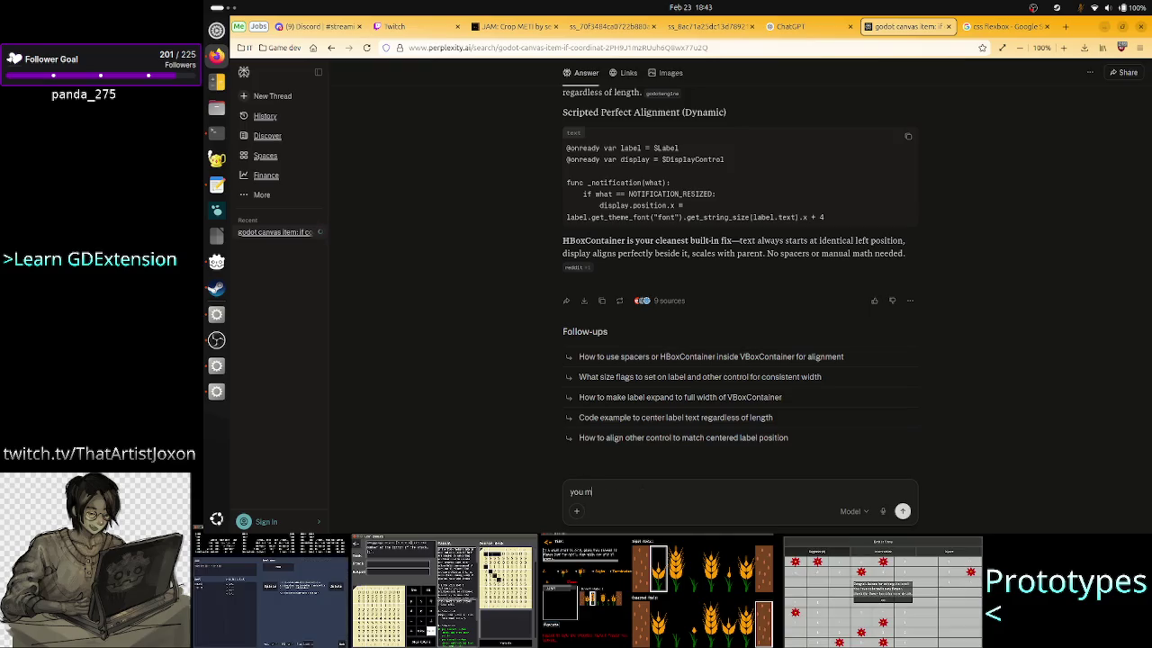
{"action": "type", "text": "understand"}
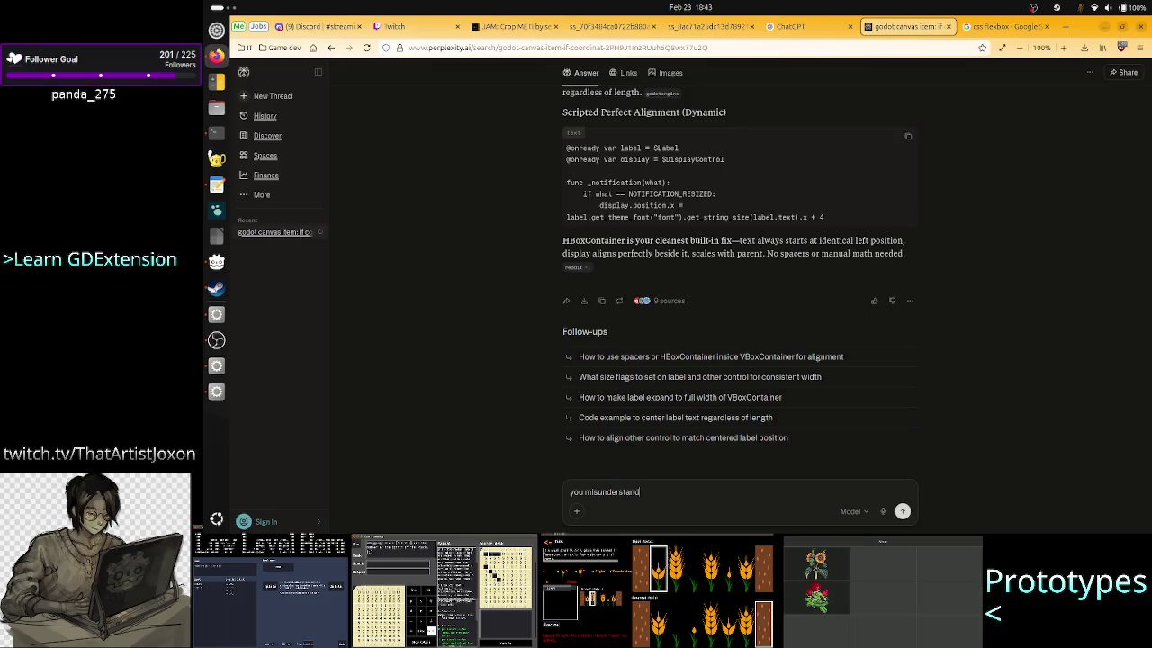
{"action": "type", "text": ", the label"}
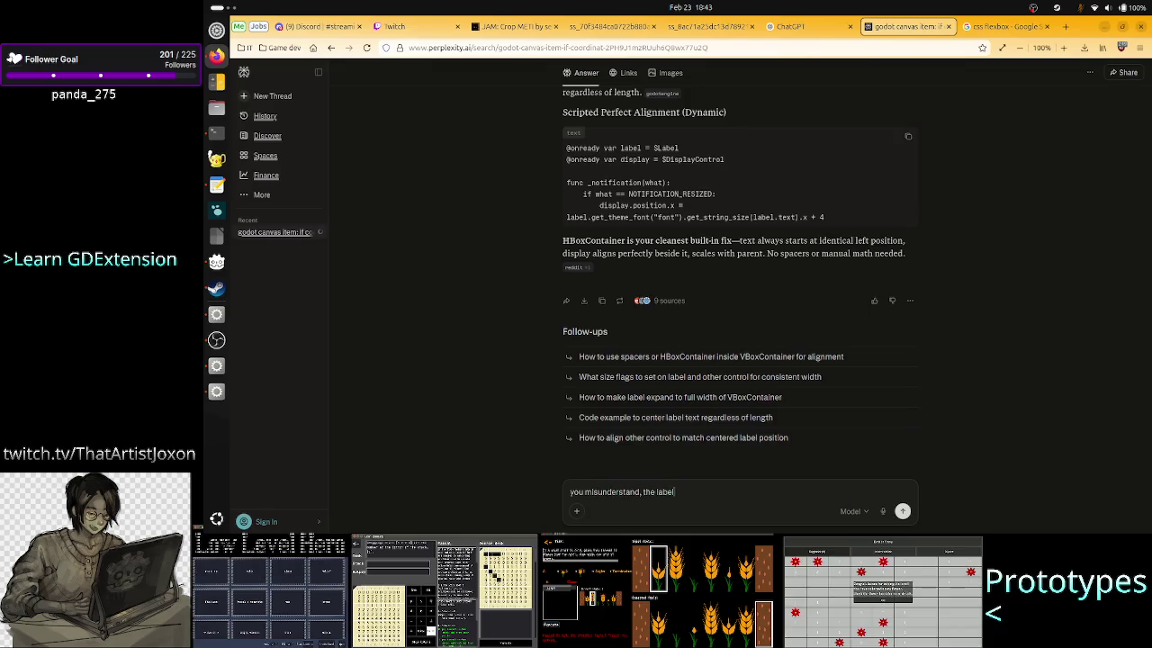
{"action": "type", "text": " has to be t"}
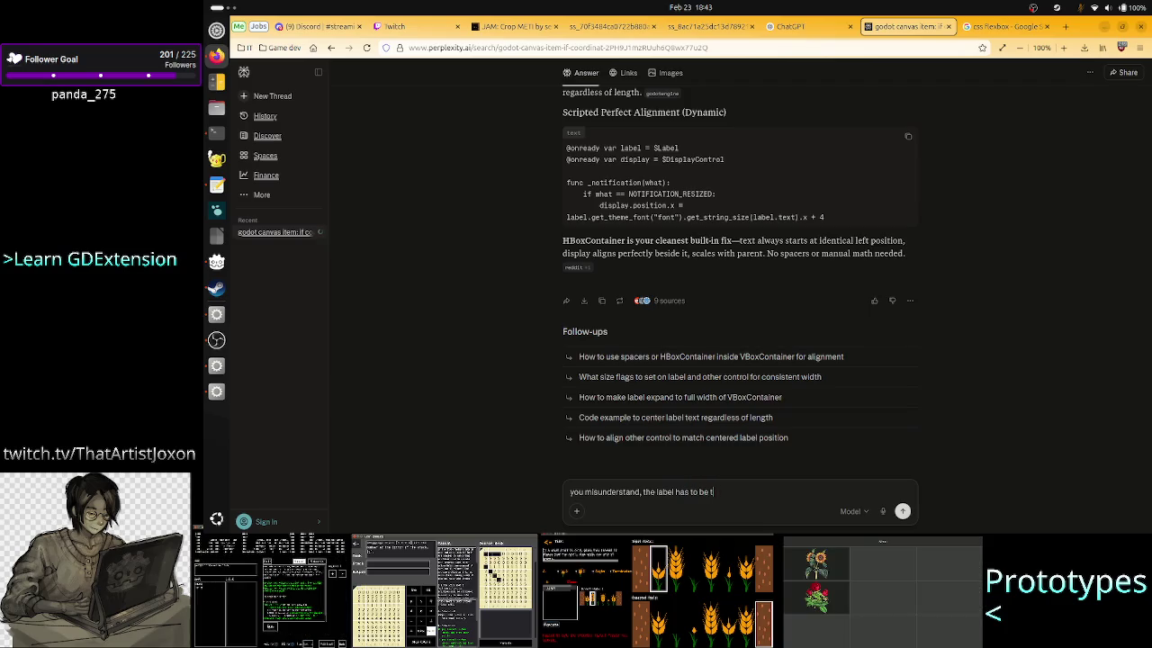
{"action": "key", "text": "BackSpace"}
{"action": "type", "text": "on top, n"}
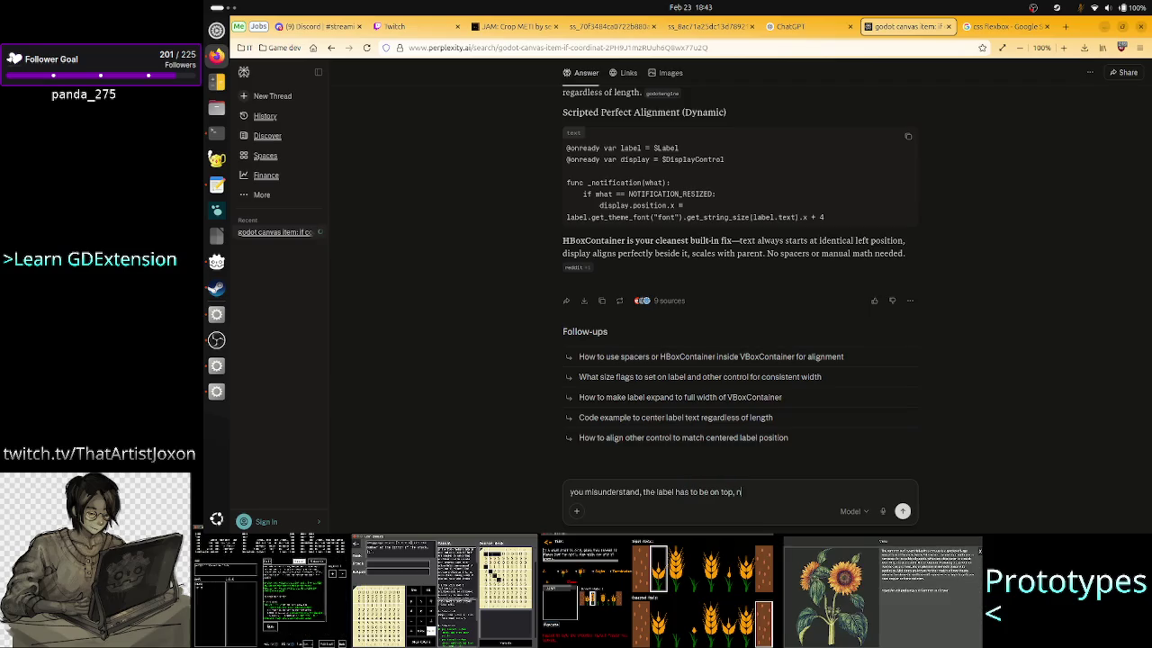
{"action": "type", "text": "ot"}
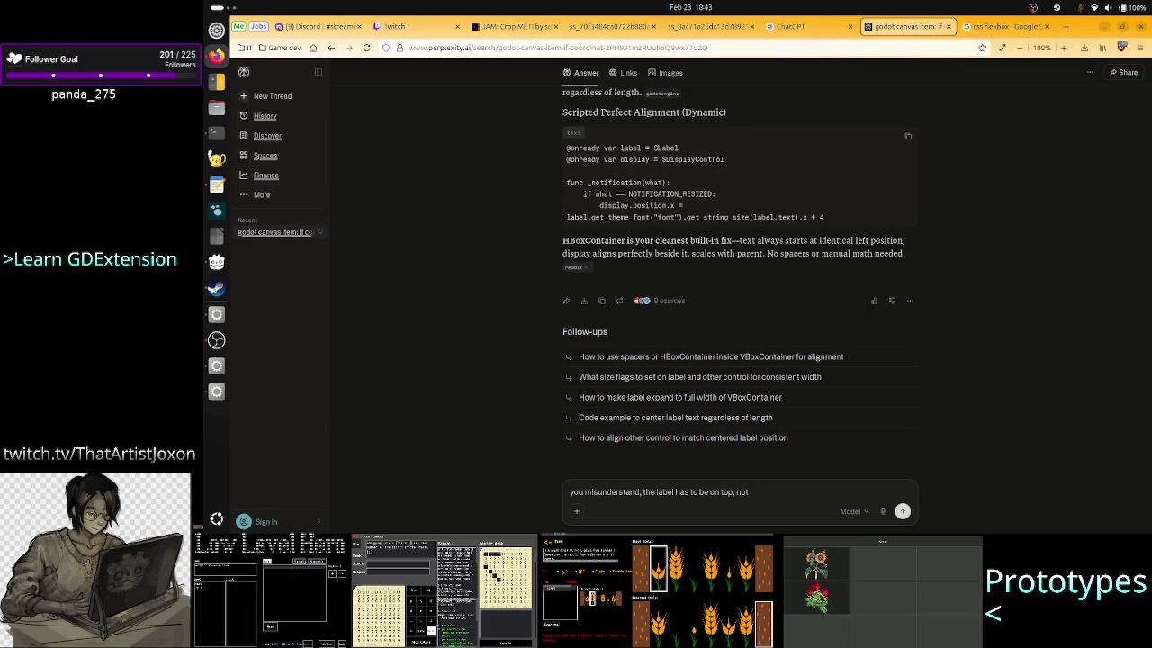
{"action": "type", "text": " to t"}
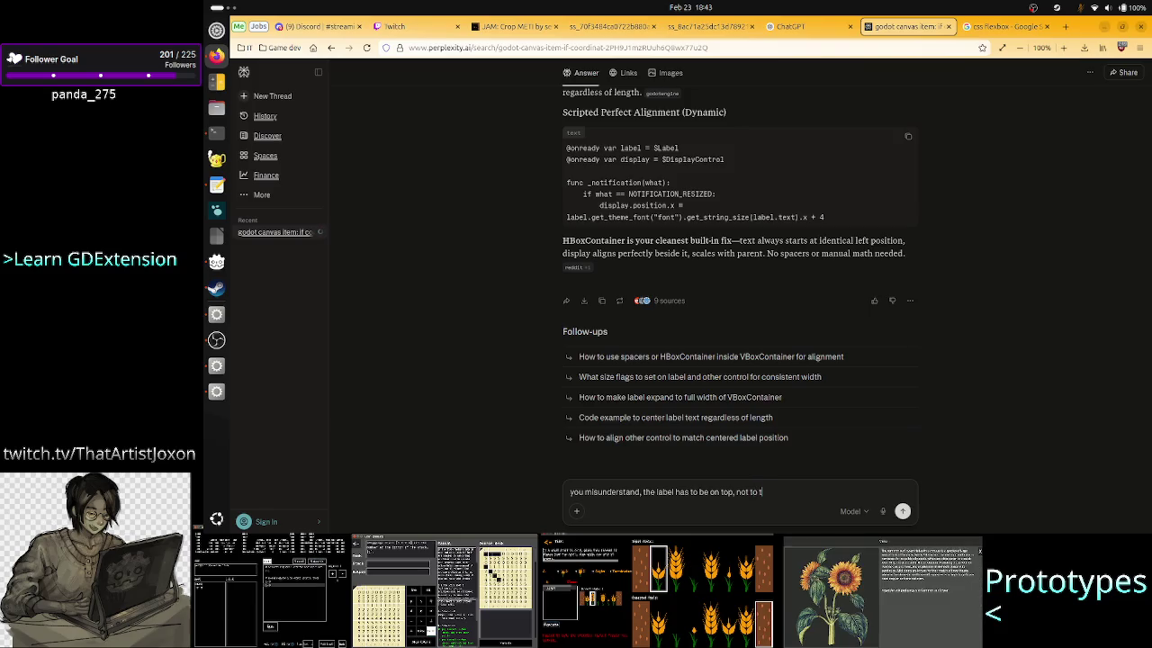
{"action": "type", "text": "he side, tha"}
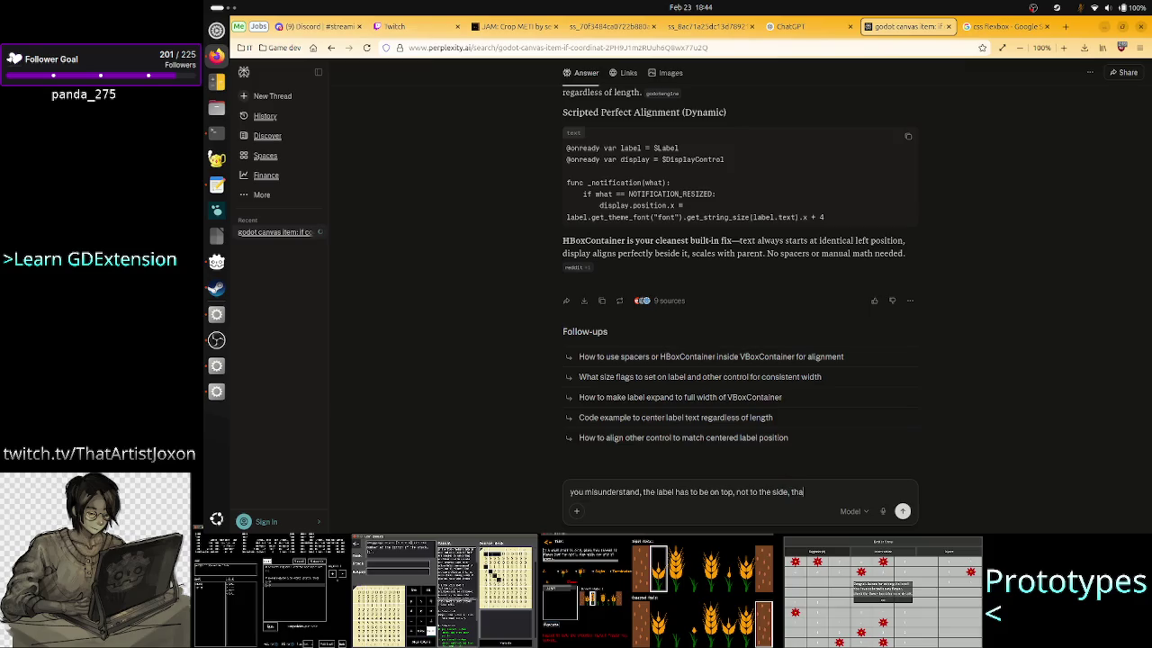
{"action": "type", "text": "t's why I had"}
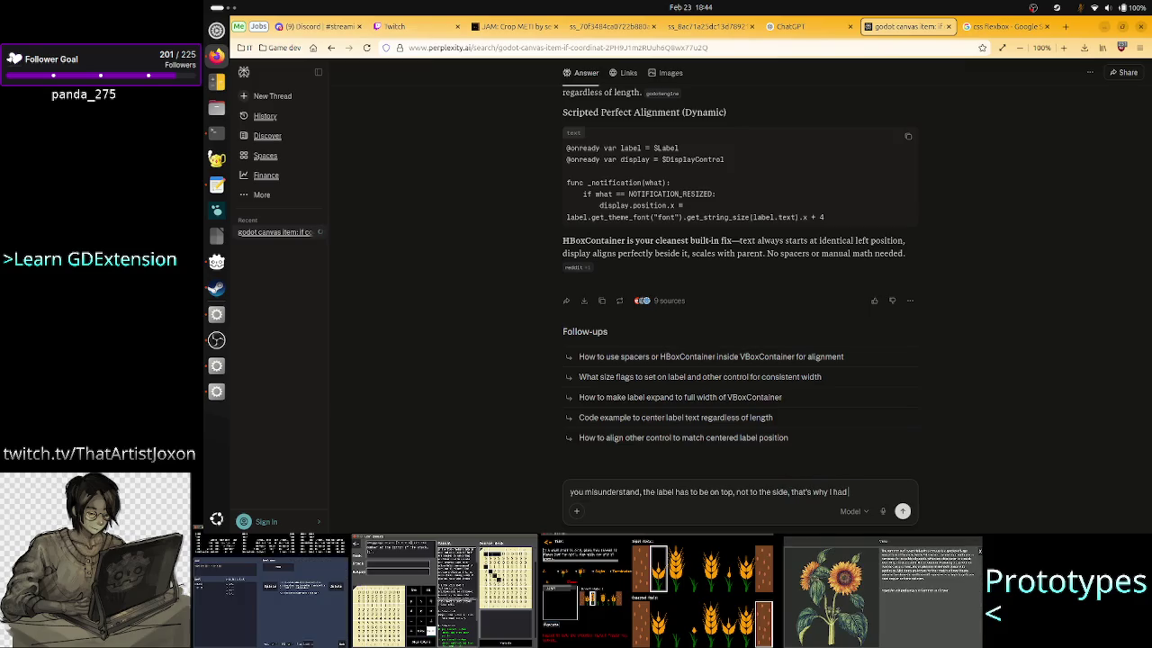
{"action": "type", "text": " a vbox"}
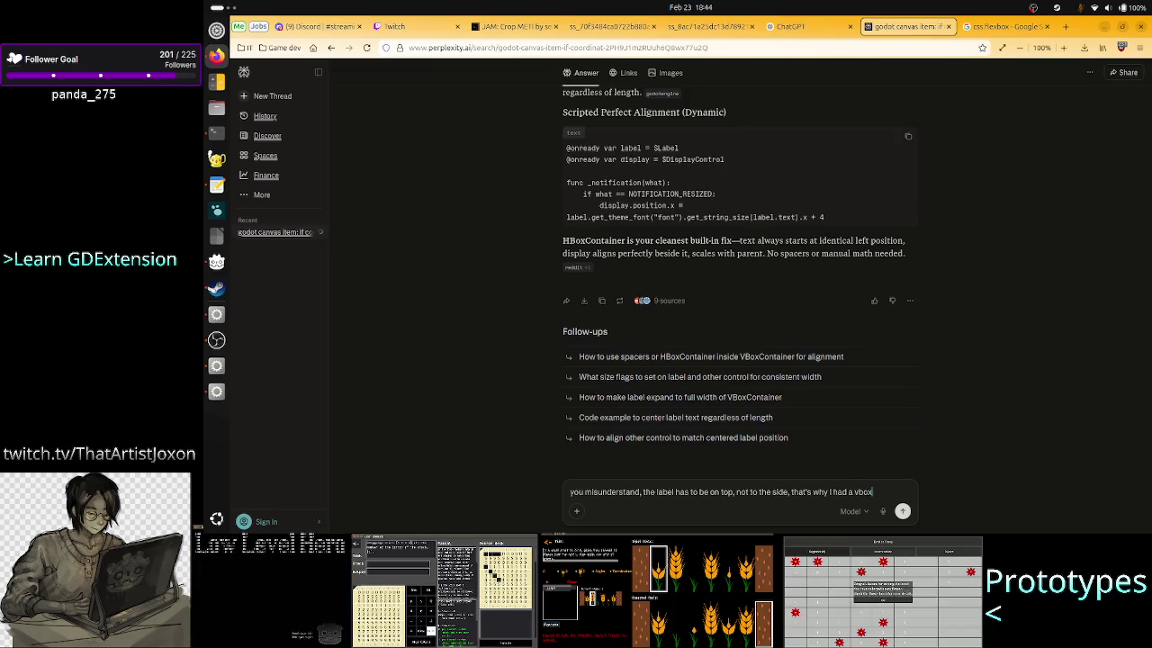
{"action": "key", "text": "Return"}
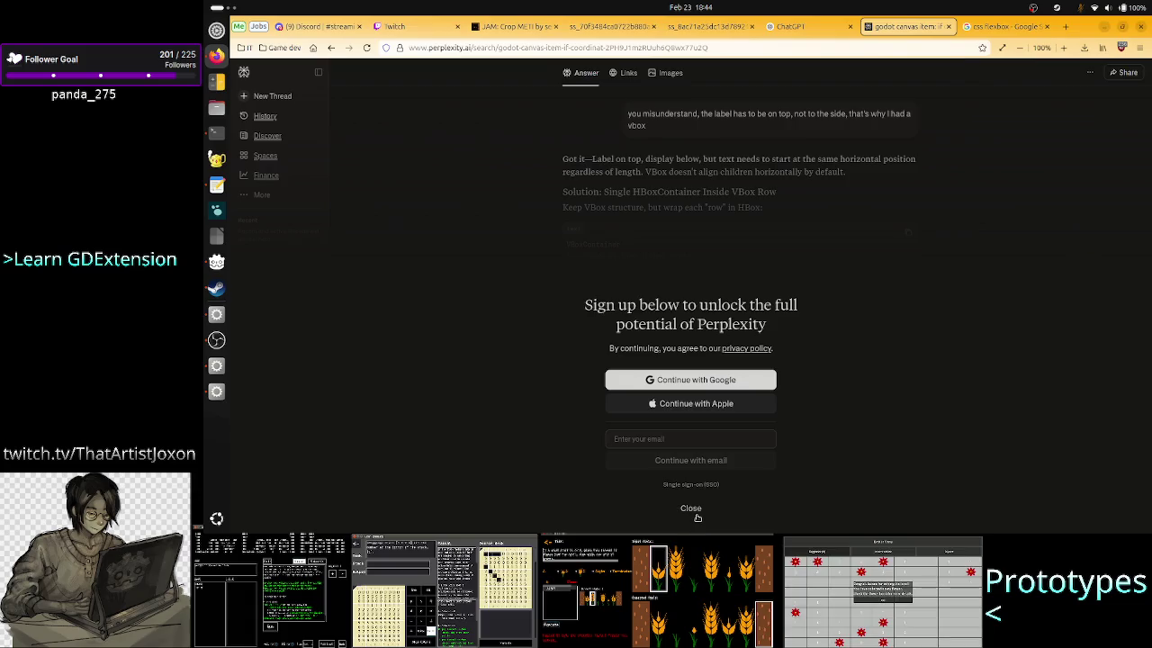
{"action": "left_click", "coordinate": [692, 509]}
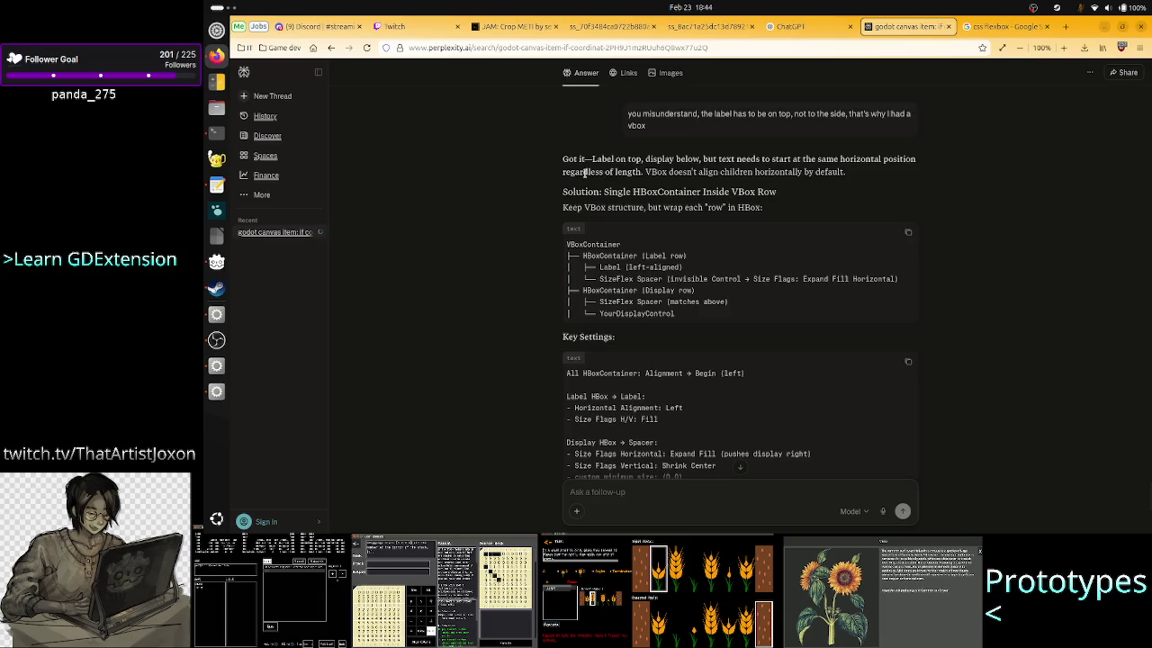
Step: Study the revised structure: Label-row and Display-row HBoxContainers inside a VBoxContainer, with spacers
{"action": "left_click_drag", "start_coordinate": [585, 171], "coordinate": [652, 184]}
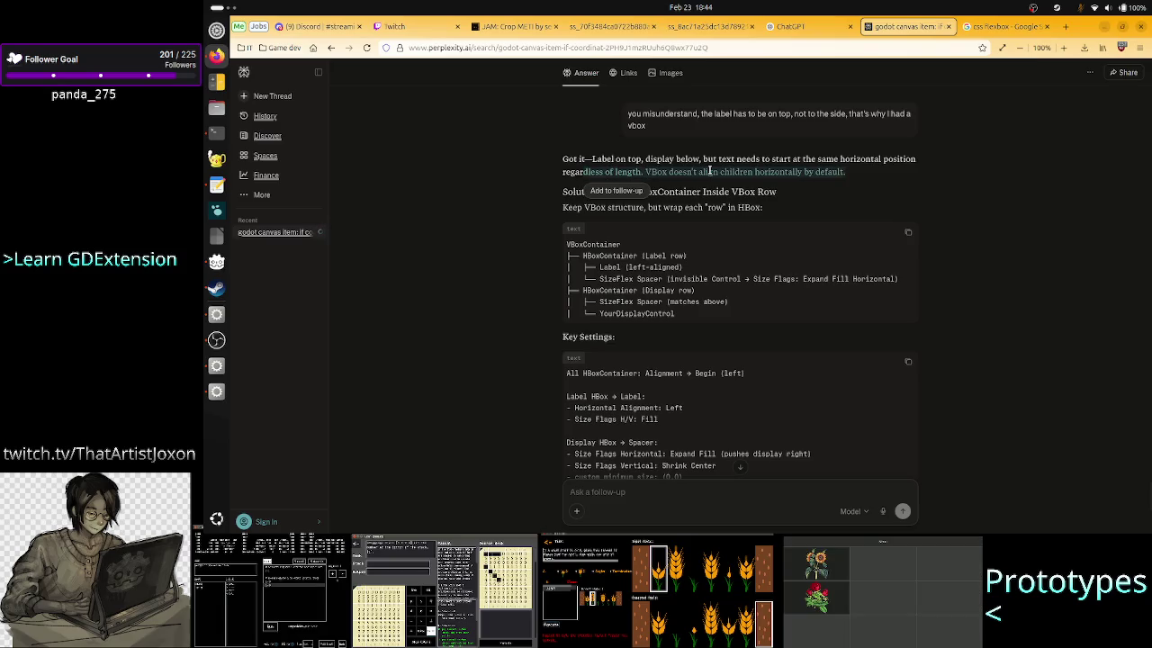
{"action": "left_click", "coordinate": [710, 171]}
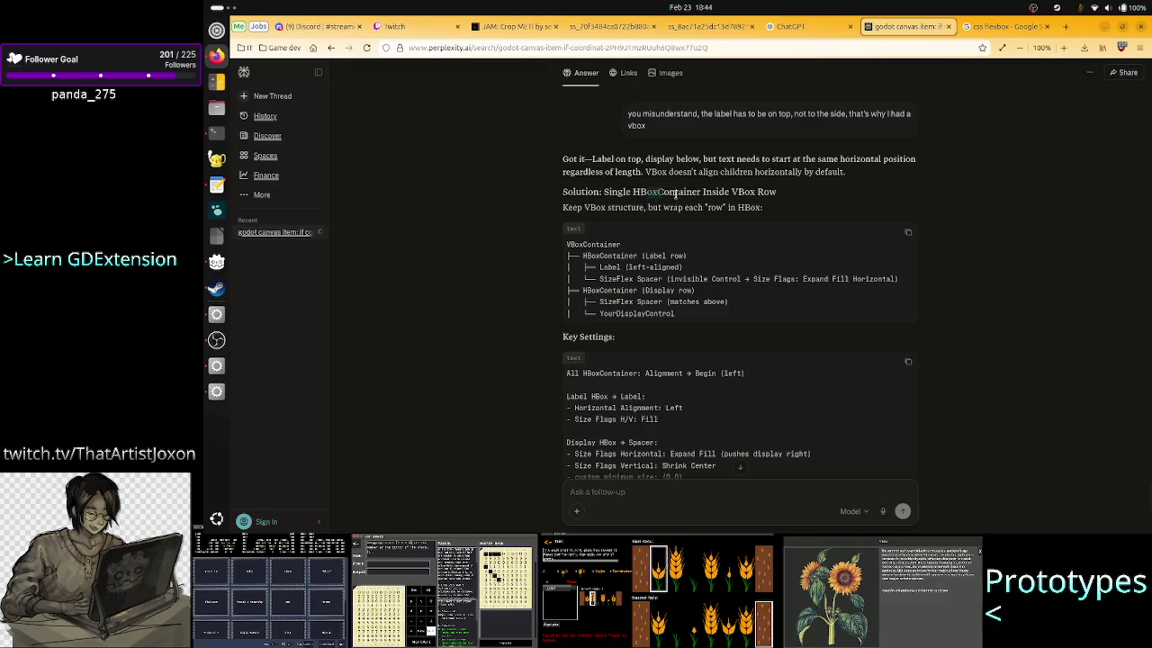
{"action": "left_click_drag", "start_coordinate": [647, 192], "coordinate": [763, 191]}
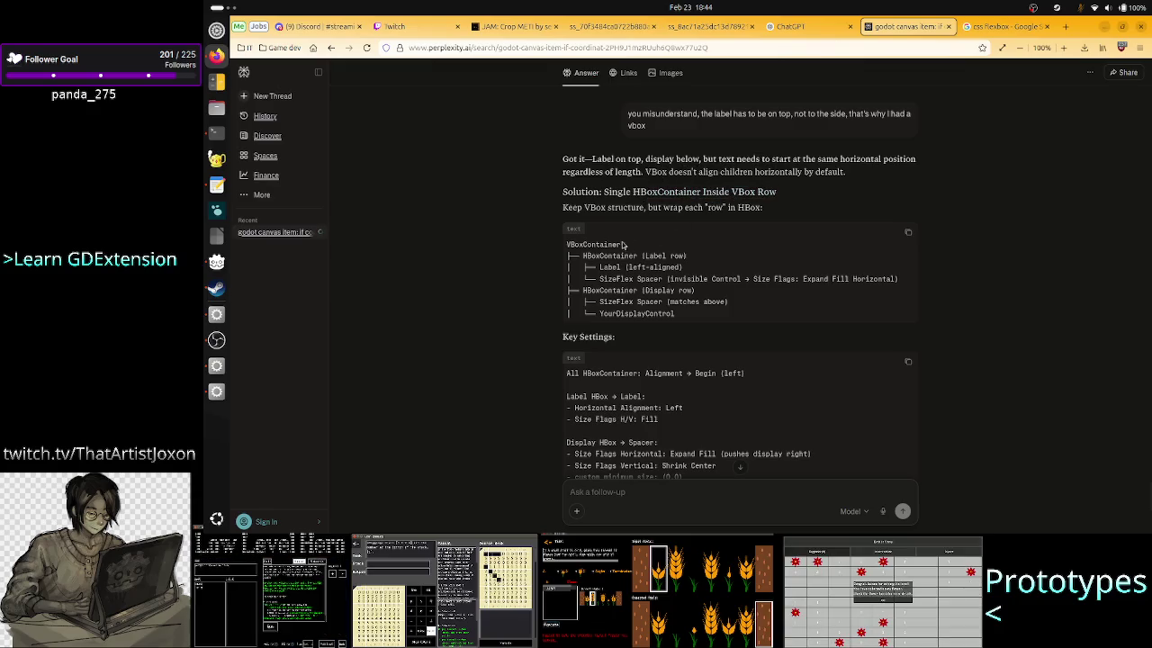
{"action": "left_click_drag", "start_coordinate": [566, 244], "coordinate": [594, 244]}
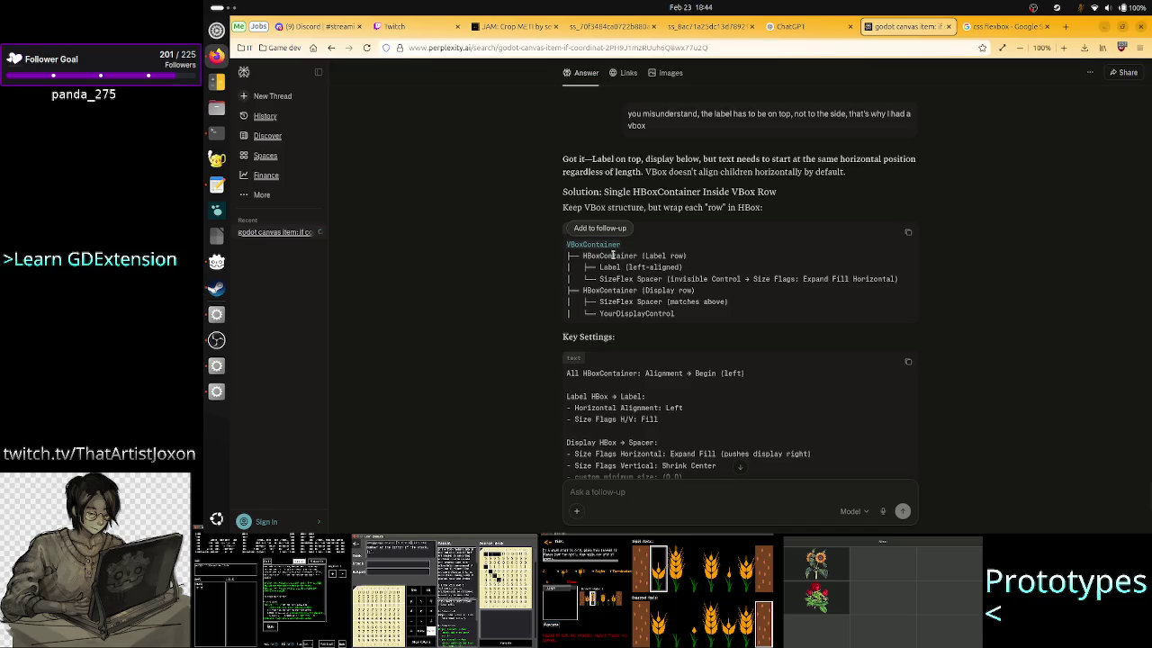
{"action": "left_click", "coordinate": [613, 256]}
{"action": "double_click", "coordinate": [613, 256]}
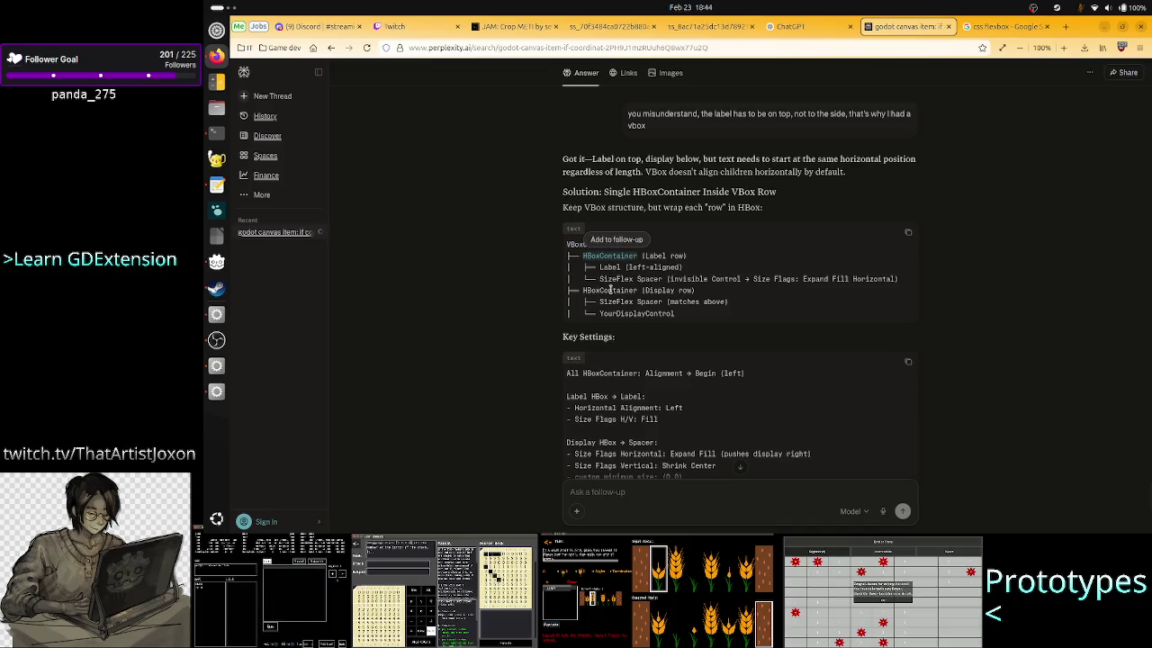
{"action": "double_click", "coordinate": [614, 290]}
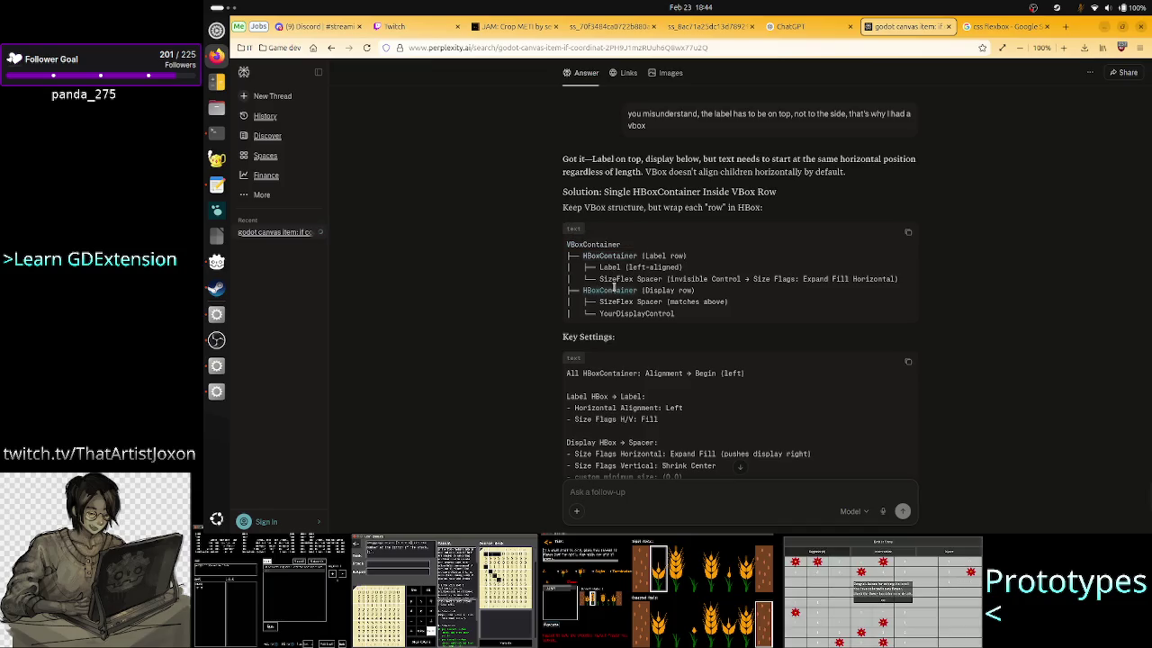
{"action": "left_click", "coordinate": [546, 287]}
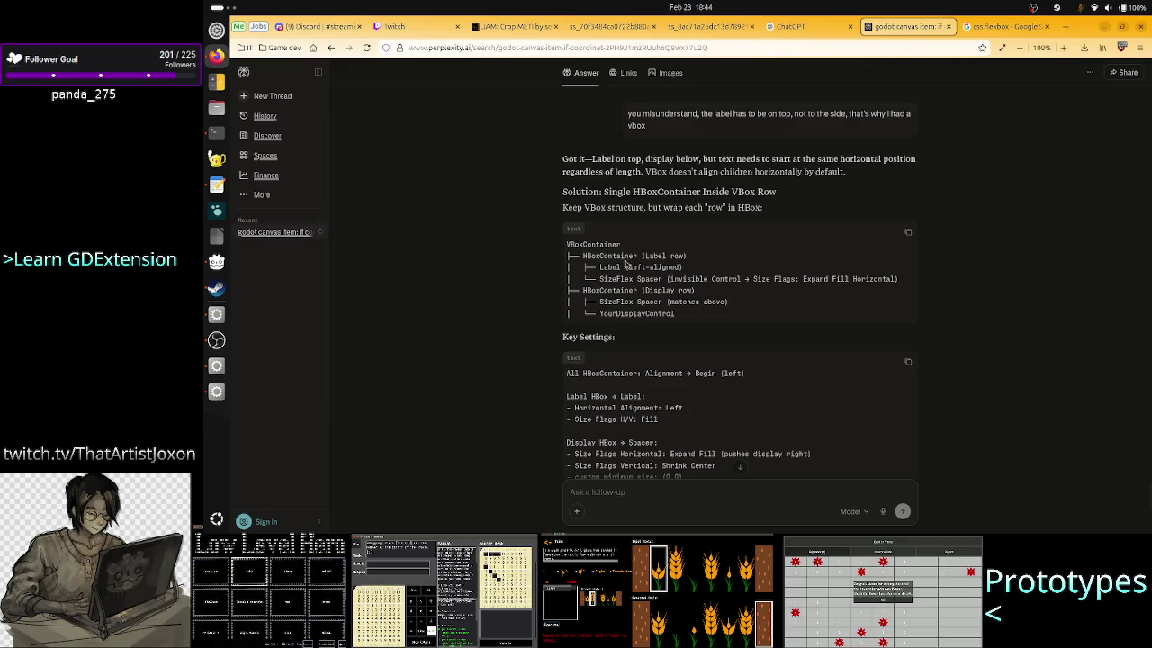
{"action": "left_click_drag", "start_coordinate": [740, 279], "coordinate": [599, 280]}
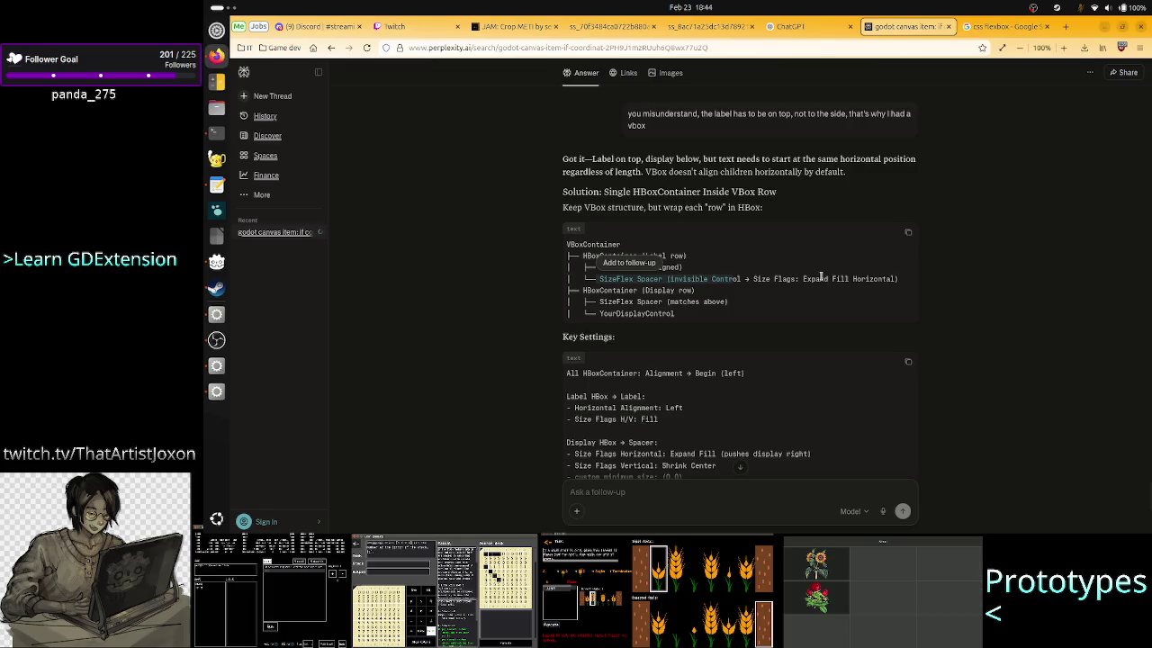
Step: Back in Perplexity, read the node tree lines: Label row, spacer, Display row, Flex Spacer, YourDisplayControl
{"action": "key", "text": "alt+Tab"}
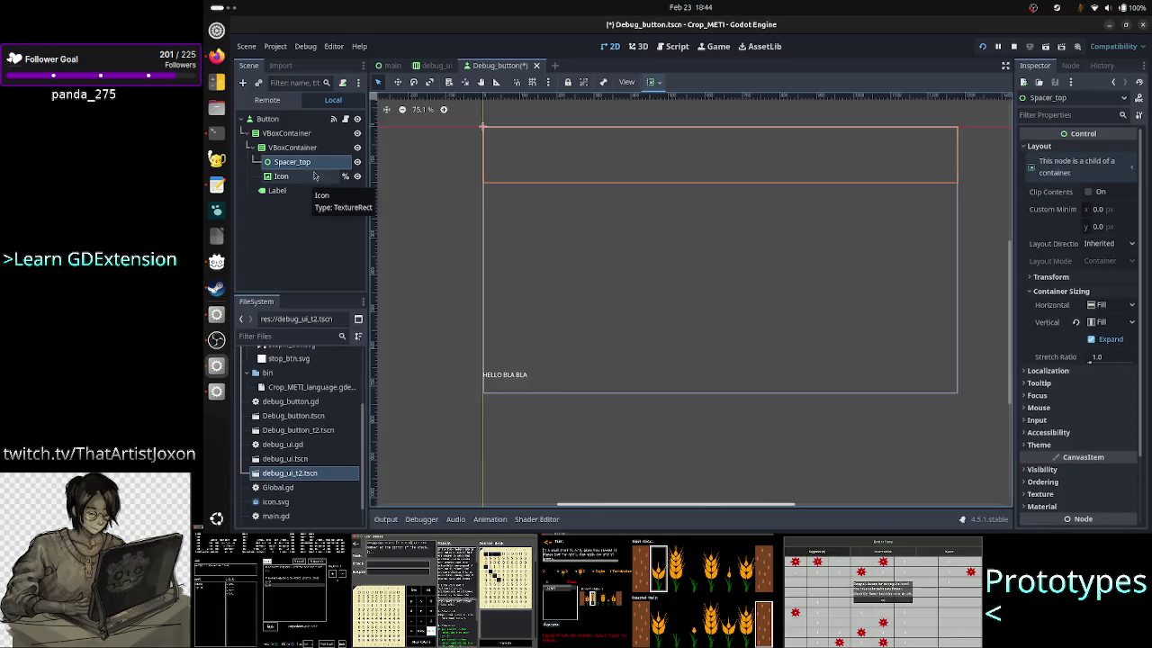
{"action": "key", "text": "alt+Tab"}
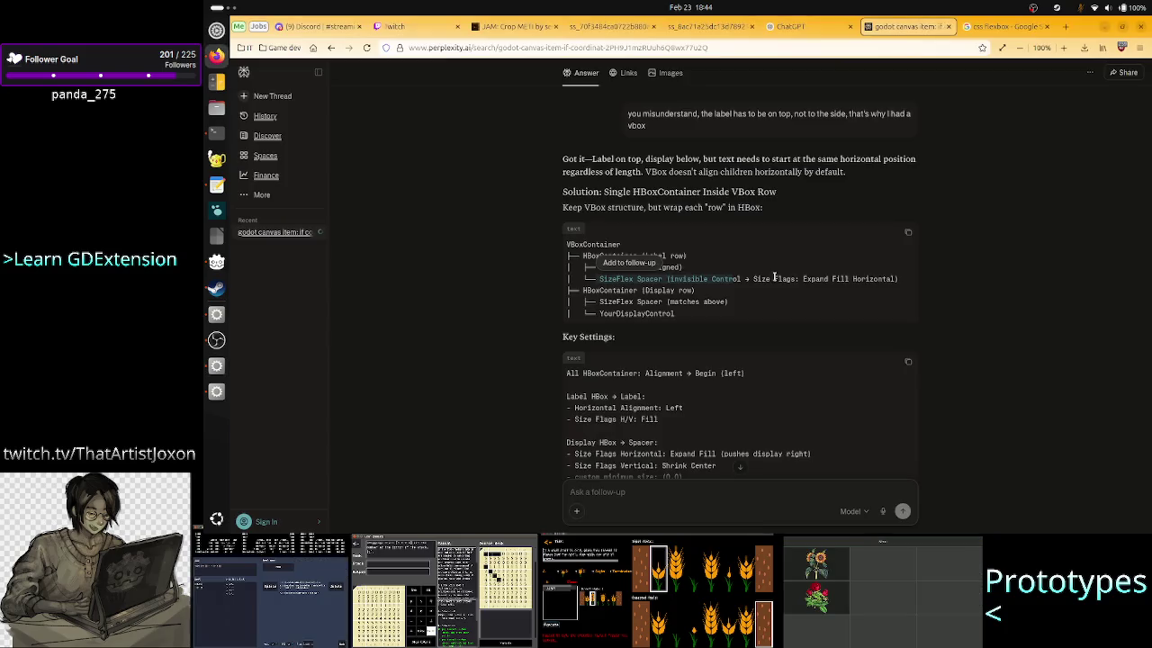
{"action": "left_click", "coordinate": [779, 322]}
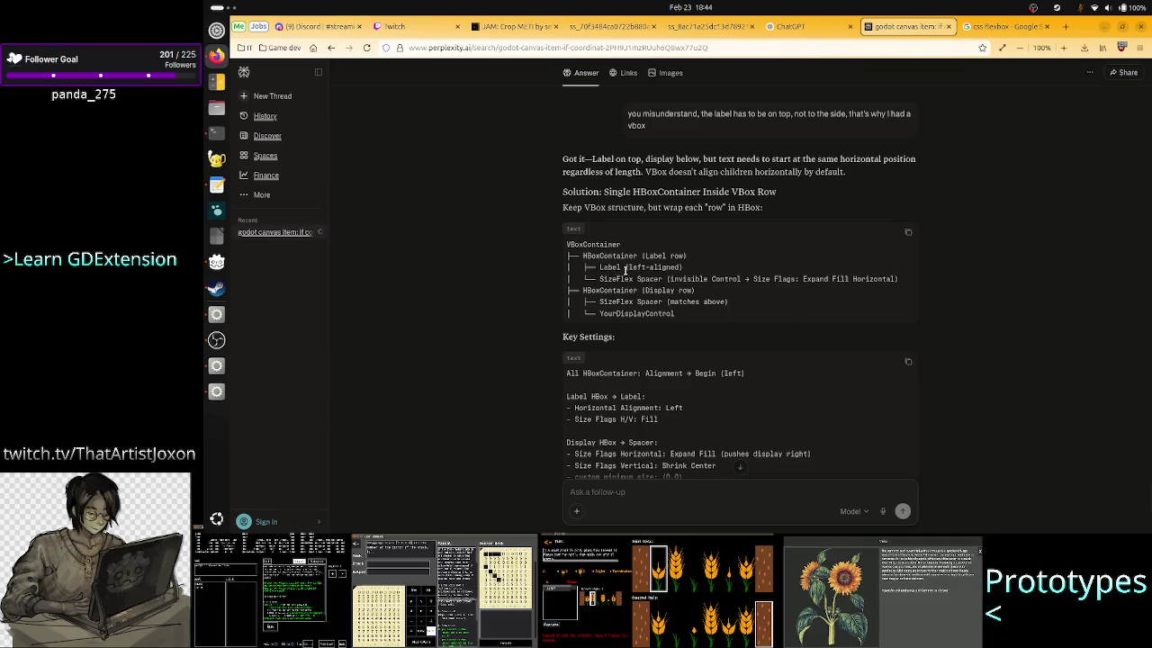
{"action": "left_click_drag", "start_coordinate": [614, 268], "coordinate": [684, 266]}
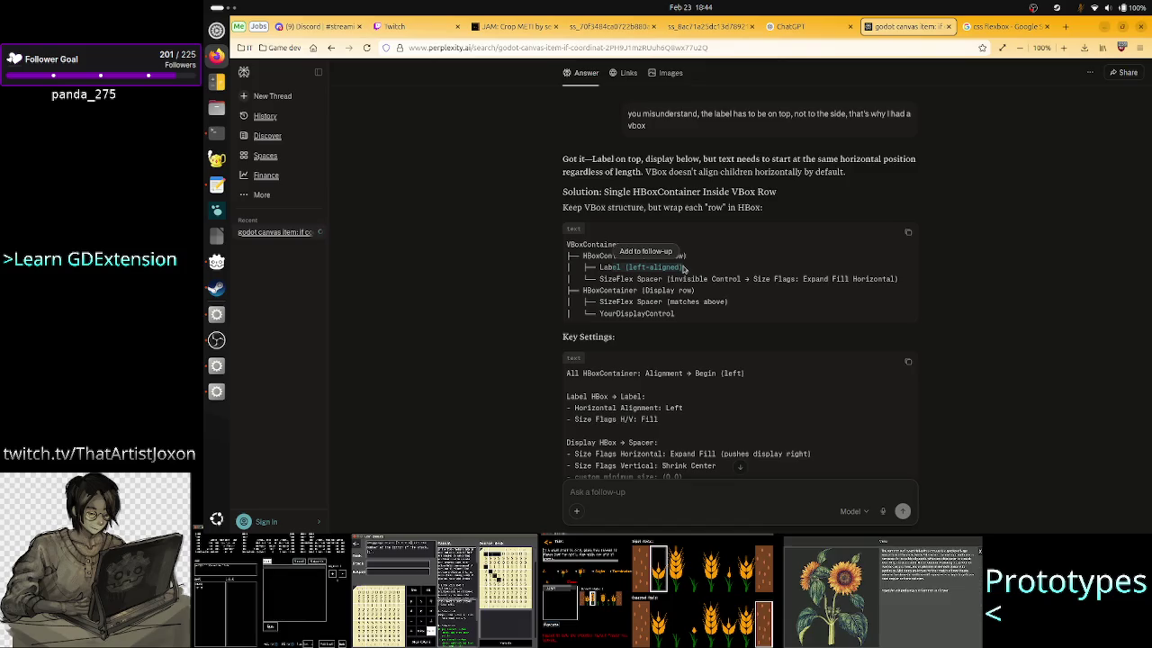
{"action": "mouse_move", "coordinate": [616, 279]}
{"action": "left_mouse_down"}
{"action": "mouse_move", "coordinate": [678, 288]}
{"action": "mouse_move", "coordinate": [781, 278]}
{"action": "left_mouse_up"}
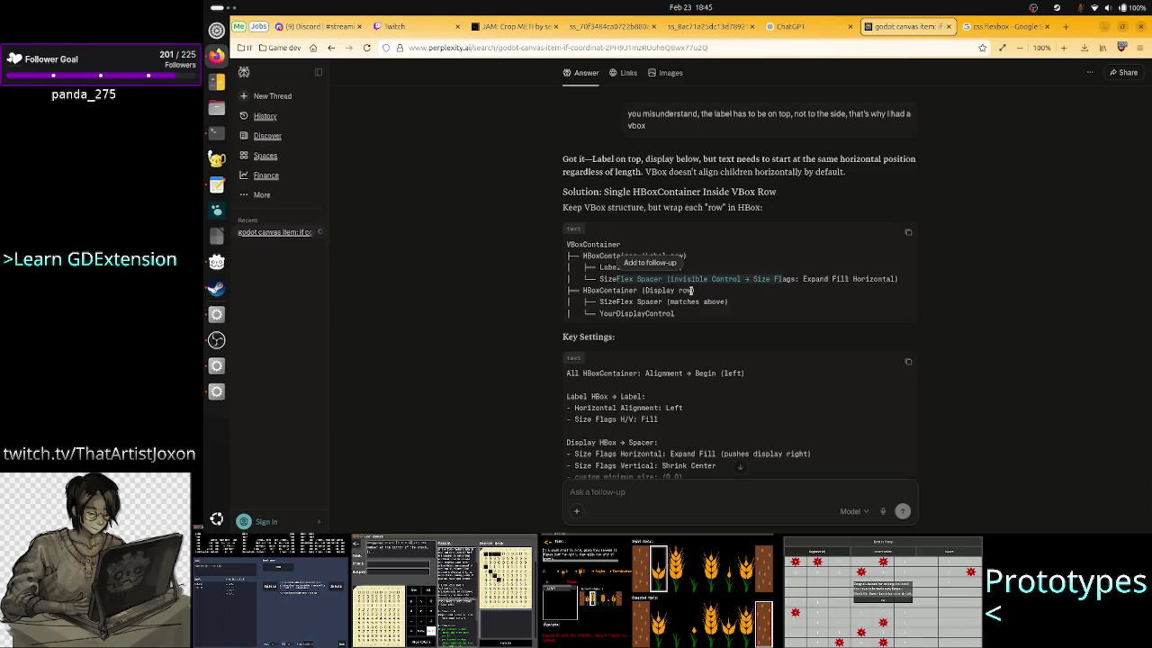
{"action": "left_click_drag", "start_coordinate": [612, 291], "coordinate": [703, 298]}
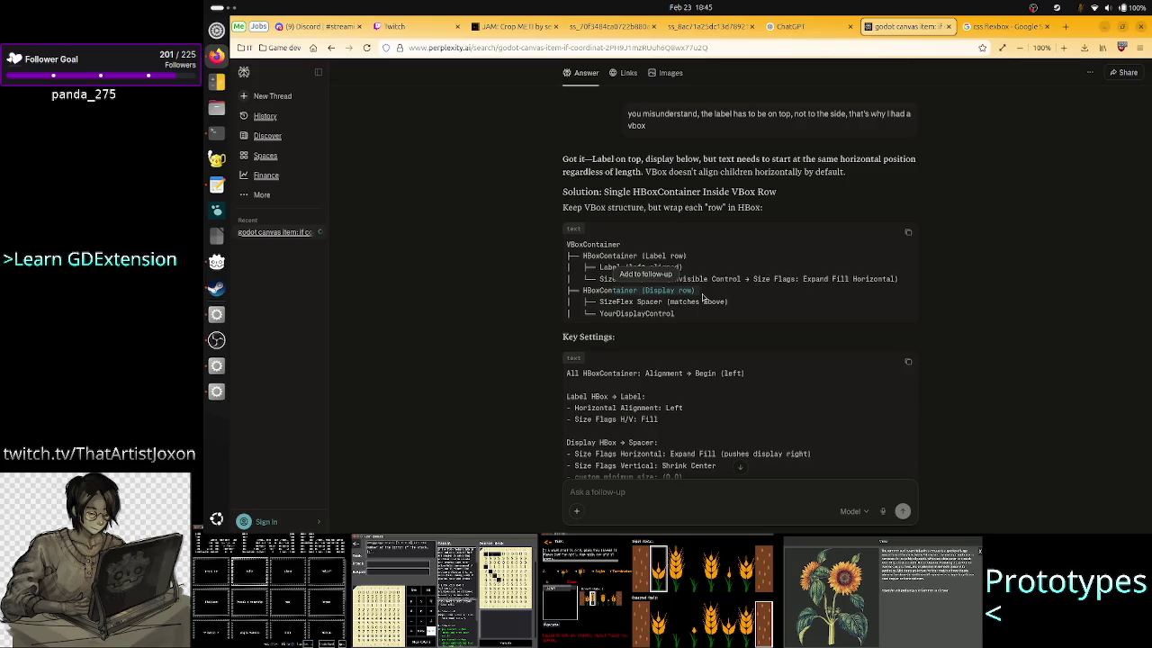
{"action": "left_click", "coordinate": [702, 298]}
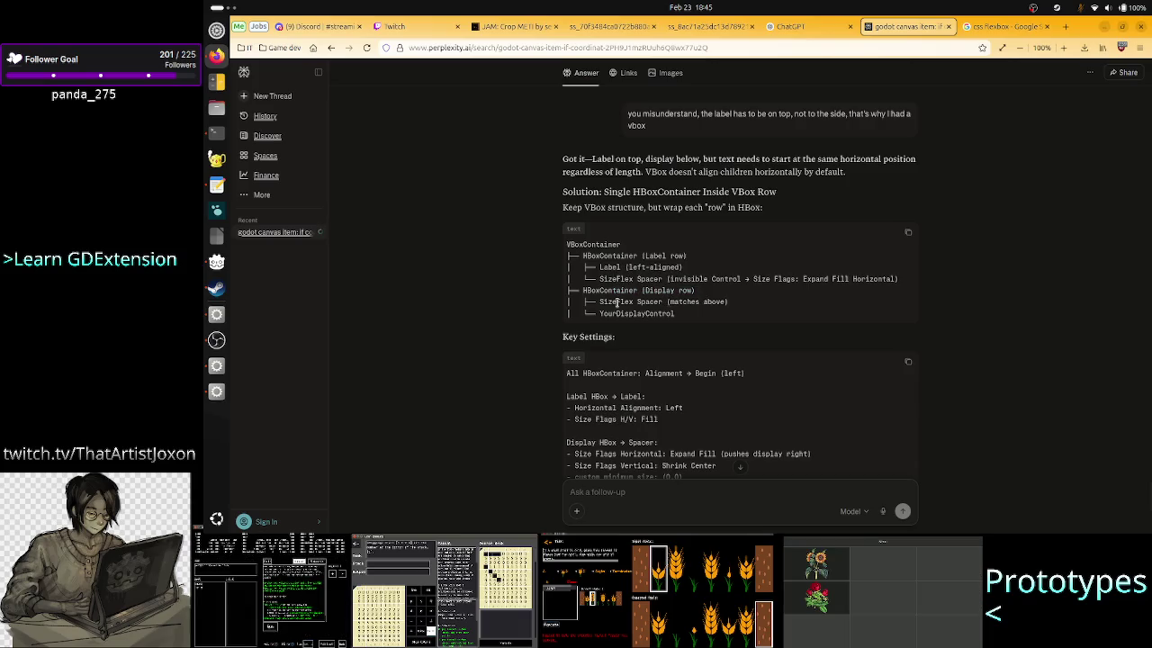
{"action": "left_click_drag", "start_coordinate": [617, 303], "coordinate": [706, 301]}
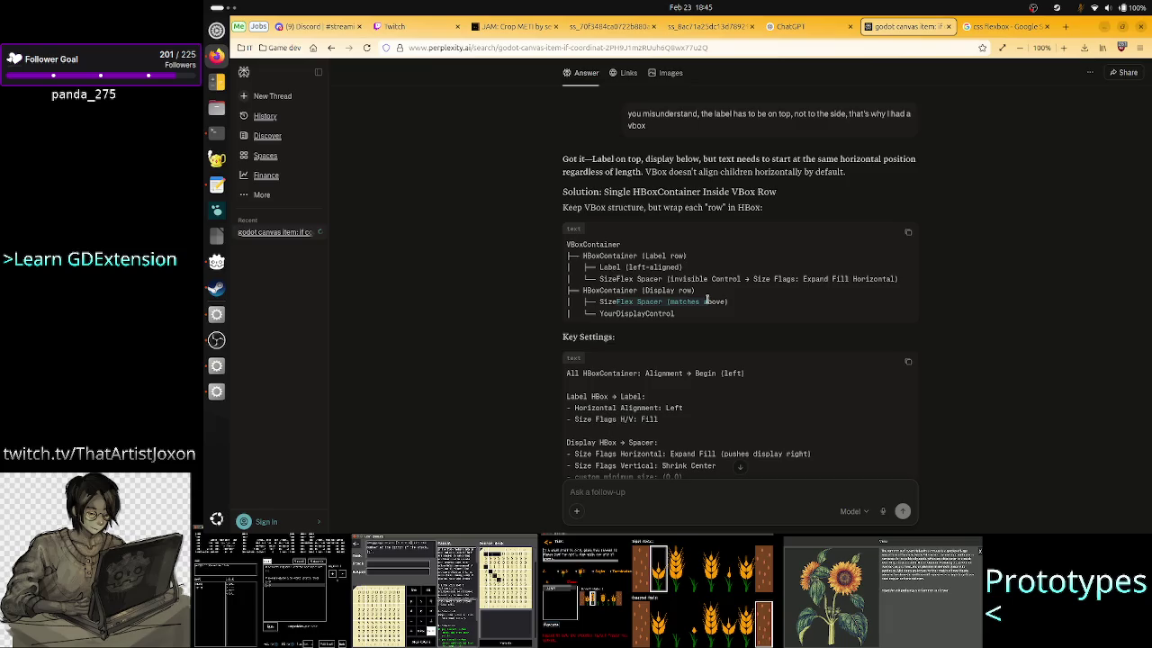
{"action": "double_click", "coordinate": [648, 313]}
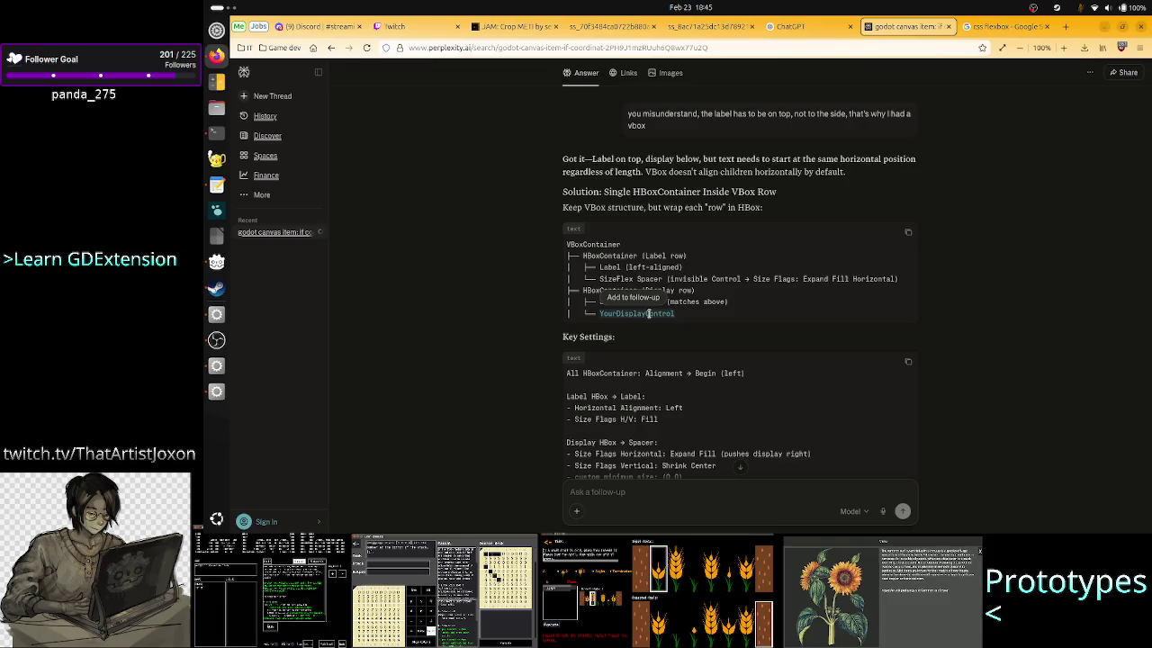
{"action": "left_click", "coordinate": [677, 400]}
Step: Draft a follow-up: the display is a centered TextureRect; 'Is this doable only from code?'
{"action": "scroll", "coordinate": [718, 400], "scroll_direction": "down", "scroll_amount": 3}
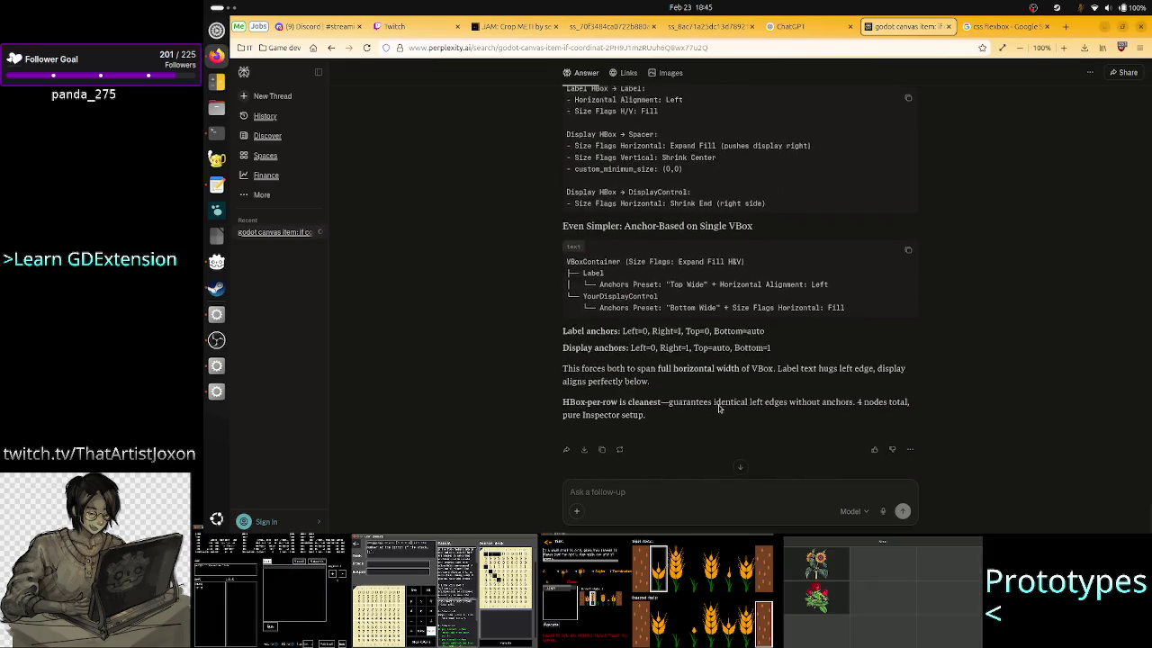
{"action": "left_click", "coordinate": [646, 493]}
{"action": "type", "text": "That"}
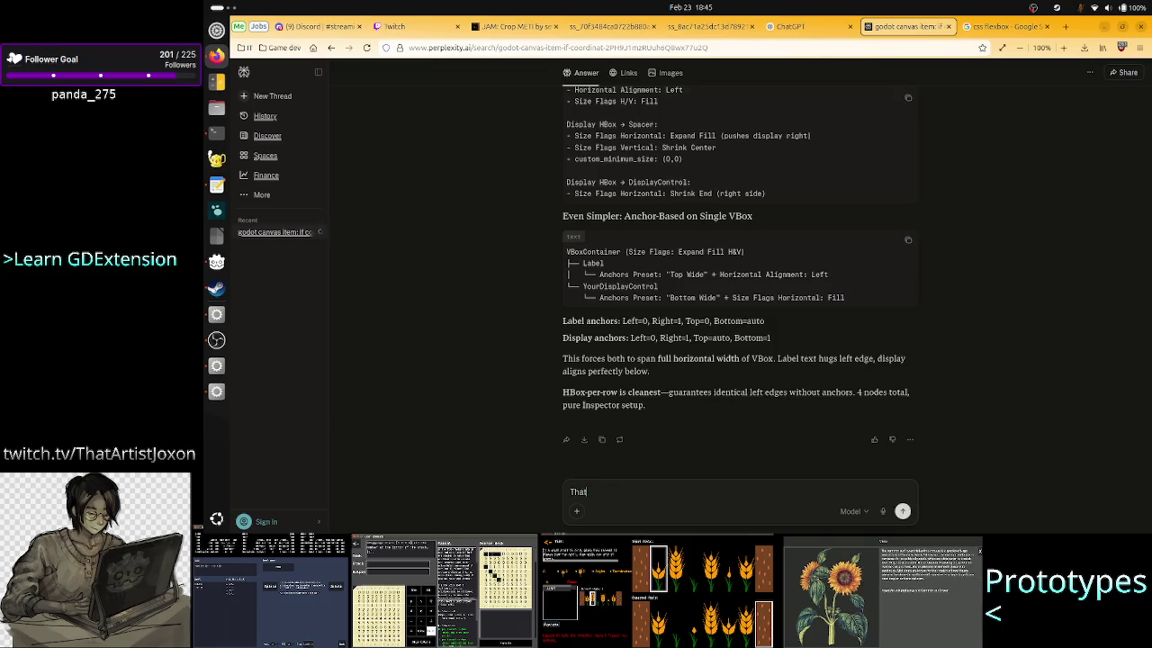
{"action": "key", "text": "BackSpace"}
{"action": "type", "text": "e"}
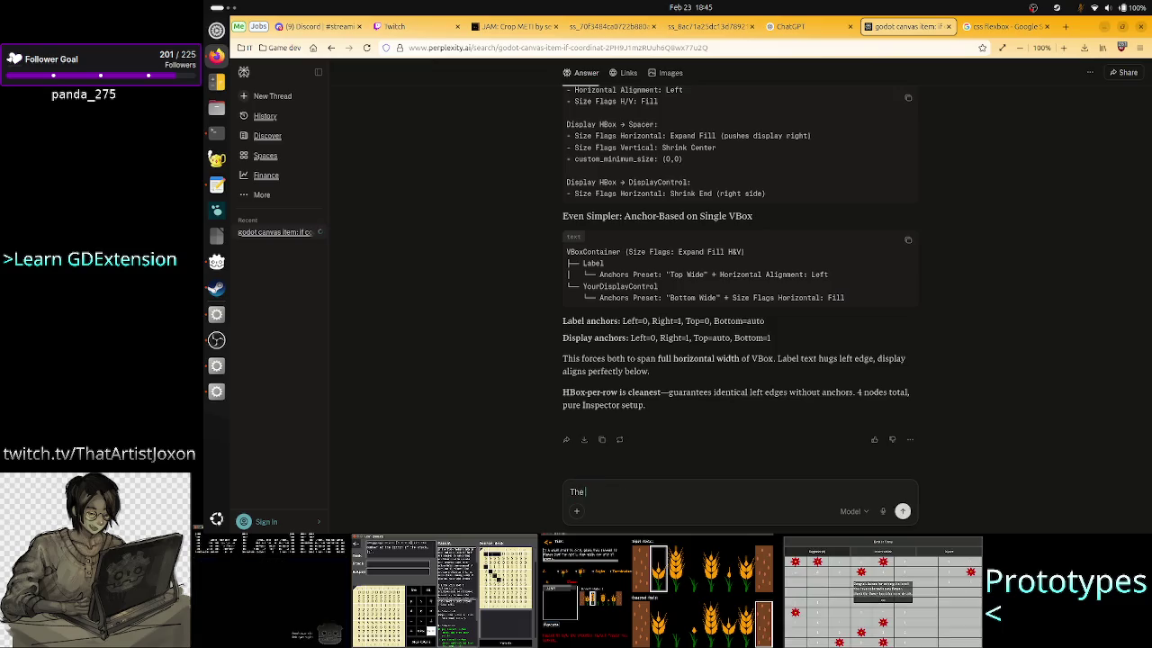
{"action": "type", "text": " display d"}
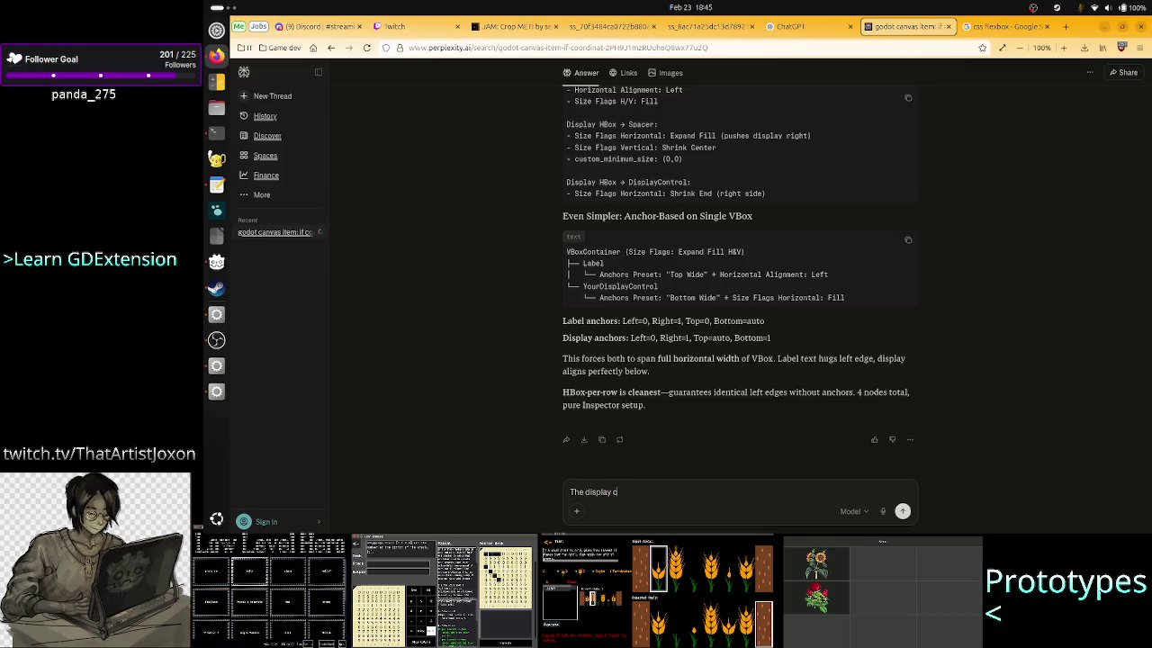
{"action": "type", "text": "ontr"}
{"action": "type", "text": "ol is ce"}
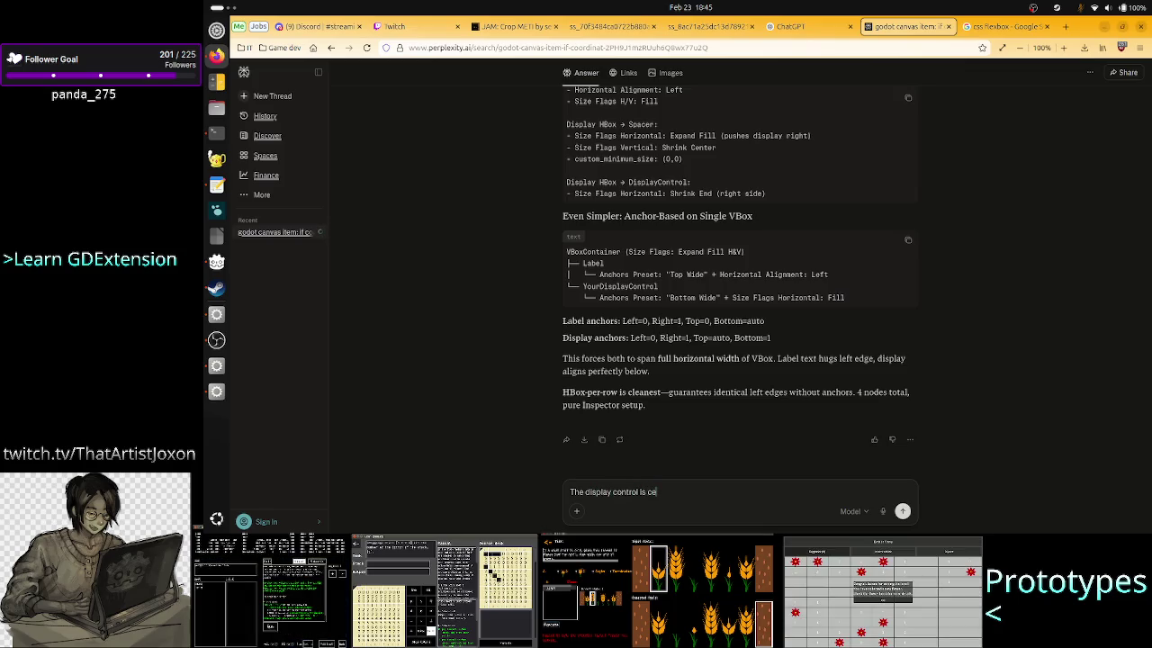
{"action": "key", "text": "BackSpace"}
{"action": "key", "text": "BackSpace"}
{"action": "type", "text": "a texture"}
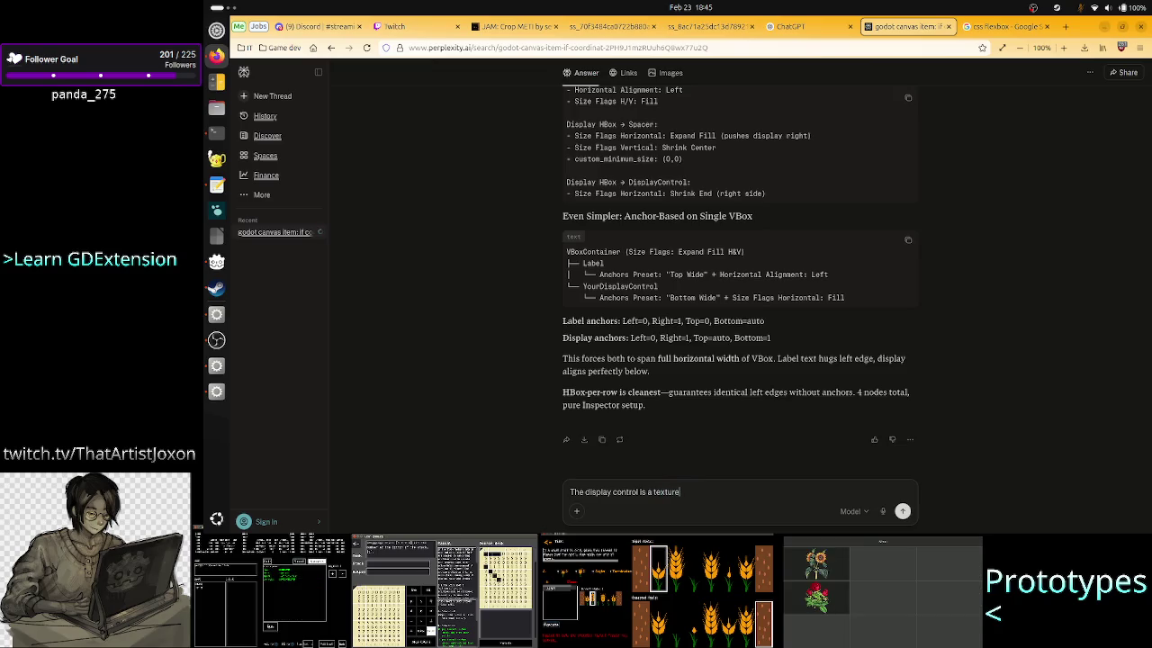
{"action": "type", "text": "rect "}
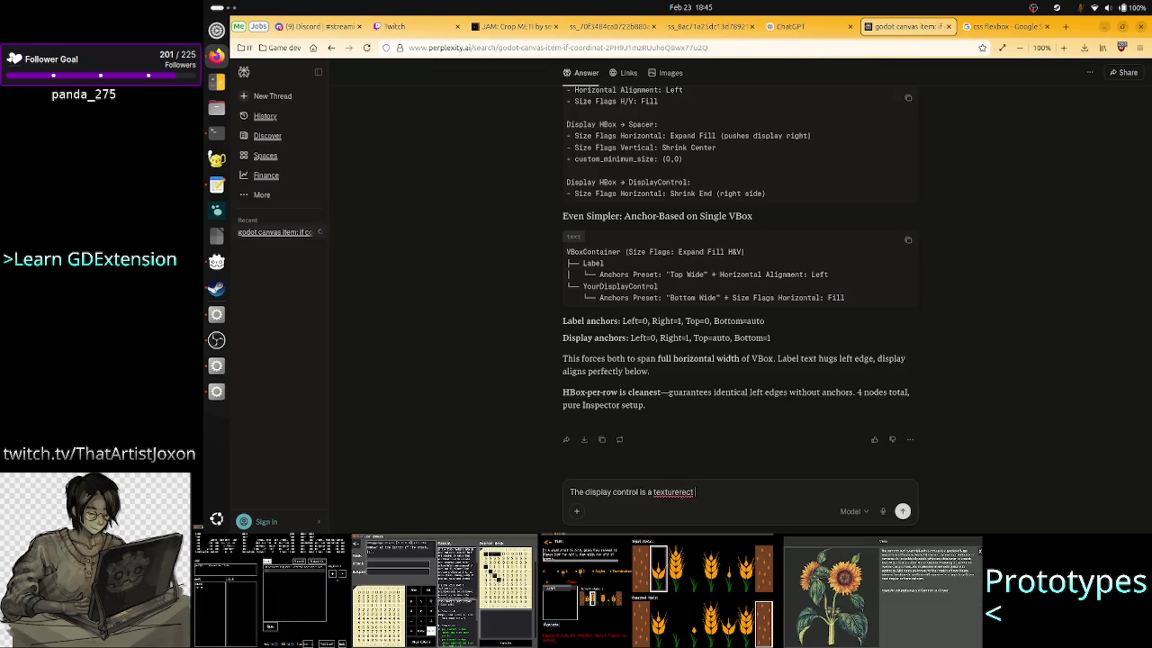
{"action": "type", "text": "tha"}
{"action": "type", "text": "t is cente"}
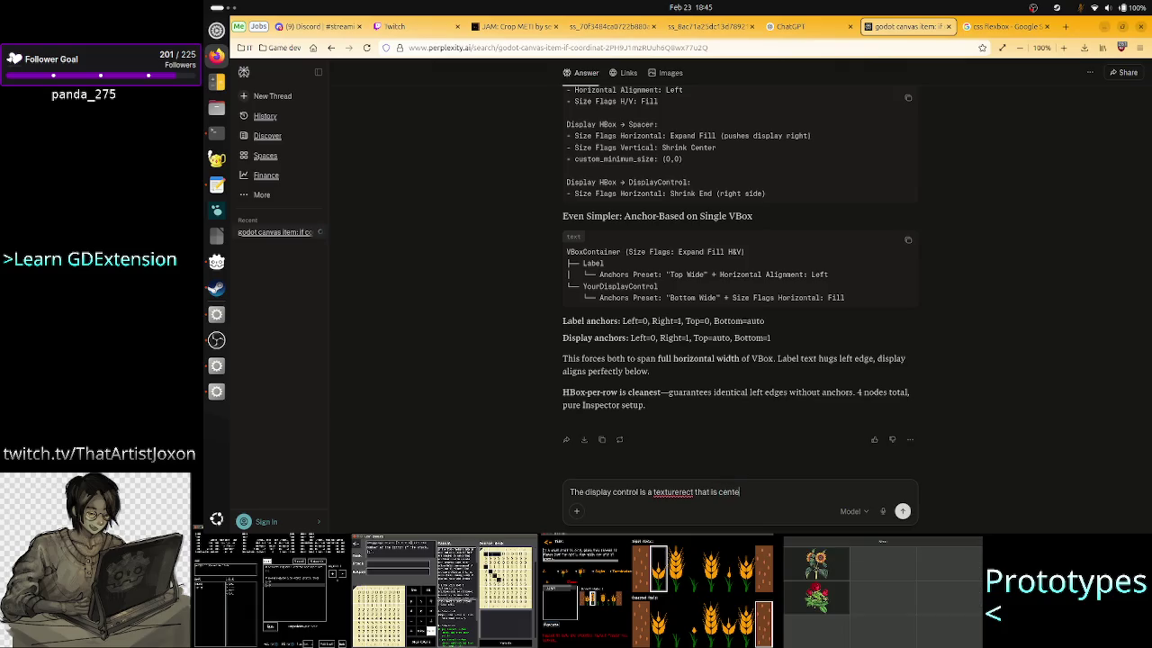
{"action": "type", "text": "red. So "}
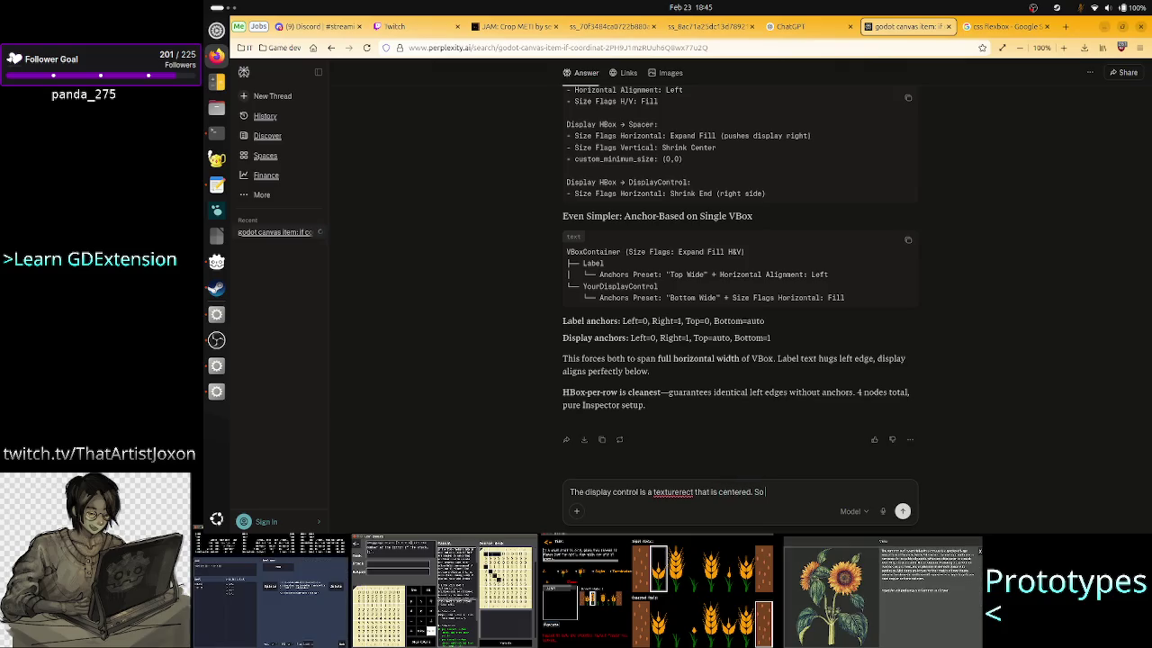
{"action": "type", "text": "I would"}
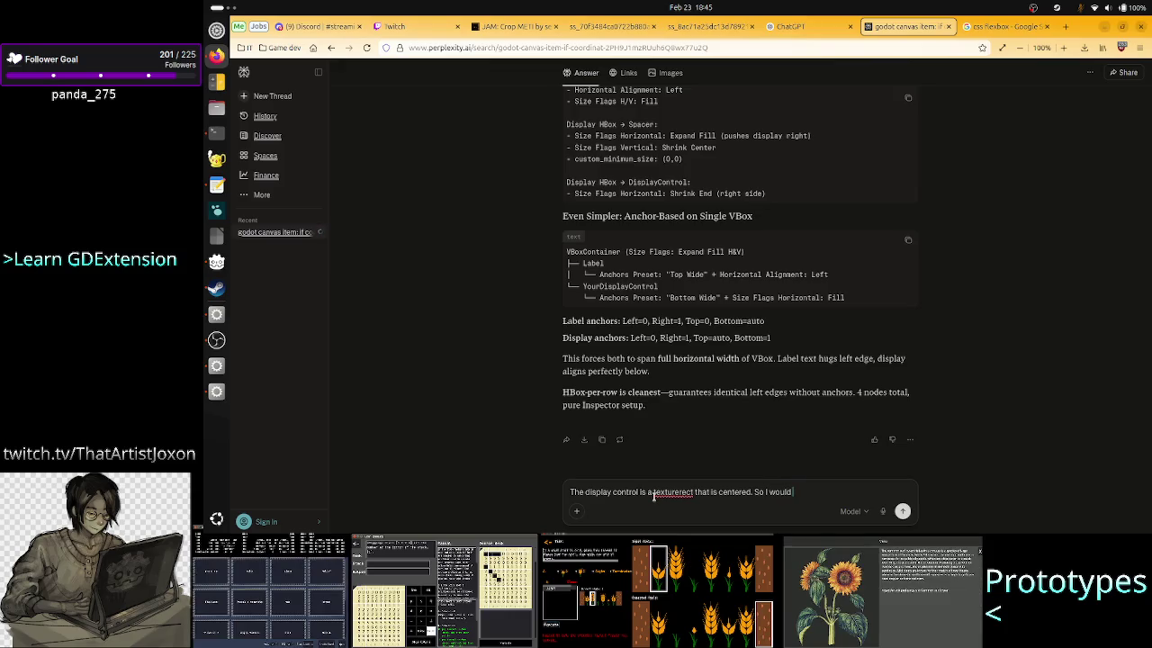
{"action": "key", "text": "BackSpace"}
{"action": "key", "text": "BackSpace"}
{"action": "key", "text": "BackSpace"}
{"action": "key", "text": "BackSpace"}
{"action": "key", "text": "BackSpace"}
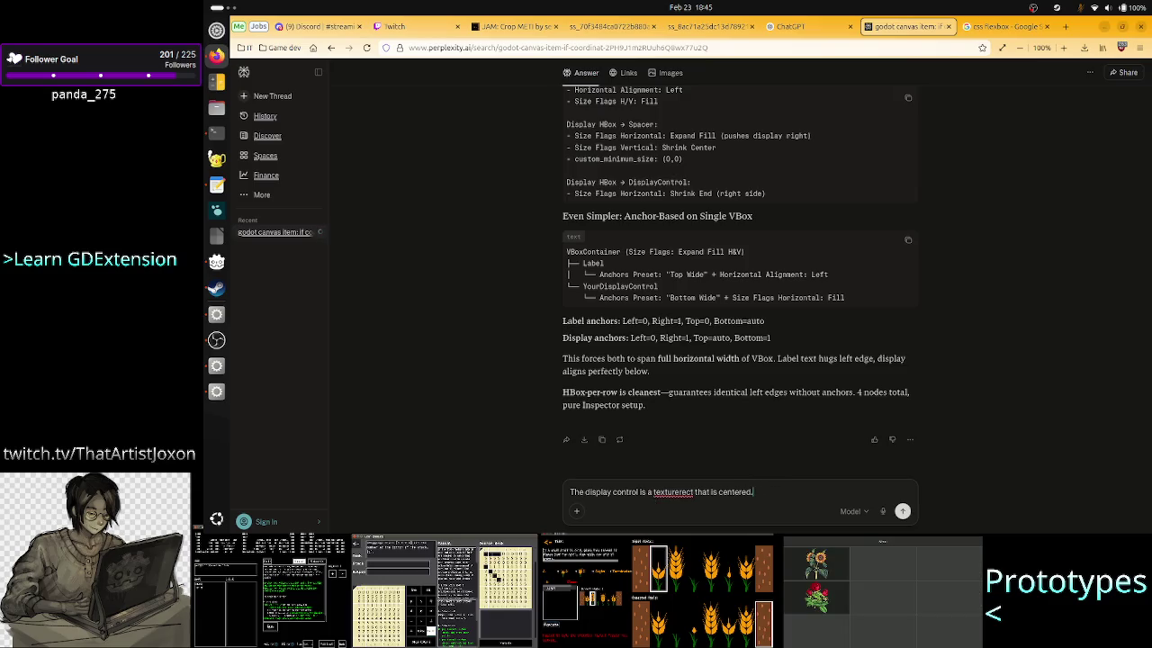
{"action": "type", "text": " Is this "}
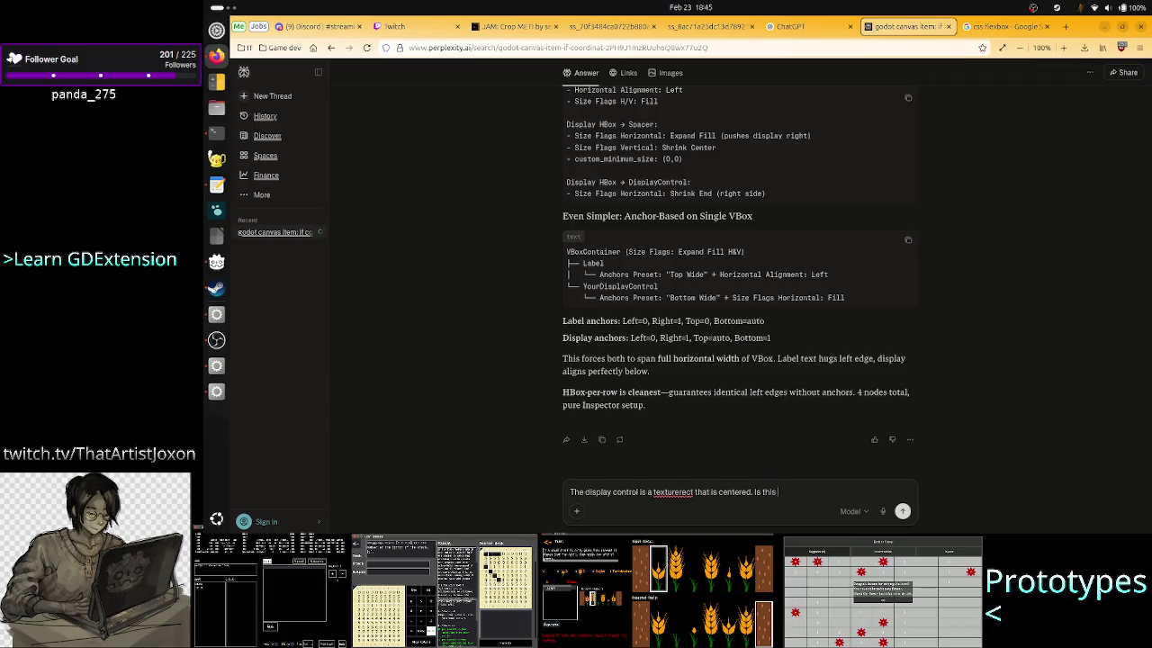
{"action": "type", "text": "doable on"}
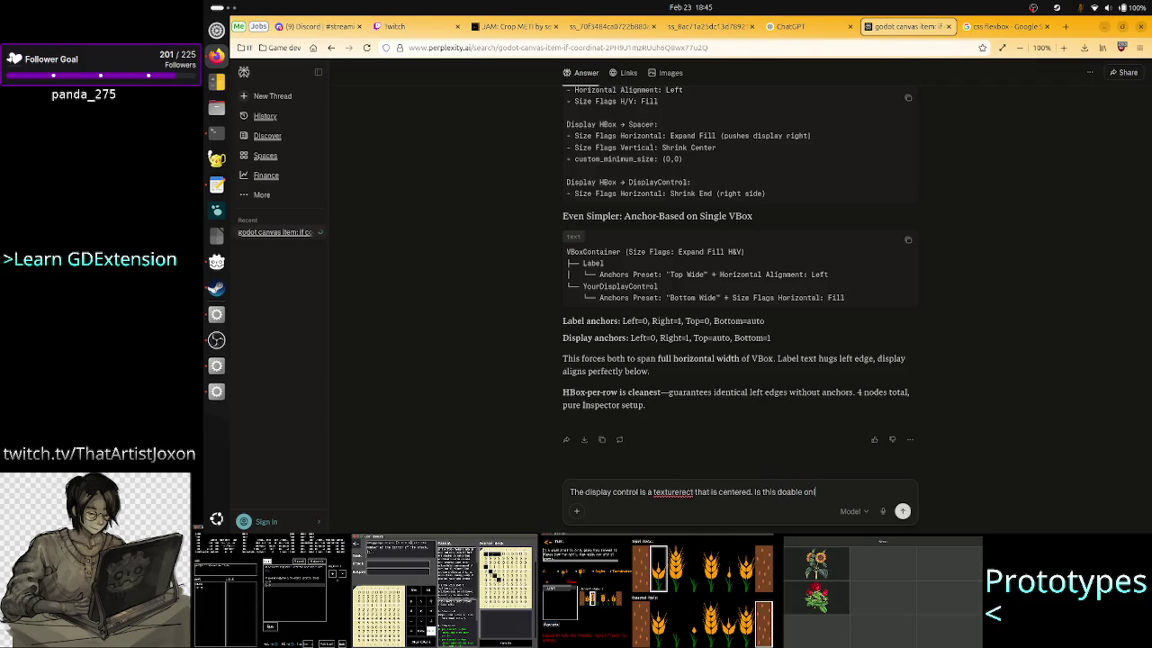
{"action": "type", "text": "ly from code?"}
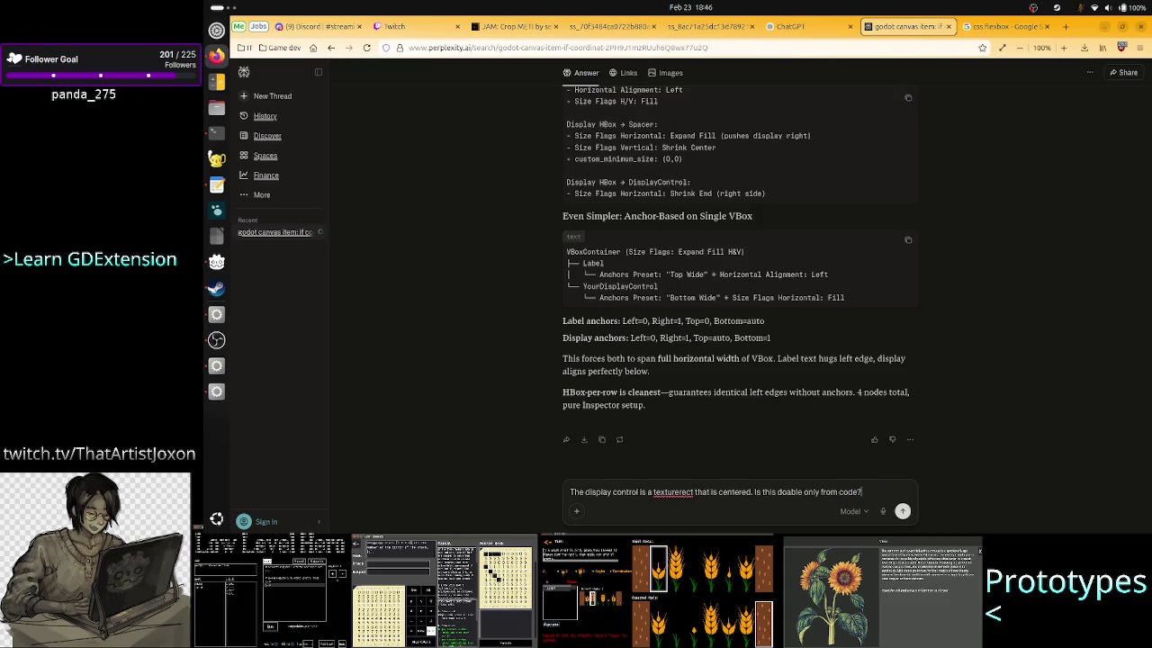
{"action": "type", "text": " To get the"}
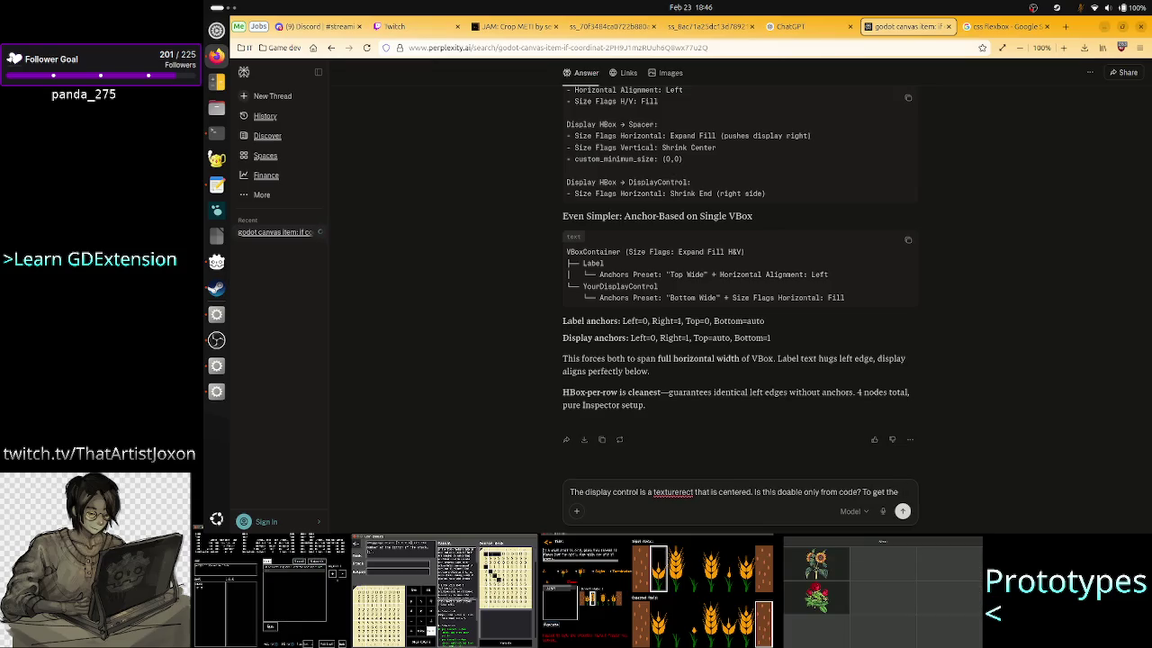
{"action": "key", "text": "alt+Tab"}
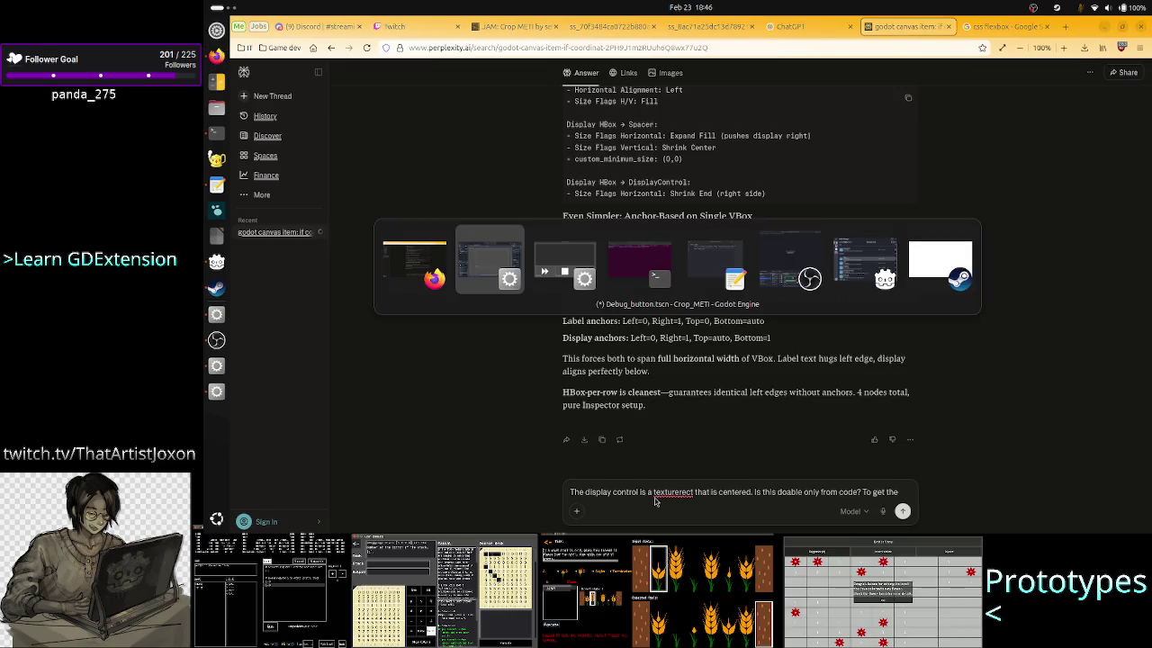
Step: Add the note 'container auto adjust position and size of children' with an indented 'manually adjust the label'
{"action": "key", "text": "alt+Tab"}
{"action": "key", "text": "alt+Tab"}
{"action": "key", "text": "alt+Tab"}
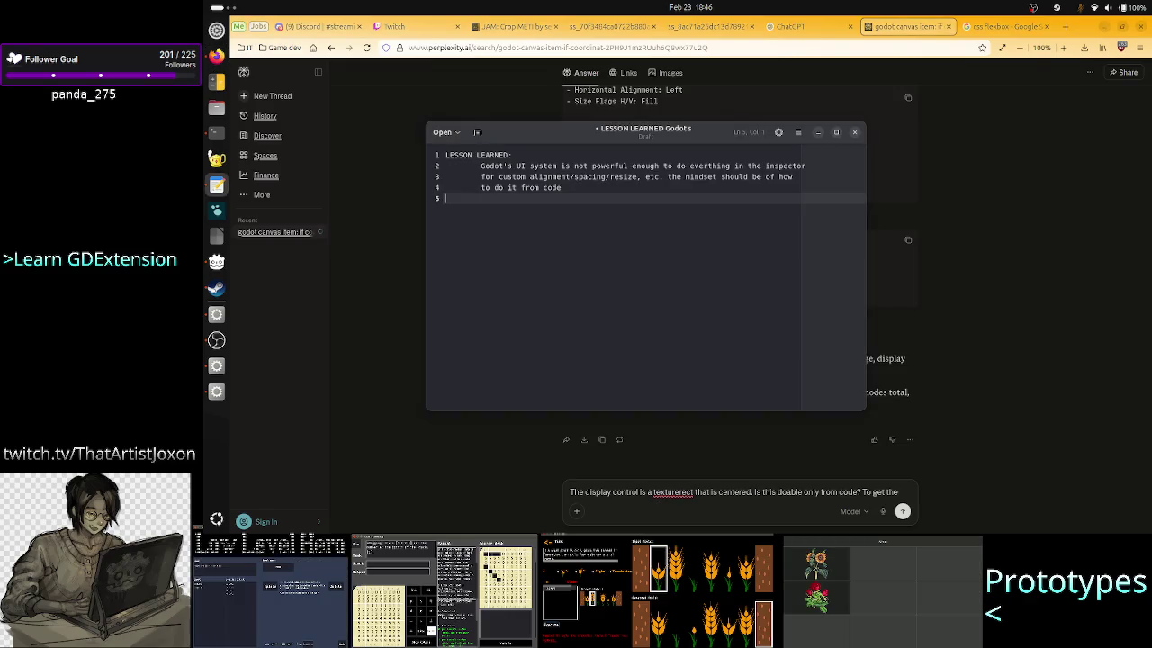
{"action": "key", "text": "Return"}
{"action": "key", "text": "Return"}
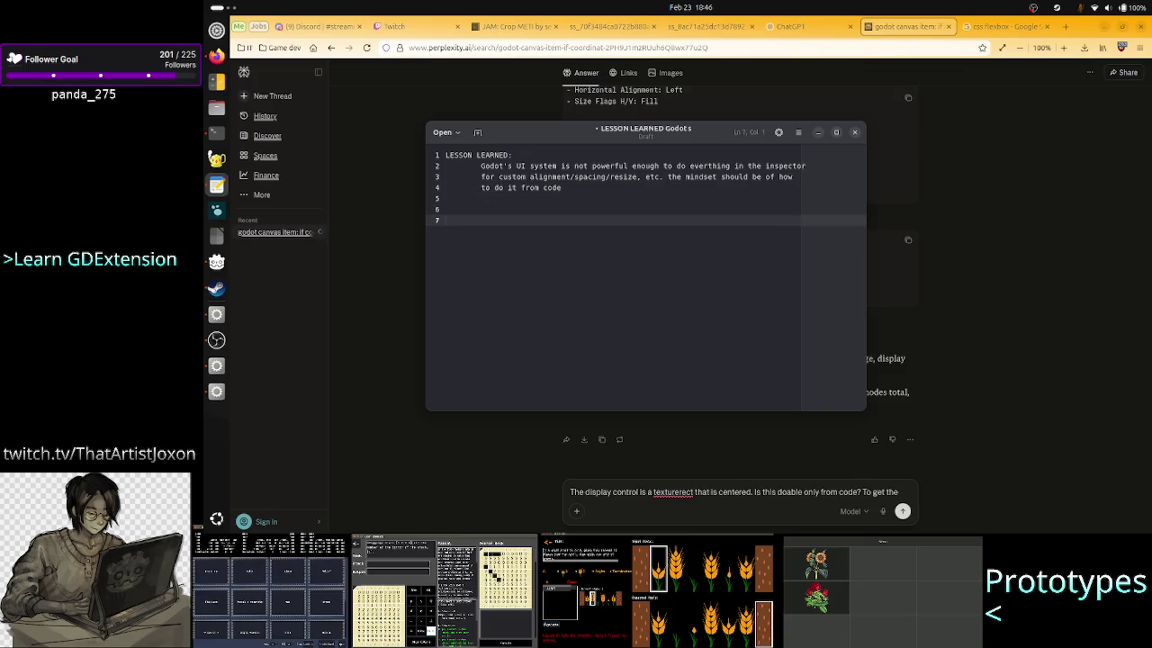
{"action": "type", "text": "container "}
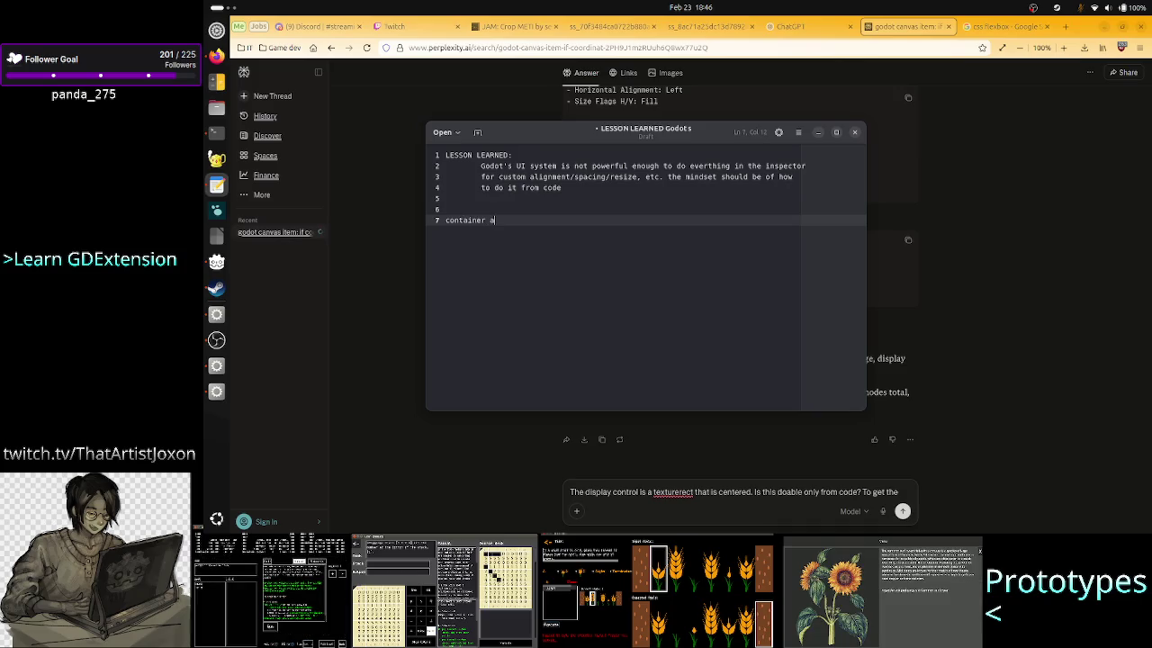
{"action": "type", "text": "auto adjust"}
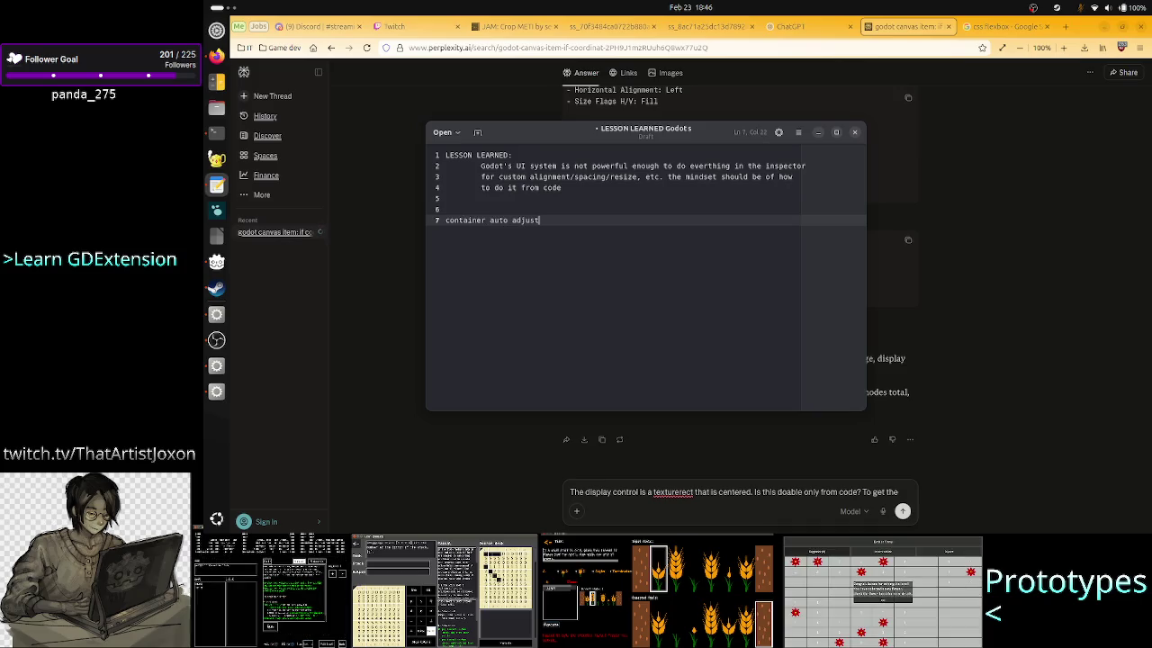
{"action": "type", "text": " positi"}
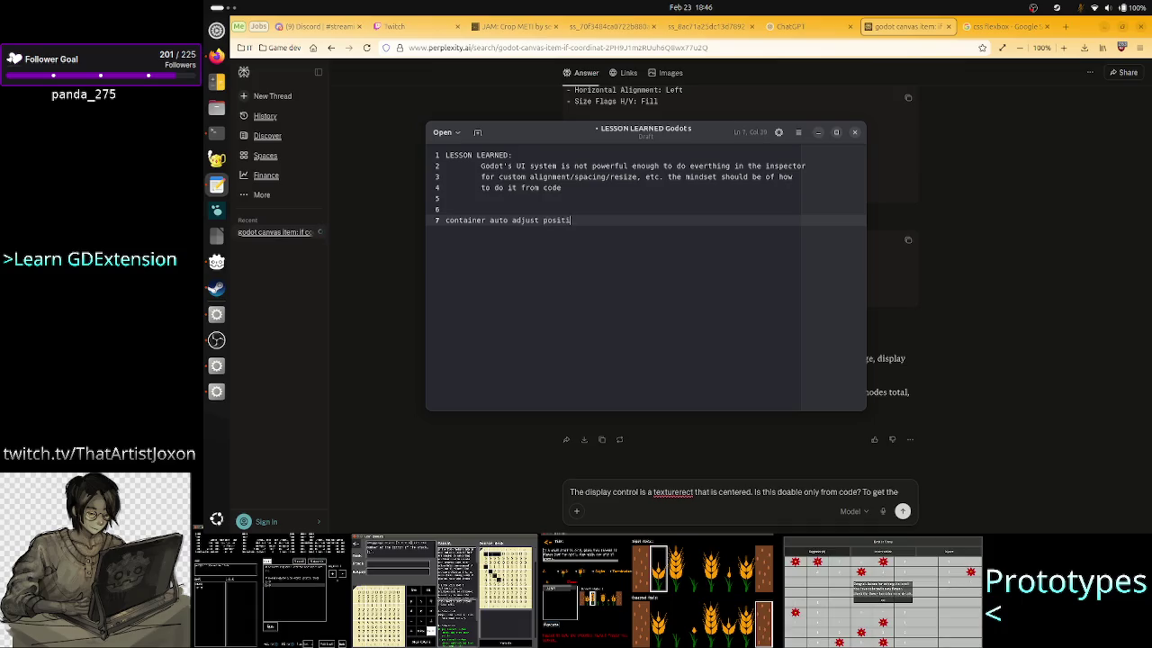
{"action": "type", "text": "on and size of child"}
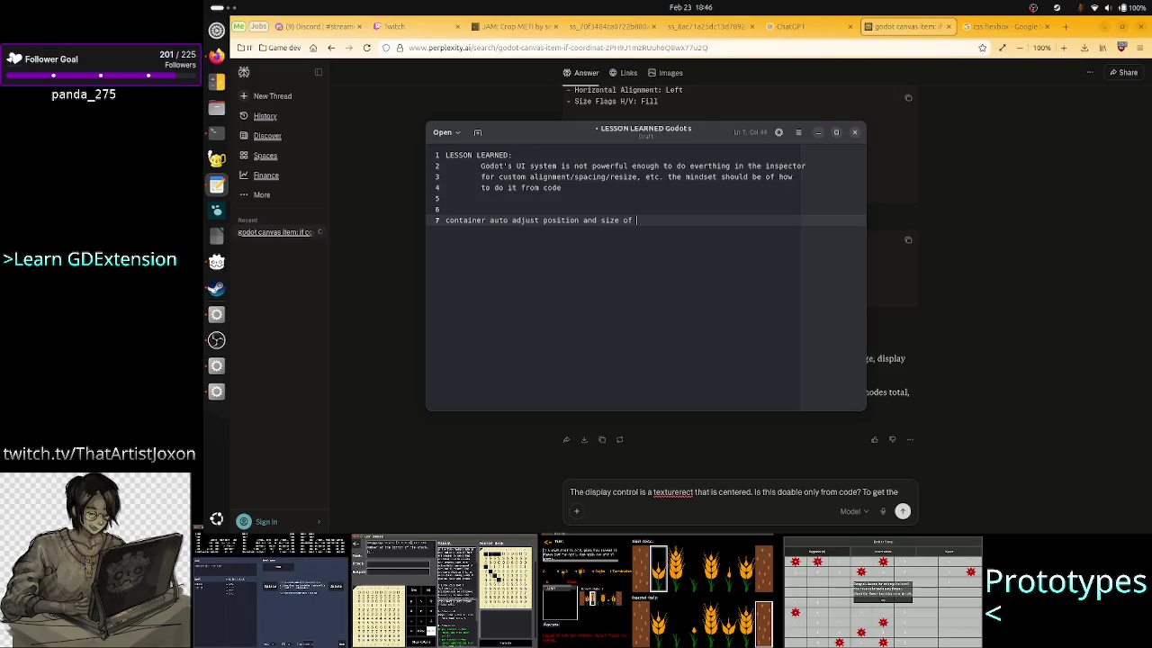
{"action": "type", "text": "ren"}
{"action": "key", "text": "Return"}
{"action": "key", "text": "Tab"}
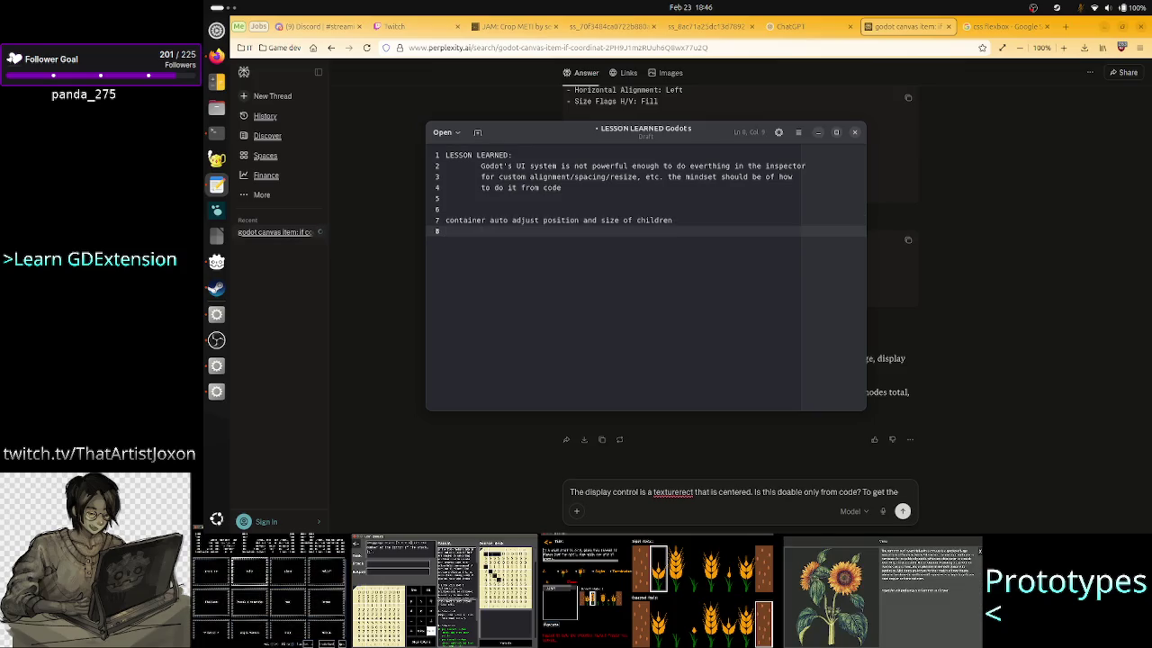
{"action": "type", "text": "manuall"}
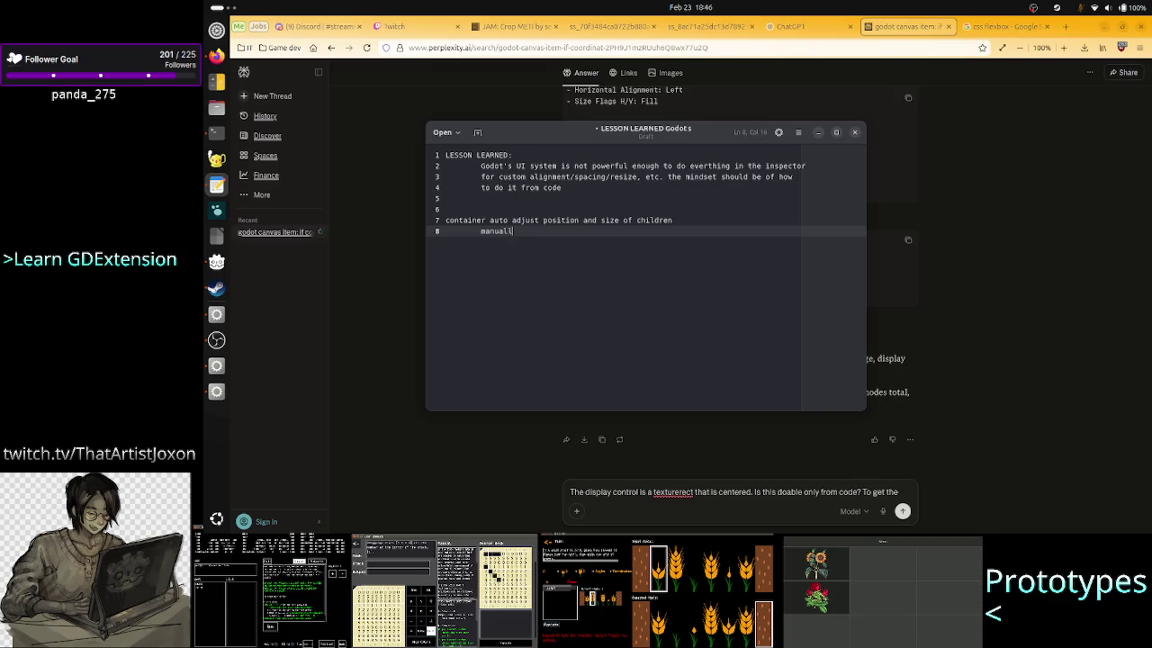
{"action": "type", "text": "y adjust the "}
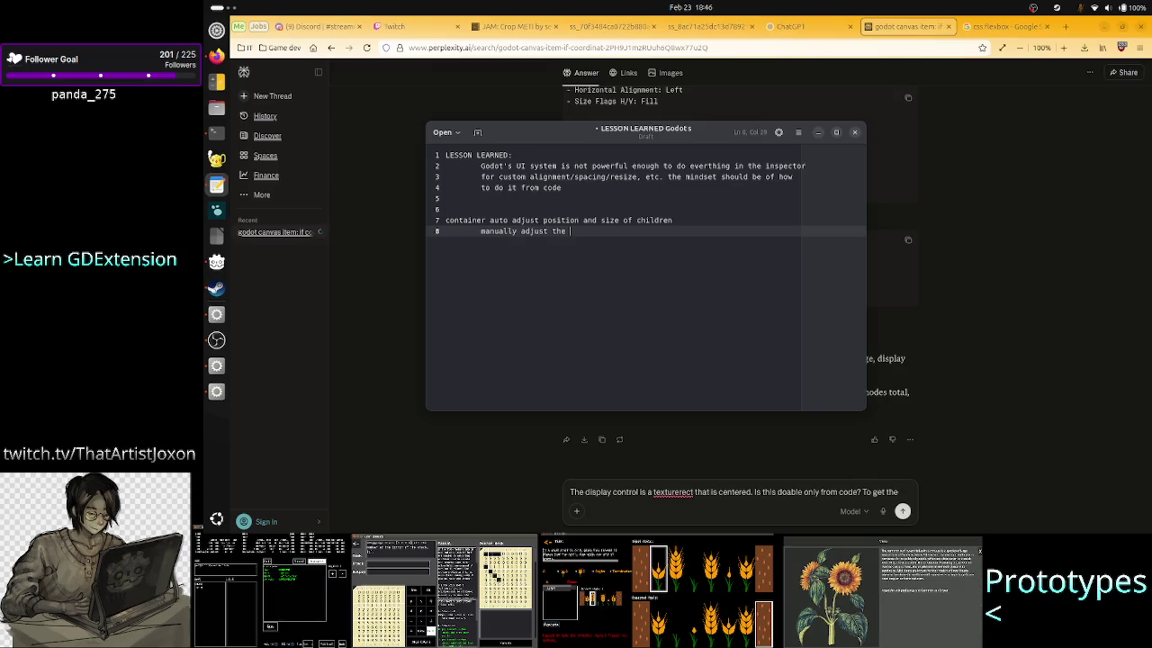
{"action": "type", "text": "aabel"}
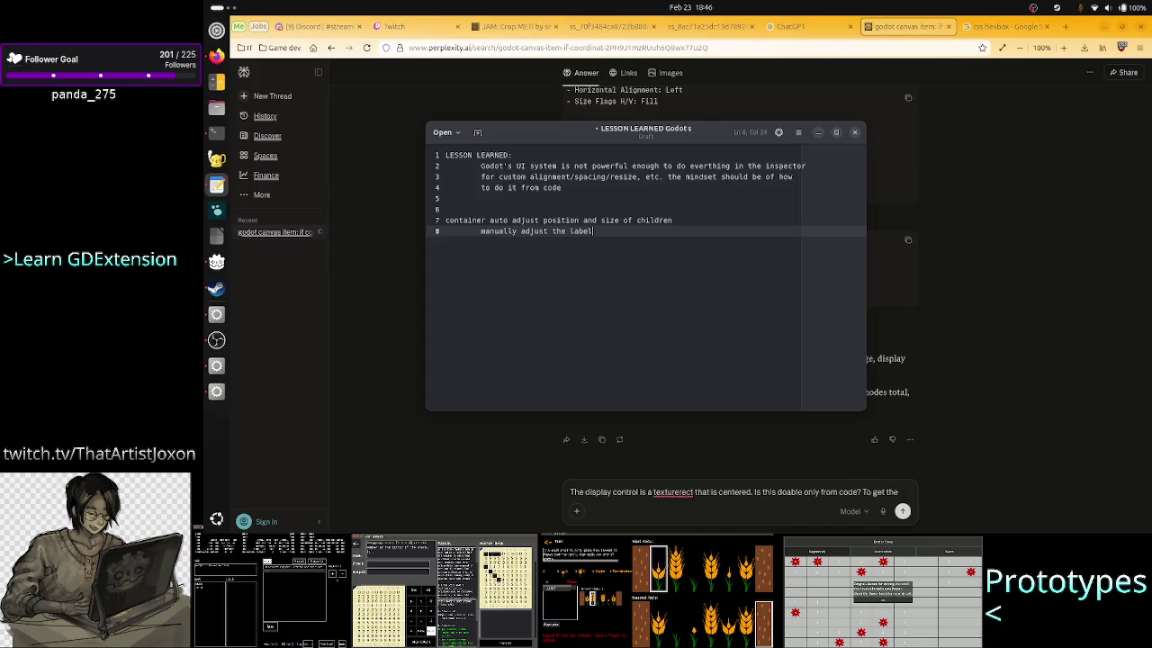
Step: Select and review the new note lines 7 and 8 in the LESSON LEARNED draft
{"action": "key", "text": "Up"}
{"action": "key", "text": "Up"}
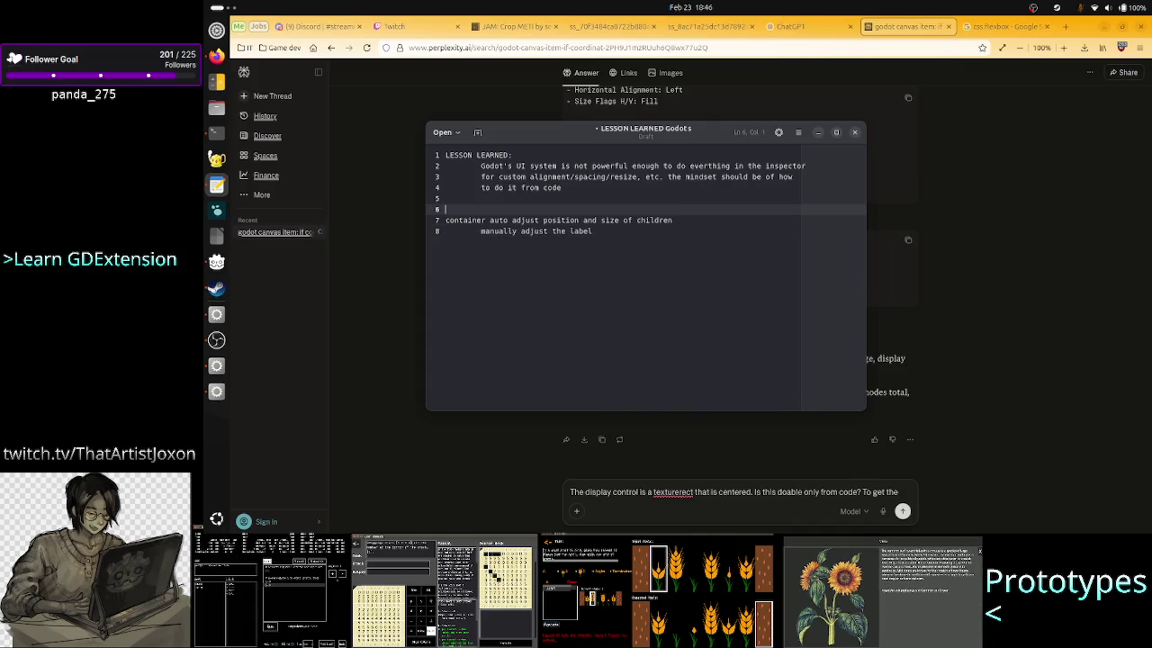
{"action": "key", "text": "Down"}
{"action": "key", "text": "Home"}
{"action": "key", "text": "shift+Down"}
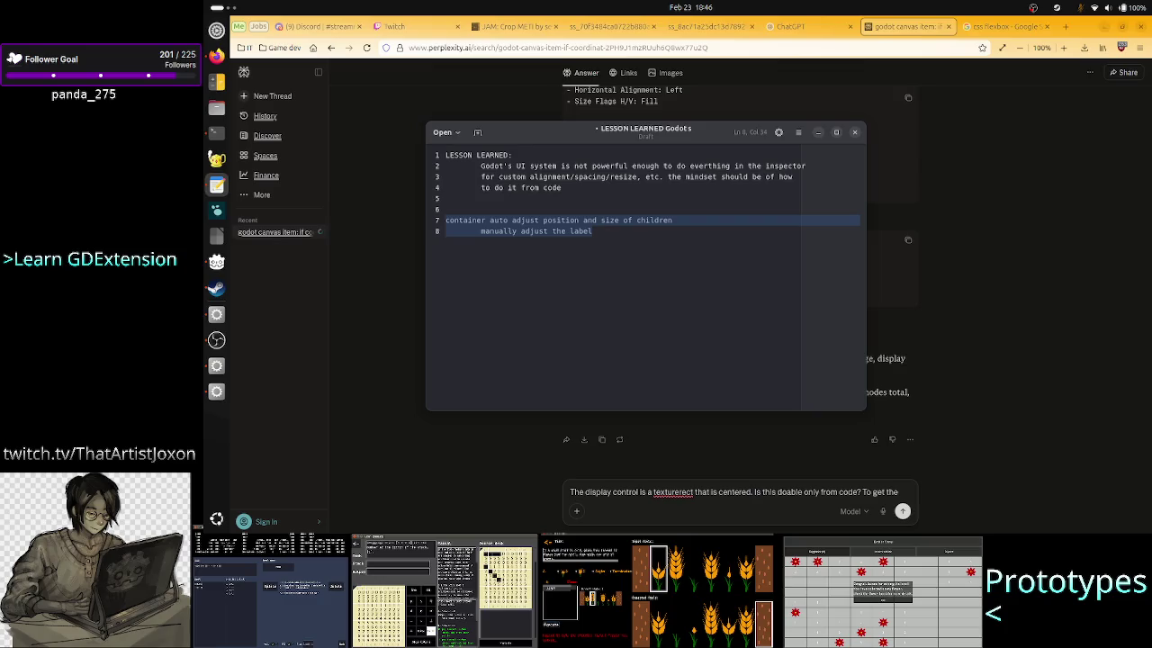
{"action": "key", "text": "Up"}
{"action": "key", "text": "Up"}
{"action": "key", "text": "Down"}
{"action": "key", "text": "shift+Down"}
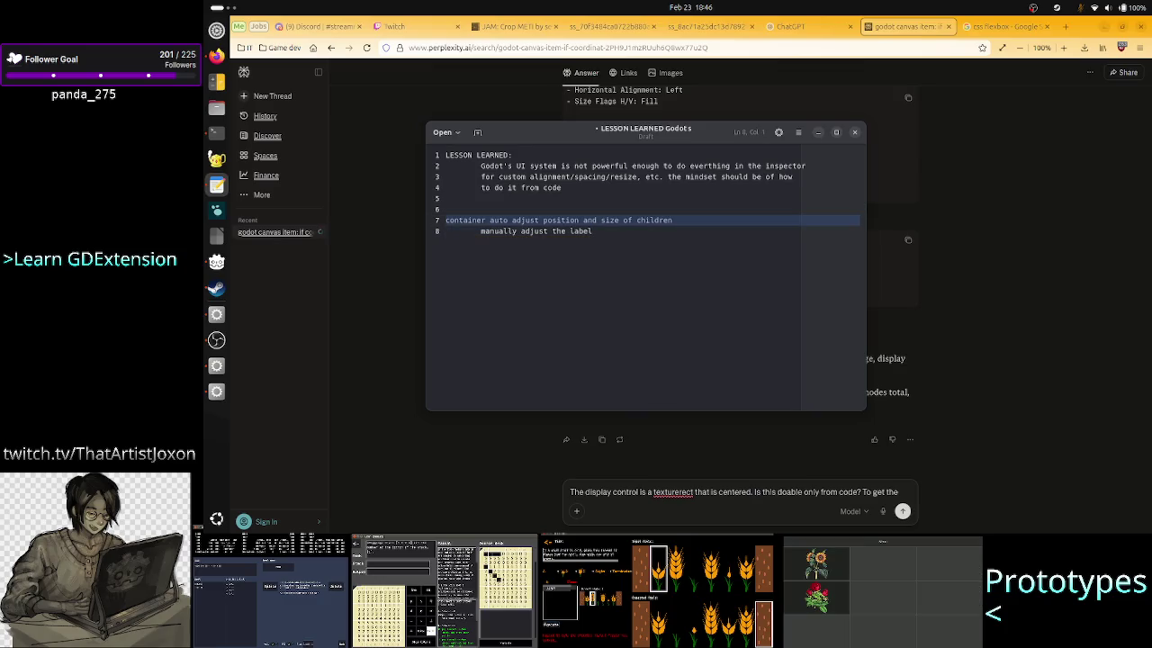
{"action": "key", "text": "Up"}
{"action": "key", "text": "Up"}
{"action": "key", "text": "Down"}
{"action": "key", "text": "Down"}
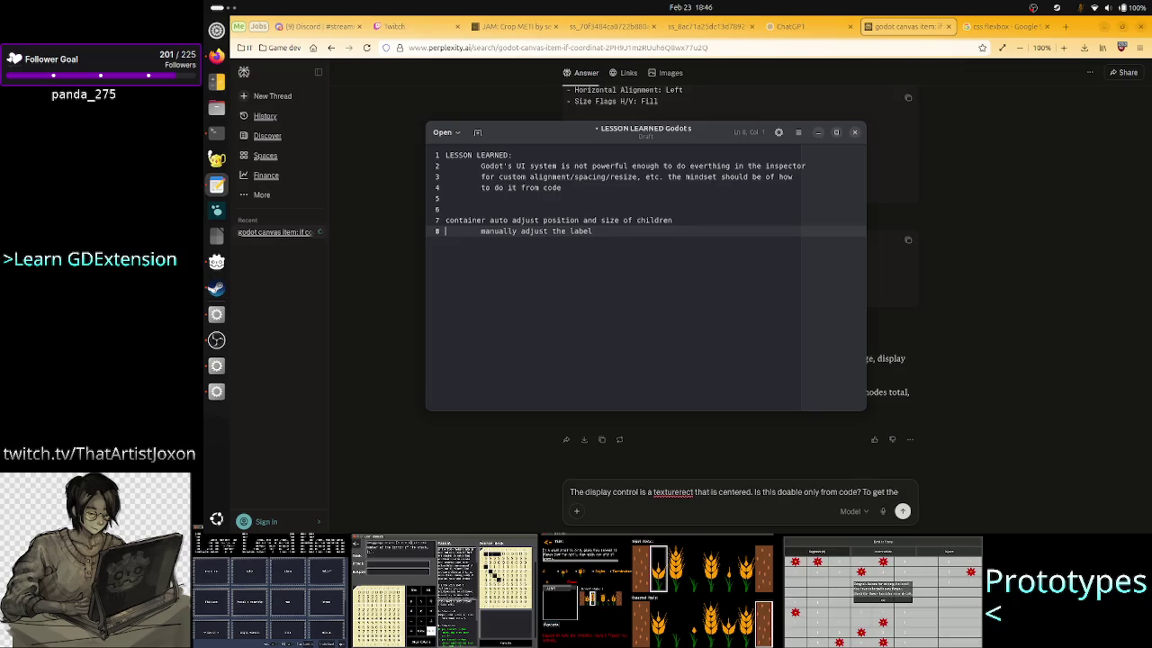
{"action": "left_click", "coordinate": [446, 220]}
{"action": "key", "text": "shift+Down"}
{"action": "key", "text": "shift+End"}
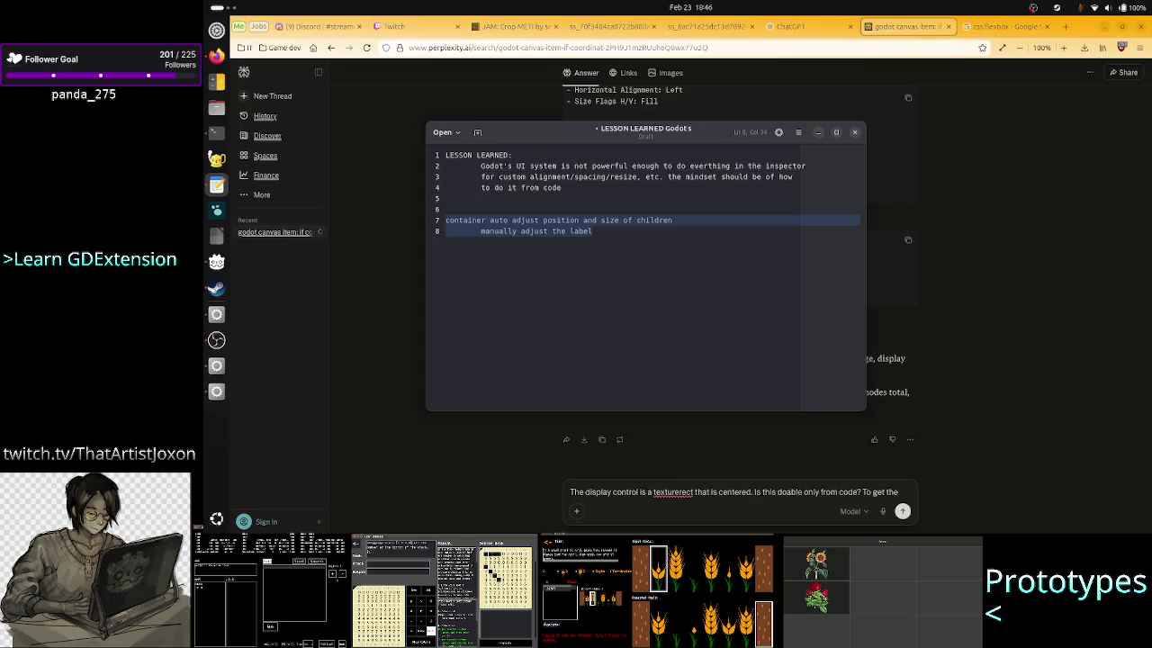
{"action": "left_click", "coordinate": [446, 209]}
{"action": "left_click", "coordinate": [445, 220]}
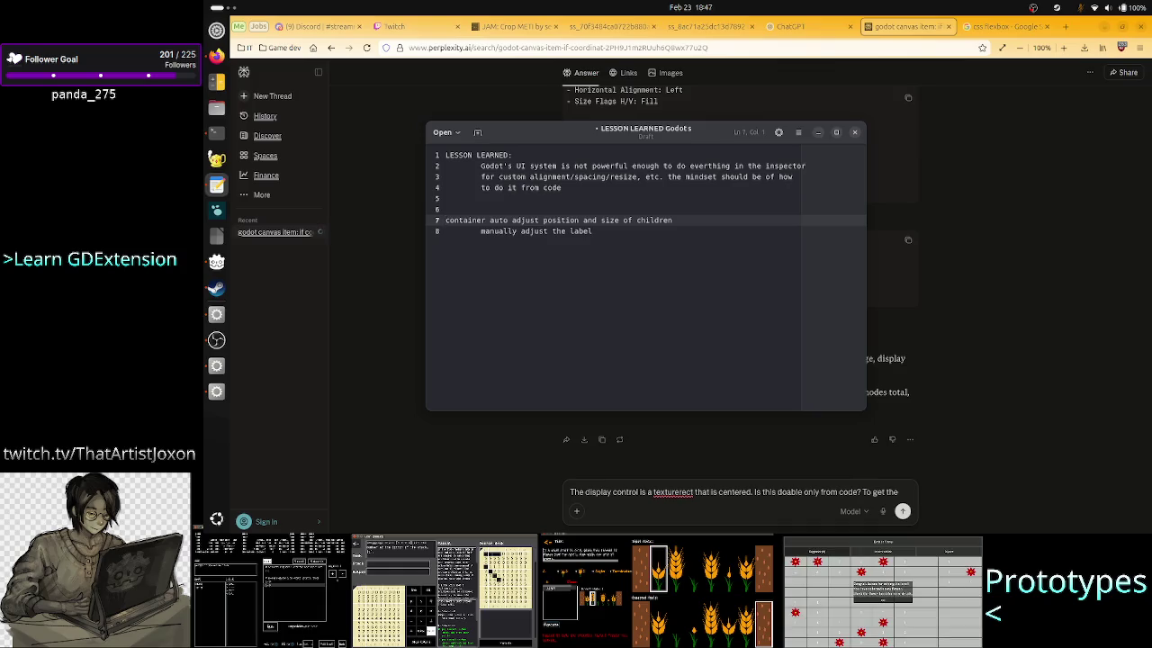
{"action": "left_click", "coordinate": [446, 230]}
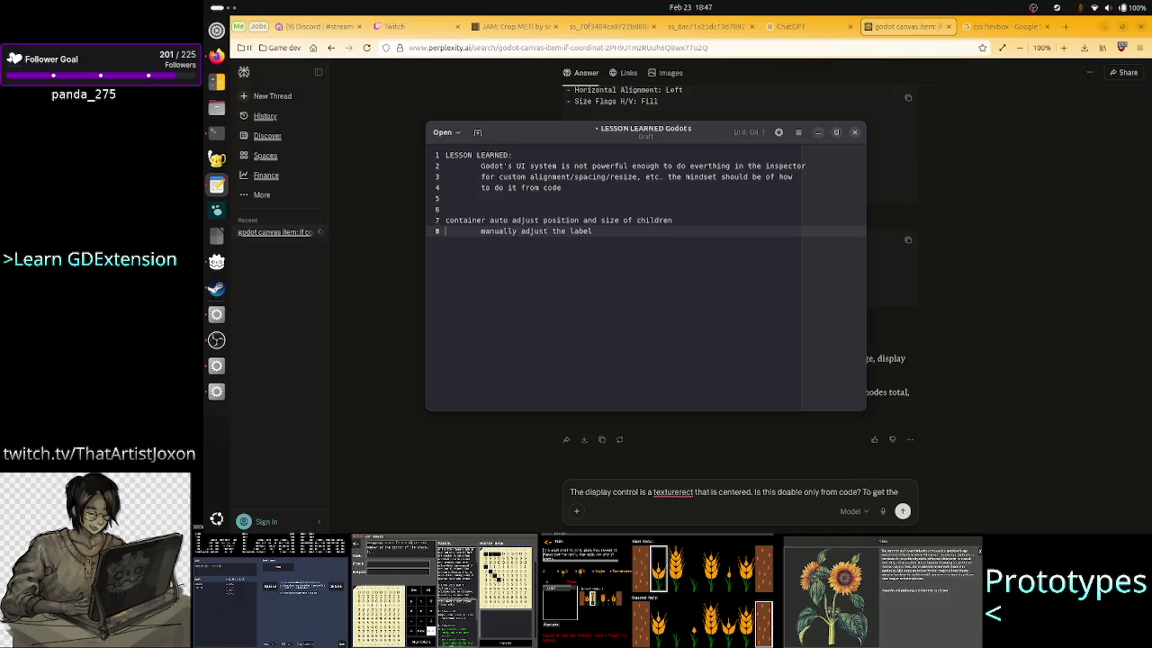
{"action": "key", "text": "alt+Tab"}
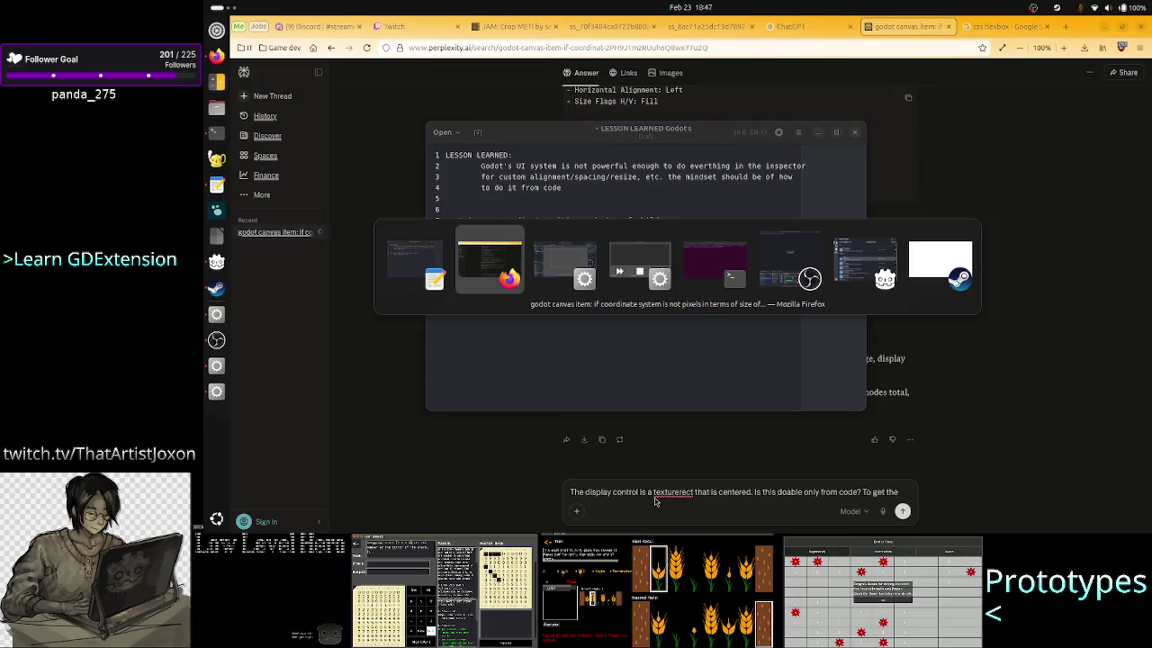
{"action": "key", "text": "alt+Tab"}
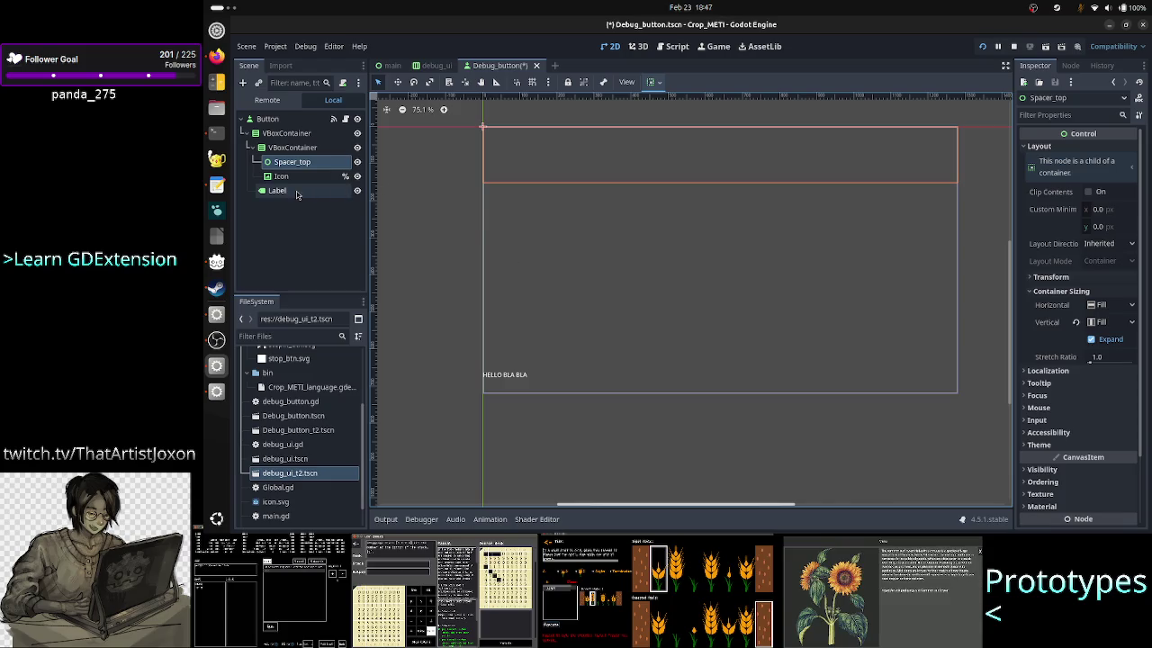
{"action": "left_click", "coordinate": [295, 192]}
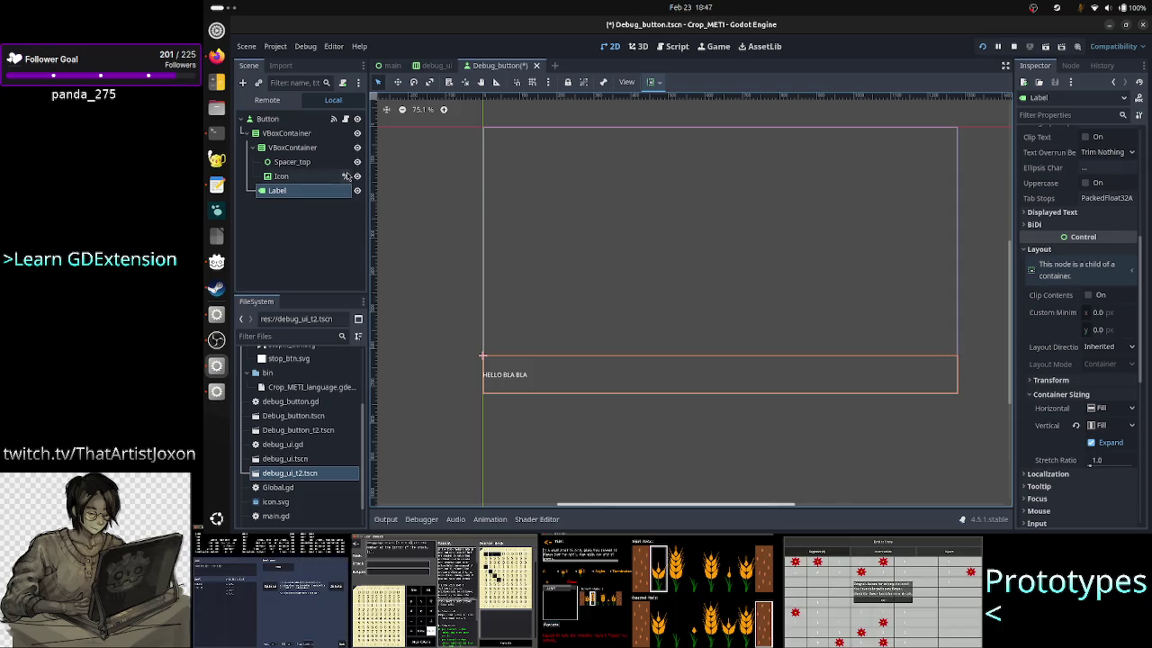
{"action": "left_click", "coordinate": [301, 151]}
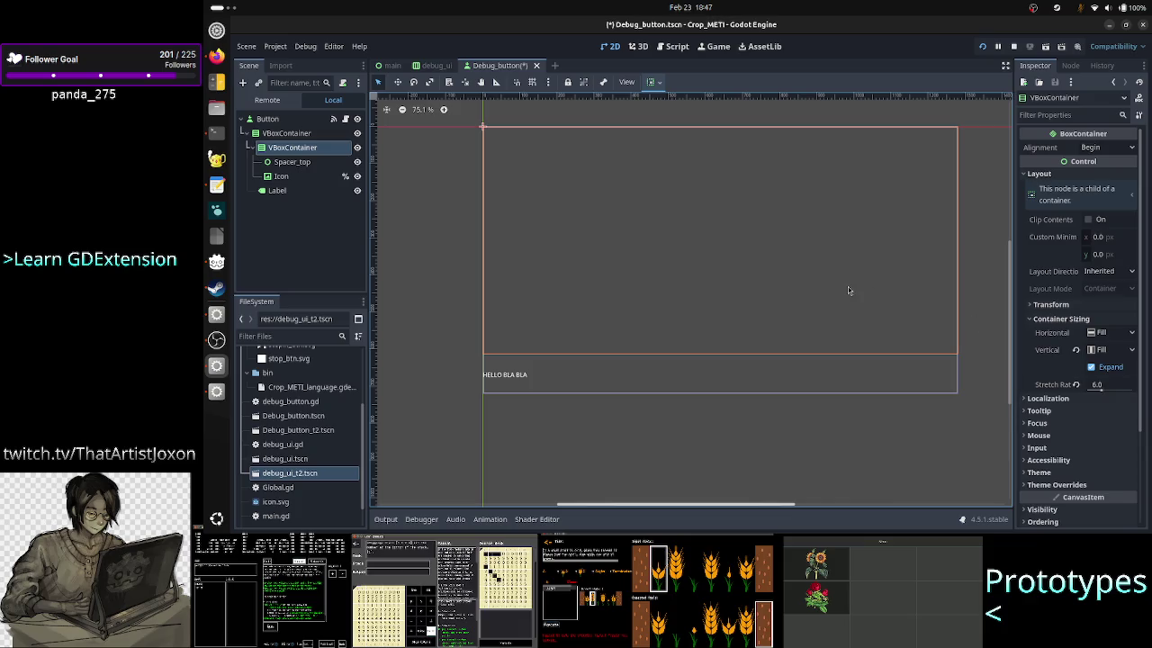
{"action": "left_click", "coordinate": [277, 193]}
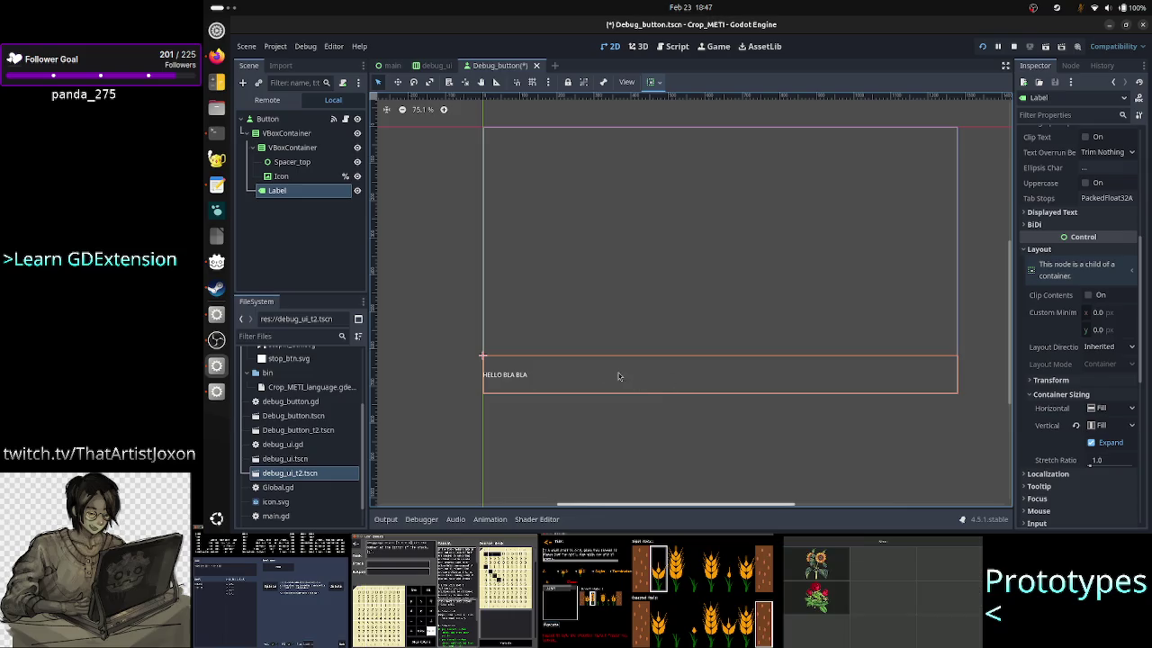
{"action": "key", "text": "alt+Tab"}
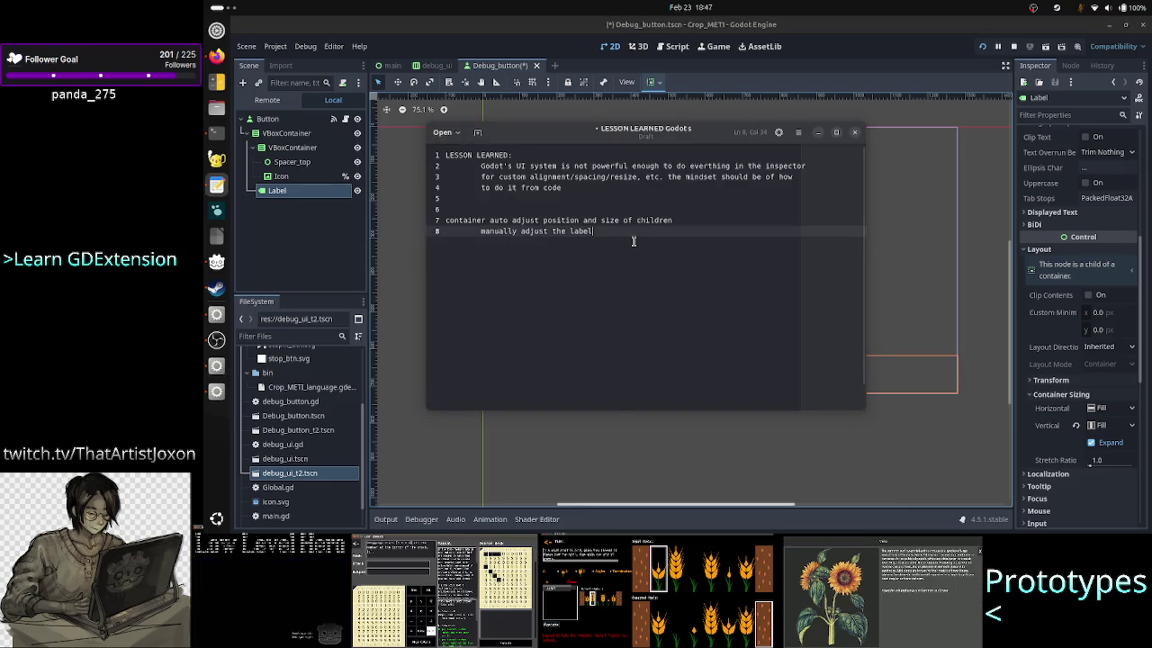
Step: Insert empty line 9 under the 'manually adjust the label' note, then bring Godot's Debug_button scene forward
{"action": "key", "text": "Return"}
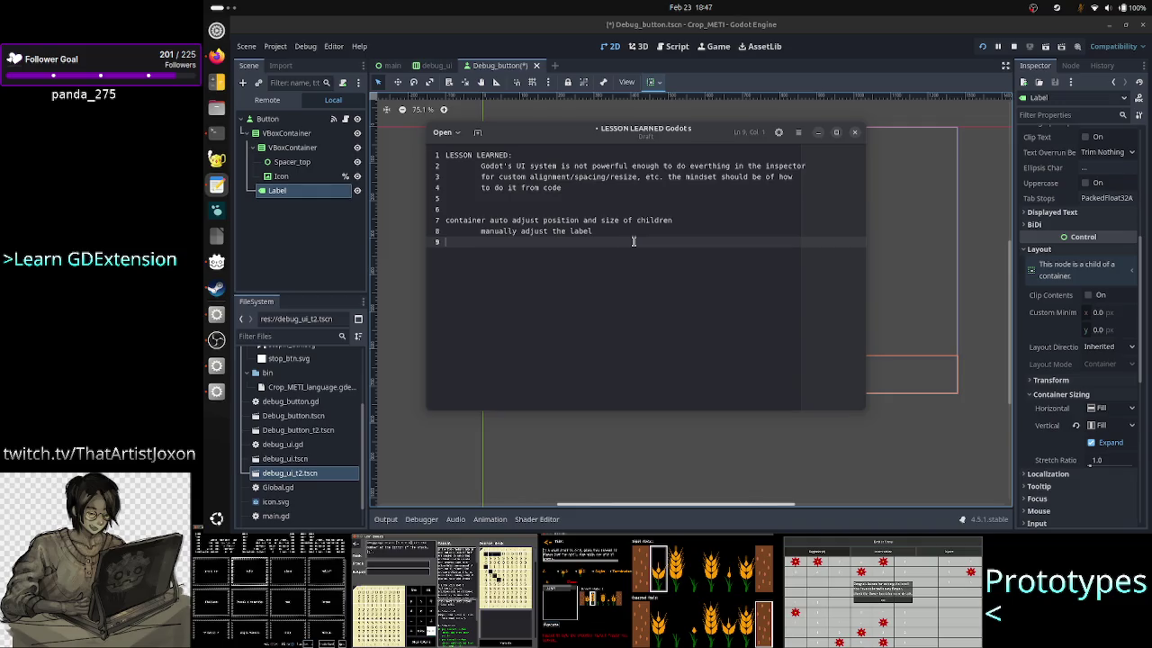
{"action": "key", "text": "Up"}
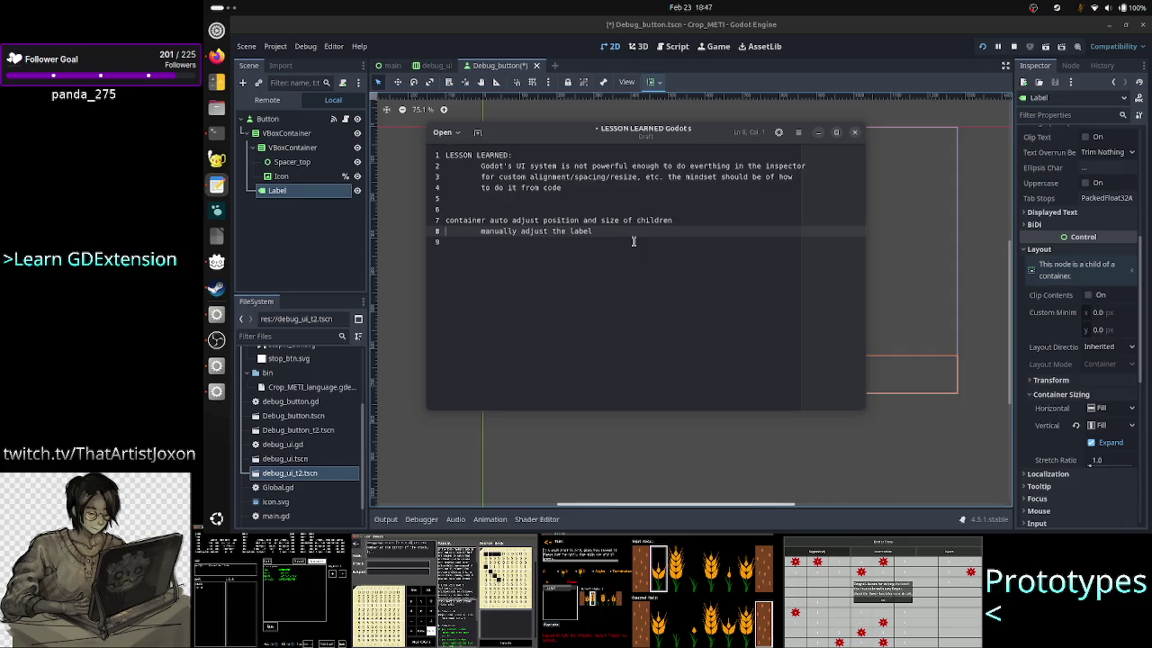
{"action": "key", "text": "Right"}
{"action": "key", "text": "Right"}
{"action": "key", "text": "Right"}
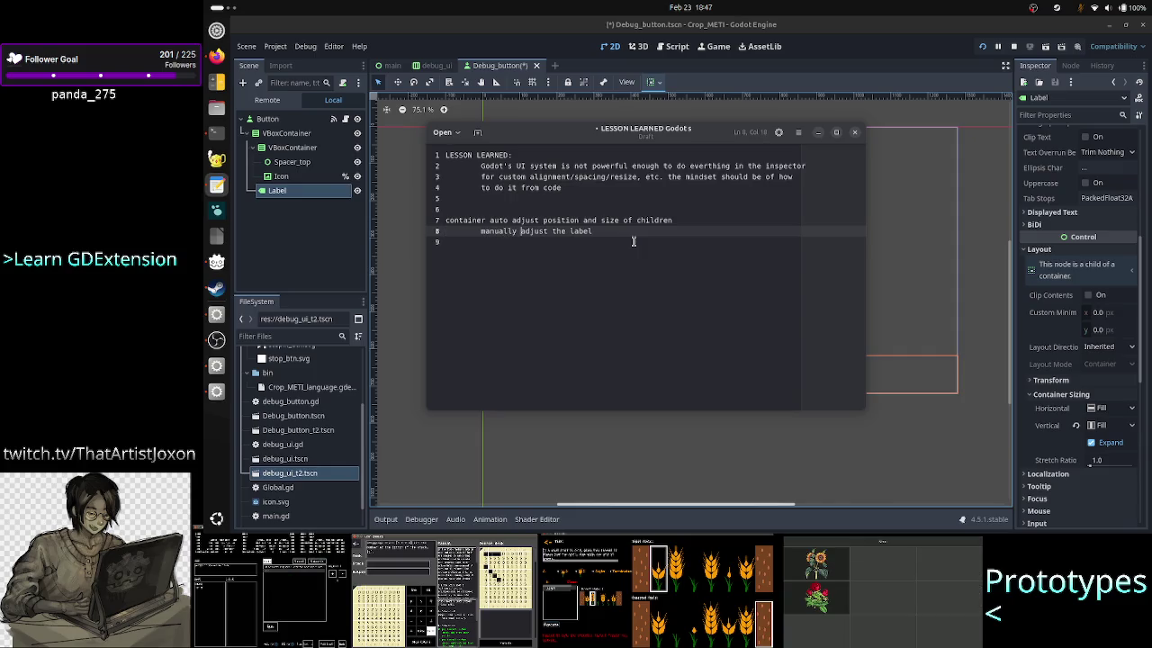
{"action": "key", "text": "Up"}
{"action": "key", "text": "Home"}
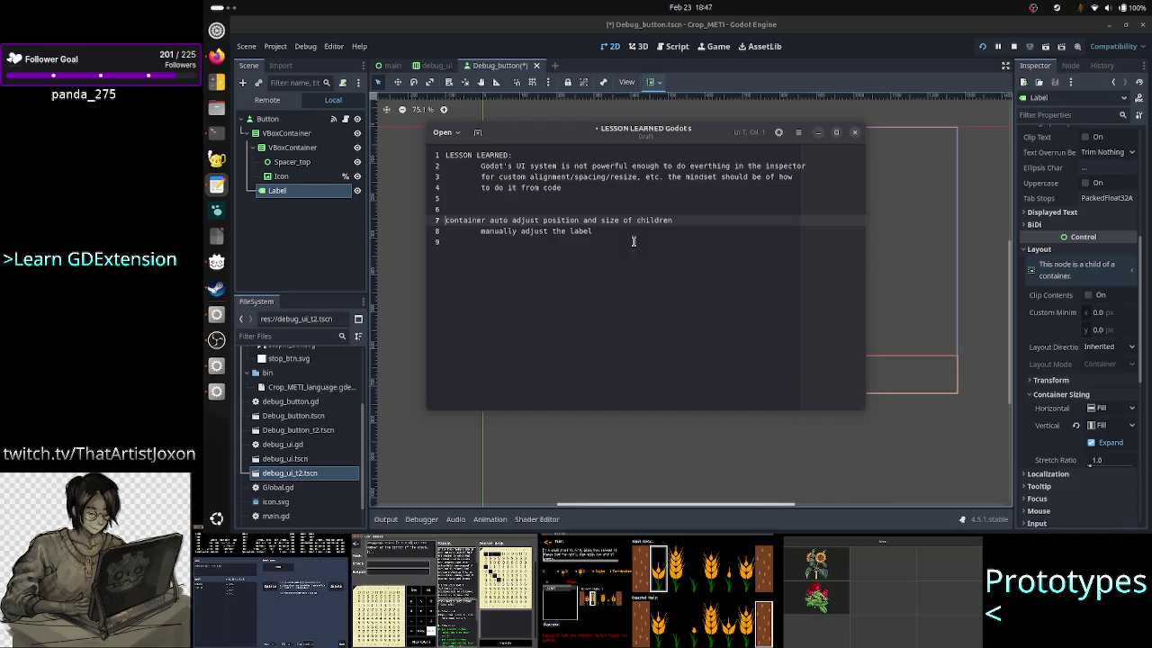
{"action": "key", "text": "Down"}
{"action": "key", "text": "Down"}
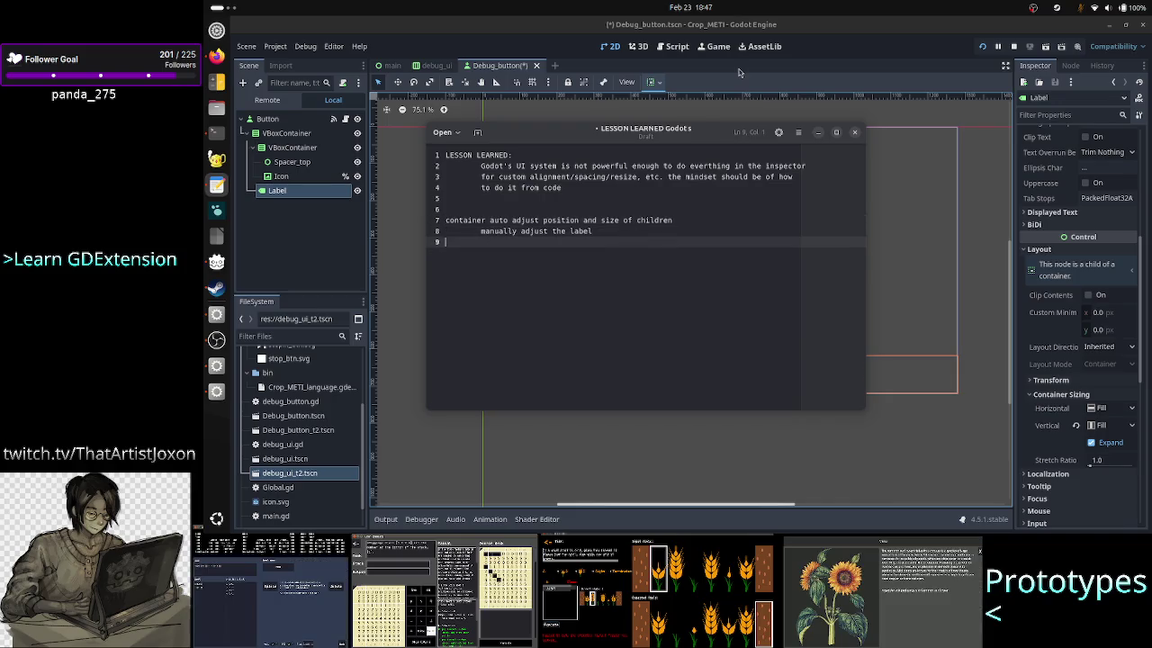
{"action": "left_click", "coordinate": [783, 34]}
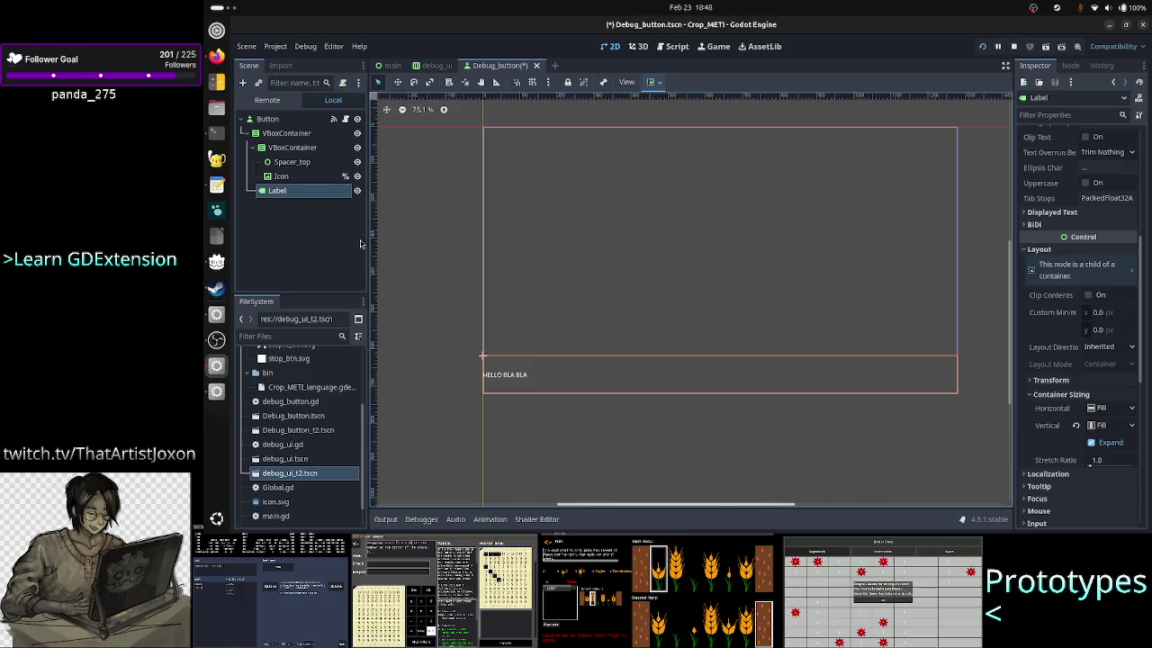
{"action": "left_click", "coordinate": [294, 178]}
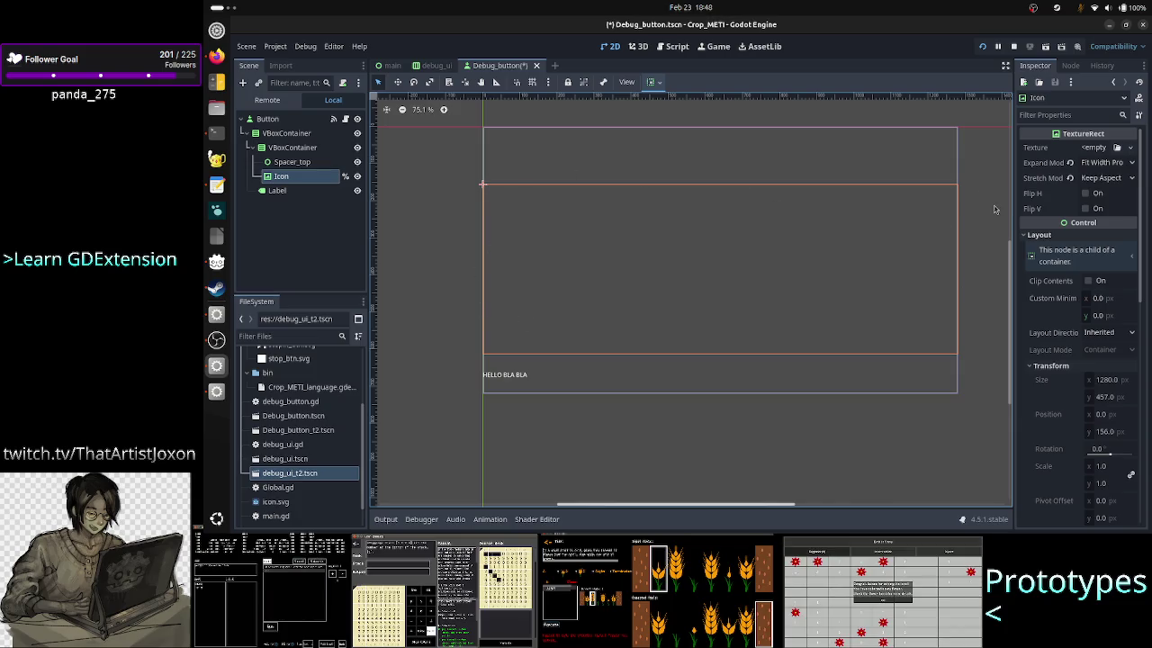
{"action": "left_click", "coordinate": [1125, 166]}
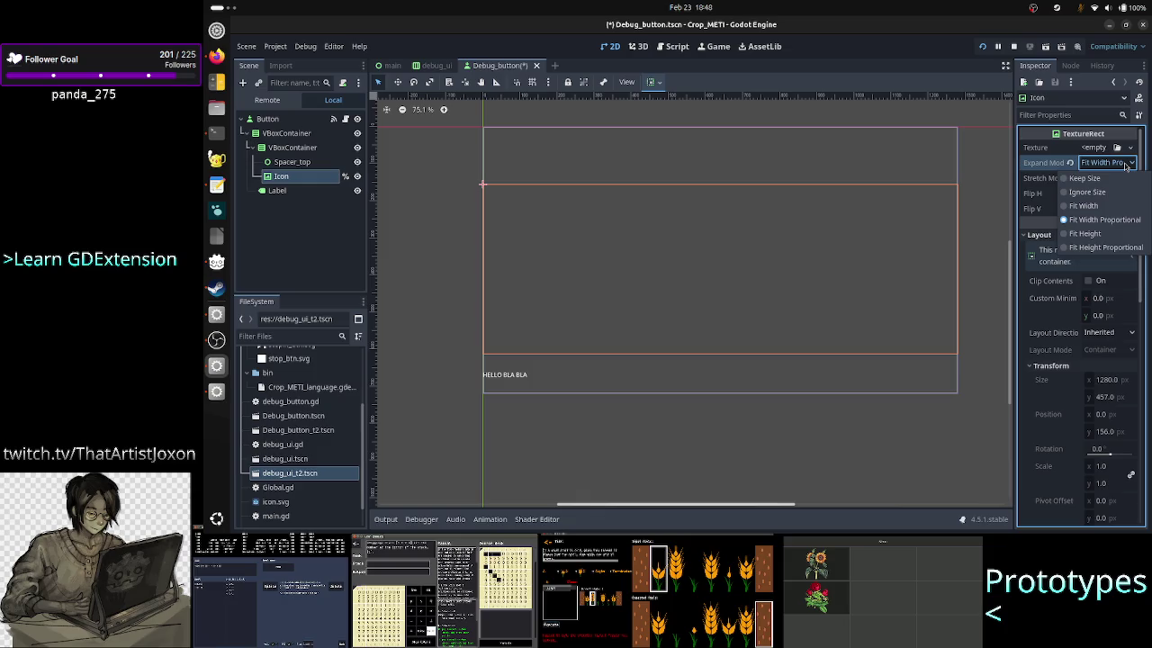
{"action": "left_click", "coordinate": [1125, 166]}
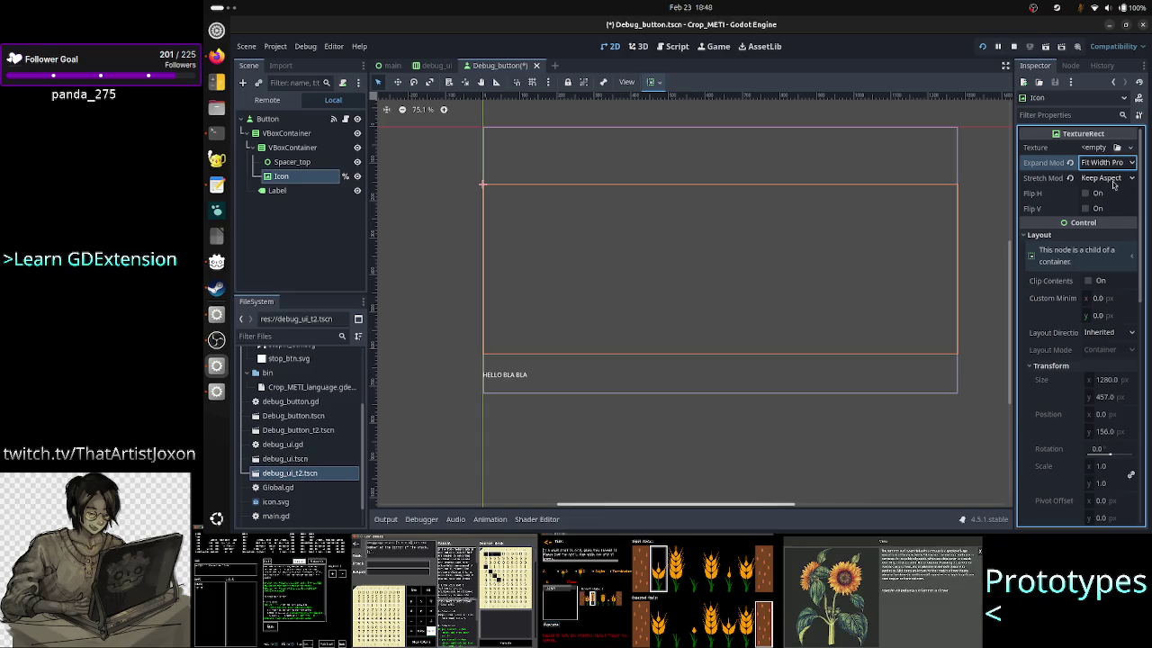
{"action": "scroll", "coordinate": [286, 409], "scroll_direction": "up", "scroll_amount": 3}
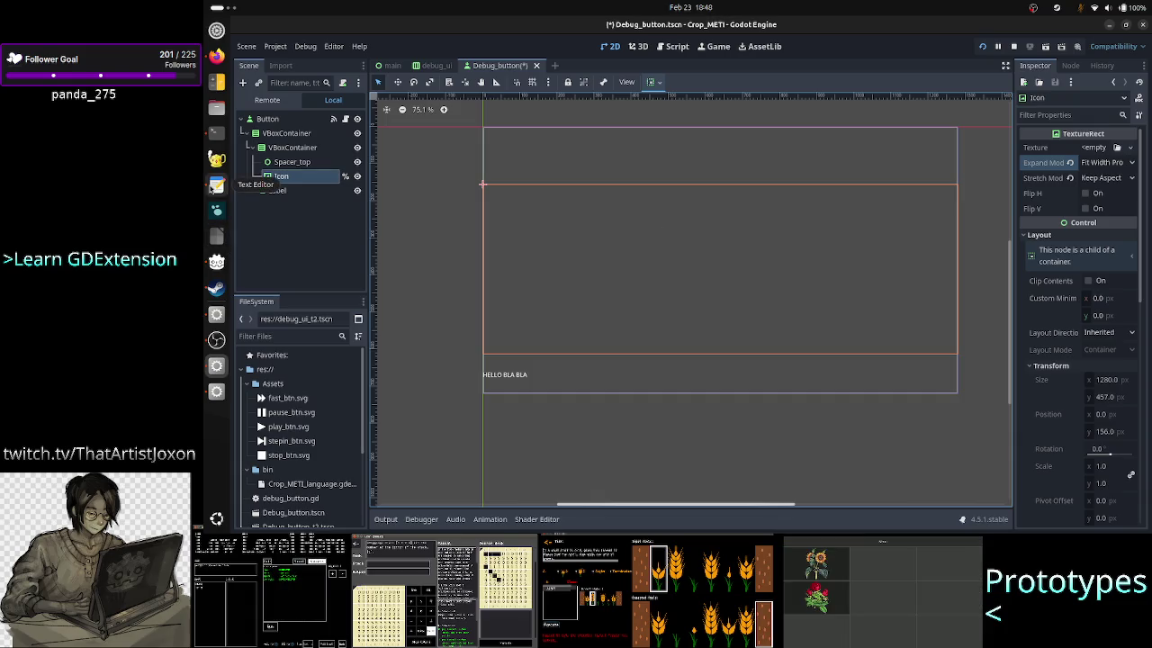
Step: Open a new blank text editor window, maximize it, then close the empty document
{"action": "right_click", "coordinate": [214, 185]}
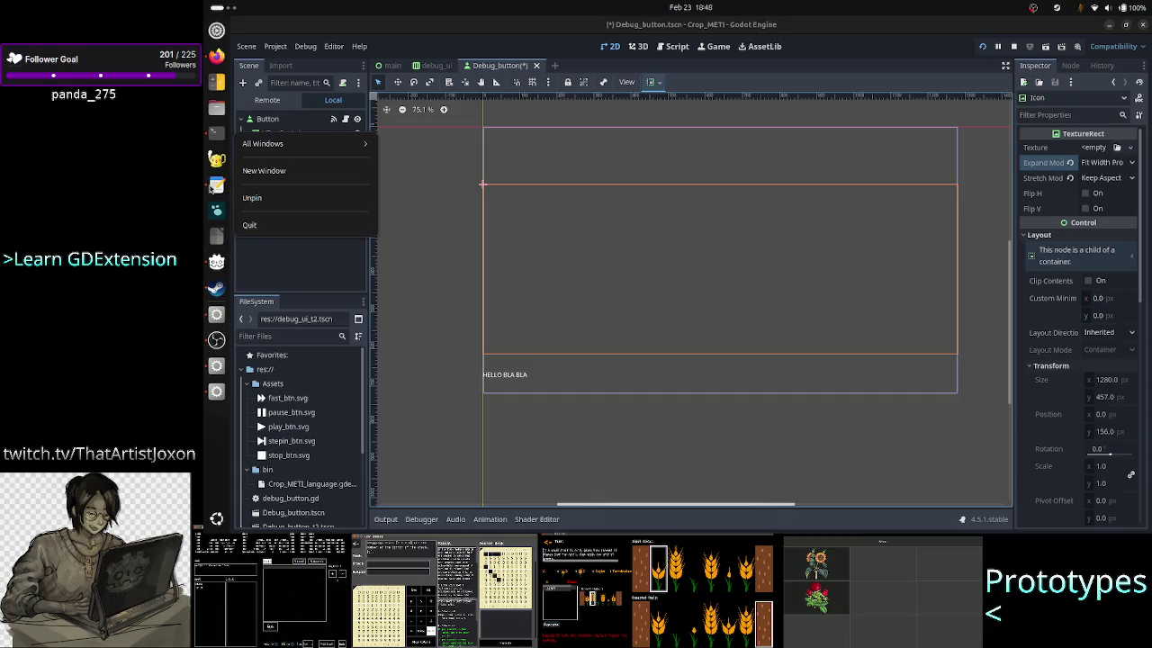
{"action": "left_click", "coordinate": [292, 171]}
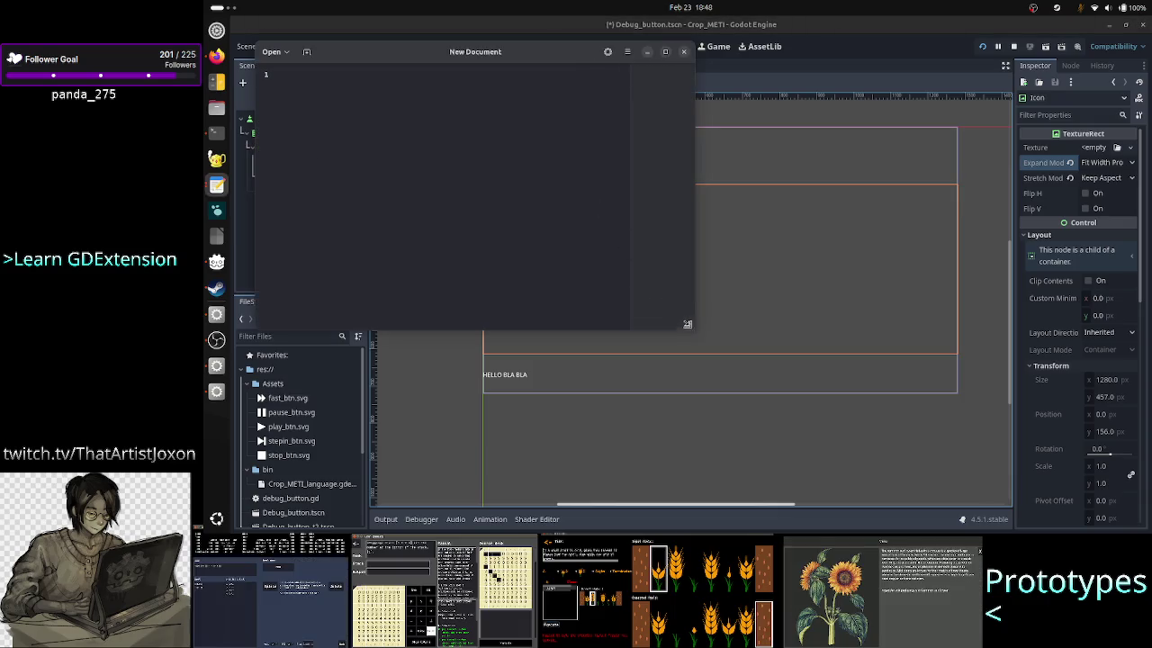
{"action": "mouse_move", "coordinate": [697, 323]}
{"action": "left_mouse_down"}
{"action": "mouse_move", "coordinate": [497, 246]}
{"action": "mouse_move", "coordinate": [446, 217]}
{"action": "mouse_move", "coordinate": [439, 180]}
{"action": "mouse_move", "coordinate": [369, 157]}
{"action": "mouse_move", "coordinate": [367, 187]}
{"action": "mouse_move", "coordinate": [383, 170]}
{"action": "left_mouse_up"}
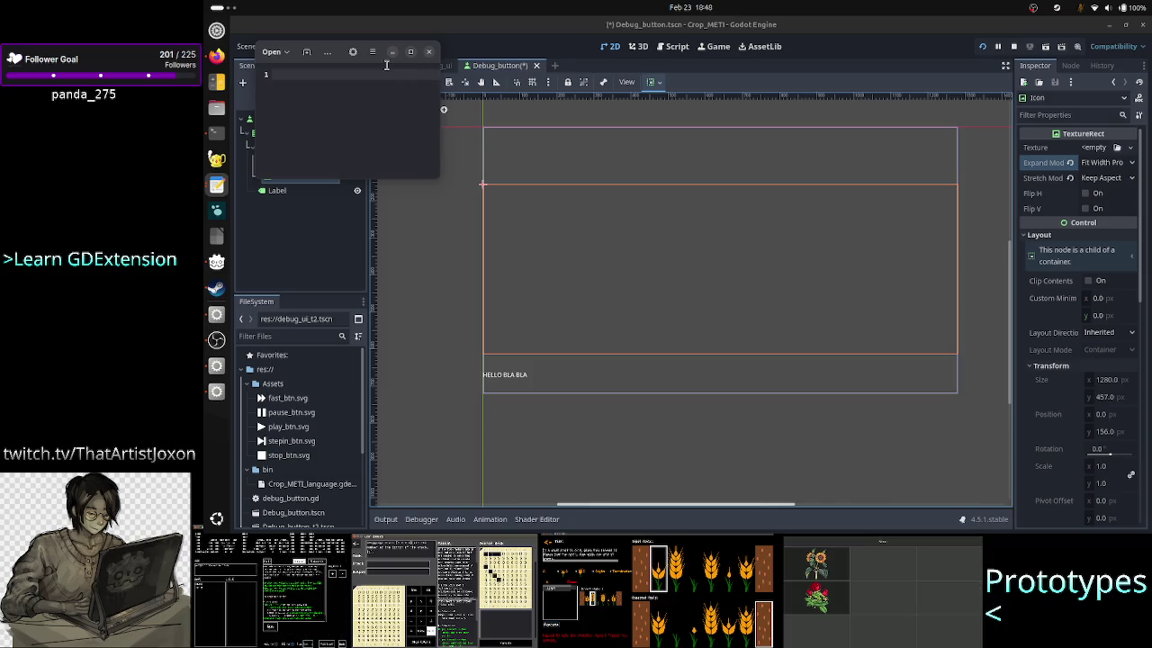
{"action": "left_click", "coordinate": [410, 52]}
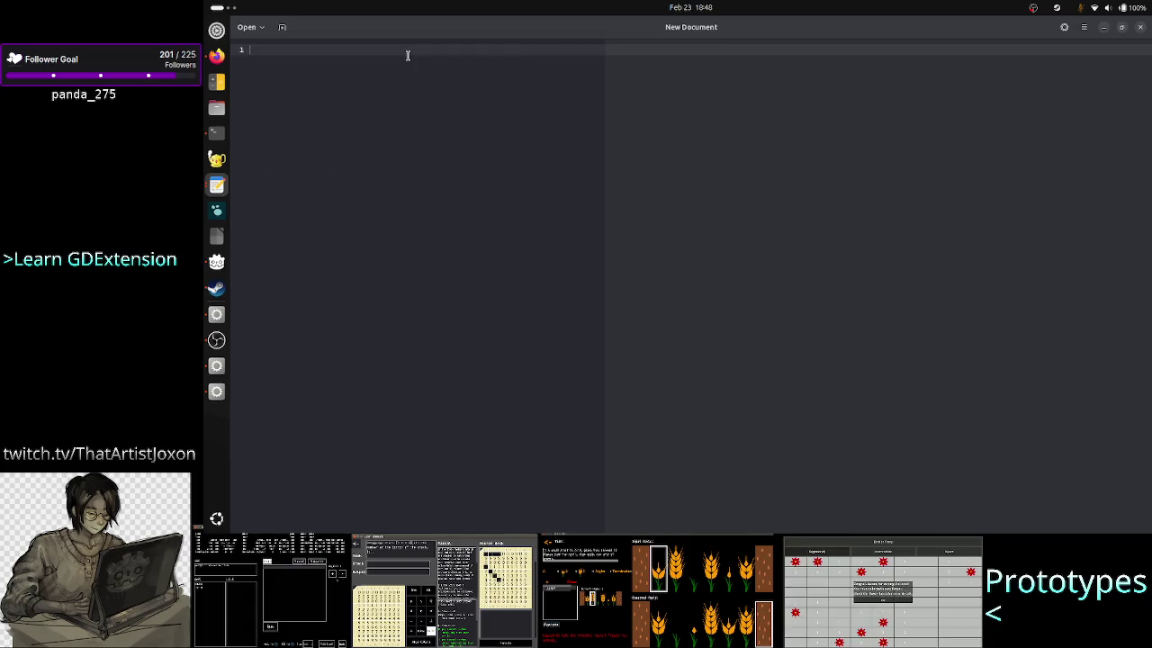
{"action": "left_click", "coordinate": [1142, 30]}
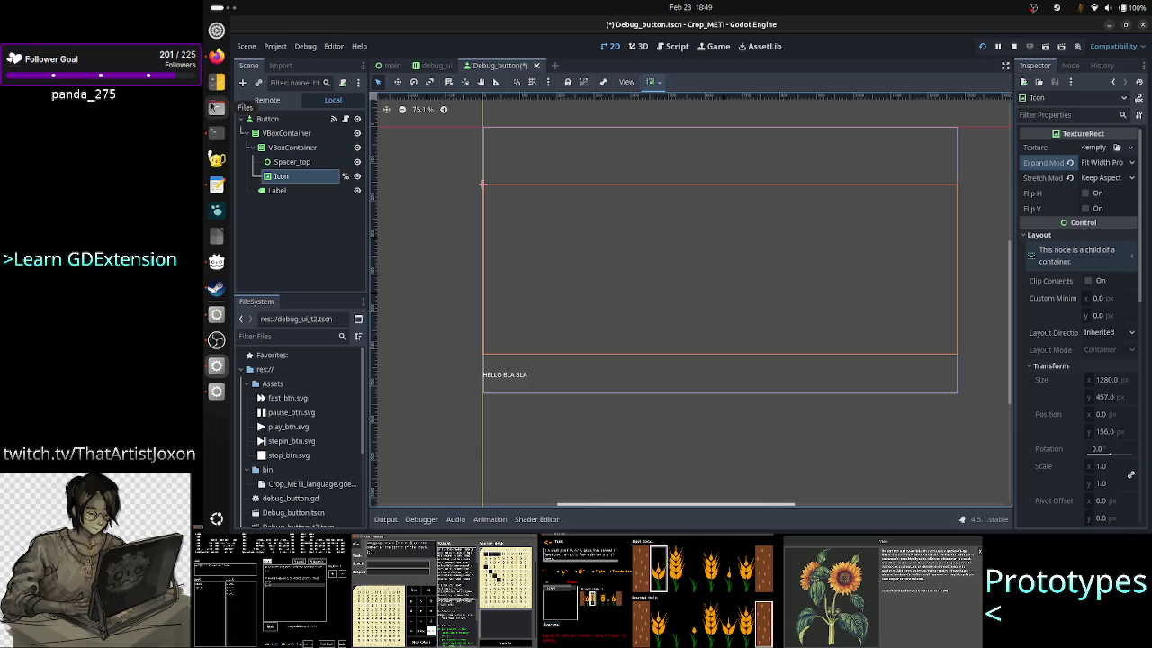
Step: Open the Calculator, shrink and close it, and bring the terminal forward
{"action": "left_click", "coordinate": [216, 85]}
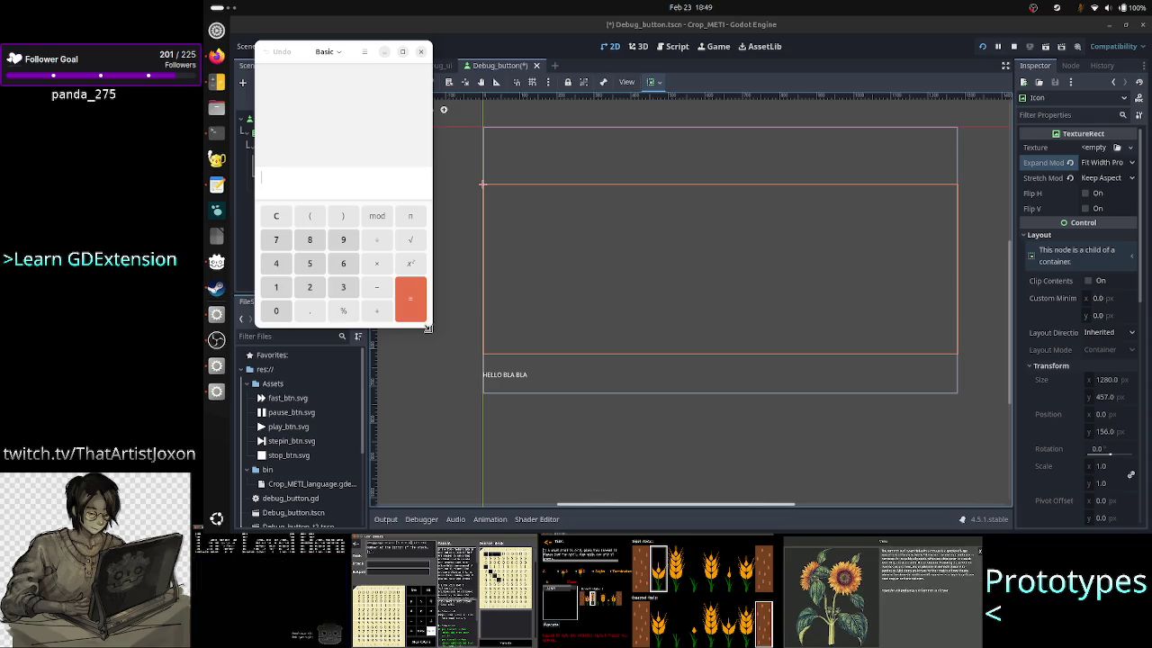
{"action": "mouse_move", "coordinate": [430, 329]}
{"action": "left_mouse_down"}
{"action": "mouse_move", "coordinate": [419, 190]}
{"action": "mouse_move", "coordinate": [397, 125]}
{"action": "left_mouse_up"}
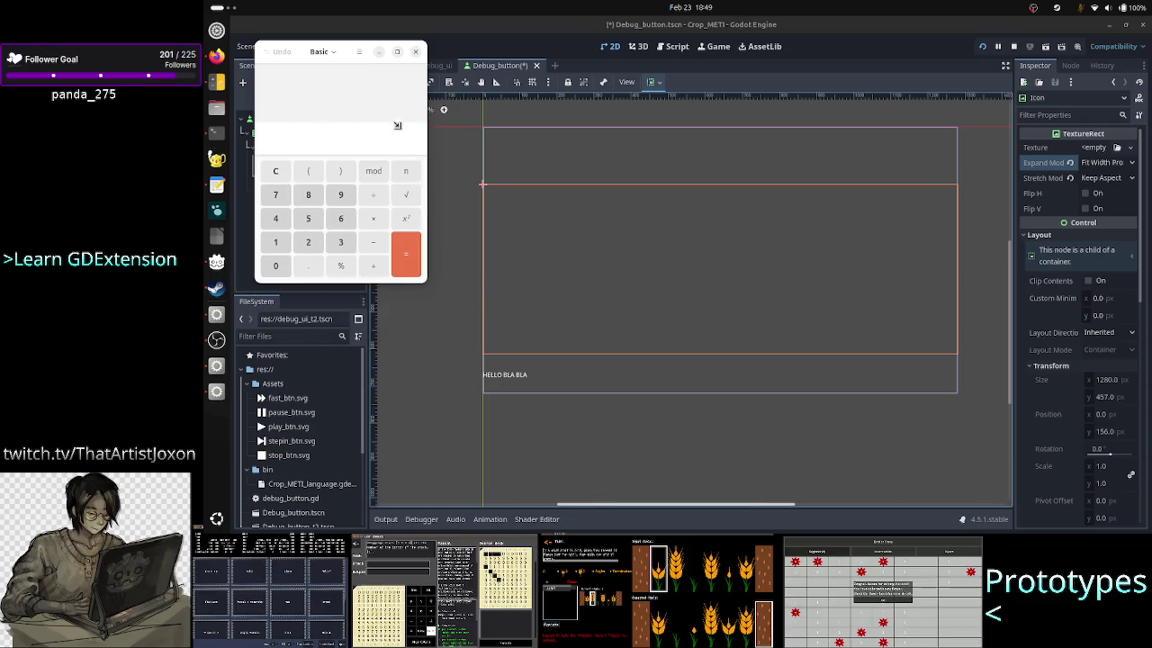
{"action": "left_click", "coordinate": [415, 51]}
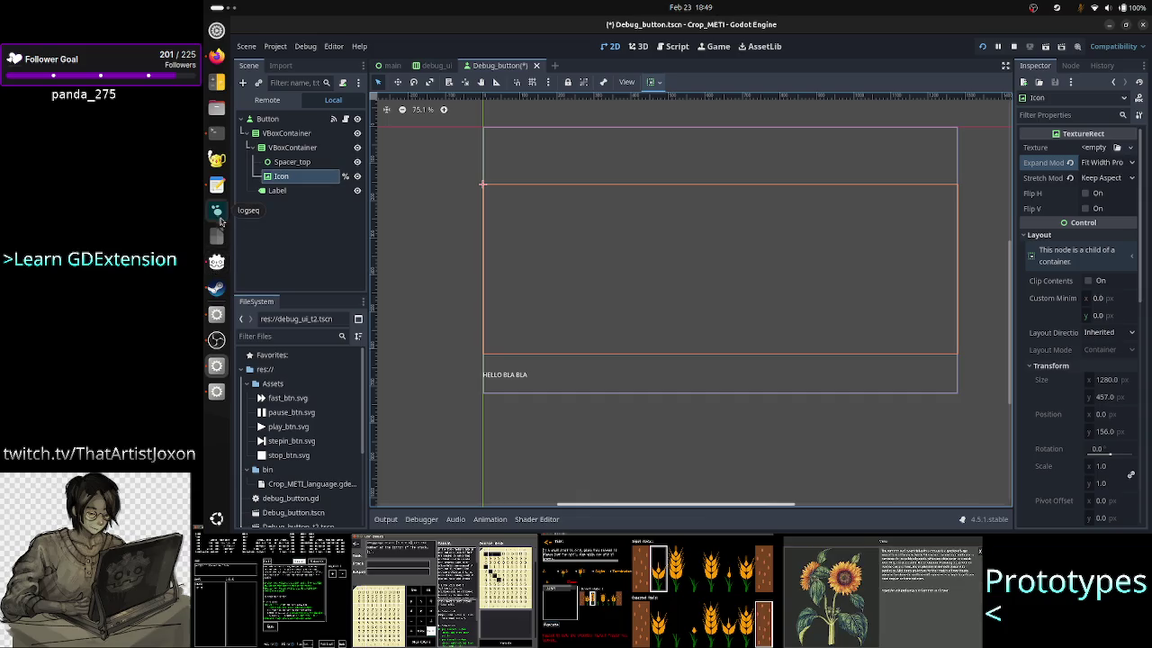
{"action": "left_click", "coordinate": [214, 135]}
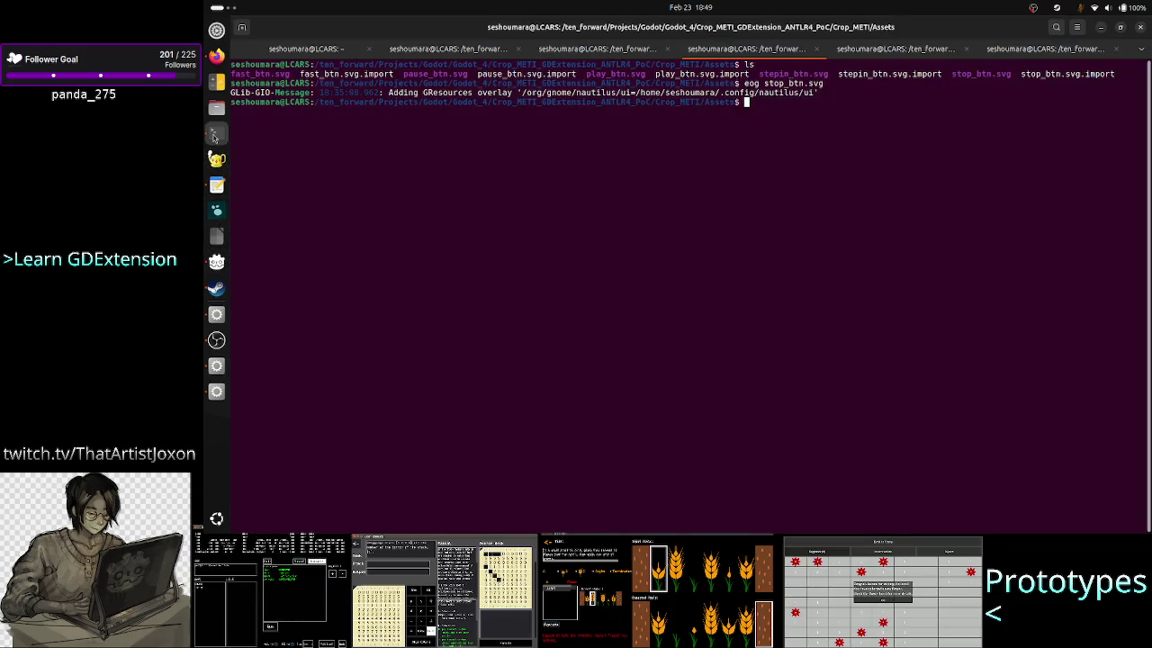
Step: Open a new terminal window, resize it to a small floating window, and minimize the old terminal
{"action": "right_click", "coordinate": [214, 135]}
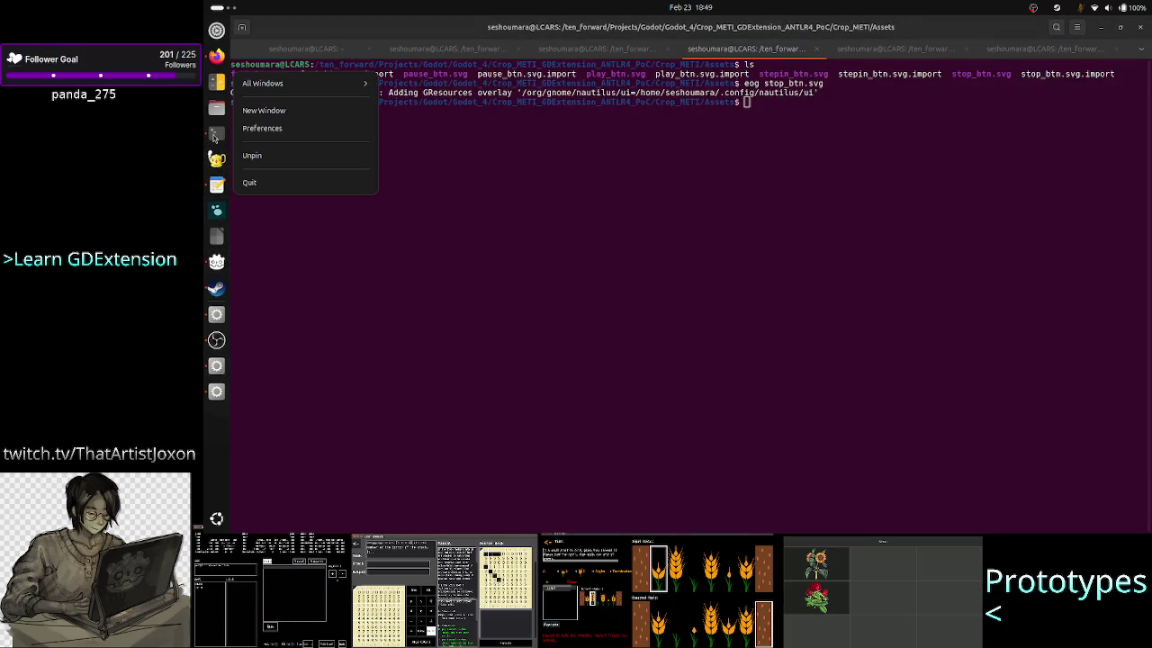
{"action": "left_click", "coordinate": [282, 110]}
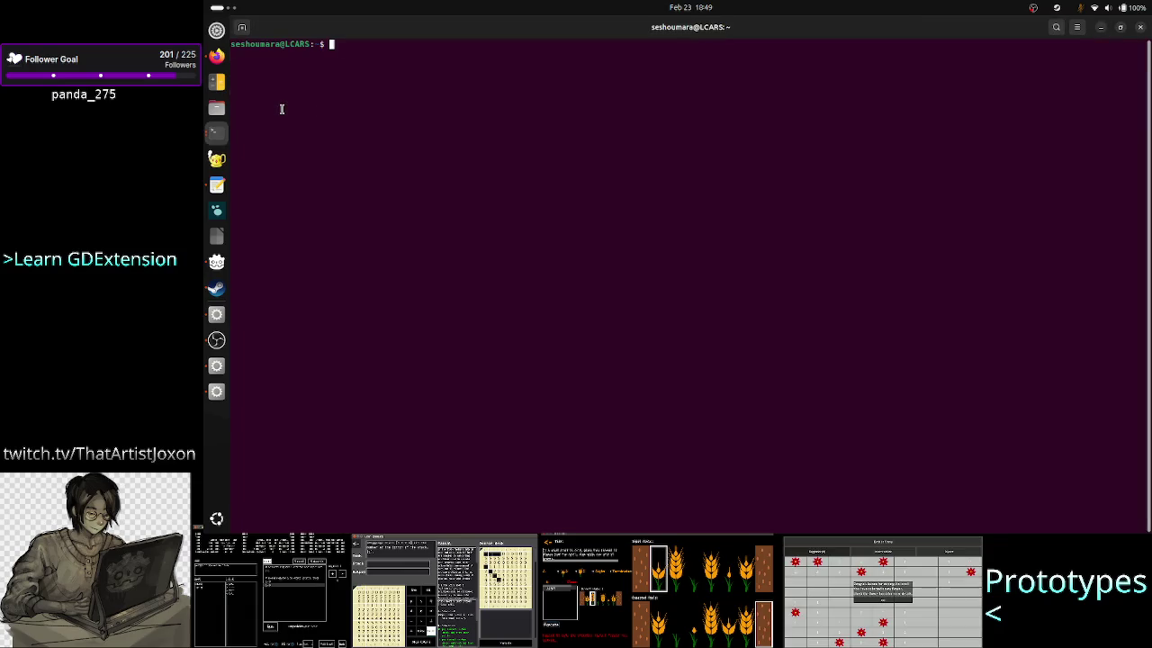
{"action": "double_click", "coordinate": [565, 26]}
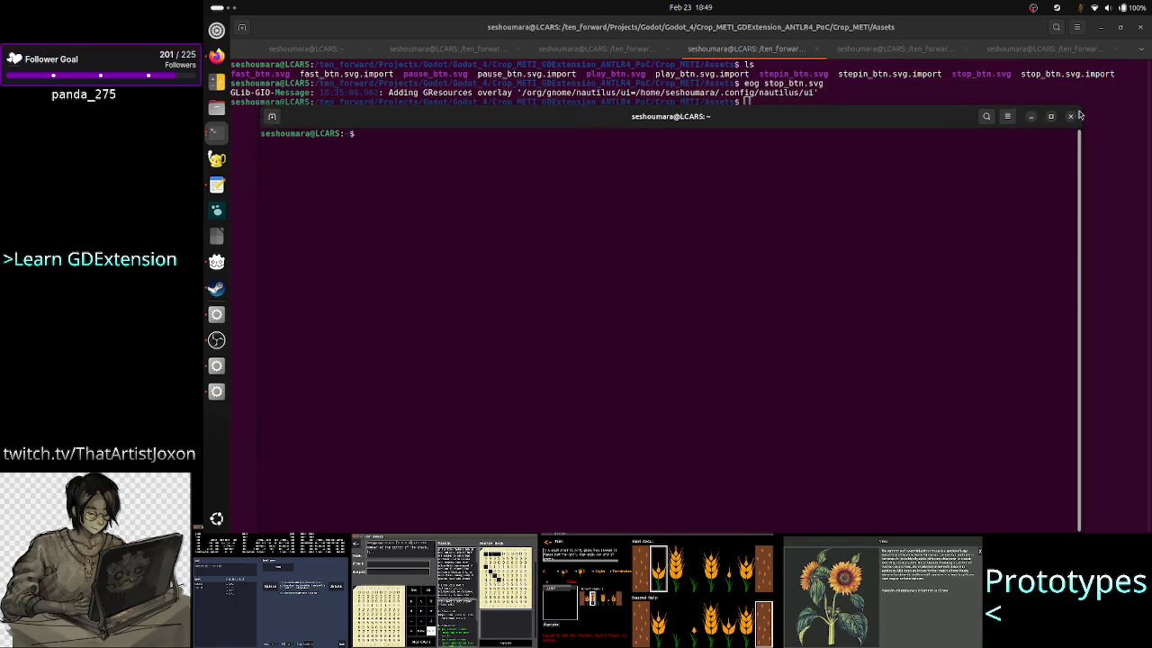
{"action": "mouse_move", "coordinate": [1080, 111]}
{"action": "left_mouse_down"}
{"action": "mouse_move", "coordinate": [939, 183]}
{"action": "mouse_move", "coordinate": [761, 205]}
{"action": "mouse_move", "coordinate": [713, 232]}
{"action": "mouse_move", "coordinate": [601, 364]}
{"action": "mouse_move", "coordinate": [548, 382]}
{"action": "left_mouse_up"}
{"action": "mouse_move", "coordinate": [501, 387]}
{"action": "left_mouse_down"}
{"action": "mouse_move", "coordinate": [424, 399]}
{"action": "mouse_move", "coordinate": [396, 417]}
{"action": "mouse_move", "coordinate": [392, 436]}
{"action": "left_mouse_up"}
{"action": "left_click_drag", "start_coordinate": [305, 443], "coordinate": [438, 301]}
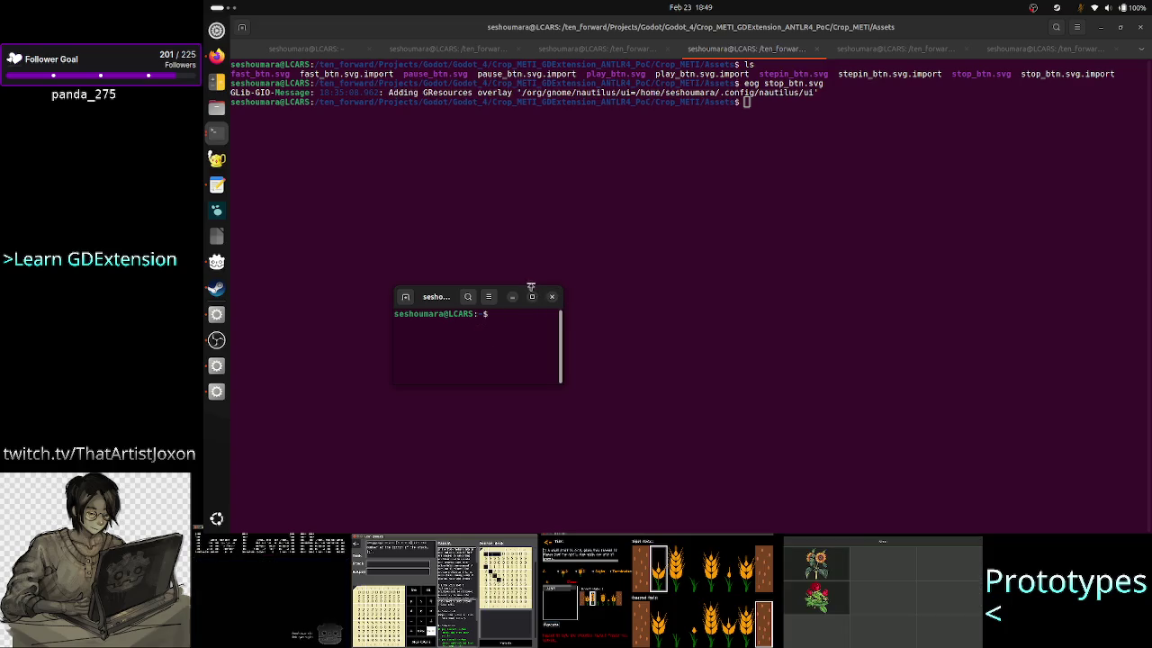
{"action": "left_click_drag", "start_coordinate": [532, 286], "coordinate": [534, 267]}
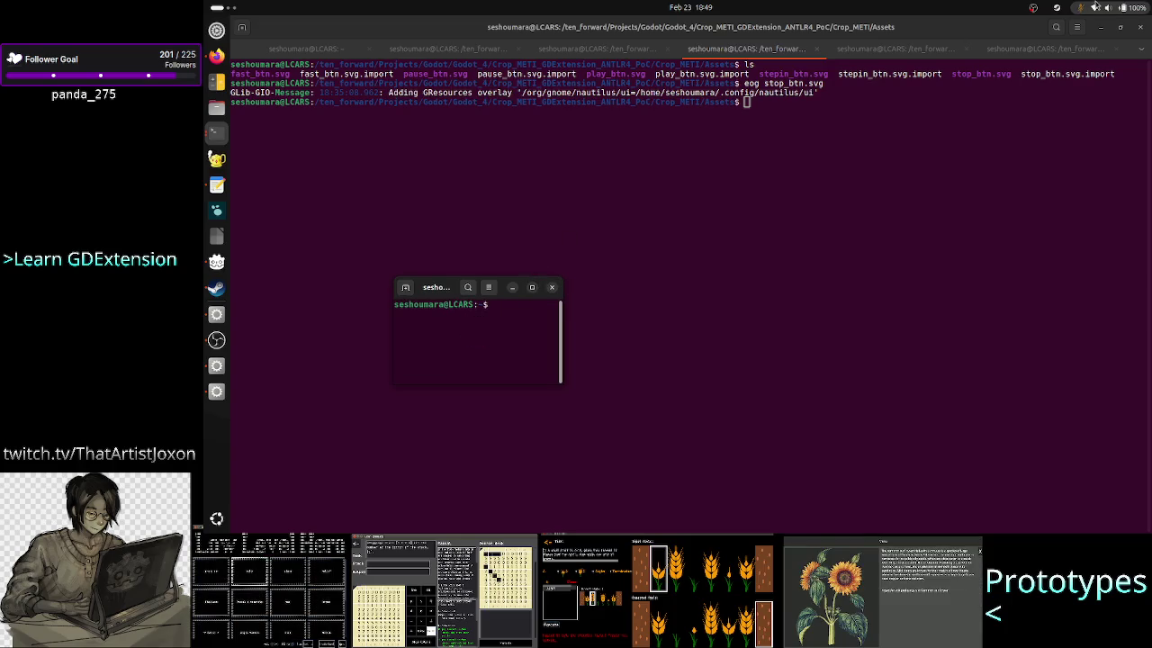
{"action": "left_click", "coordinate": [1100, 29]}
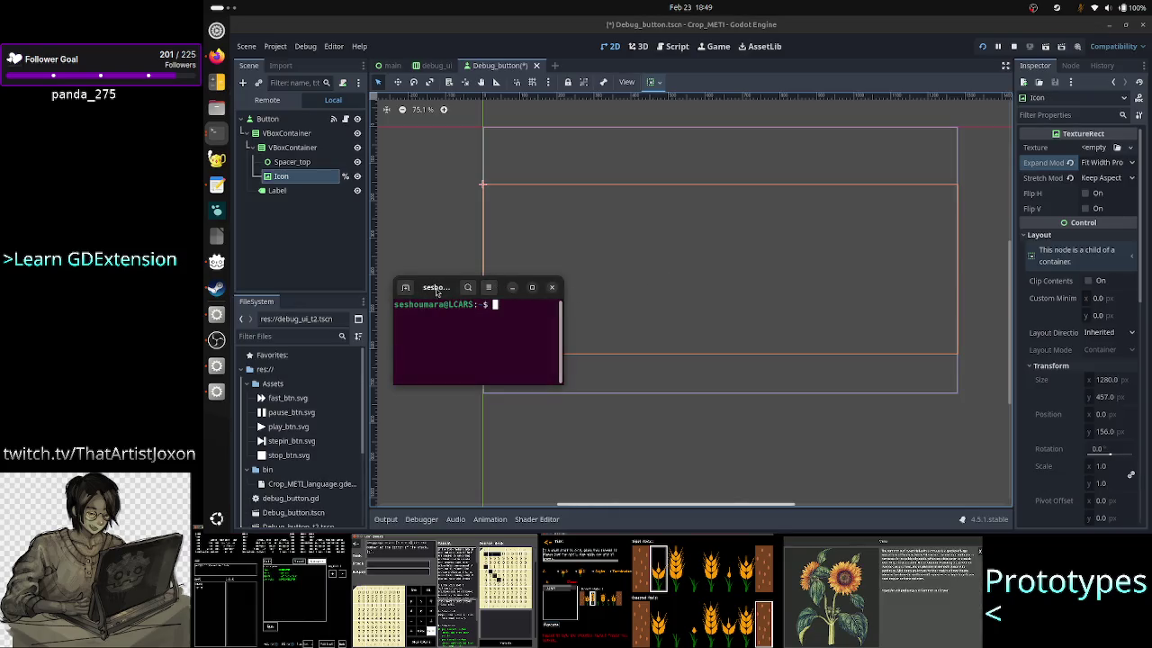
Step: Move the small terminal up and right off the HELLO BLA BLA label and make it taller
{"action": "left_click_drag", "start_coordinate": [437, 290], "coordinate": [670, 228]}
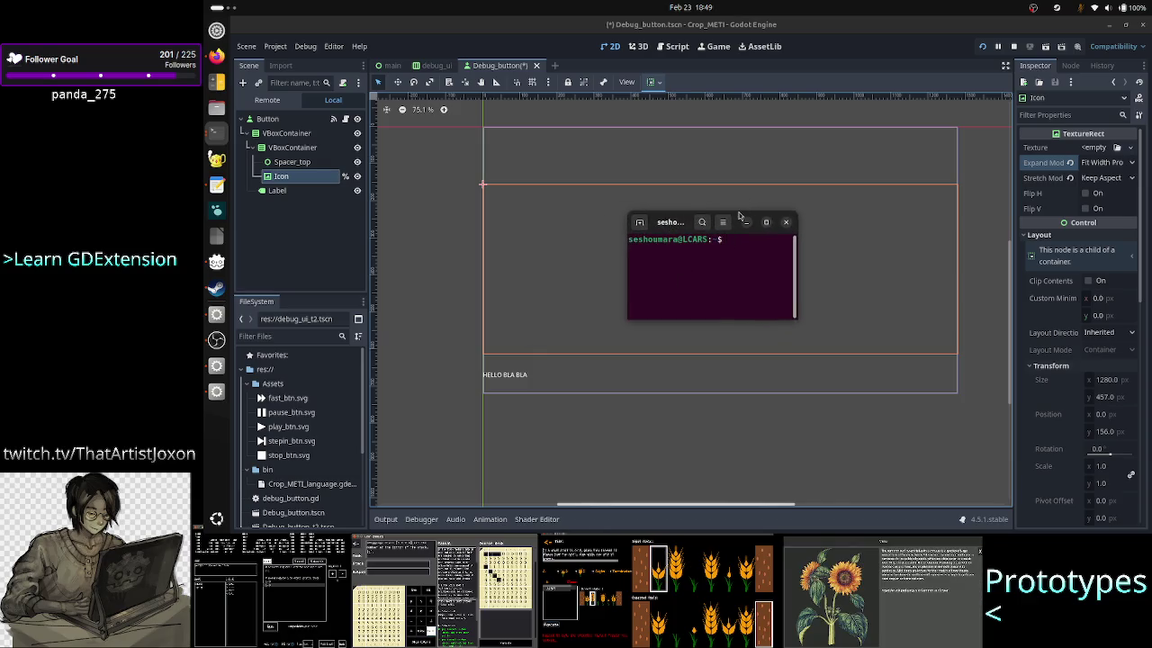
{"action": "mouse_move", "coordinate": [739, 209]}
{"action": "left_mouse_down"}
{"action": "mouse_move", "coordinate": [744, 185]}
{"action": "mouse_move", "coordinate": [747, 211]}
{"action": "mouse_move", "coordinate": [588, 216]}
{"action": "mouse_move", "coordinate": [597, 209]}
{"action": "left_mouse_up"}
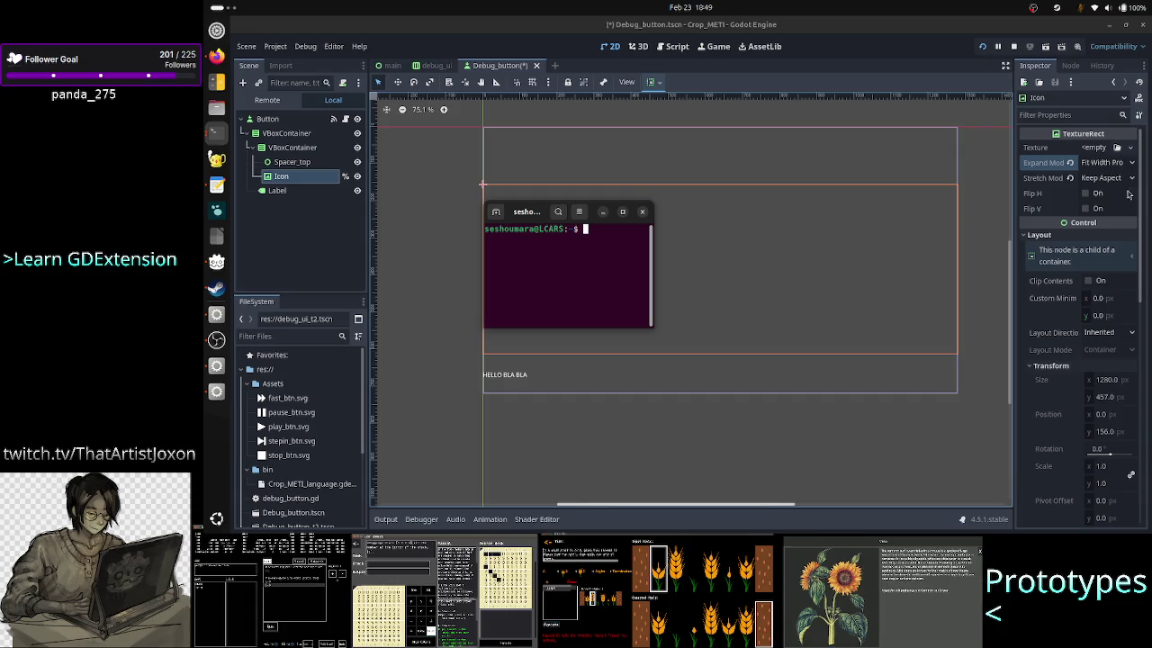
{"action": "scroll", "coordinate": [1112, 357], "scroll_direction": "down", "scroll_amount": 5}
{"action": "scroll", "coordinate": [1112, 357], "scroll_direction": "down", "scroll_amount": 1}
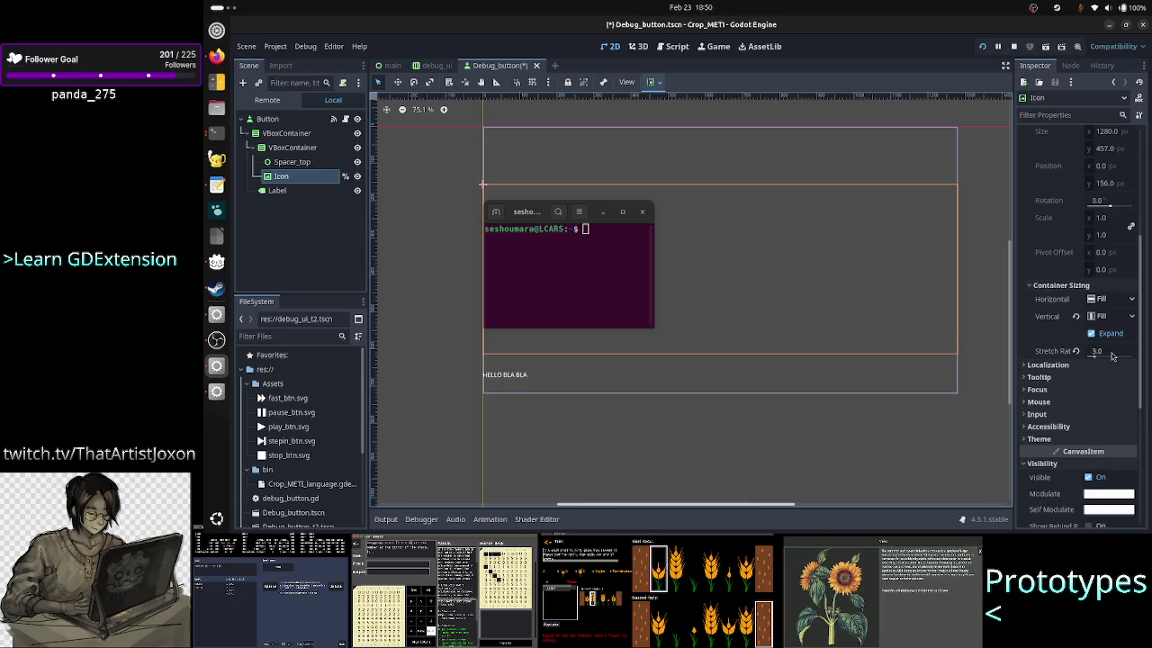
{"action": "scroll", "coordinate": [1113, 356], "scroll_direction": "up", "scroll_amount": 5}
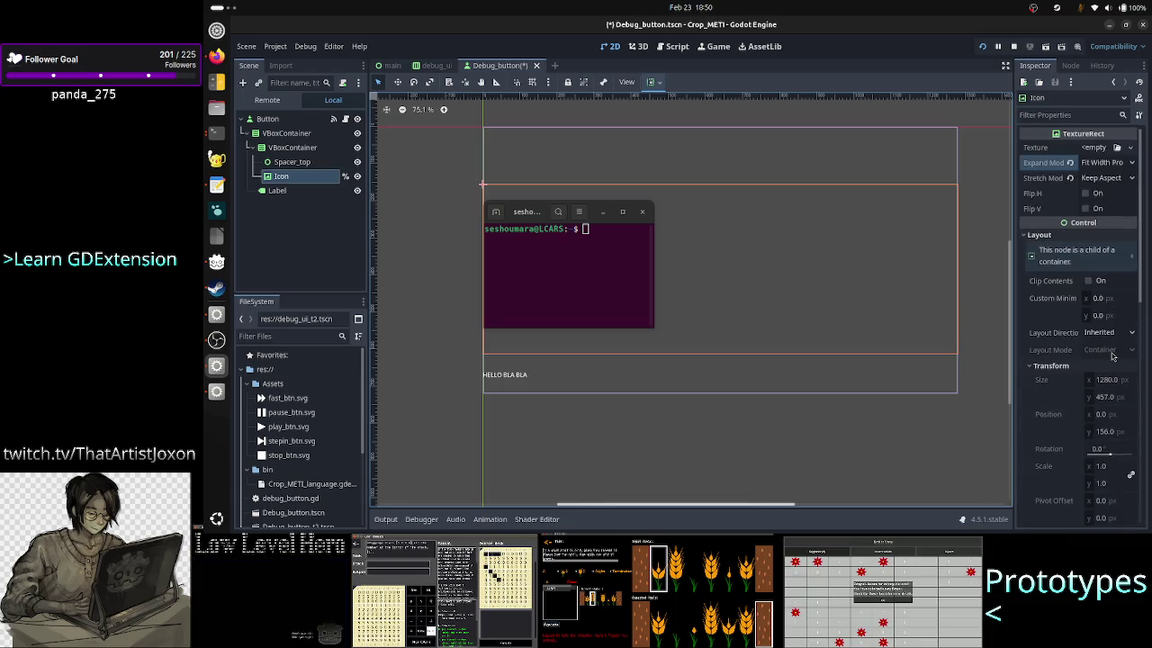
{"action": "left_click", "coordinate": [1112, 356]}
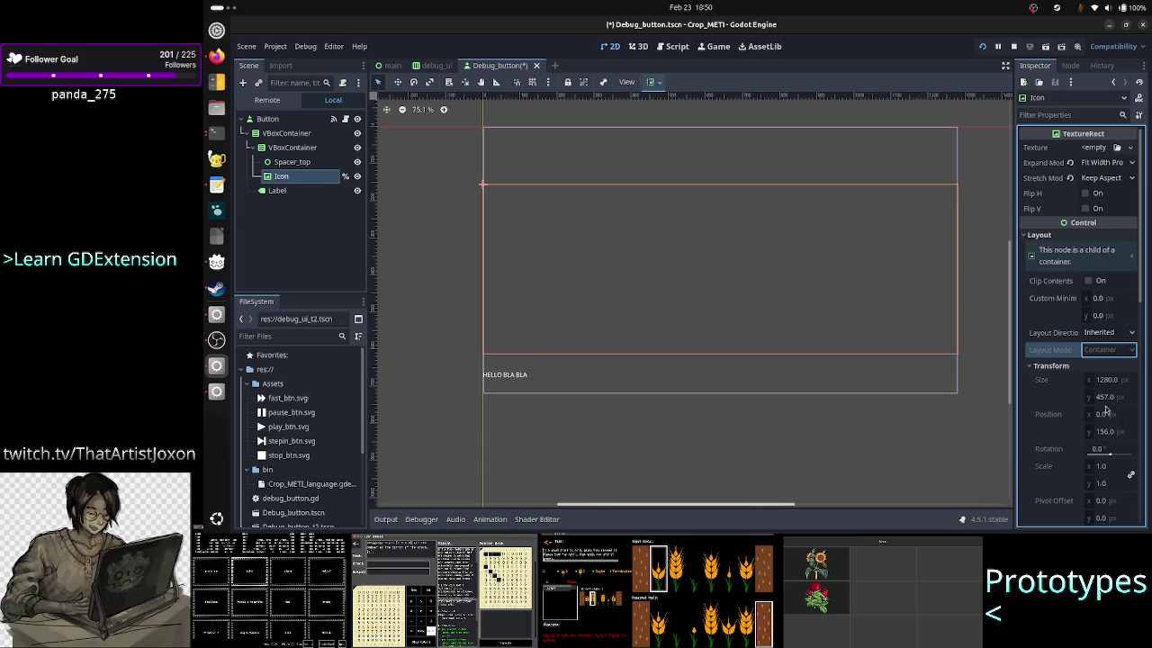
{"action": "left_click", "coordinate": [1111, 179]}
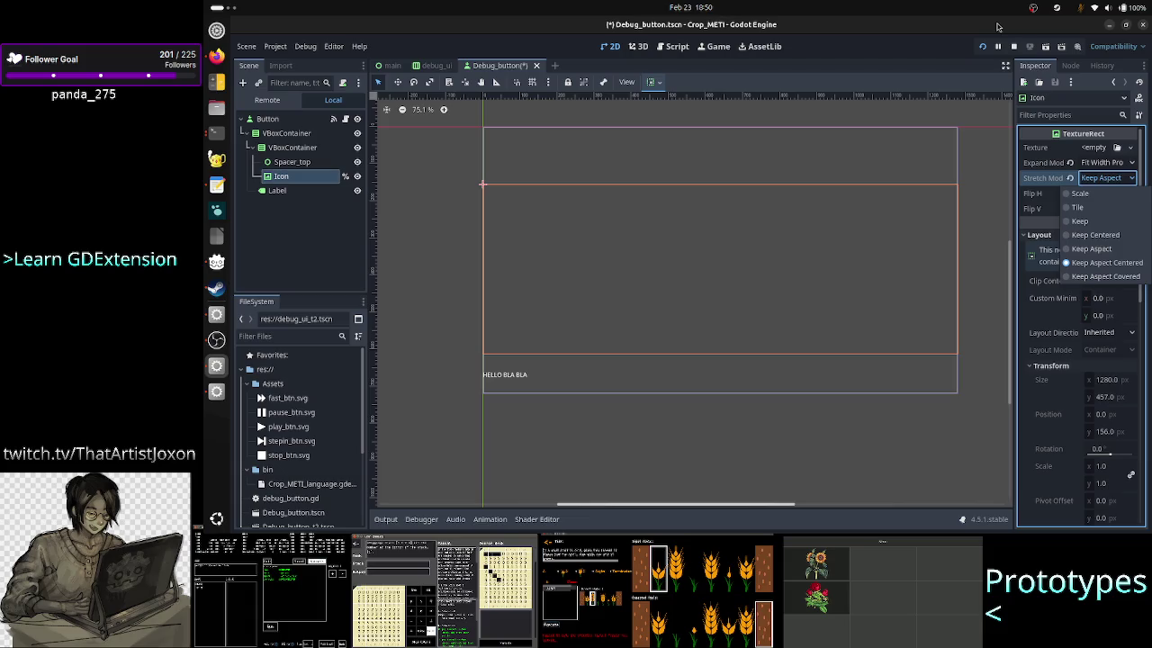
{"action": "left_click", "coordinate": [947, 51]}
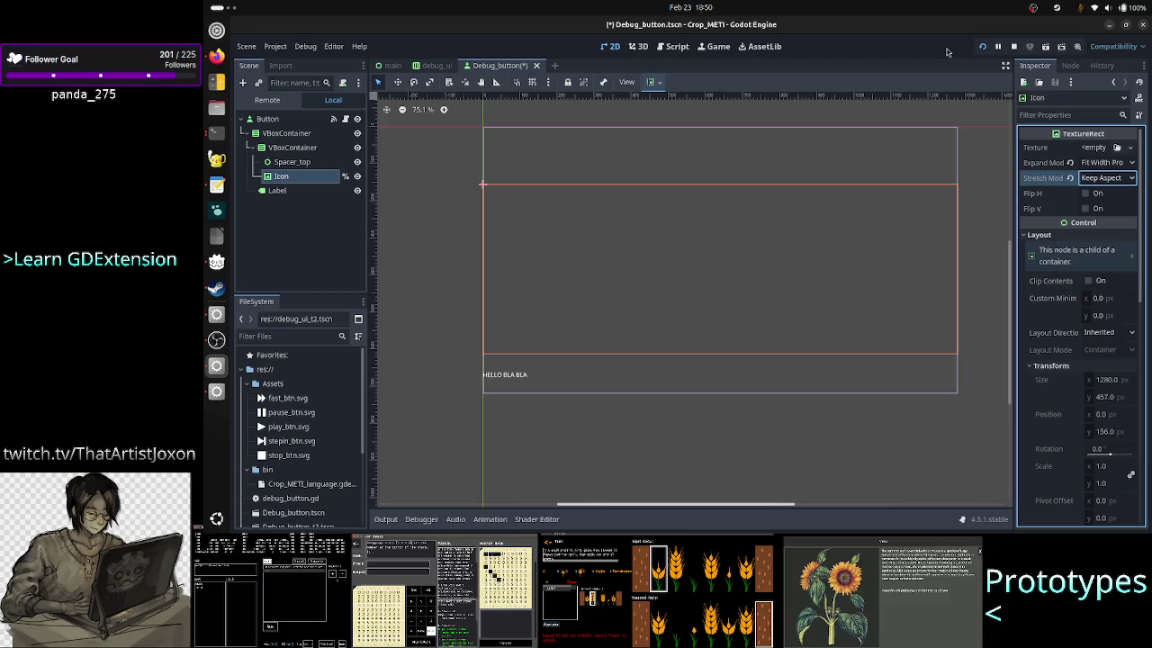
{"action": "key", "text": "alt+Tab"}
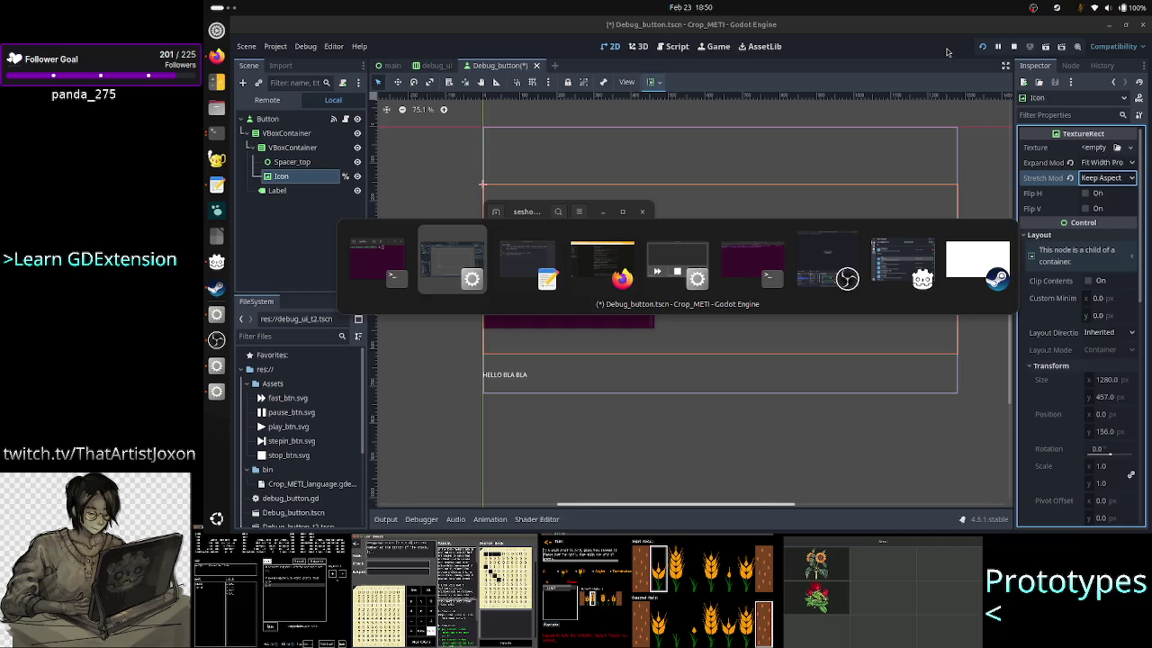
{"action": "key", "text": "alt+Tab"}
{"action": "key", "text": "alt+Tab"}
{"action": "key", "text": "alt+Tab"}
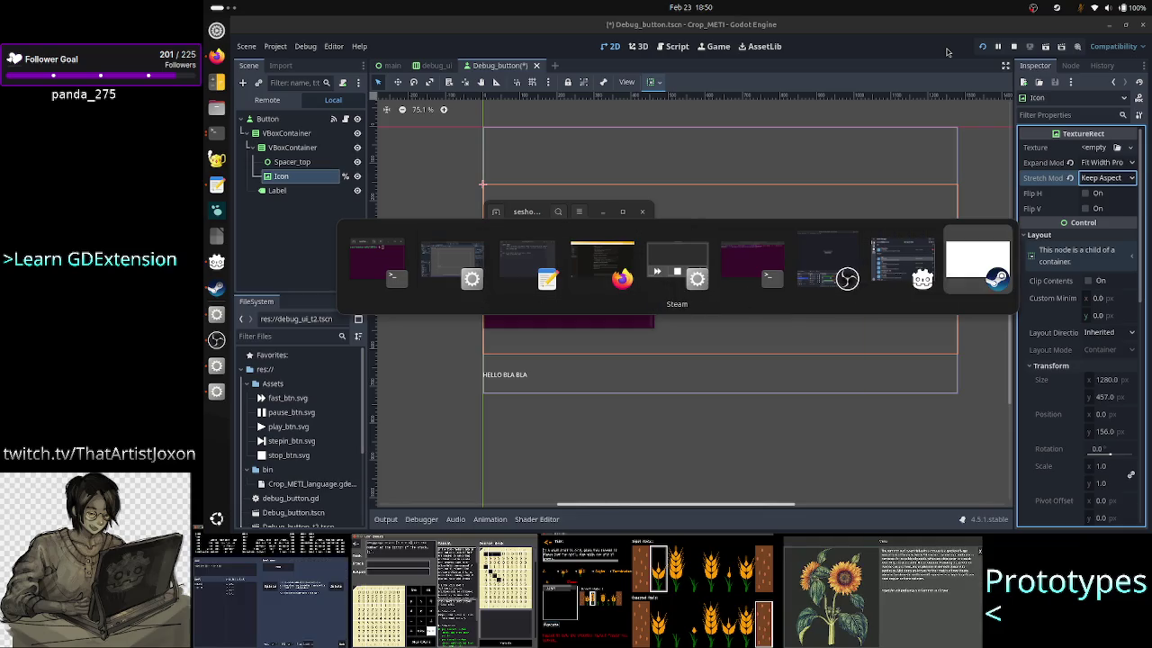
{"action": "key", "text": "alt+Tab"}
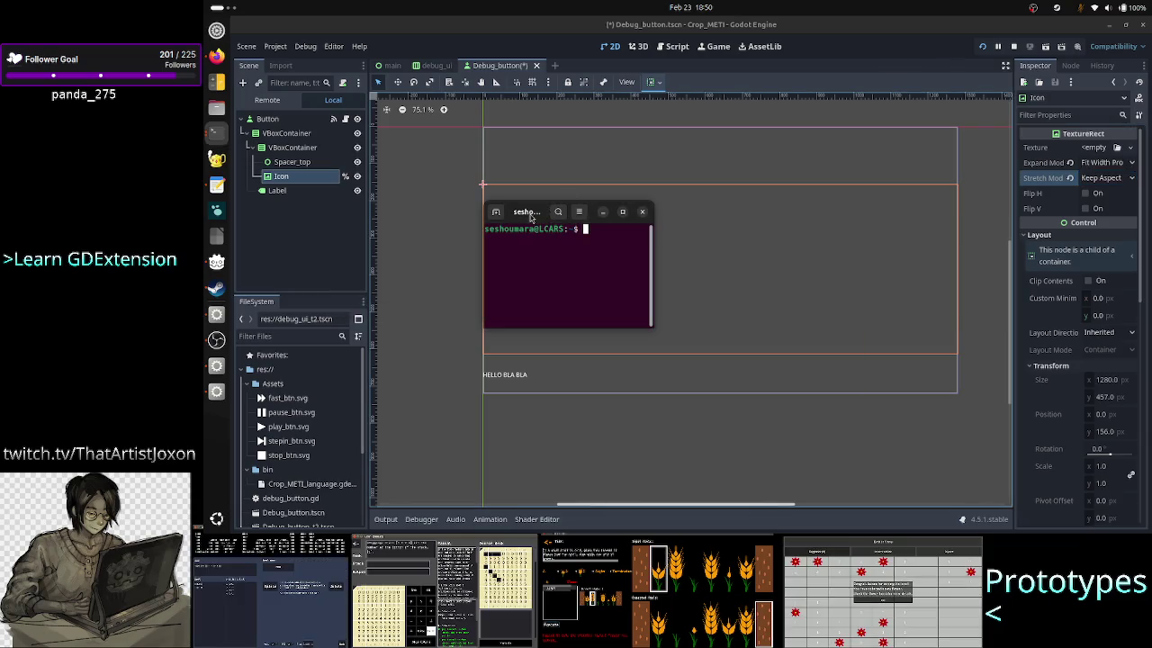
{"action": "left_click_drag", "start_coordinate": [531, 218], "coordinate": [710, 224]}
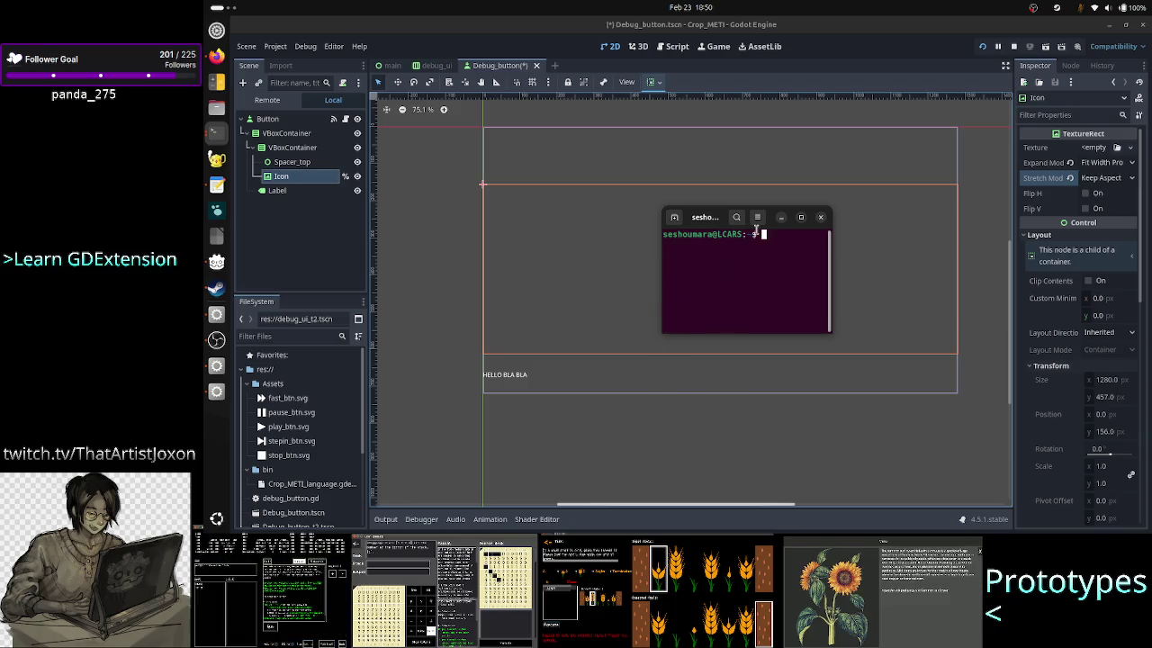
Step: Move the terminal clear of the canvas and check the Icon's Expand Mode, keeping Fit Width Proportional
{"action": "mouse_move", "coordinate": [709, 227]}
{"action": "left_mouse_down"}
{"action": "mouse_move", "coordinate": [685, 270]}
{"action": "mouse_move", "coordinate": [662, 392]}
{"action": "left_mouse_up"}
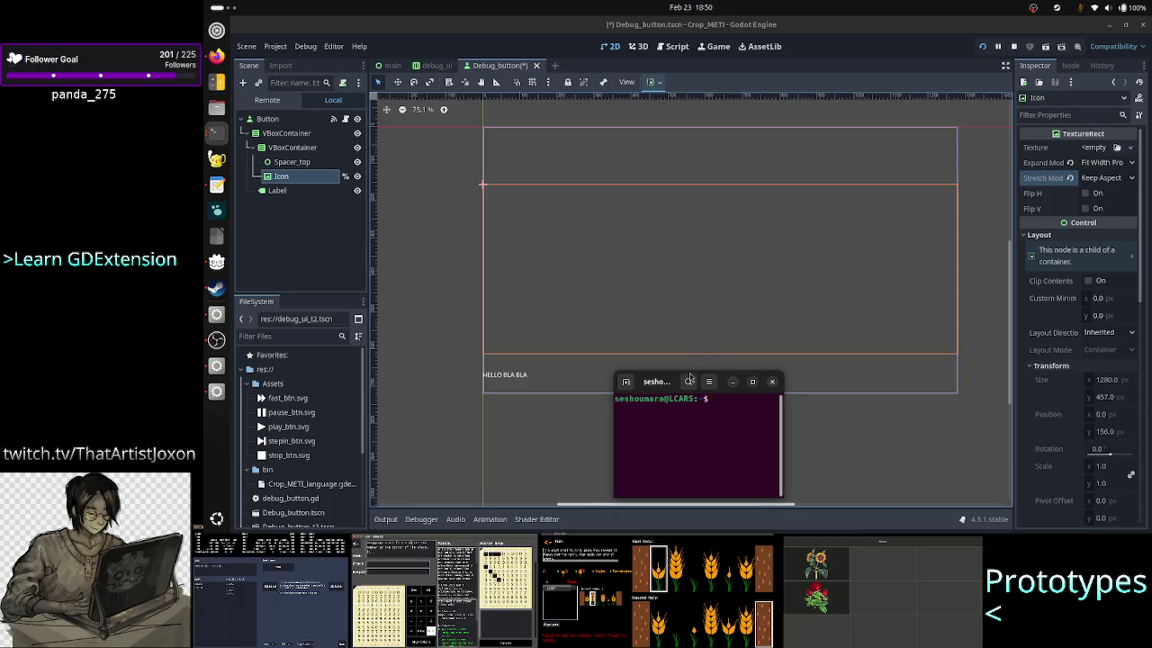
{"action": "left_click_drag", "start_coordinate": [664, 381], "coordinate": [699, 221]}
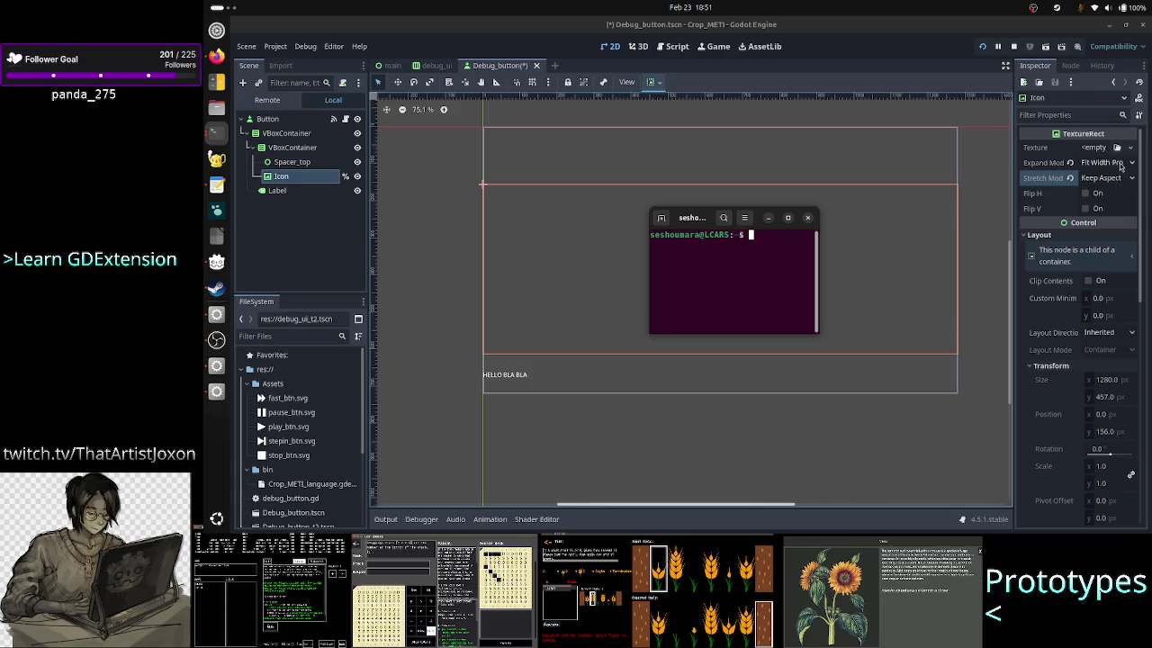
{"action": "left_click", "coordinate": [1121, 163]}
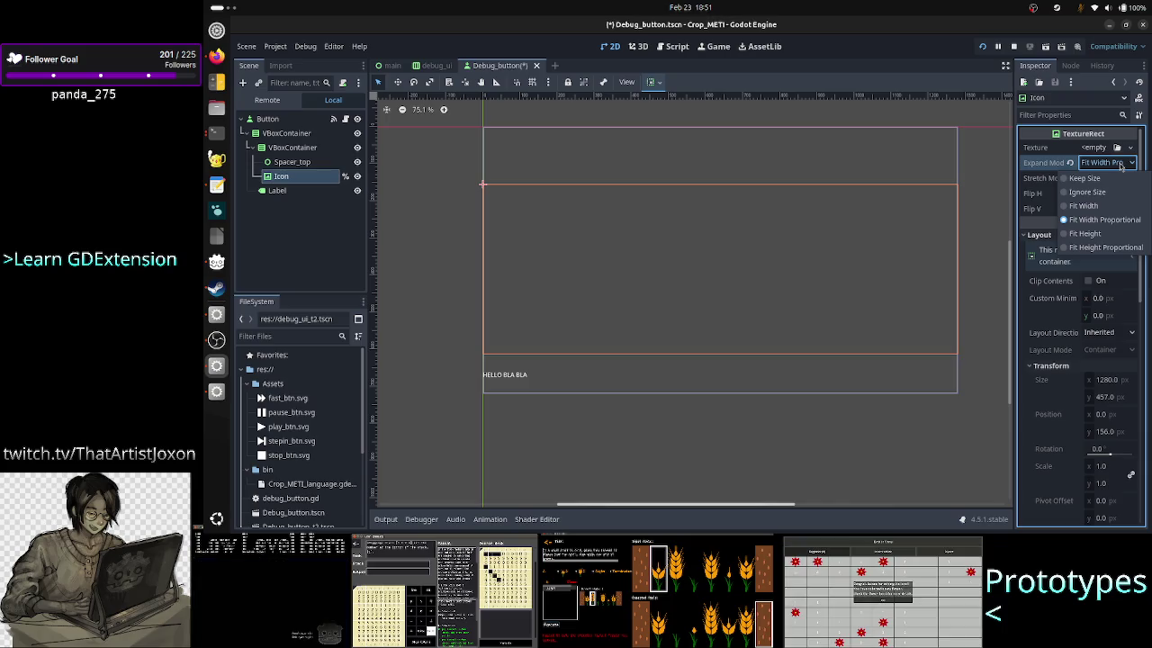
{"action": "left_click", "coordinate": [1122, 167]}
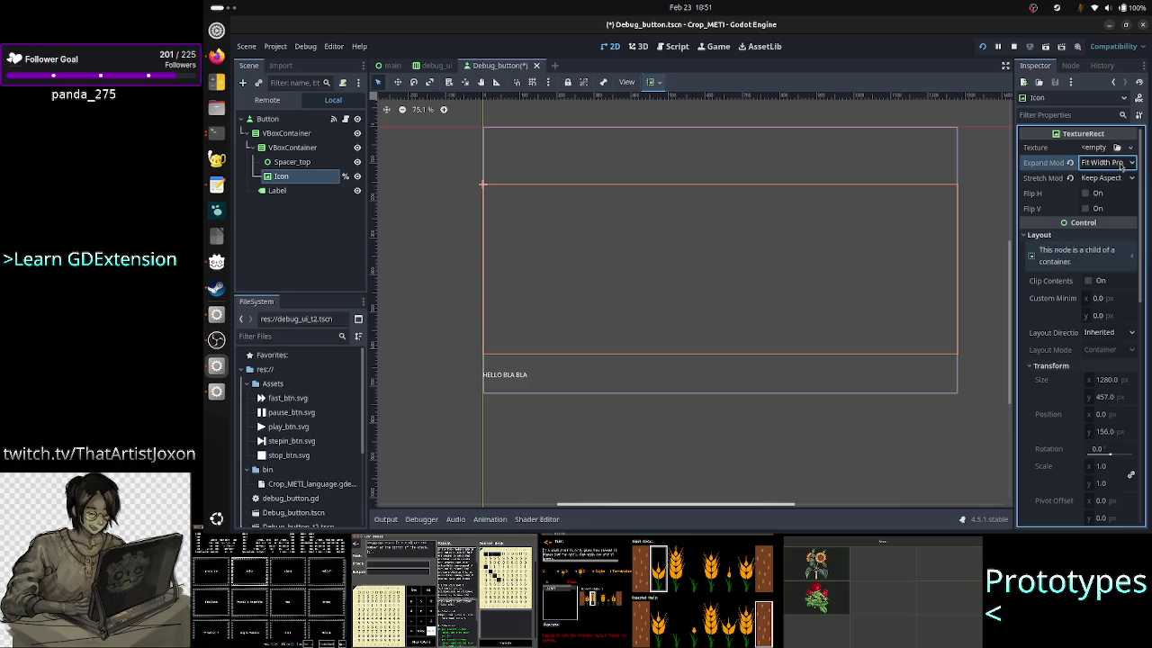
Step: Nudge the small terminal aside and minimize it, then bring up the LESSON LEARNED notes
{"action": "key", "text": "alt+Tab"}
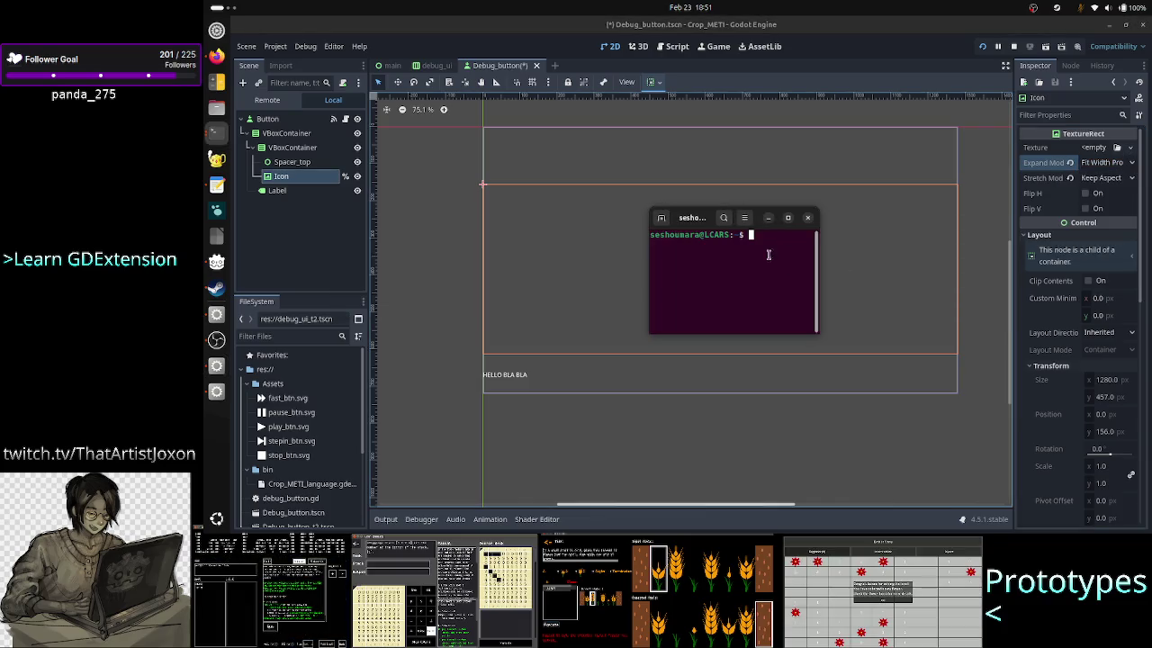
{"action": "mouse_move", "coordinate": [699, 226]}
{"action": "left_mouse_down"}
{"action": "mouse_move", "coordinate": [713, 232]}
{"action": "mouse_move", "coordinate": [667, 234]}
{"action": "mouse_move", "coordinate": [731, 232]}
{"action": "mouse_move", "coordinate": [728, 248]}
{"action": "mouse_move", "coordinate": [707, 217]}
{"action": "mouse_move", "coordinate": [730, 220]}
{"action": "mouse_move", "coordinate": [531, 226]}
{"action": "mouse_move", "coordinate": [836, 230]}
{"action": "mouse_move", "coordinate": [683, 213]}
{"action": "mouse_move", "coordinate": [763, 217]}
{"action": "mouse_move", "coordinate": [756, 236]}
{"action": "mouse_move", "coordinate": [734, 209]}
{"action": "mouse_move", "coordinate": [688, 227]}
{"action": "mouse_move", "coordinate": [693, 207]}
{"action": "mouse_move", "coordinate": [713, 217]}
{"action": "left_mouse_up"}
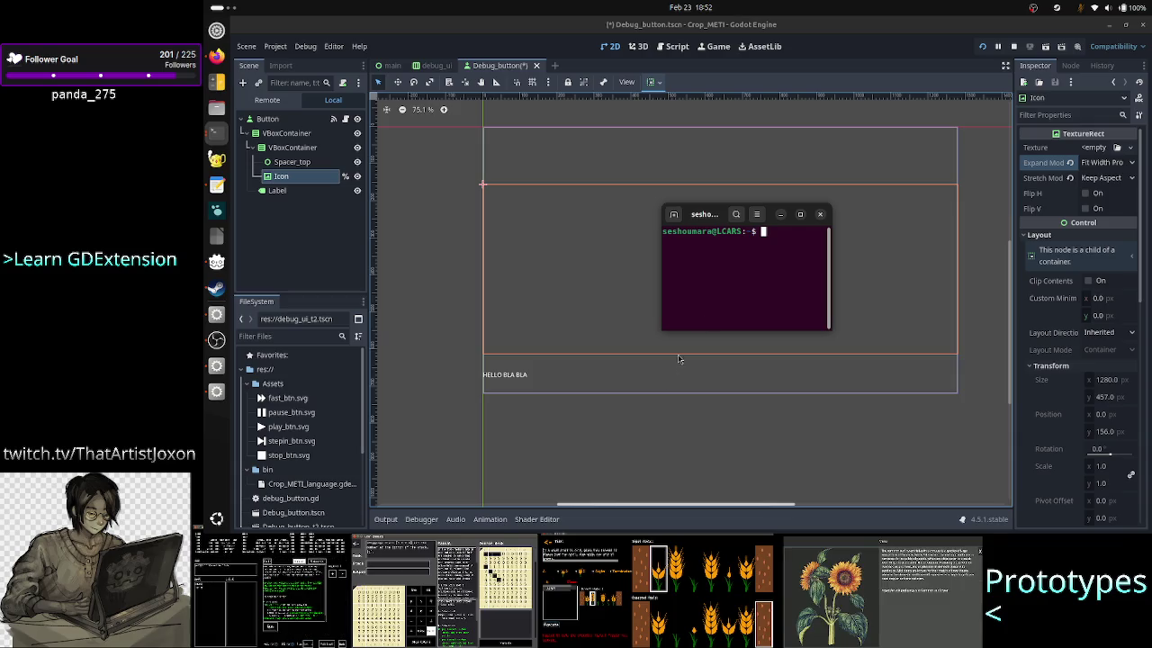
{"action": "left_click", "coordinate": [782, 216]}
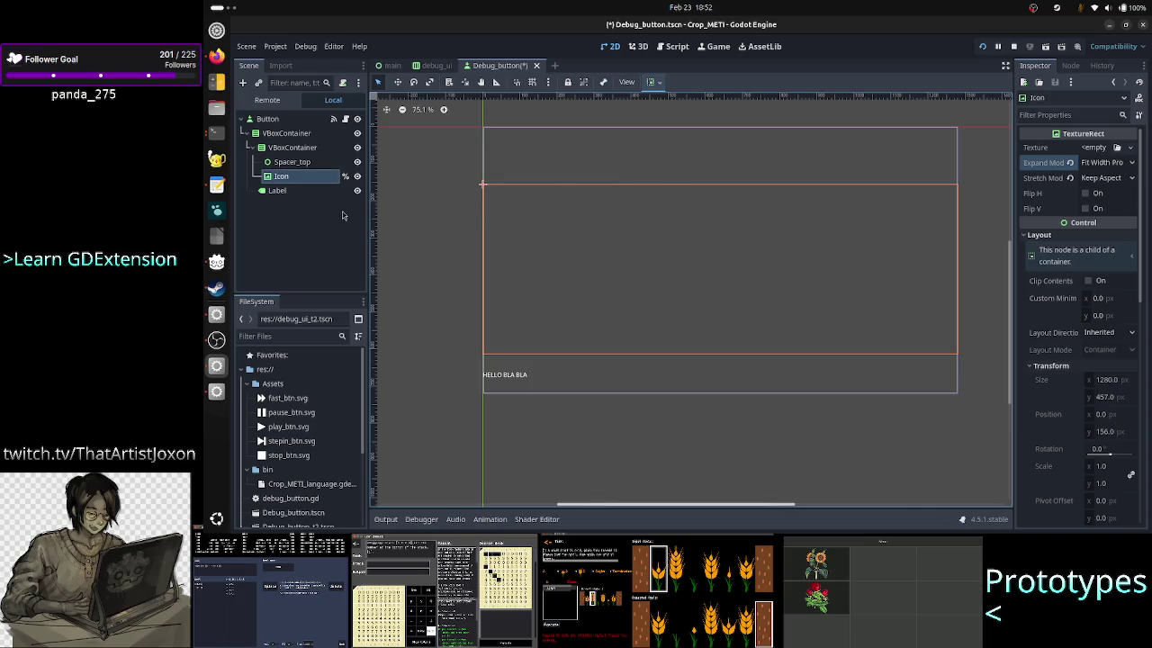
{"action": "left_click", "coordinate": [216, 186]}
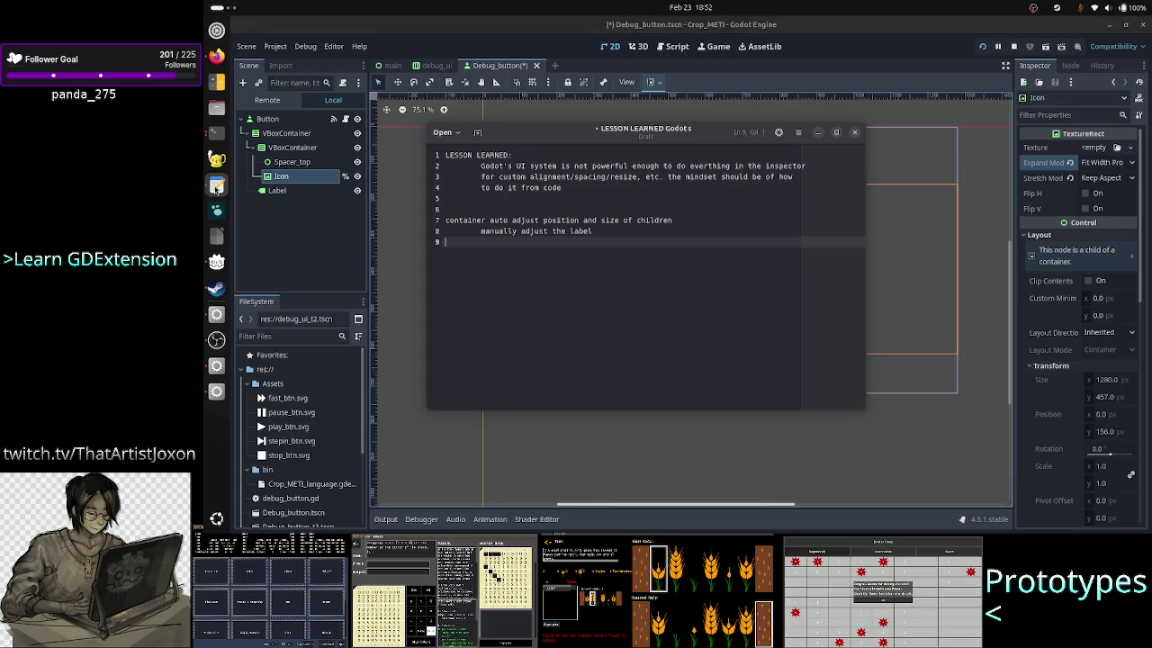
Step: Add a vbox line with indented 'aspectcontainer' and 'icon uses full available' lines to the notes
{"action": "key", "text": "Return"}
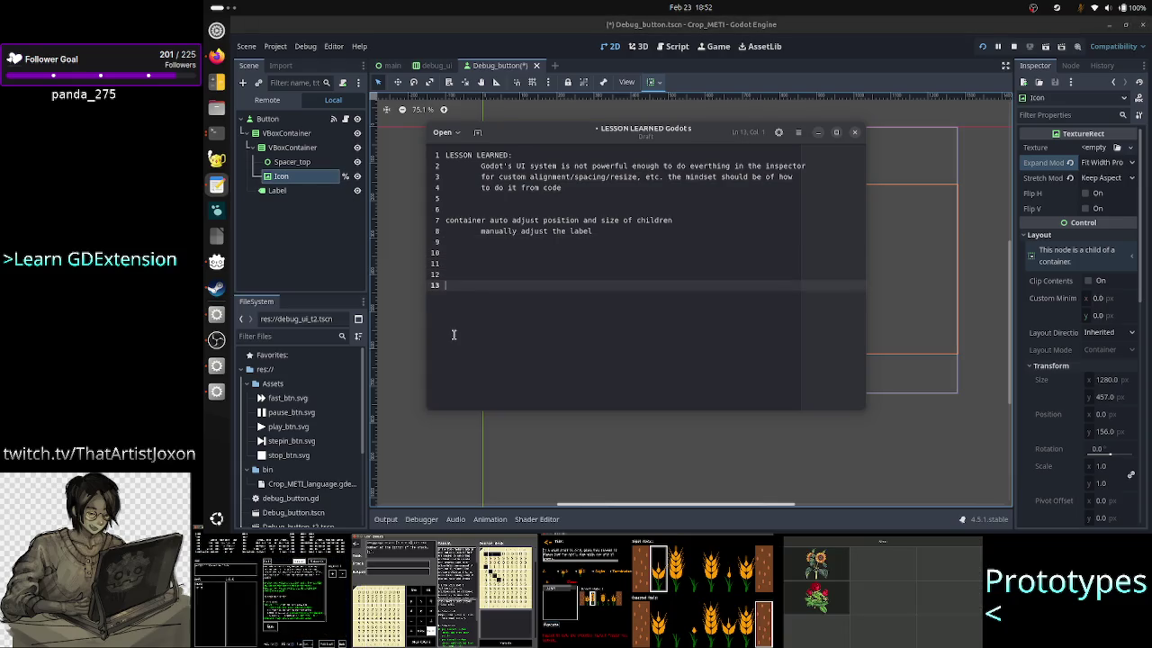
{"action": "type", "text": "vbox"}
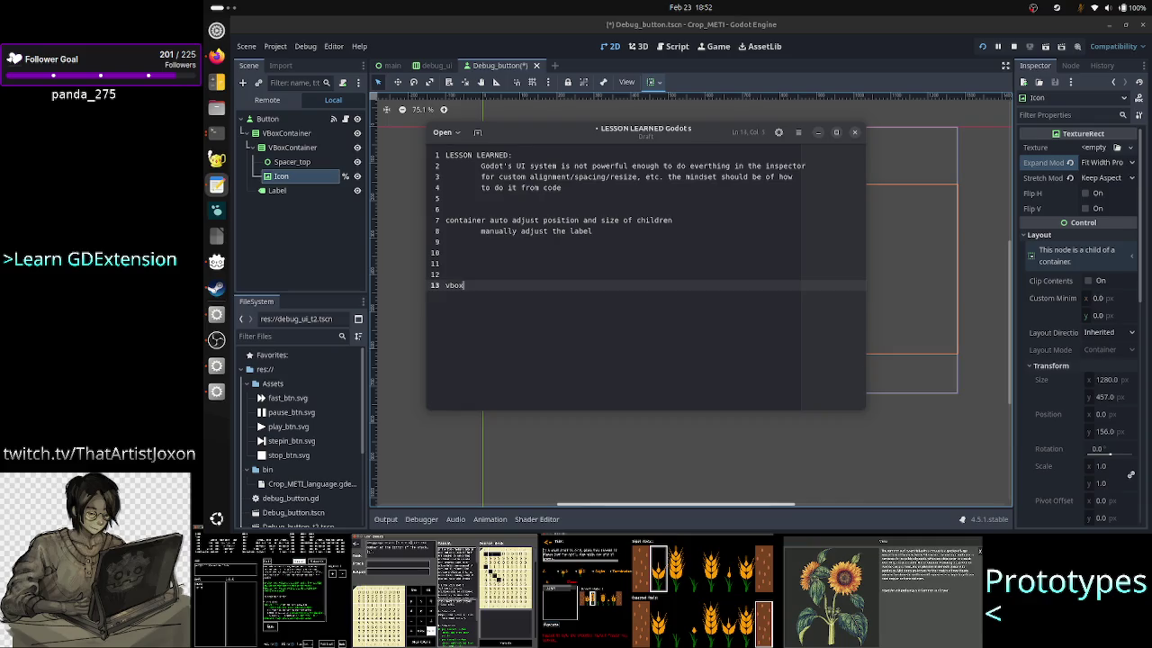
{"action": "key", "text": "Return"}
{"action": "key", "text": "Tab"}
{"action": "type", "text": "aspec"}
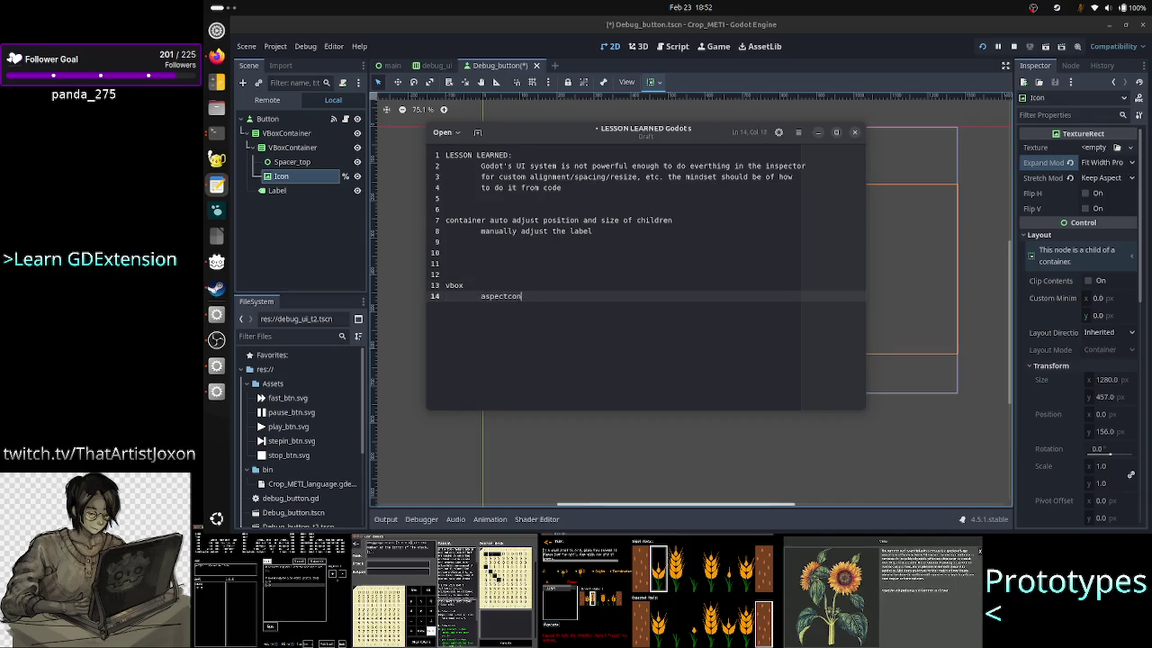
{"action": "type", "text": "tcontainer"}
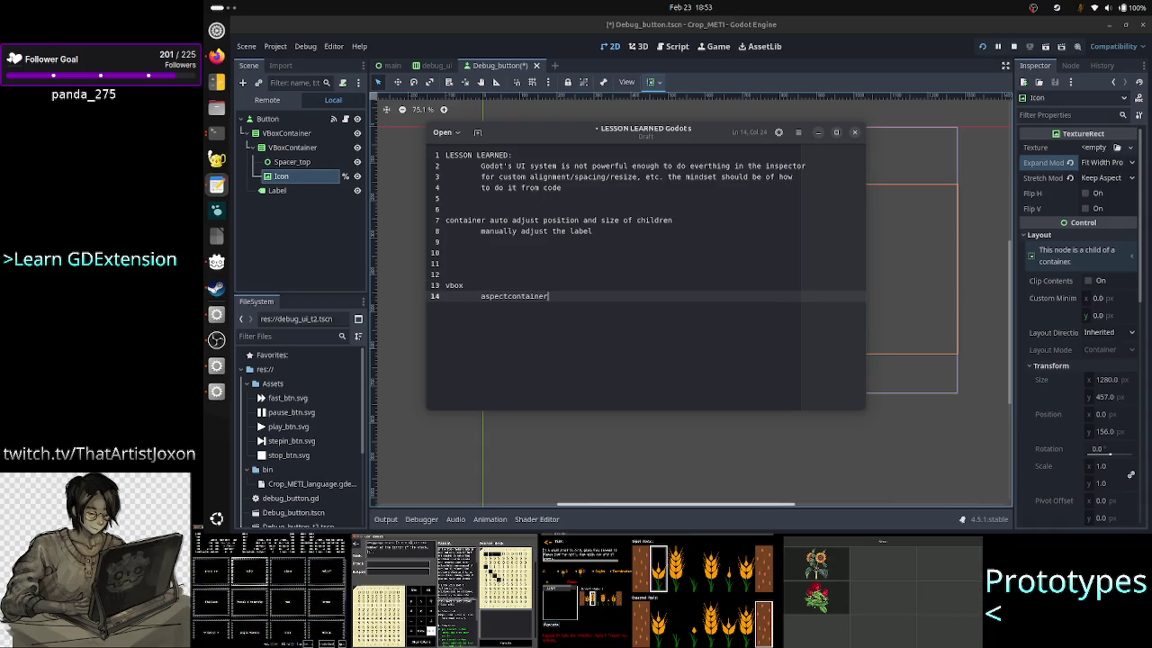
{"action": "left_click", "coordinate": [465, 285]}
{"action": "left_click", "coordinate": [549, 296]}
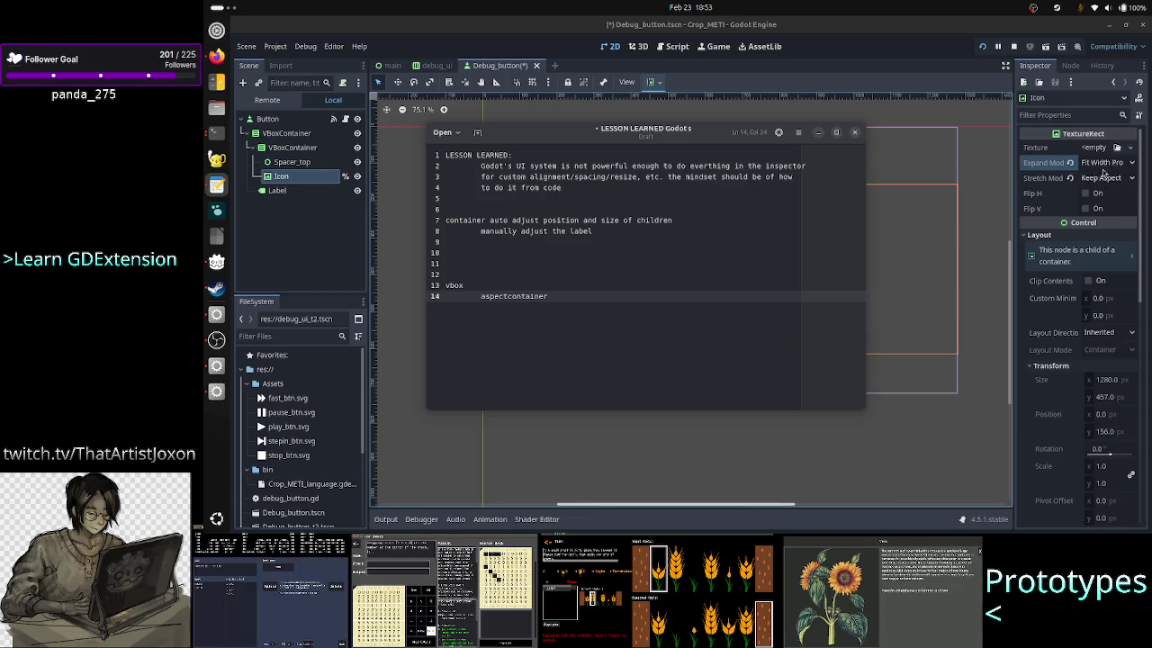
{"action": "key", "text": "Return"}
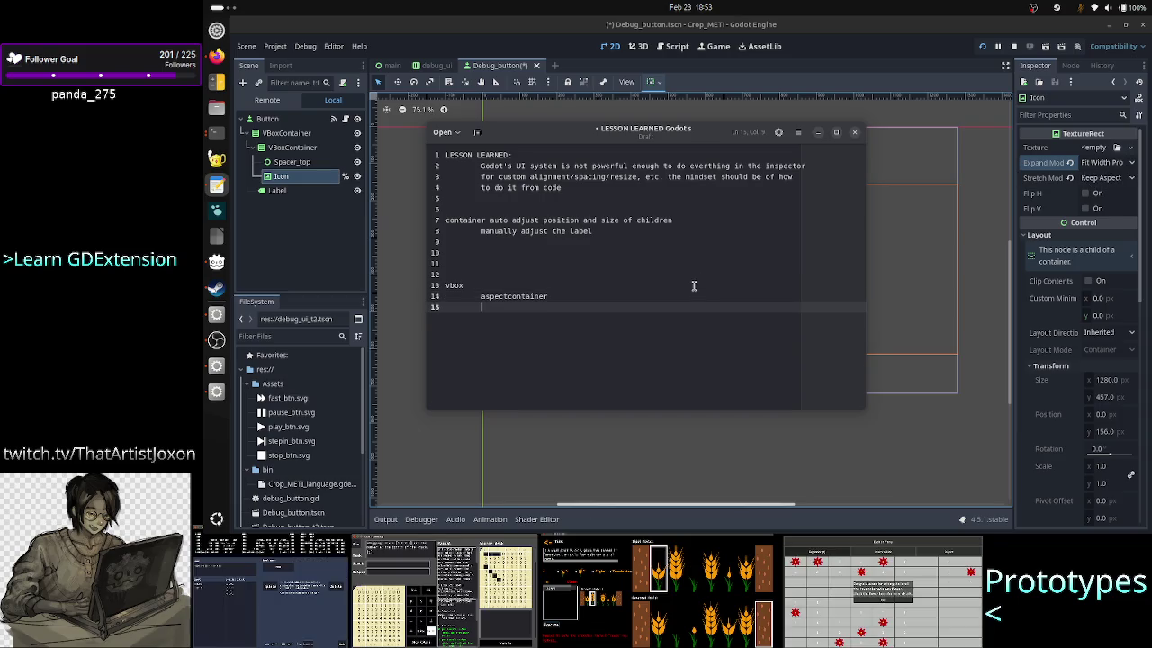
{"action": "type", "text": "ico"}
{"action": "key", "text": "BackSpace"}
{"action": "key", "text": "BackSpace"}
{"action": "key", "text": "BackSpace"}
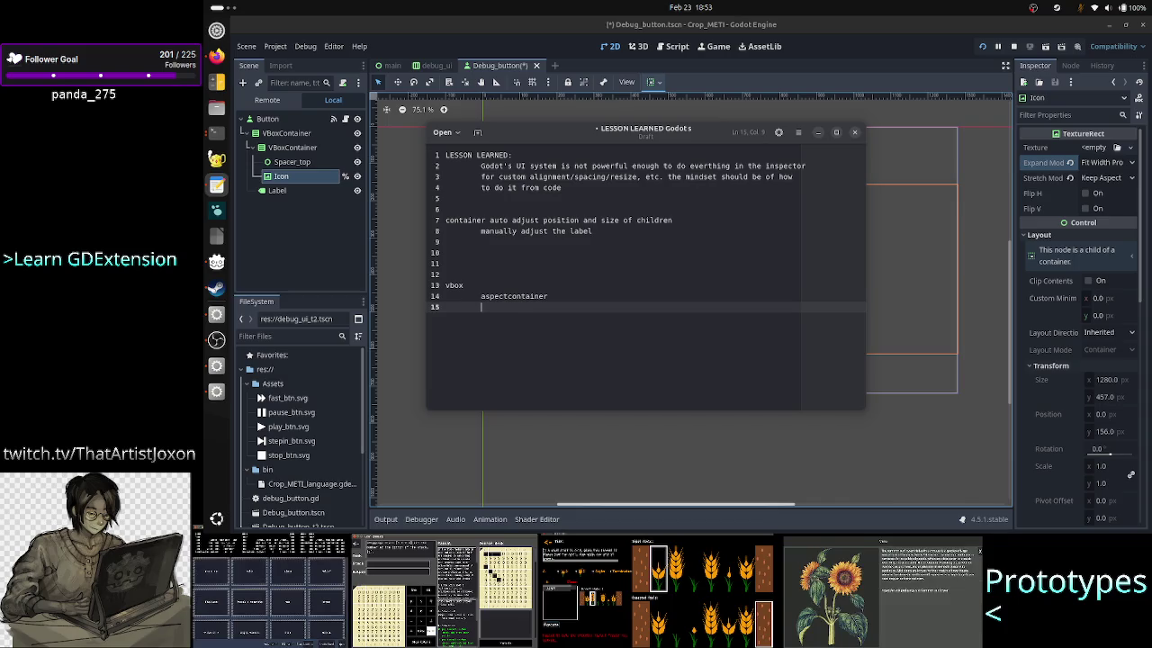
{"action": "type", "text": "icon "}
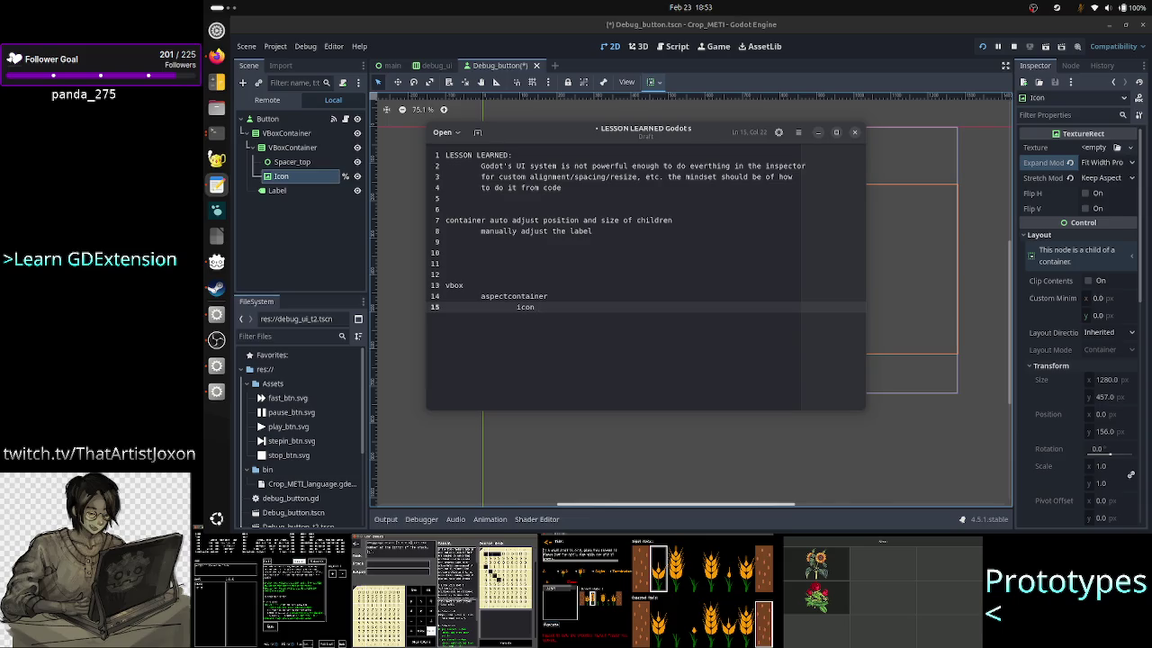
{"action": "type", "text": "uses f"}
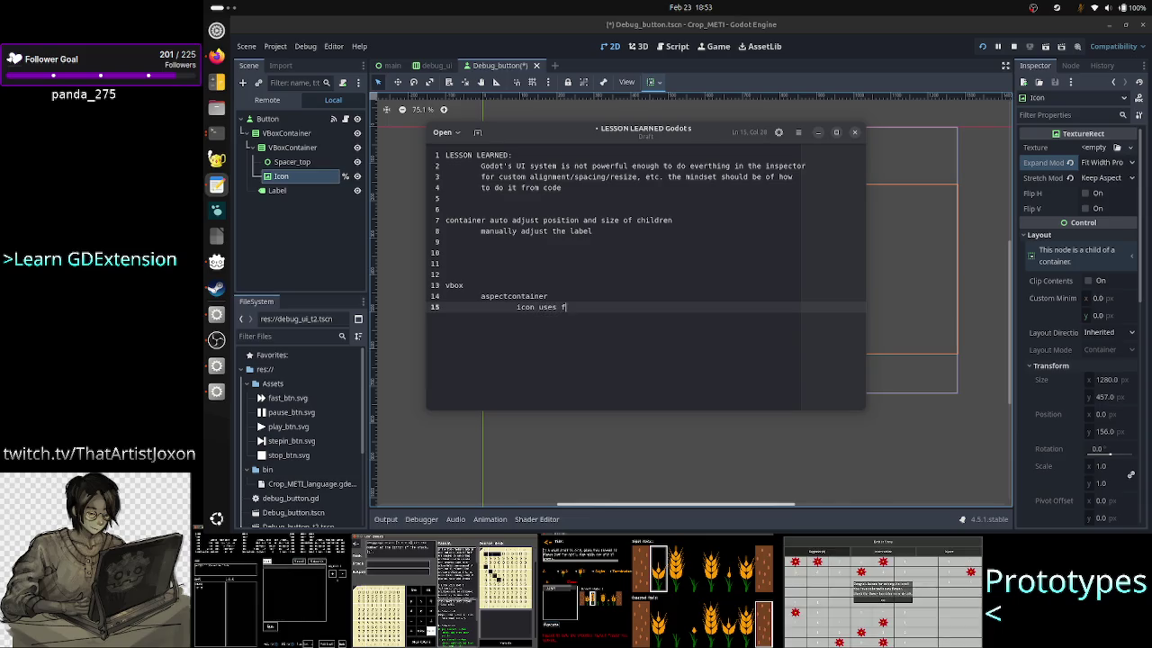
{"action": "type", "text": "ull ava"}
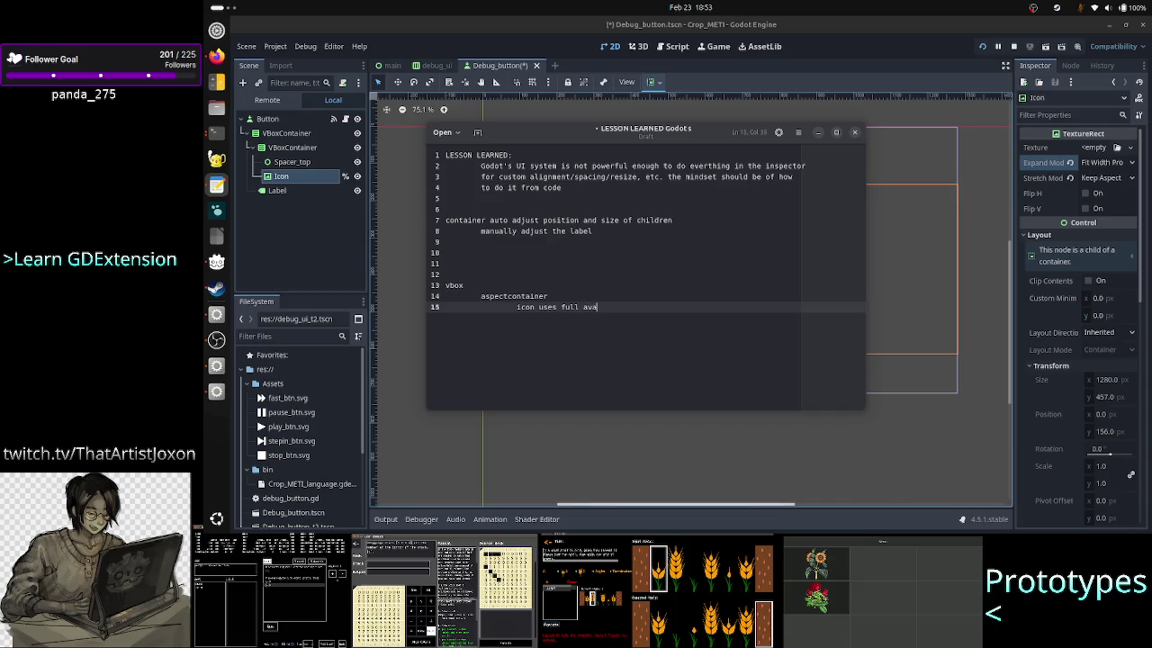
{"action": "type", "text": "ilable space"}
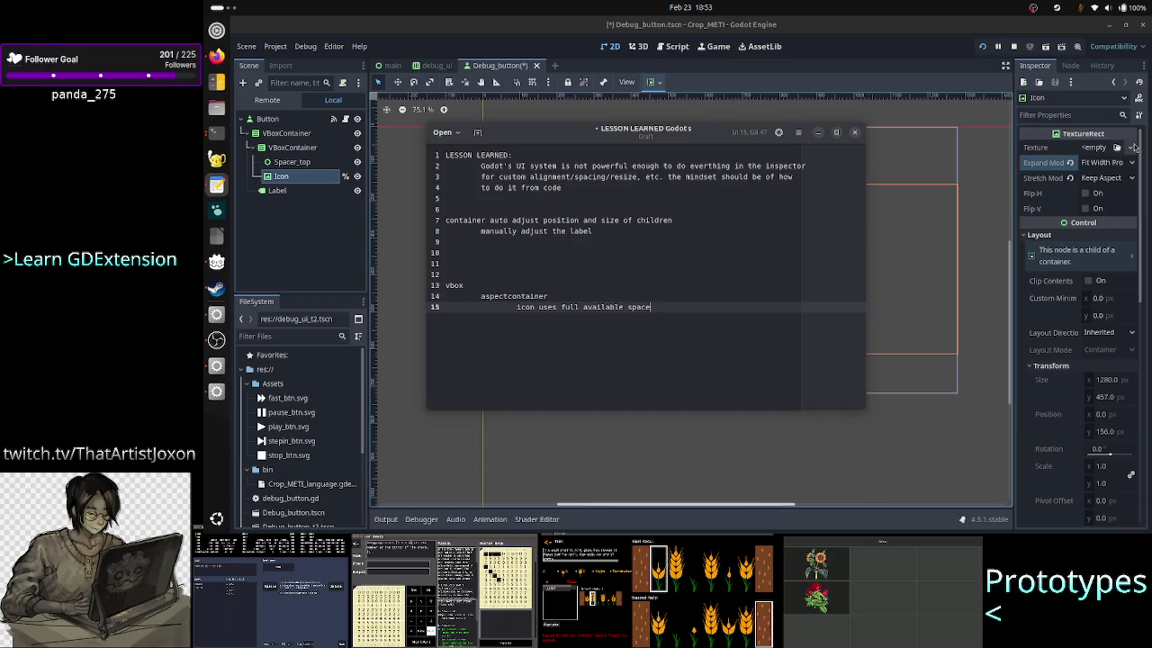
Step: Rename the aspectcontainer entry to aspectratiocontainer
{"action": "left_click", "coordinate": [569, 293]}
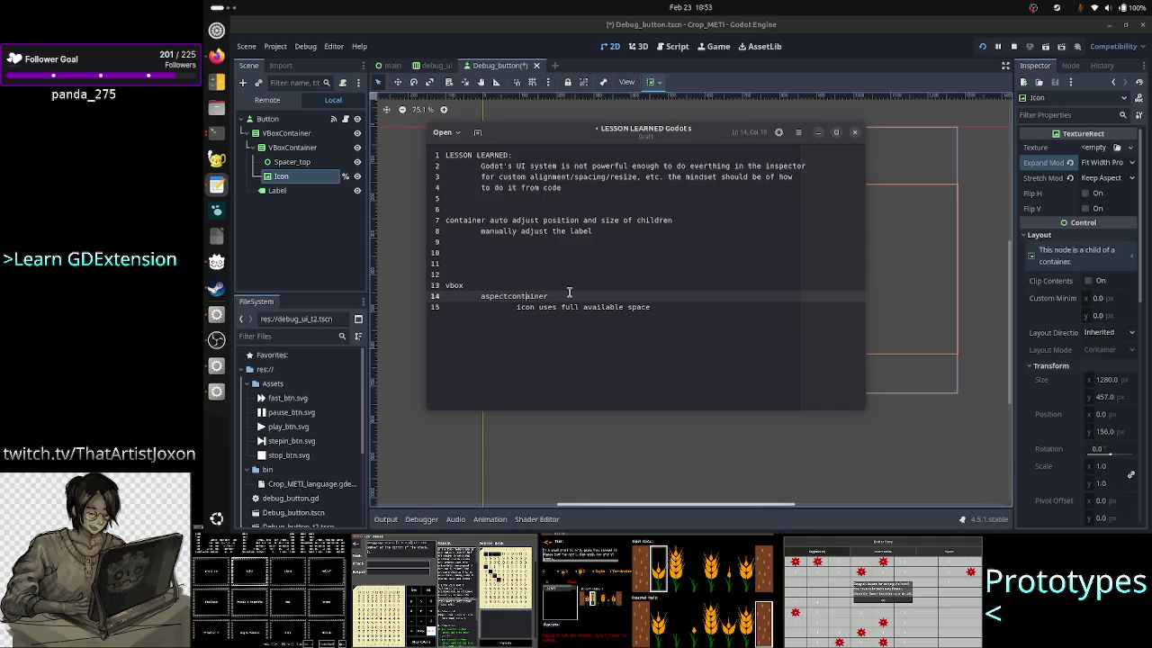
{"action": "key", "text": "Left"}
{"action": "key", "text": "Left"}
{"action": "key", "text": "Left"}
{"action": "type", "text": "ratio"}
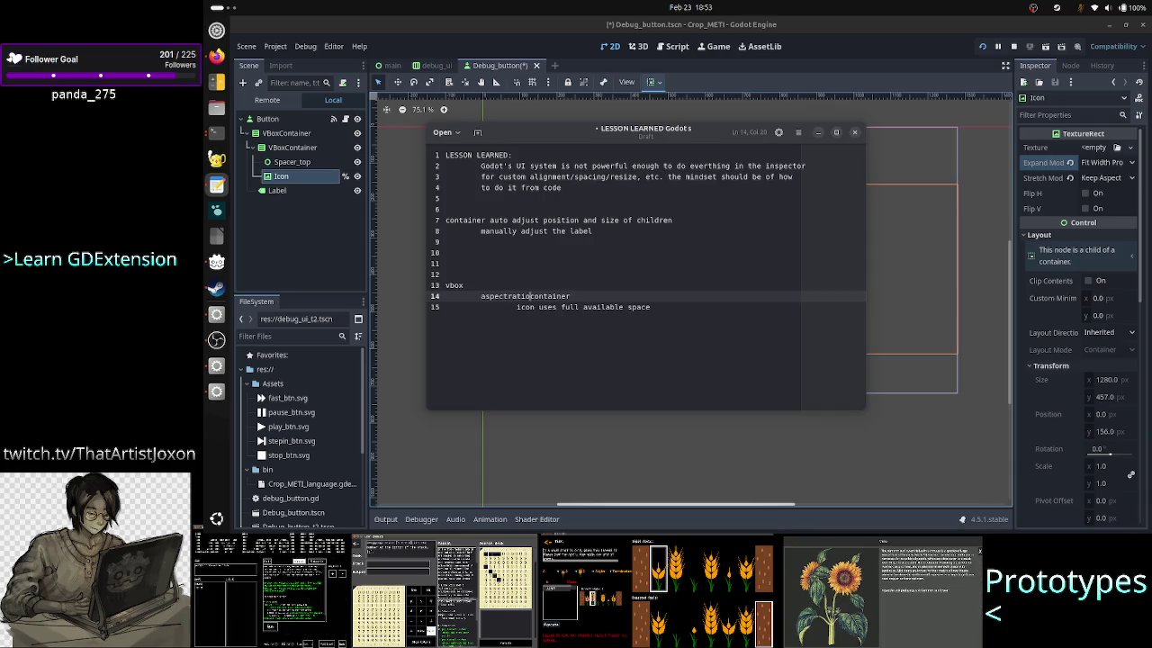
{"action": "left_click", "coordinate": [519, 307]}
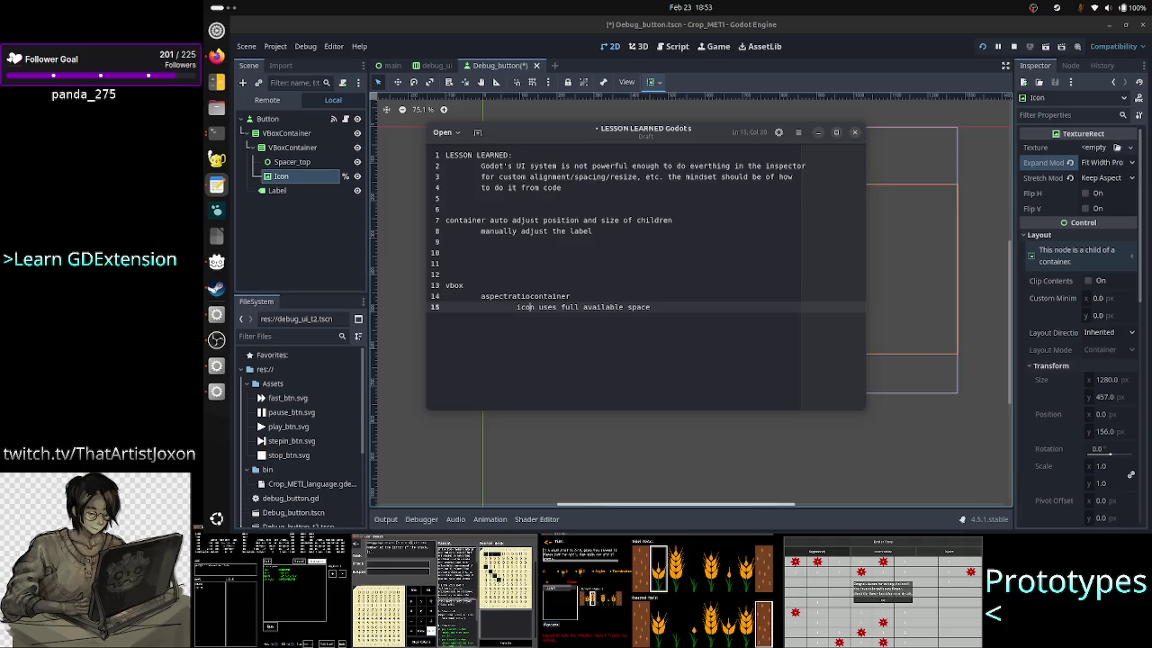
{"action": "key", "text": "shift+End"}
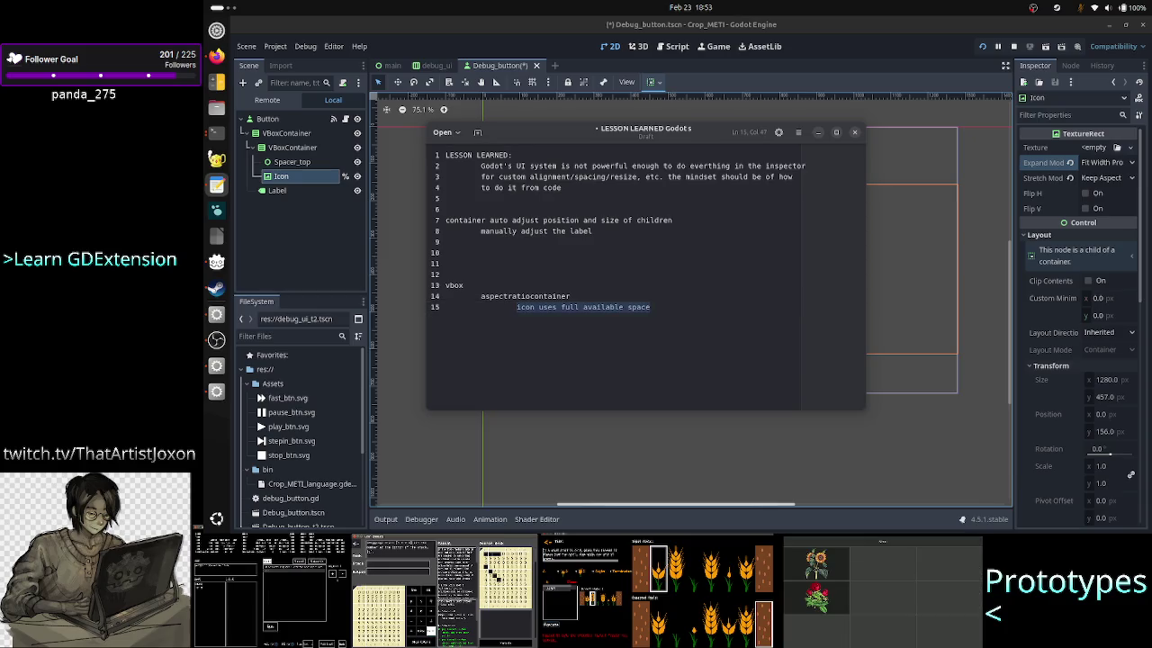
{"action": "left_click", "coordinate": [522, 296]}
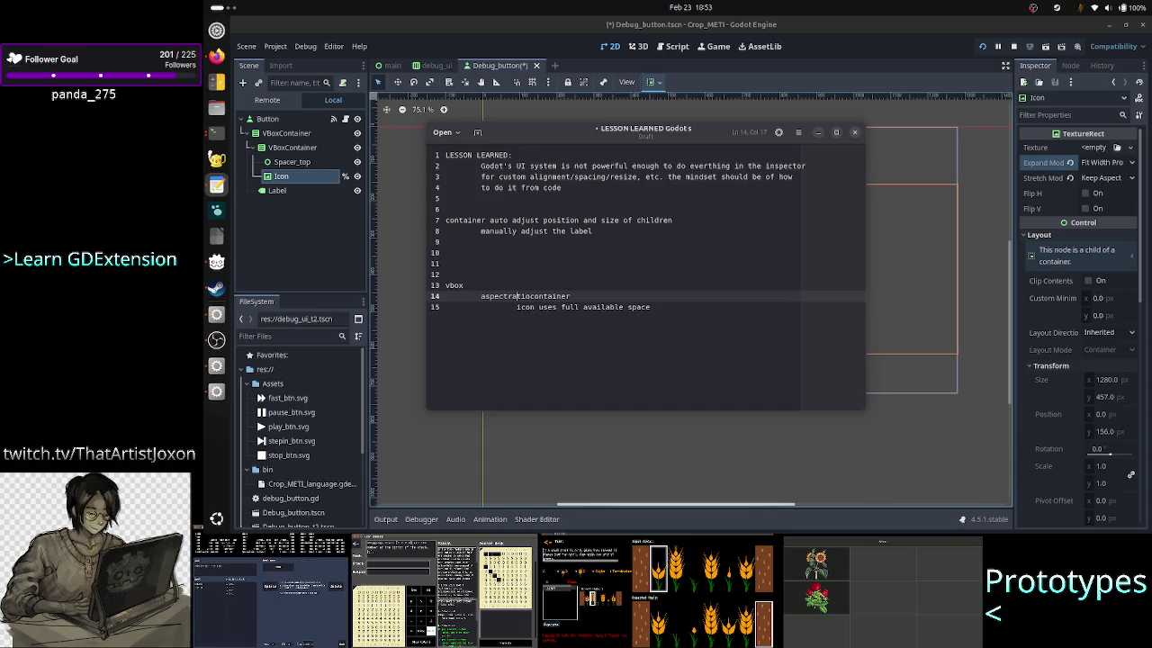
{"action": "left_click", "coordinate": [501, 296]}
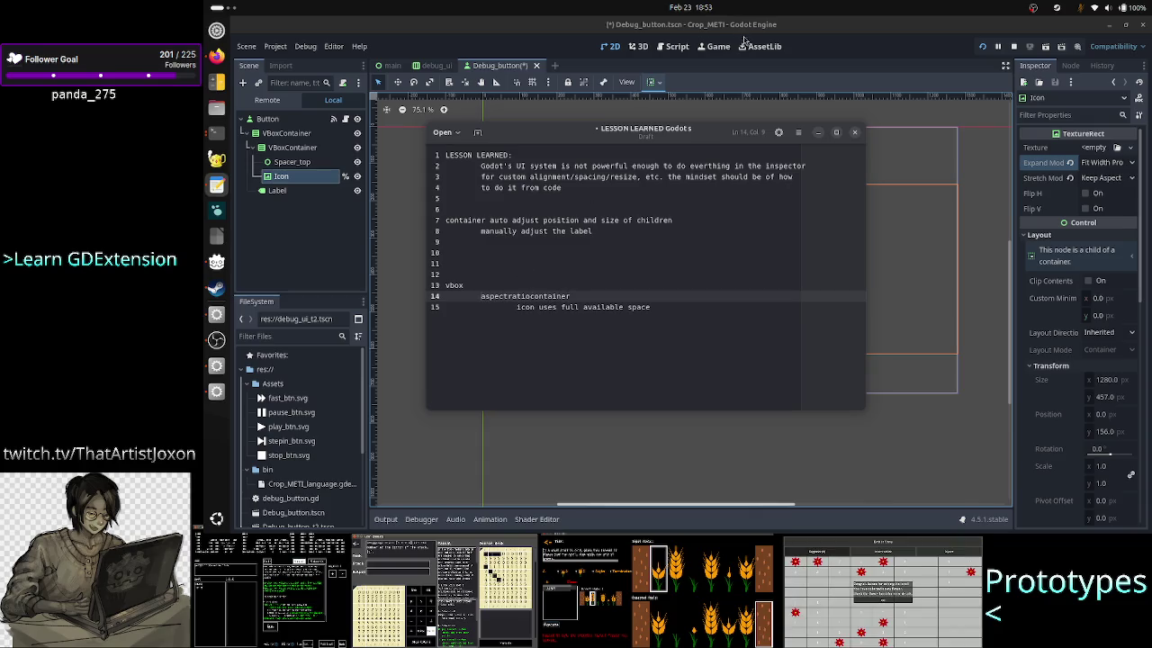
Step: Insert a centercontainer line above aspectratiocontainer and indent the aspectratiocontainer and icon lines beneath it
{"action": "left_click", "coordinate": [825, 27]}
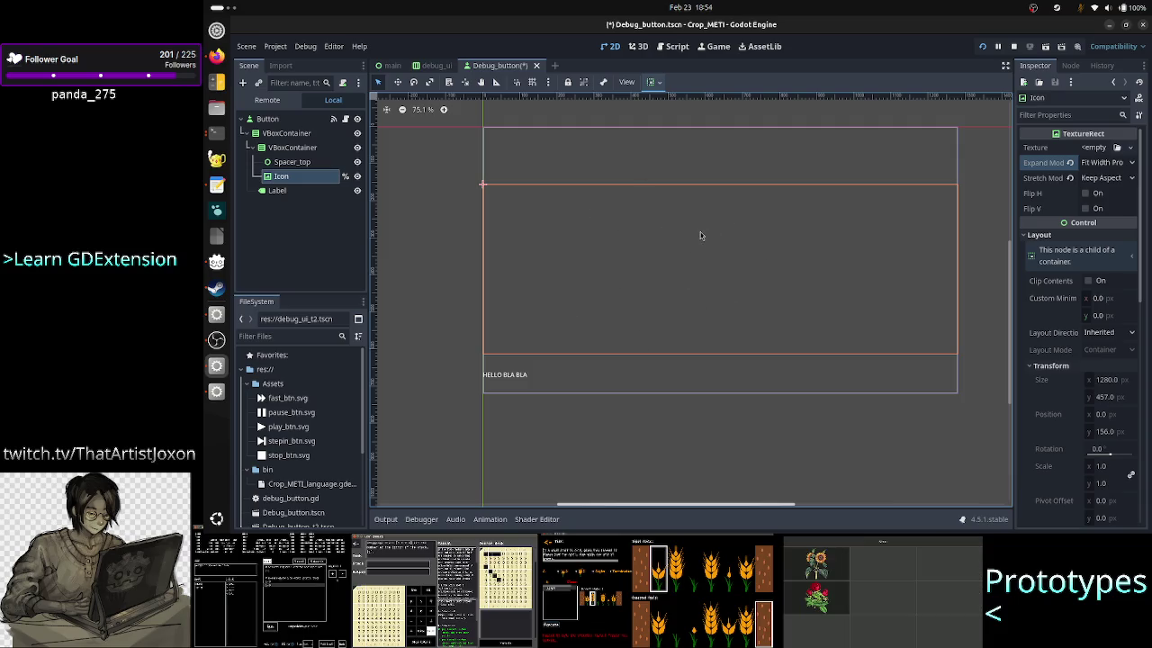
{"action": "key", "text": "alt+Tab"}
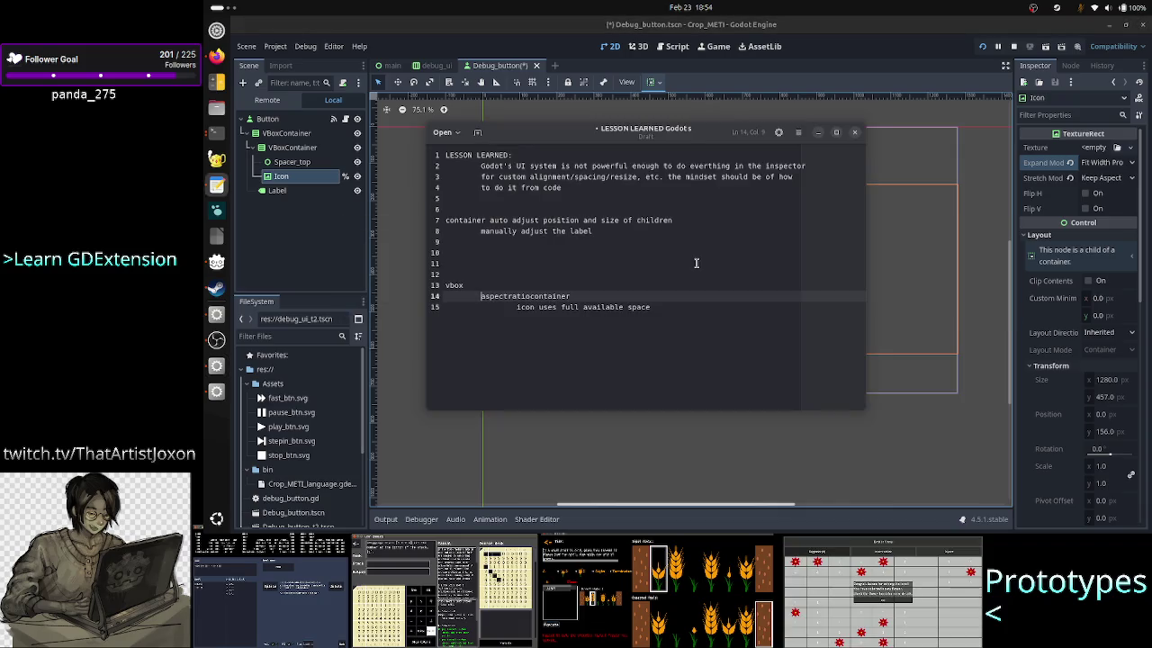
{"action": "key", "text": "Return"}
{"action": "key", "text": "Up"}
{"action": "type", "text": "cen"}
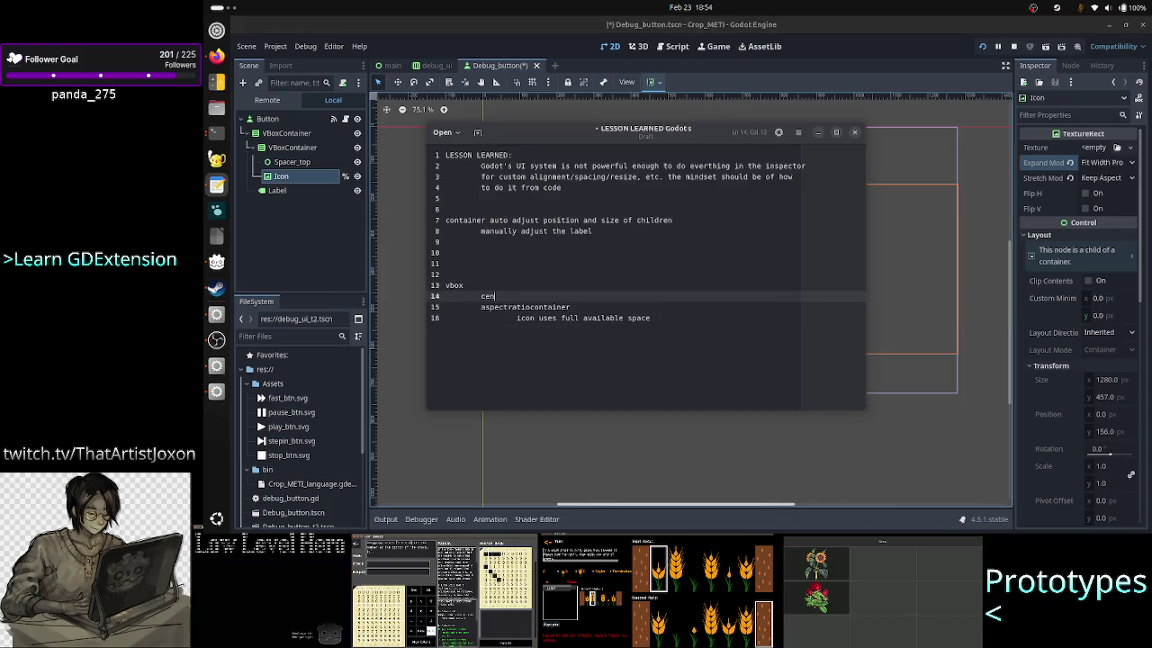
{"action": "type", "text": "tercontainer"}
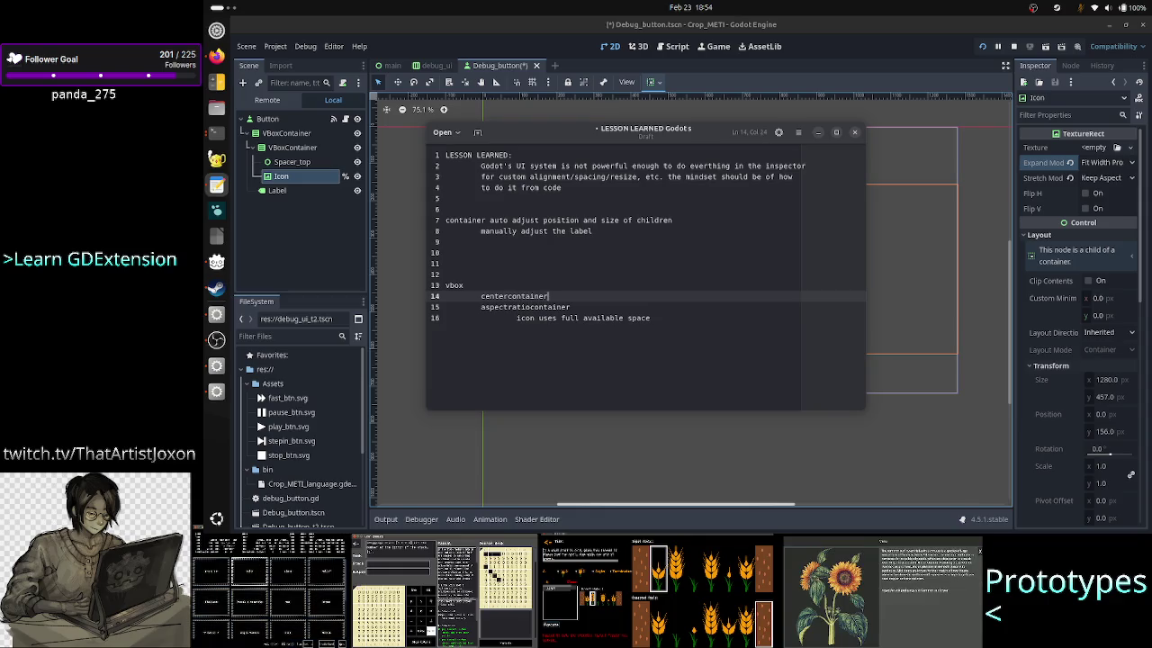
{"action": "left_click", "coordinate": [445, 307]}
{"action": "key", "text": "Tab"}
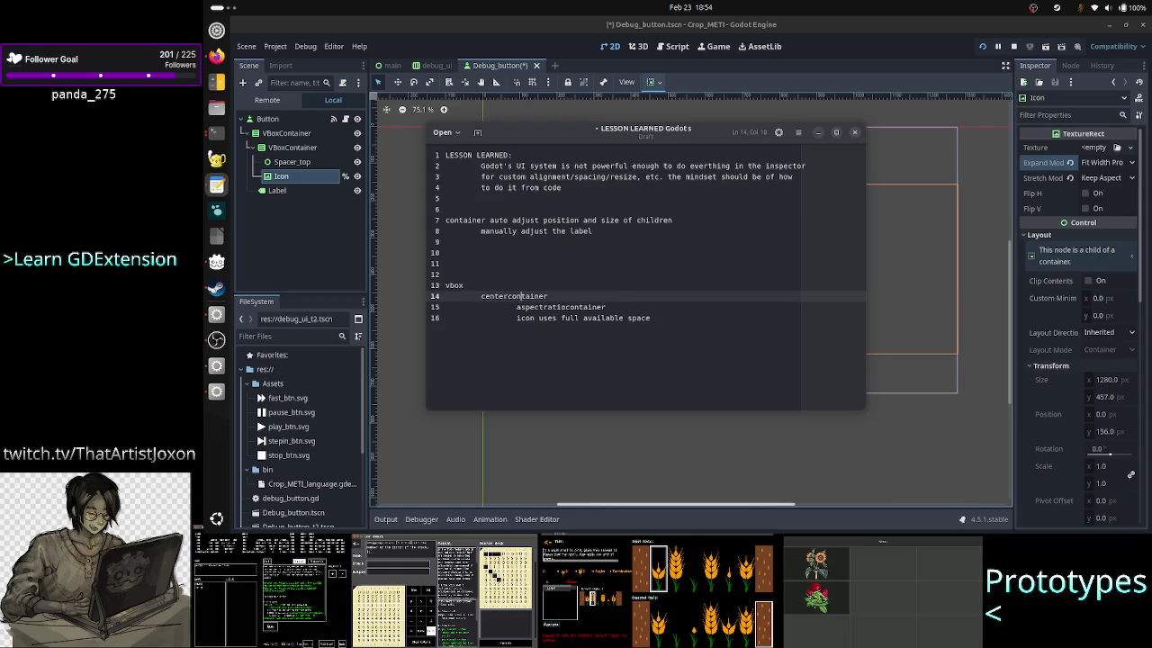
{"action": "key", "text": "Down"}
{"action": "key", "text": "Tab"}
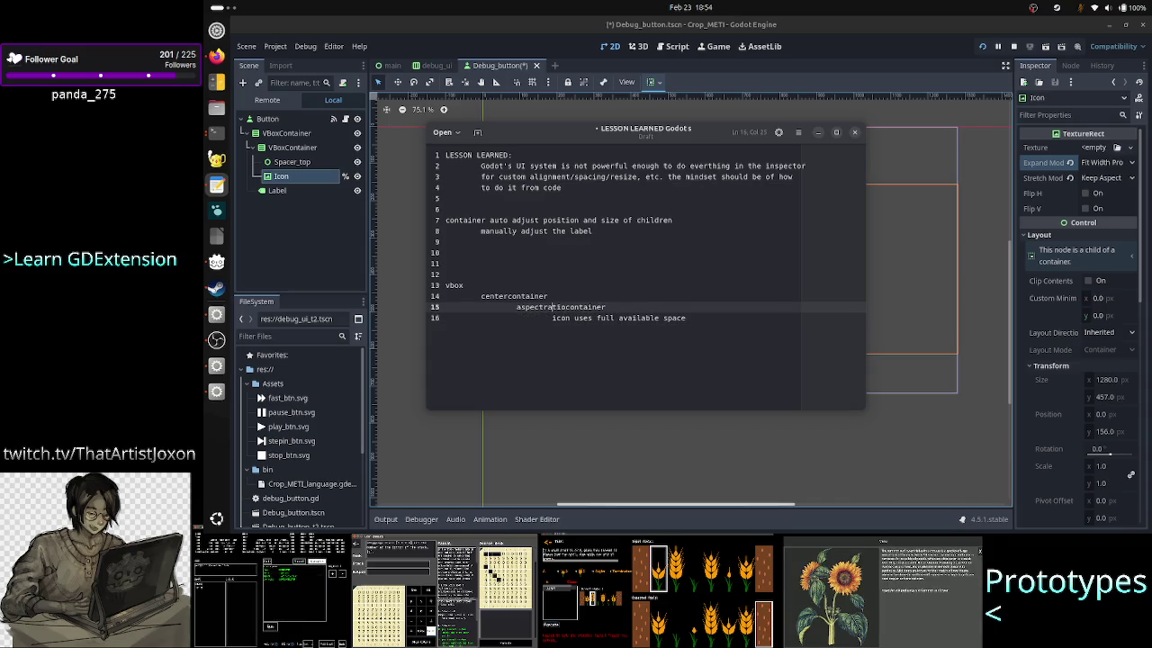
{"action": "key", "text": "Up"}
{"action": "key", "text": "Up"}
Step: Replace centercontainer with an hbox line and add an indented spacer line under it
{"action": "type", "text": "(minim"}
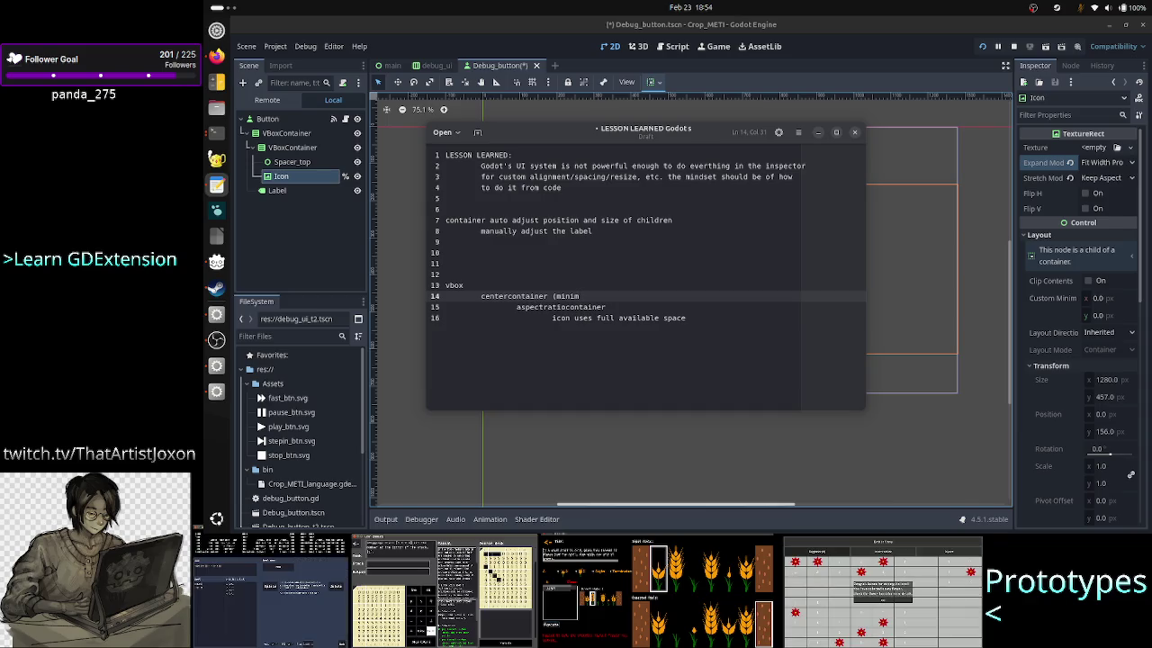
{"action": "key", "text": "BackSpace"}
{"action": "key", "text": "BackSpace"}
{"action": "key", "text": "BackSpace"}
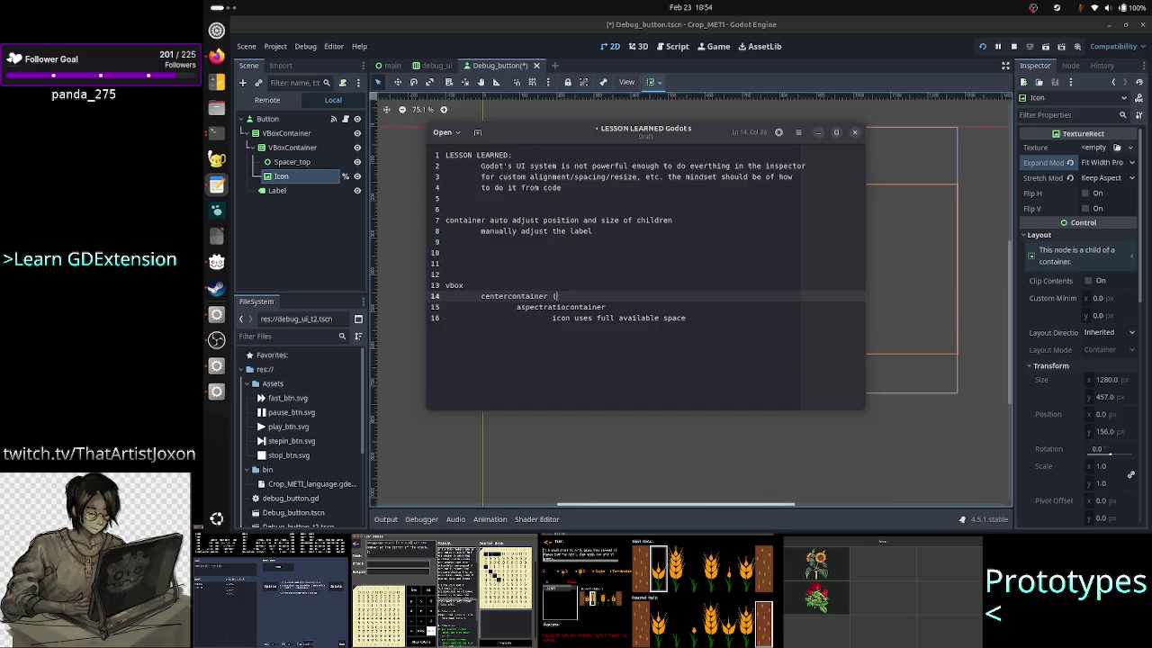
{"action": "key", "text": "BackSpace"}
{"action": "key", "text": "BackSpace"}
{"action": "key", "text": "BackSpace"}
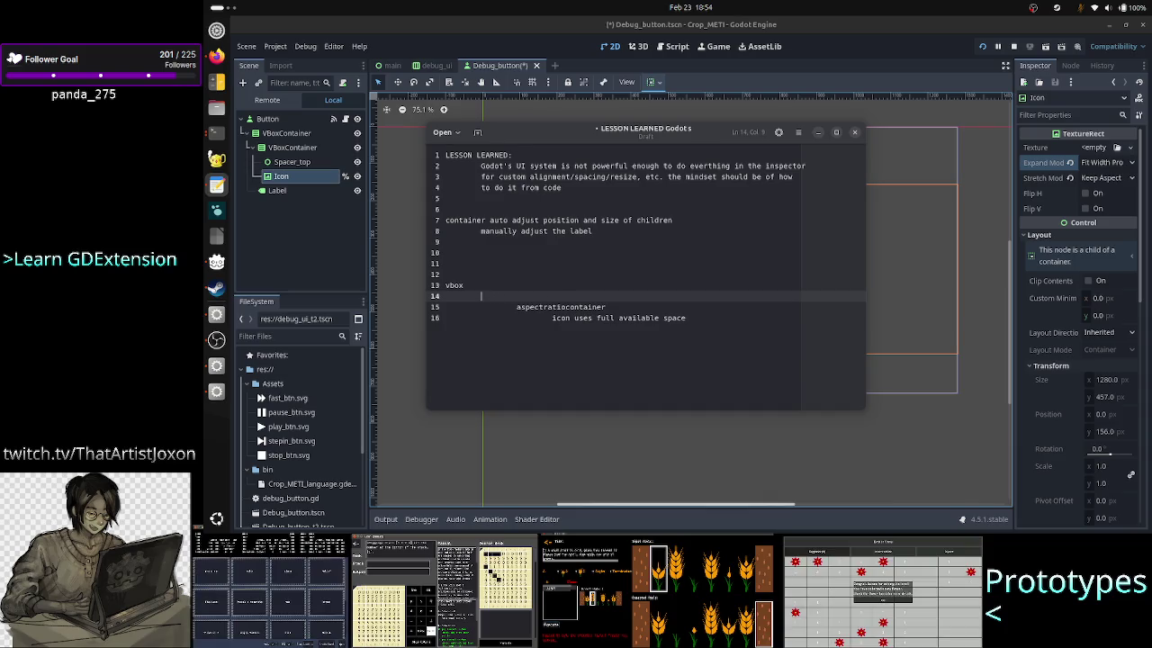
{"action": "type", "text": "hbox"}
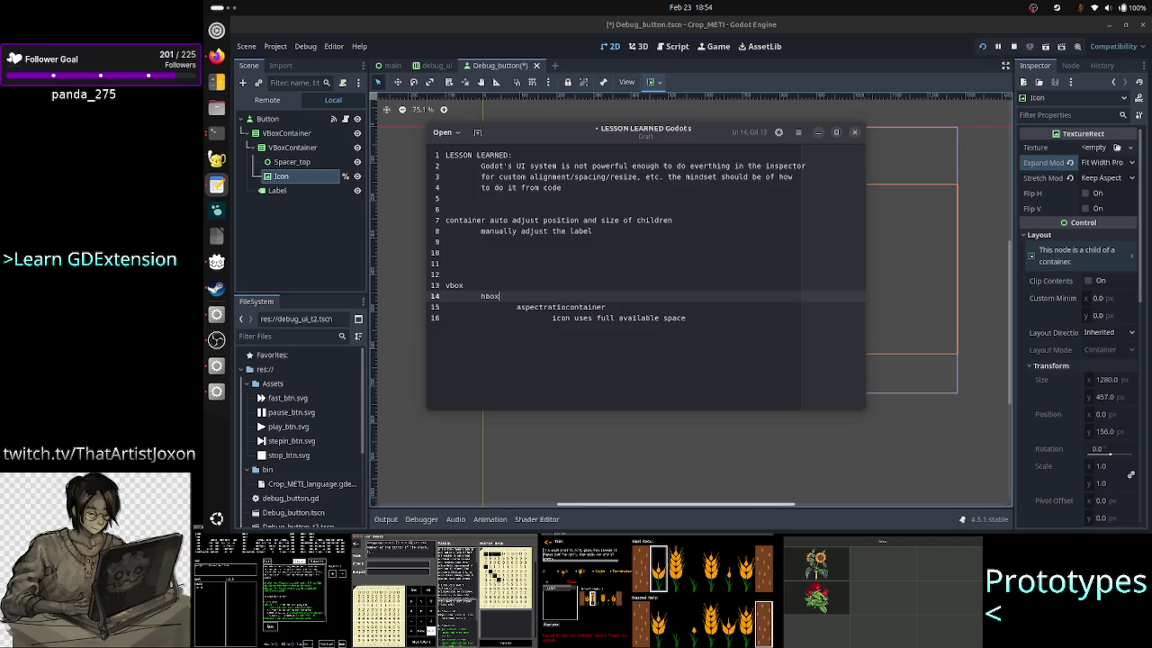
{"action": "key", "text": "Return"}
{"action": "type", "text": "spa"}
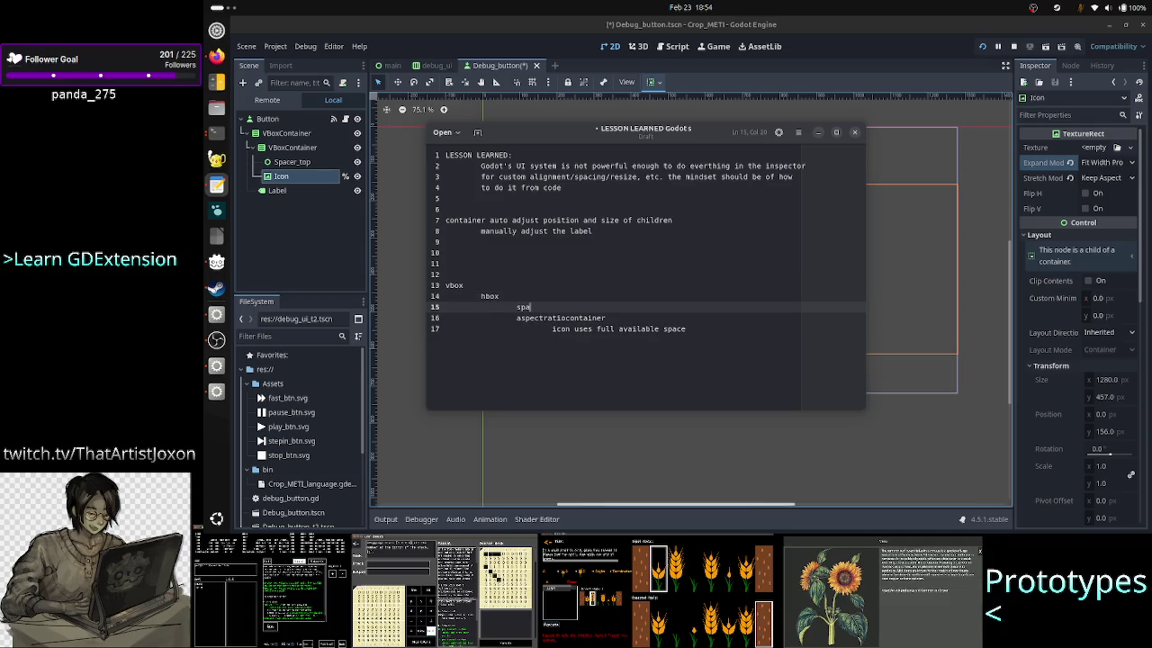
{"action": "type", "text": "cer"}
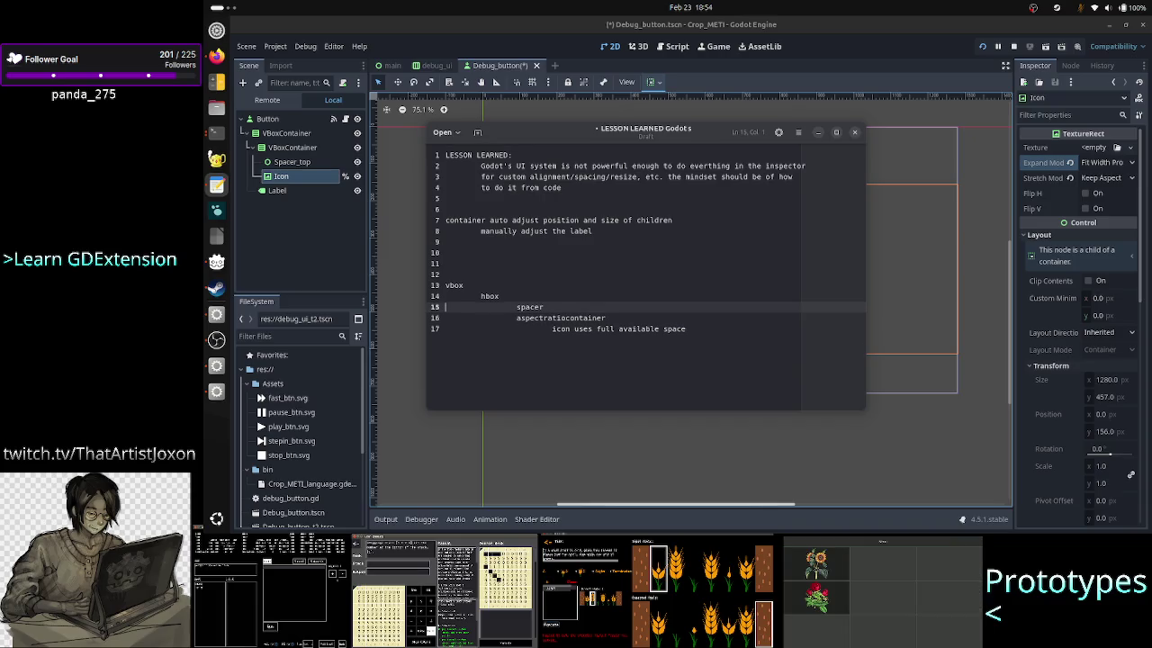
{"action": "left_click", "coordinate": [813, 32]}
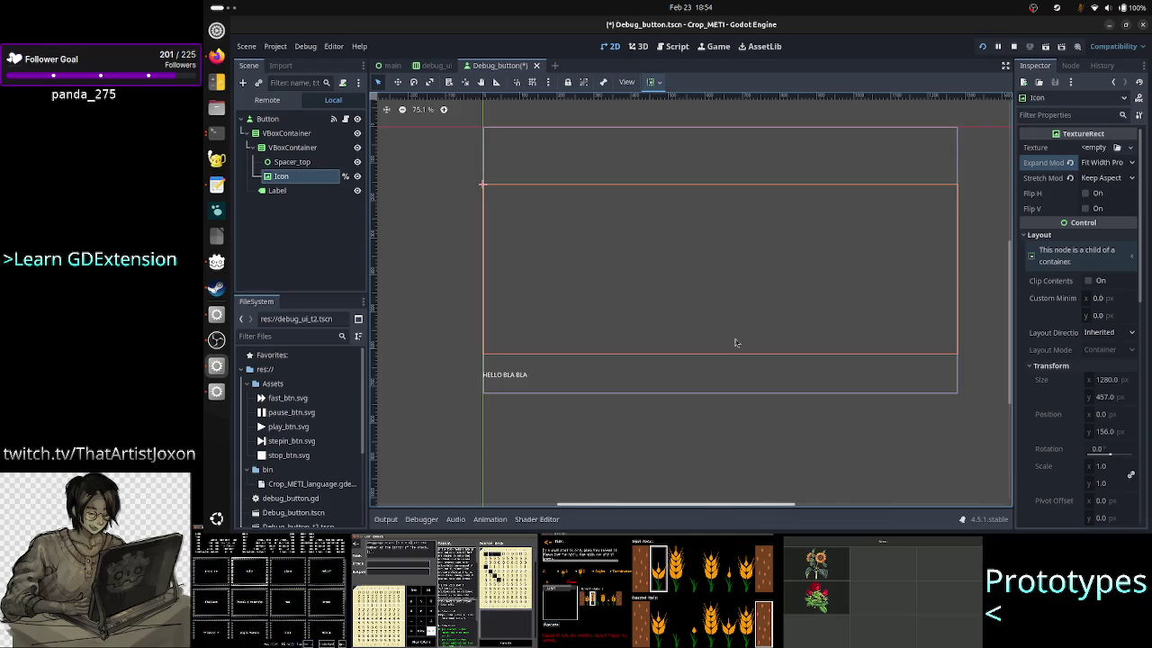
Step: Select the hbox and spacer sketch lines 13–17 in the notes and delete them
{"action": "key", "text": "alt+Tab"}
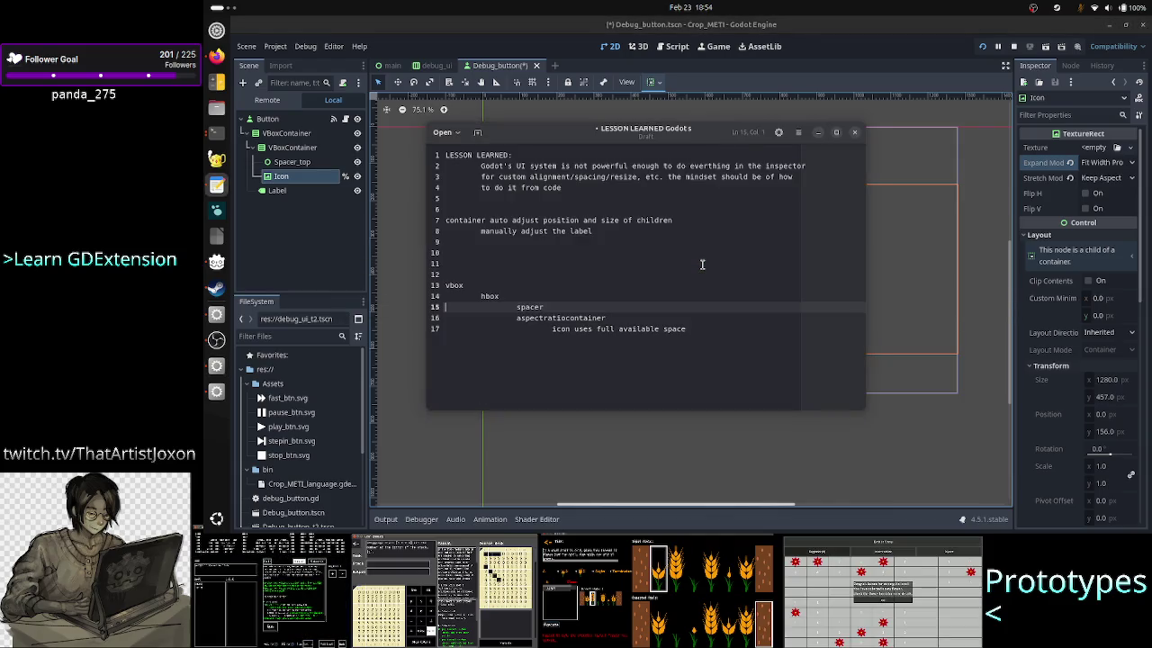
{"action": "key", "text": "Down"}
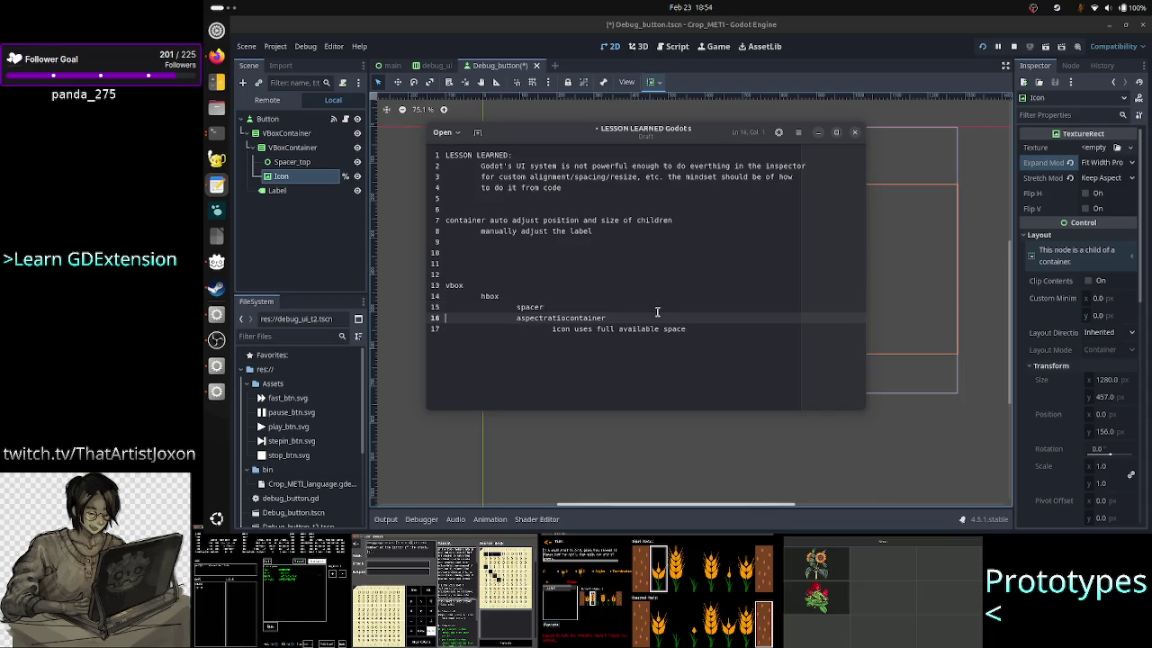
{"action": "left_click", "coordinate": [657, 311]}
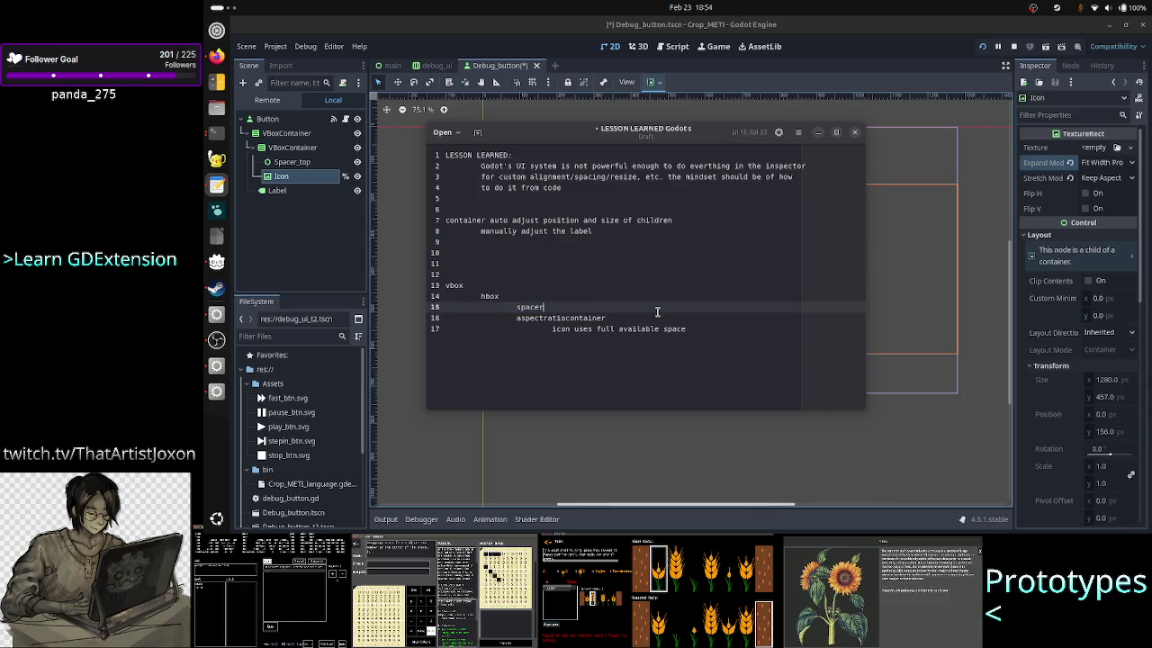
{"action": "key", "text": "Up"}
{"action": "key", "text": "Home"}
{"action": "key", "text": "shift+Down"}
{"action": "key", "text": "shift+Down"}
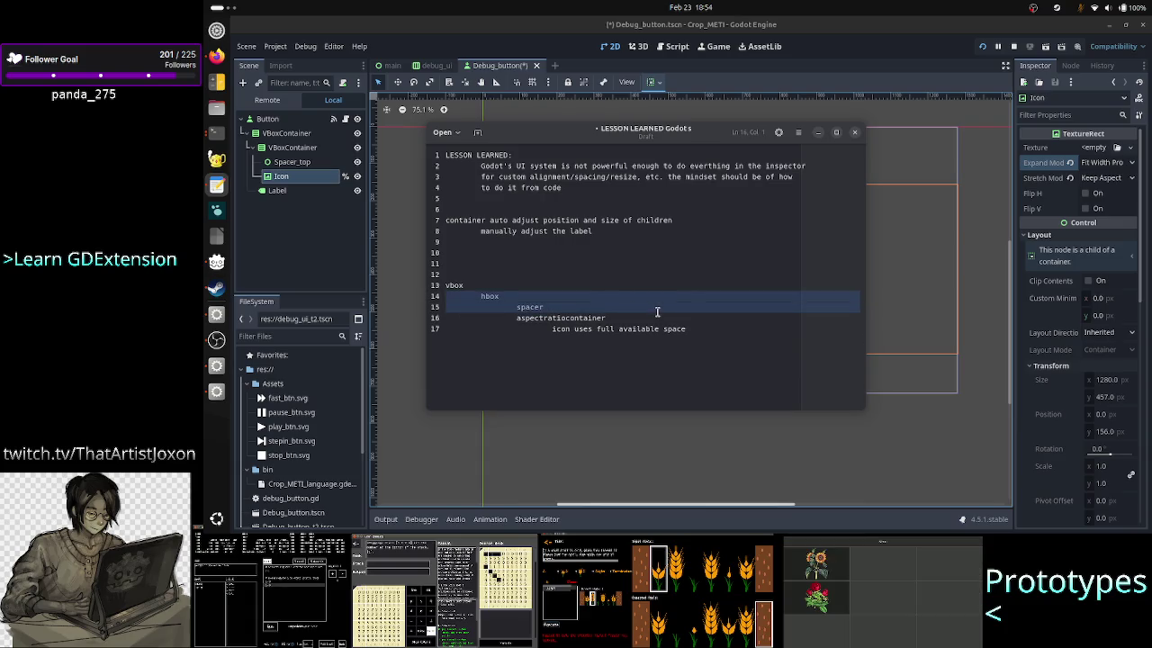
{"action": "key", "text": "shift+Down"}
{"action": "key", "text": "shift+End"}
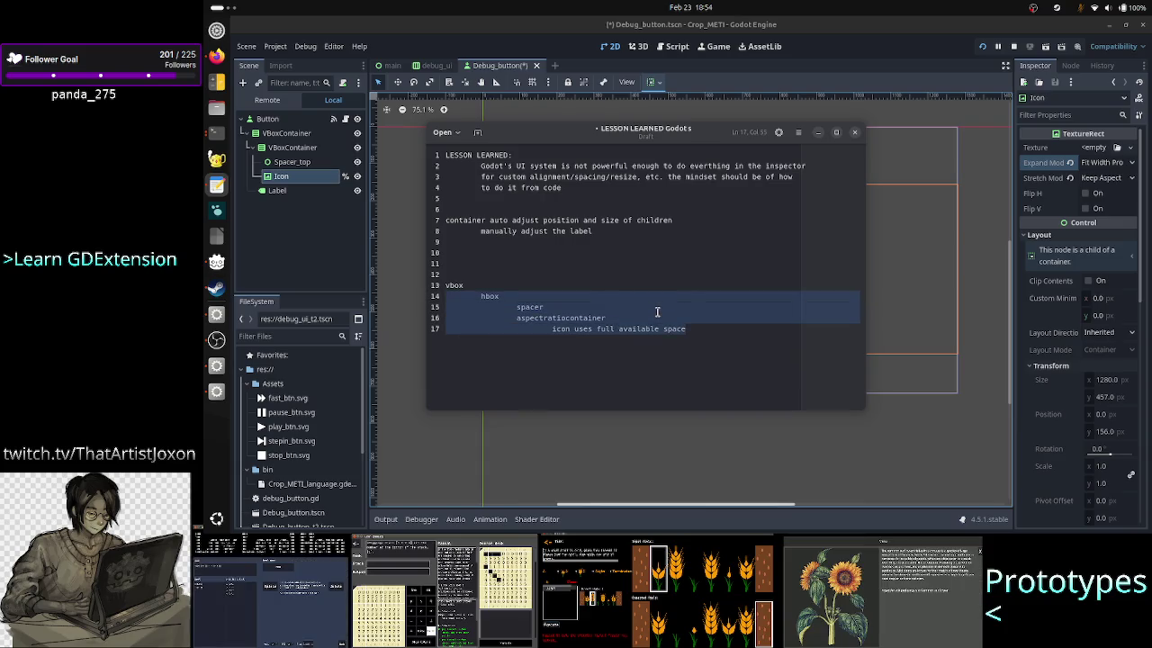
{"action": "key", "text": "BackSpace"}
{"action": "key", "text": "BackSpace"}
{"action": "key", "text": "BackSpace"}
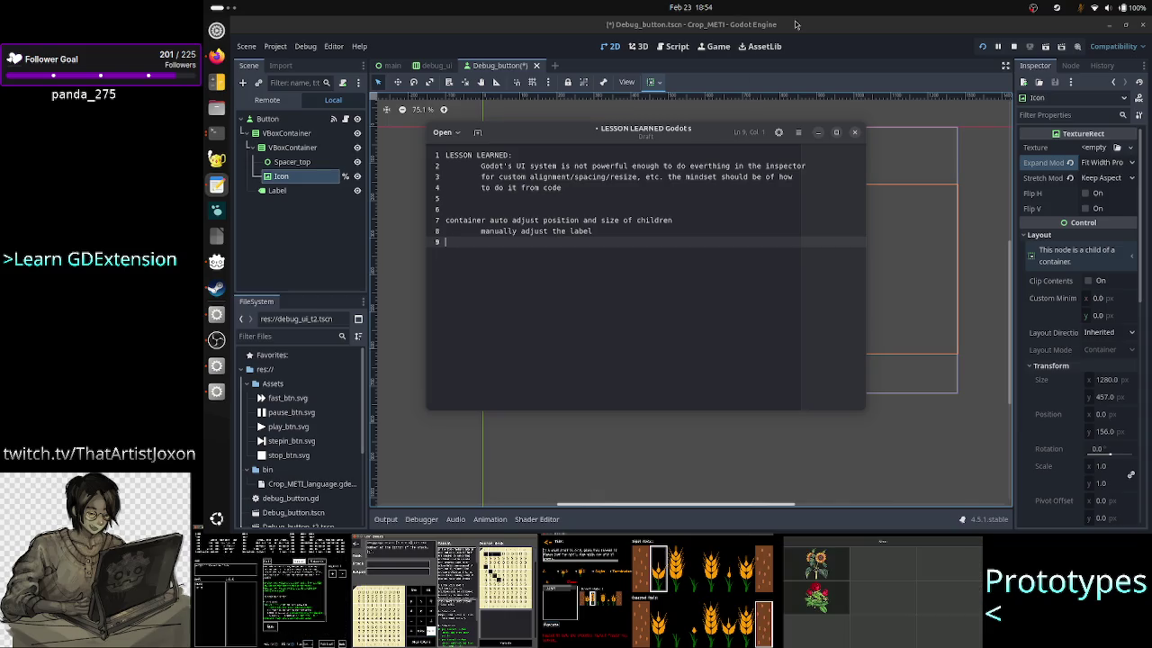
{"action": "left_click", "coordinate": [796, 25]}
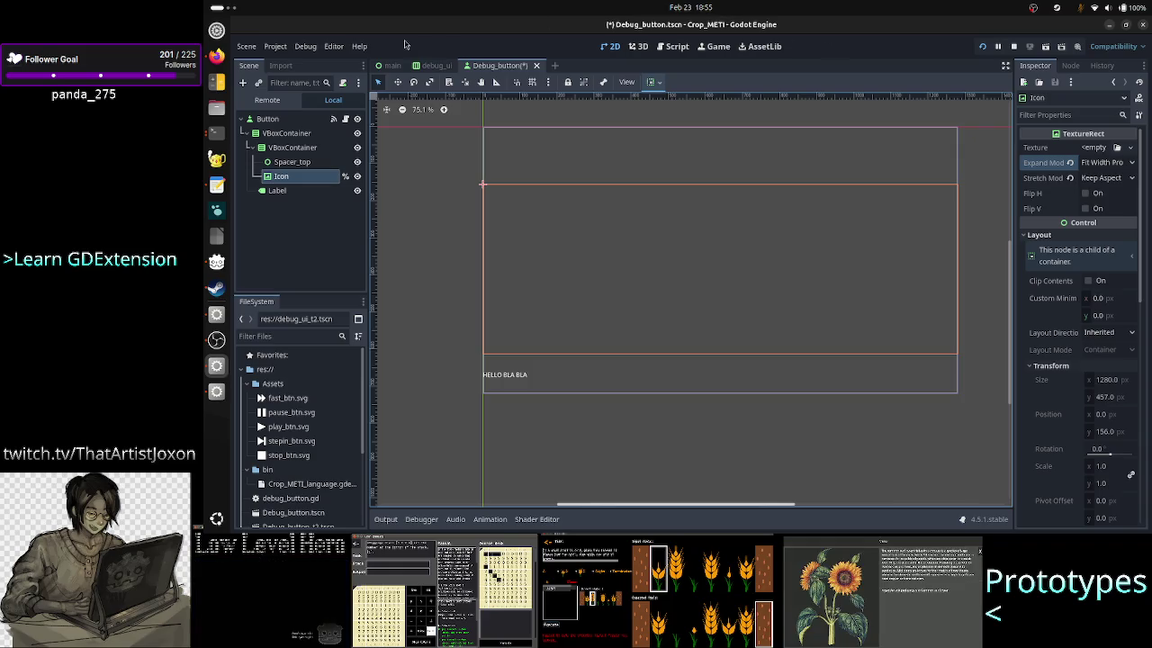
Step: Filter new node types by 'container' and read CenterContainer, FlowContainer, HFlowContainer and VFlowContainer descriptions
{"action": "left_click", "coordinate": [242, 83]}
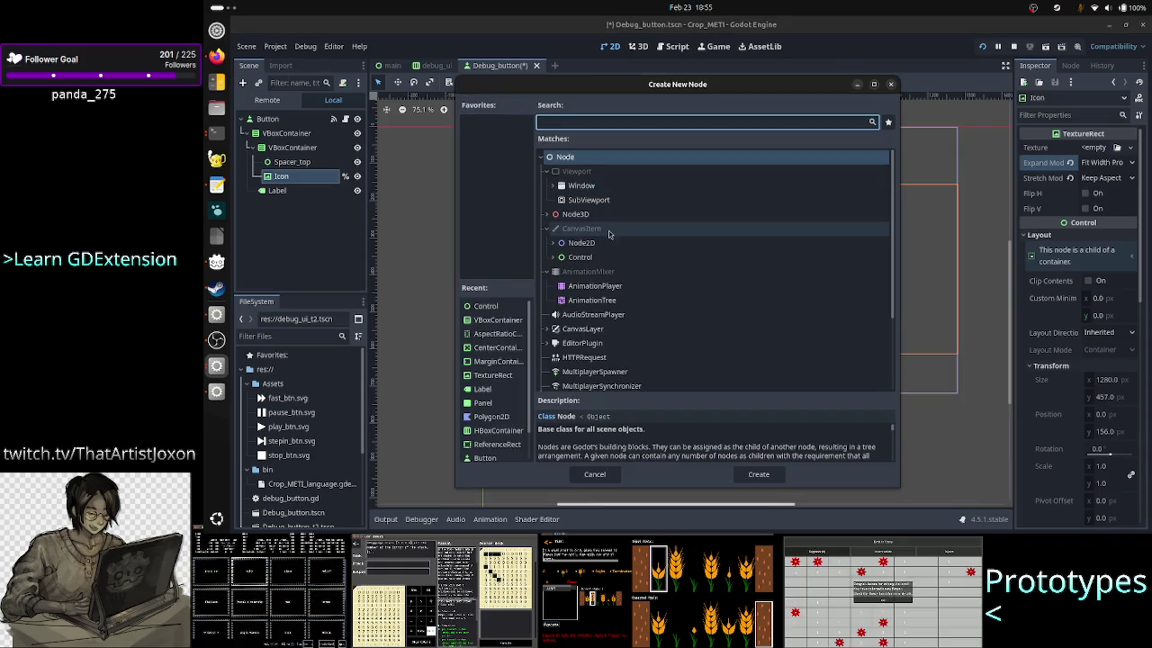
{"action": "type", "text": "container"}
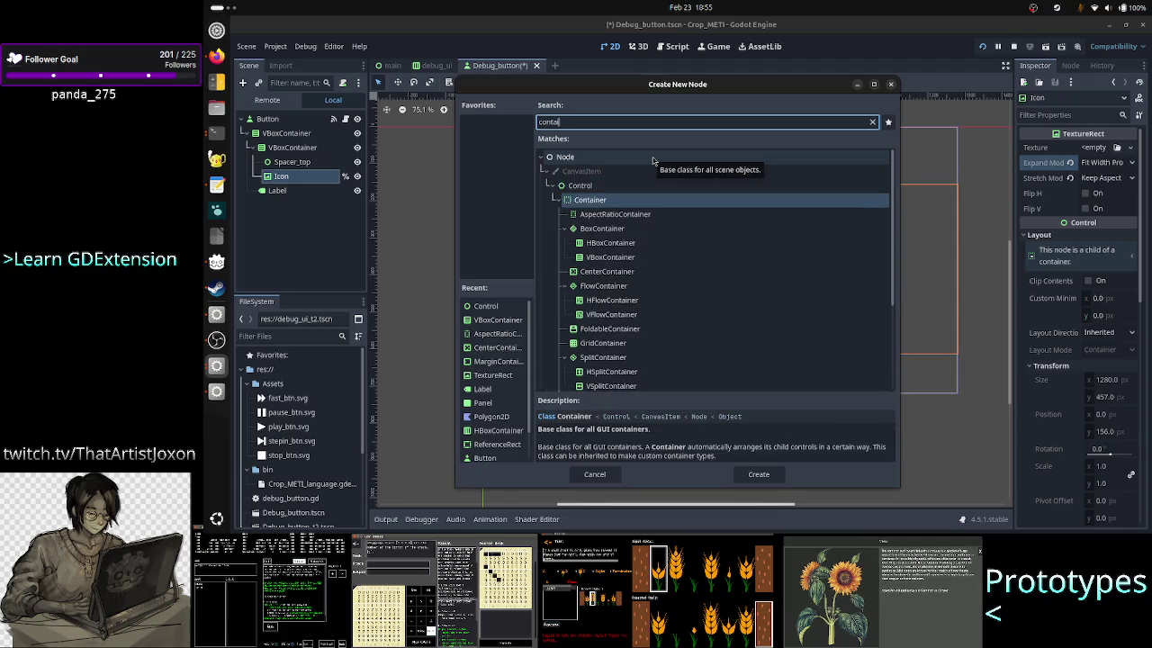
{"action": "left_click", "coordinate": [664, 274]}
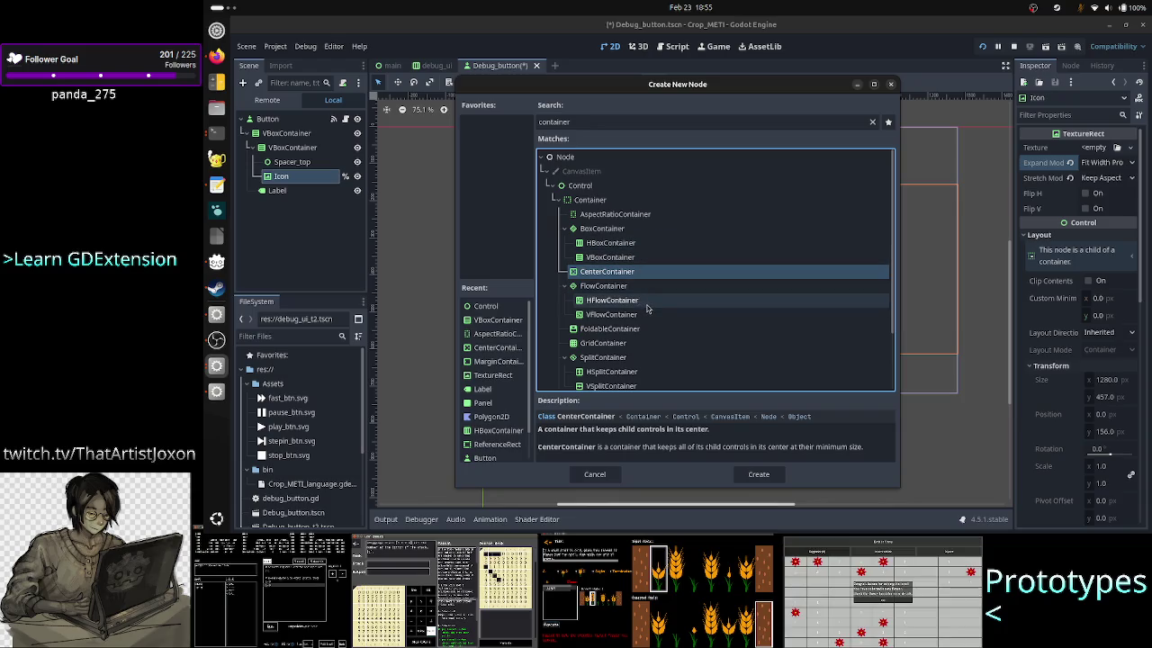
{"action": "left_click", "coordinate": [648, 286]}
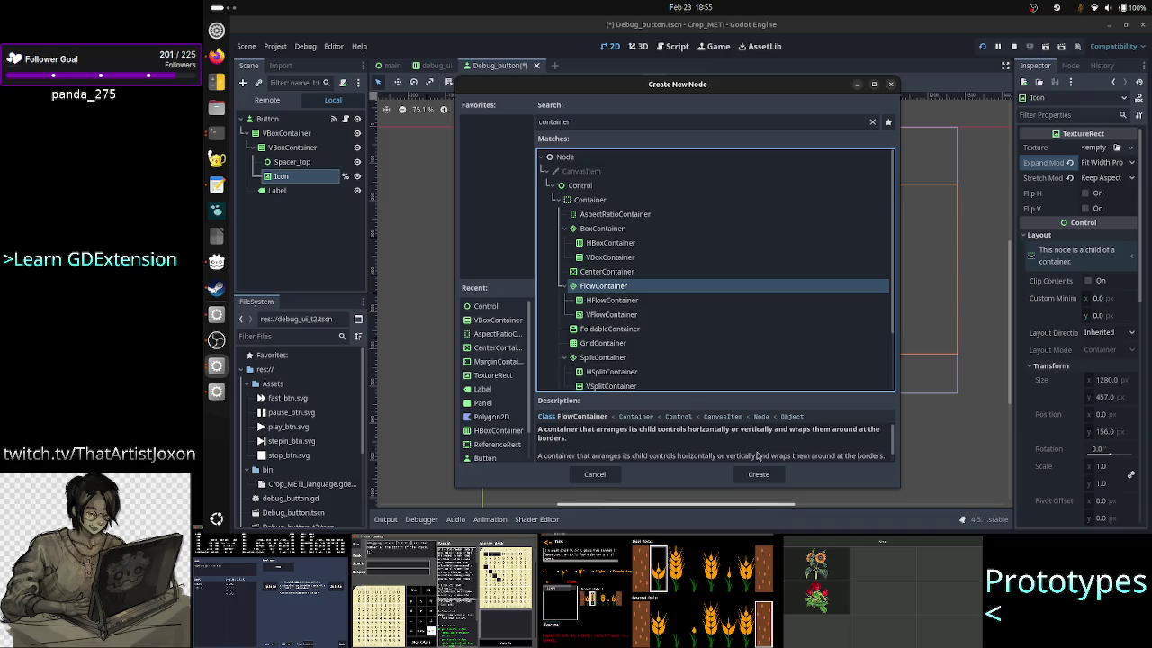
{"action": "left_click_drag", "start_coordinate": [900, 487], "coordinate": [907, 520]}
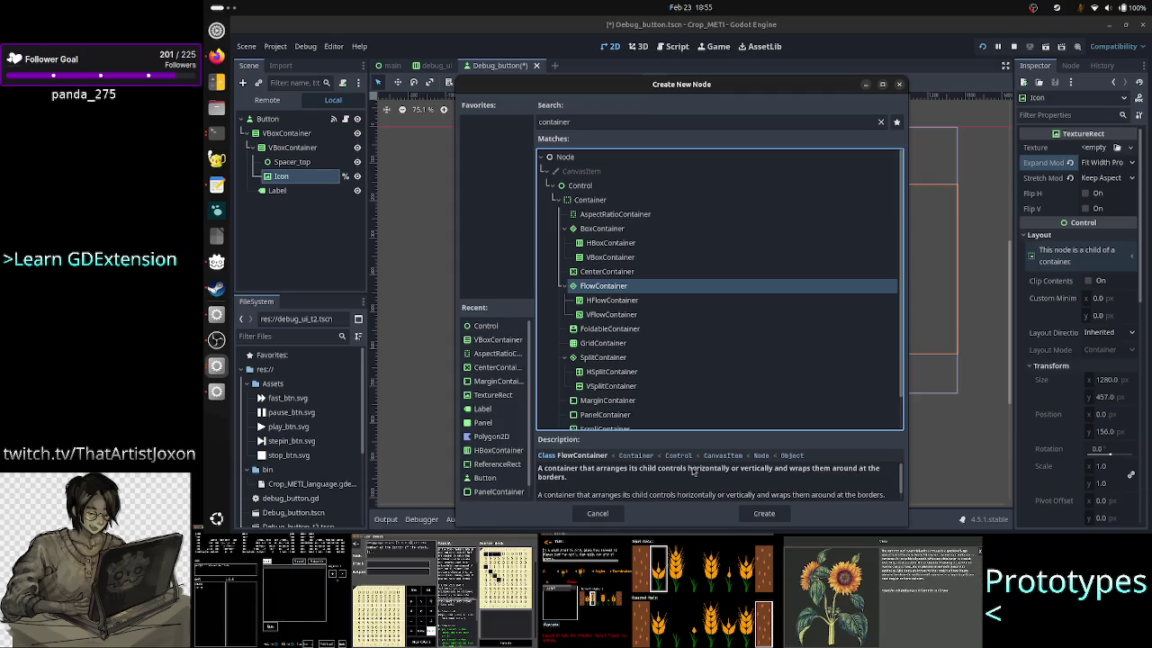
{"action": "left_click", "coordinate": [651, 303]}
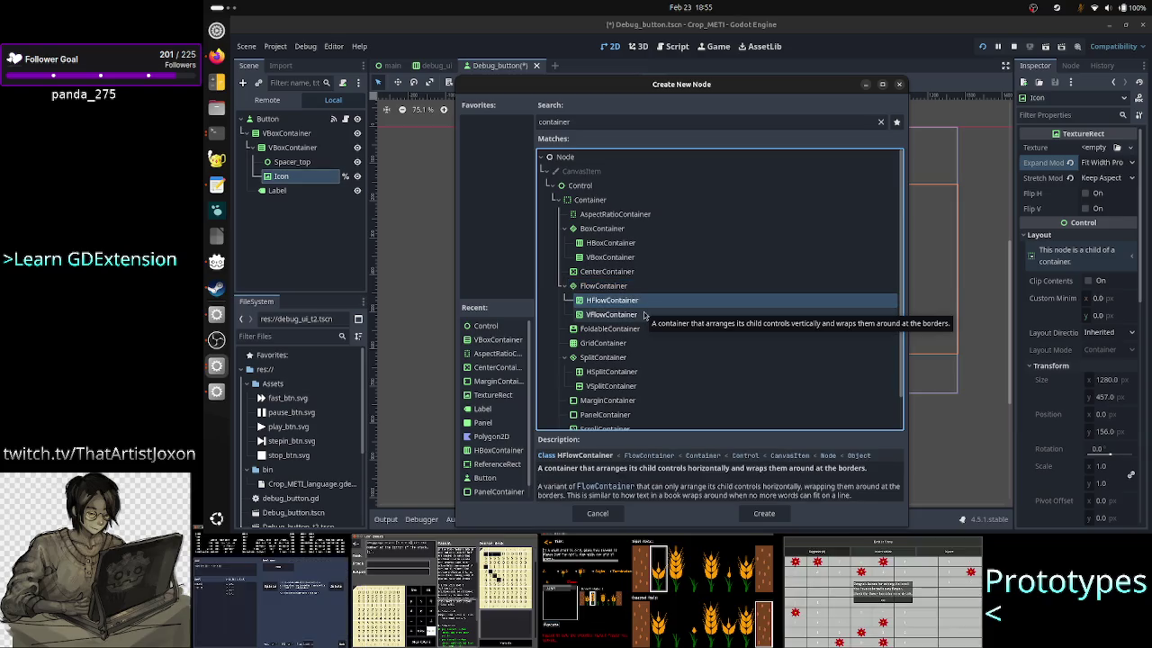
{"action": "left_click", "coordinate": [644, 315]}
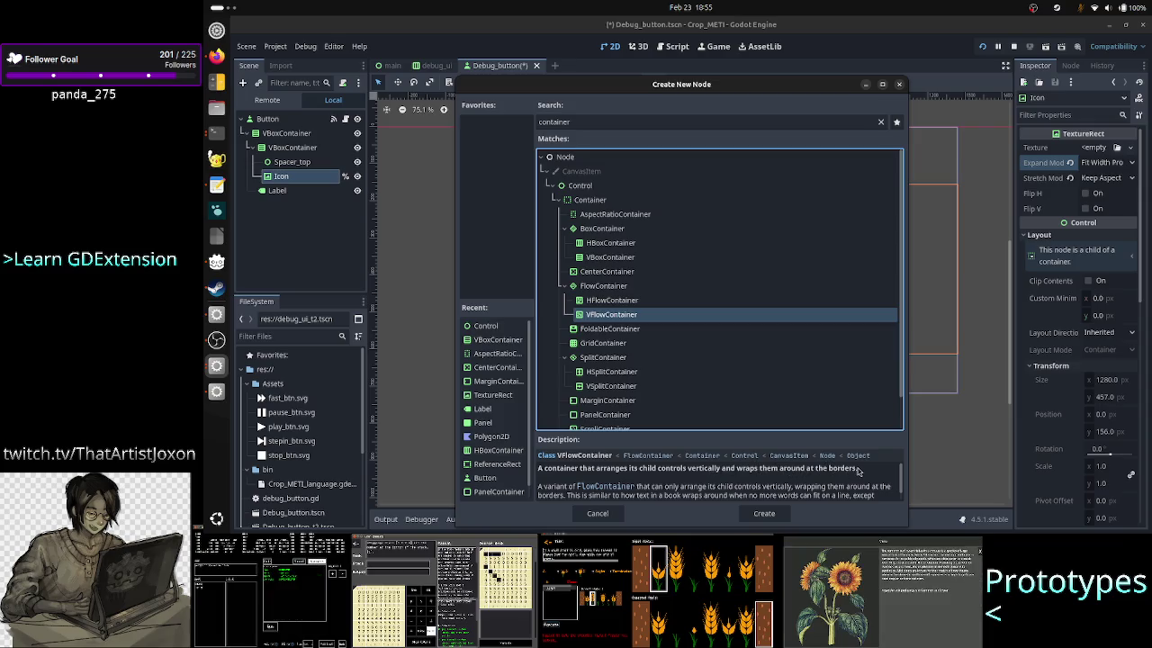
{"action": "scroll", "coordinate": [766, 480], "scroll_direction": "down", "scroll_amount": 2}
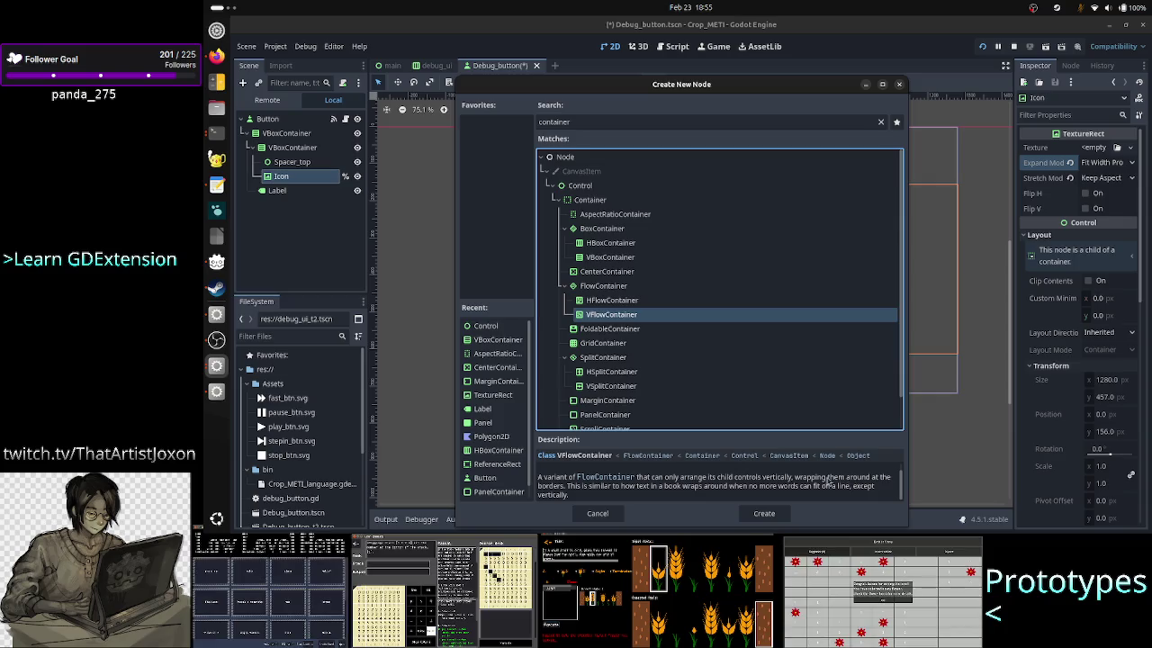
{"action": "left_click_drag", "start_coordinate": [618, 486], "coordinate": [849, 484]}
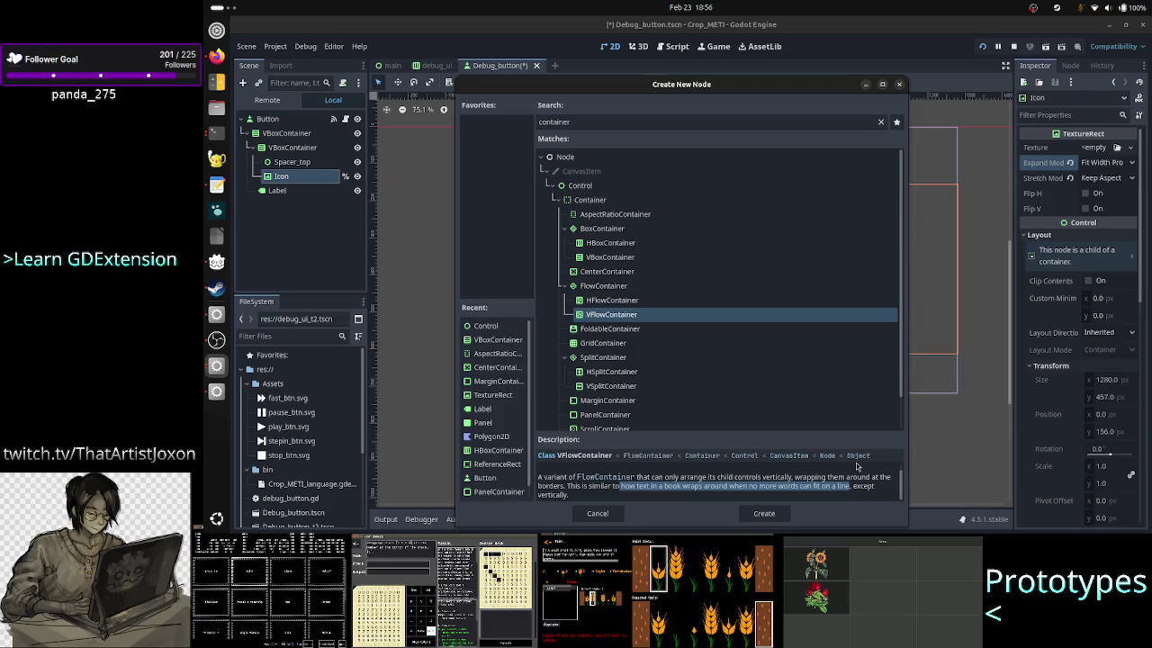
{"action": "left_click", "coordinate": [209, 59]}
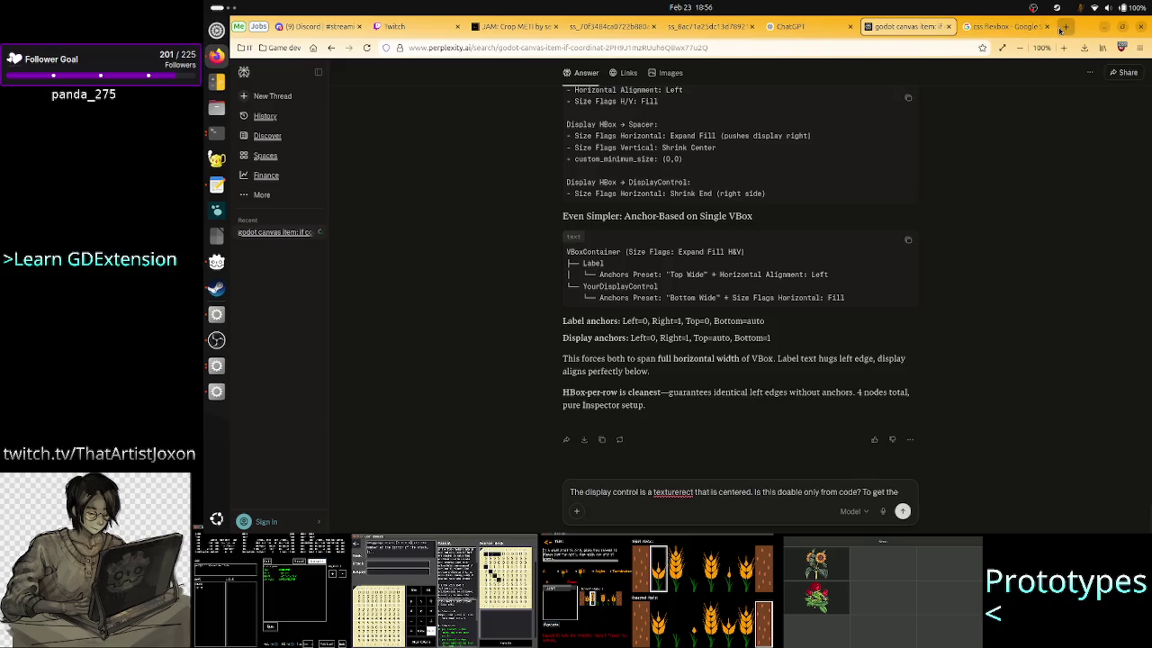
Step: Run a Google image search for 'godot hflowcontainer'
{"action": "left_click", "coordinate": [1035, 28]}
{"action": "left_click", "coordinate": [596, 81]}
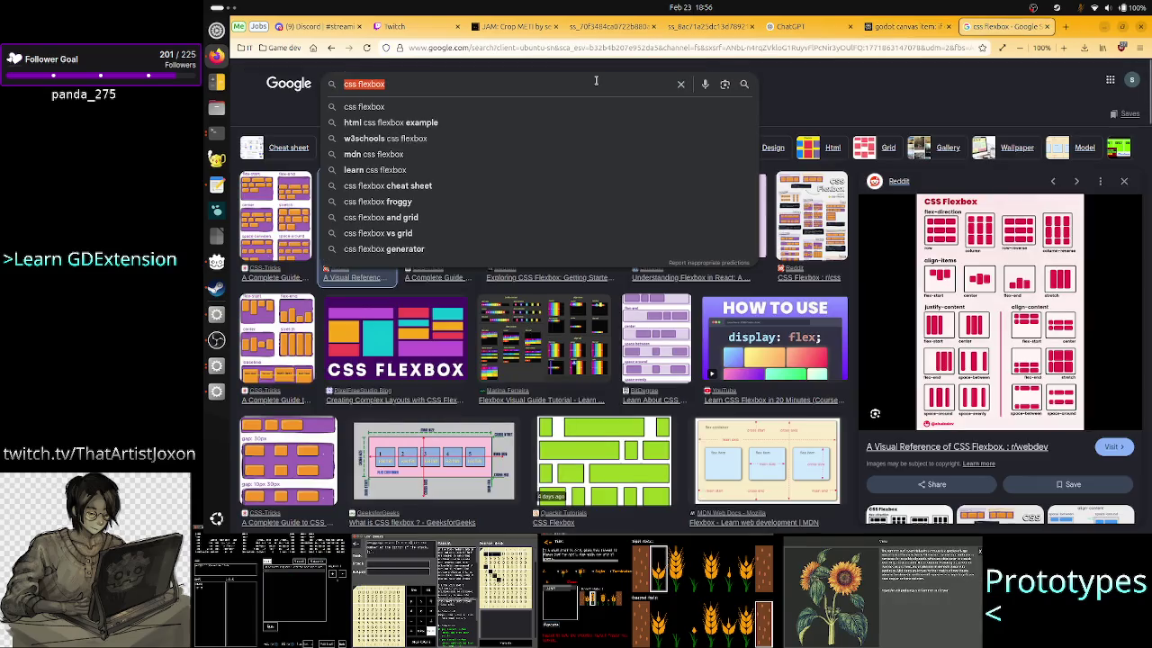
{"action": "type", "text": "goodt"}
{"action": "key", "text": "BackSpace"}
{"action": "key", "text": "BackSpace"}
{"action": "key", "text": "BackSpace"}
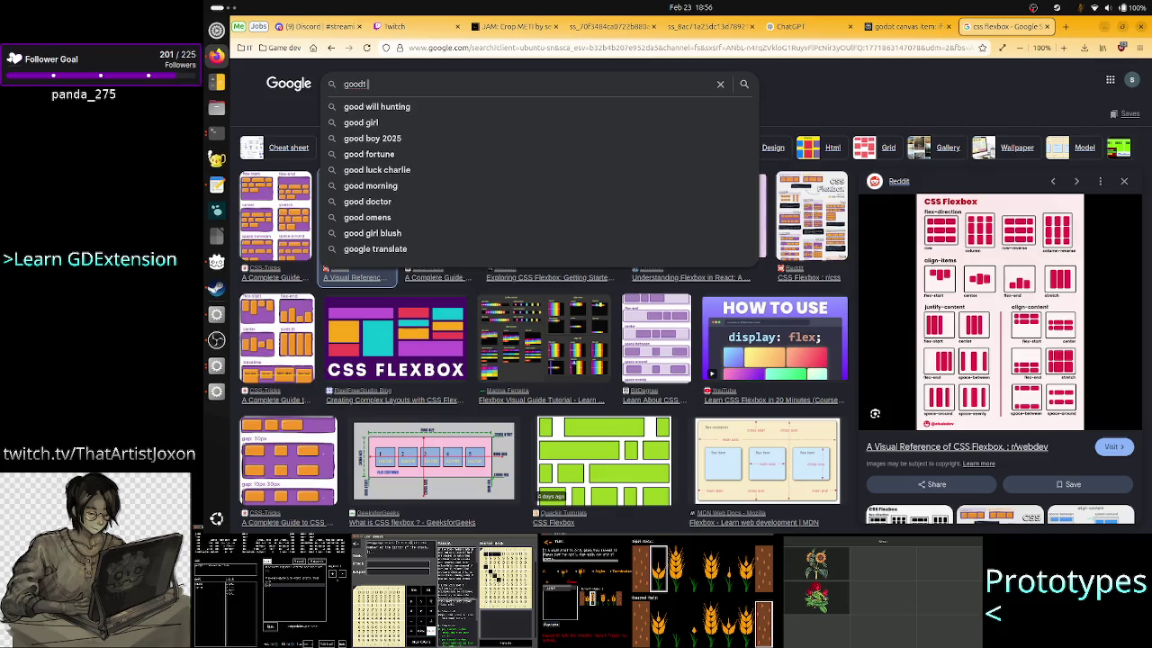
{"action": "type", "text": "dot "}
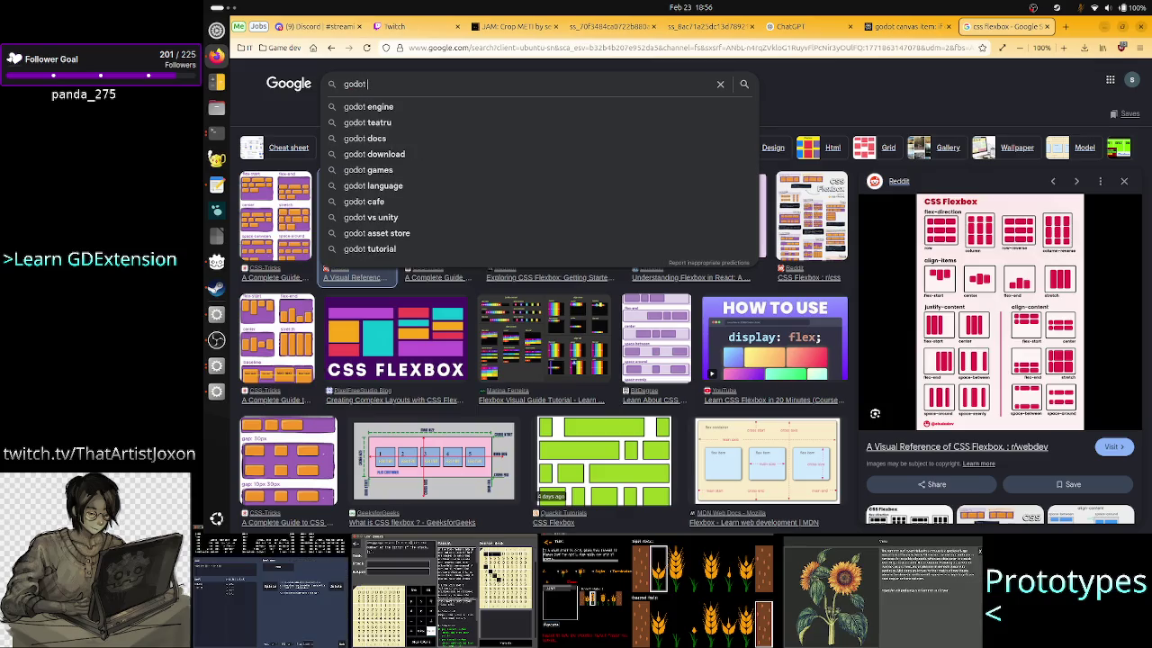
{"action": "type", "text": "hbo"}
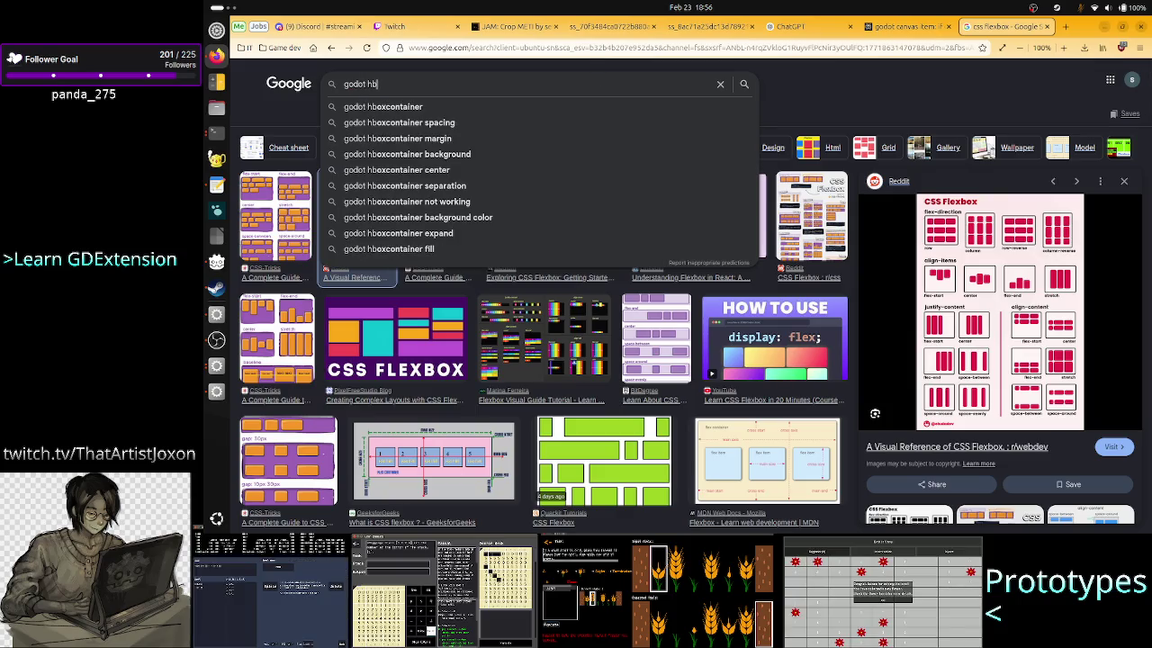
{"action": "key", "text": "alt+Tab"}
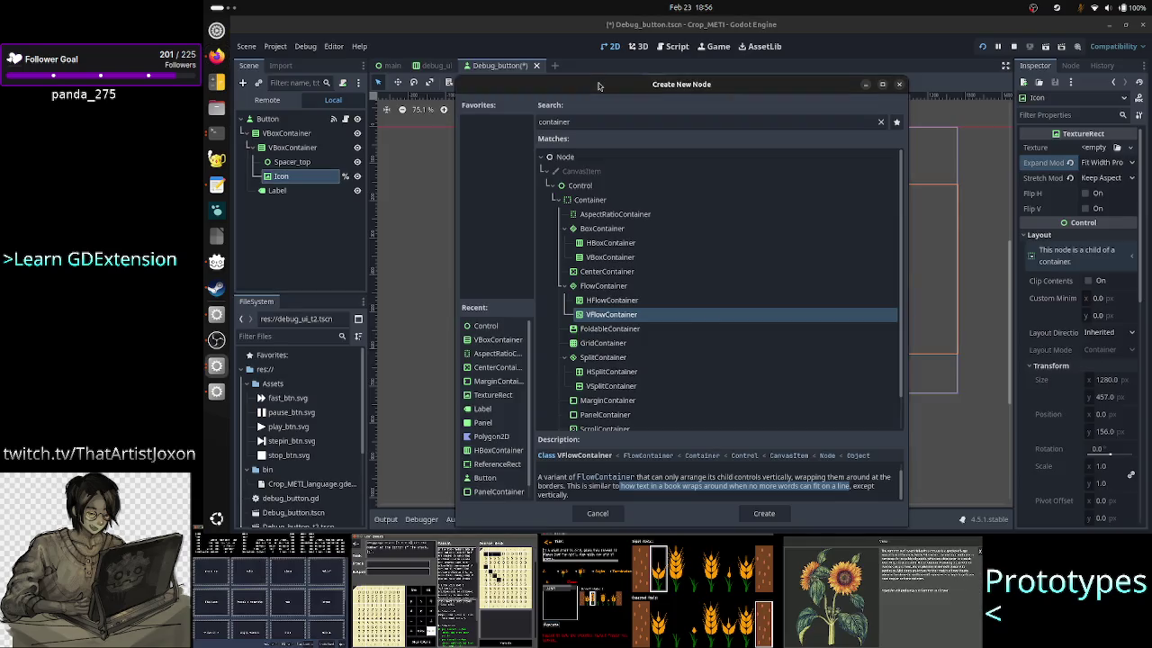
{"action": "key", "text": "alt+Tab"}
{"action": "key", "text": "BackSpace"}
{"action": "key", "text": "BackSpace"}
{"action": "type", "text": "fl"}
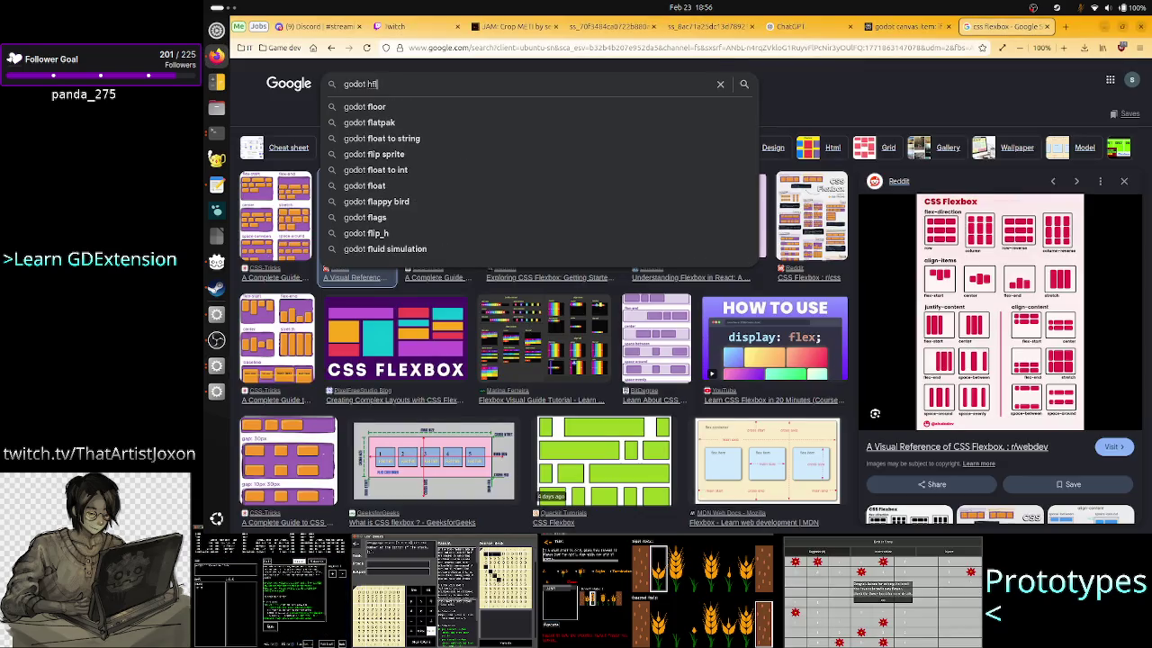
{"action": "type", "text": "owcontainer"}
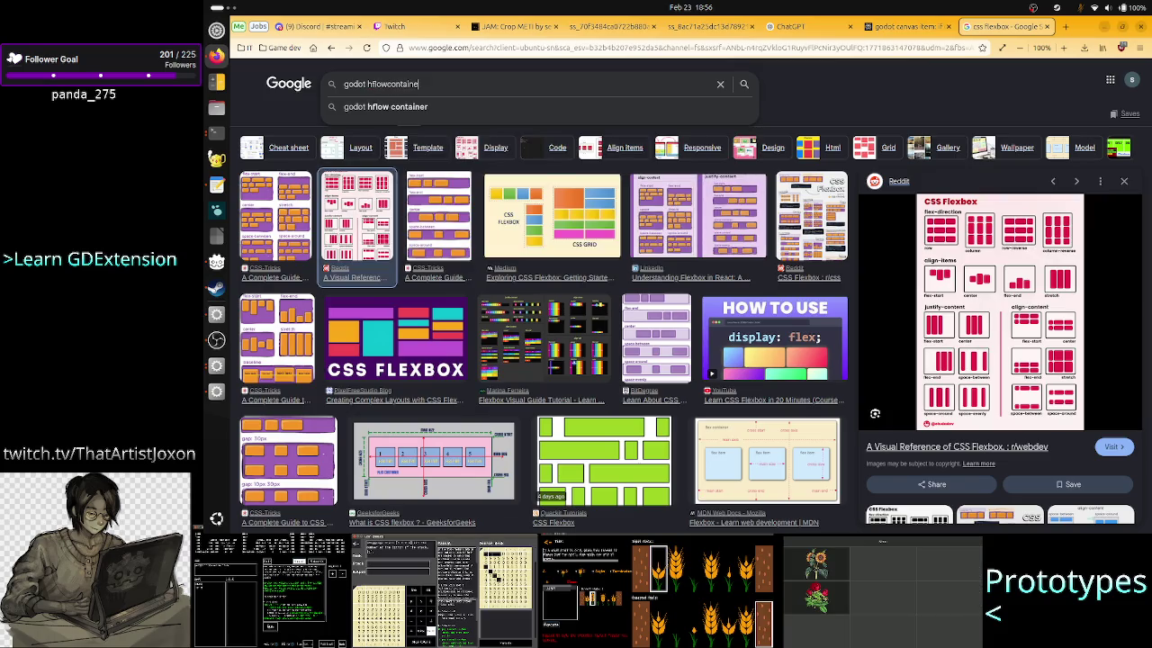
{"action": "key", "text": "Return"}
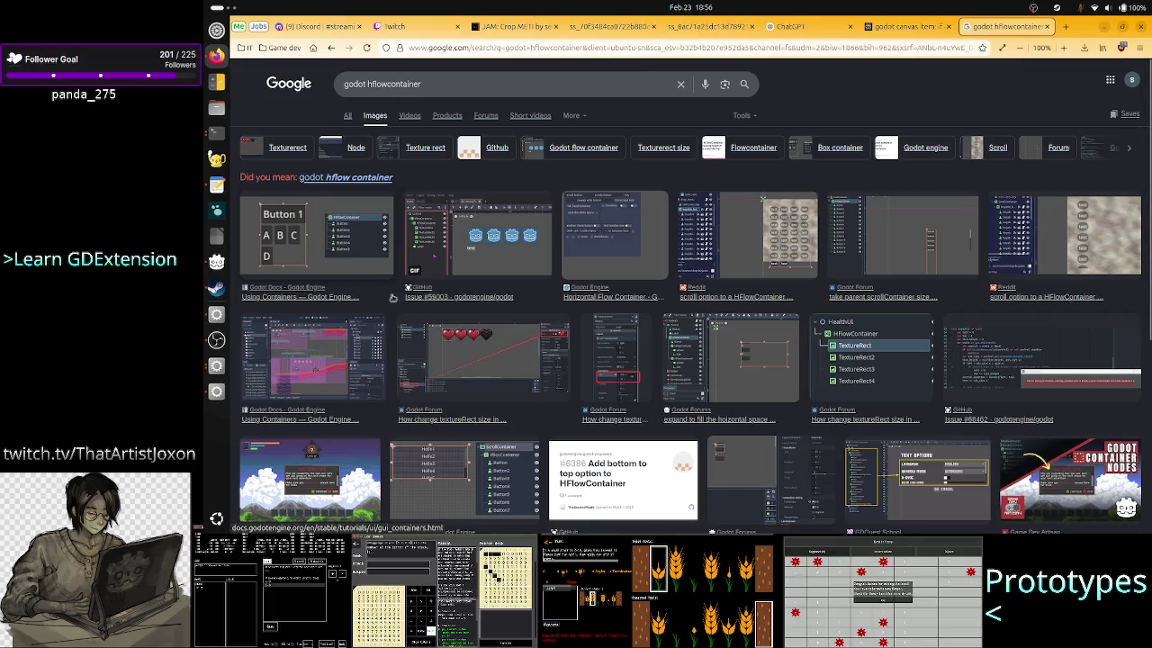
Step: Search 'godot align label text to a centered texture' and browse the web results
{"action": "left_click", "coordinate": [479, 88]}
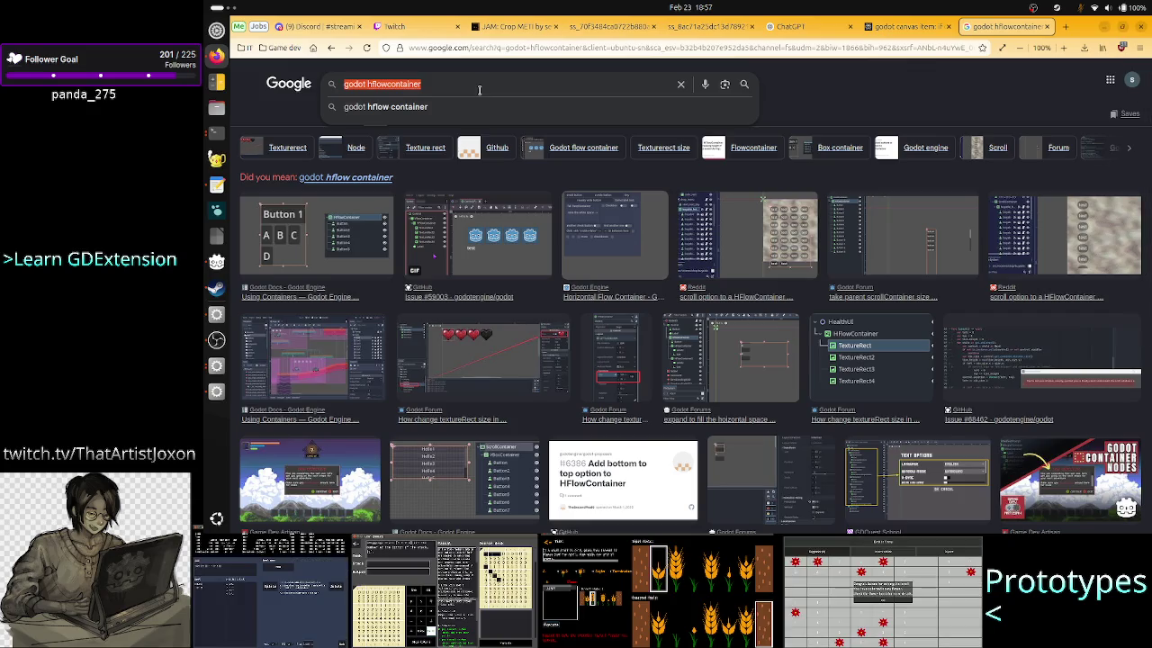
{"action": "type", "text": "godot align "}
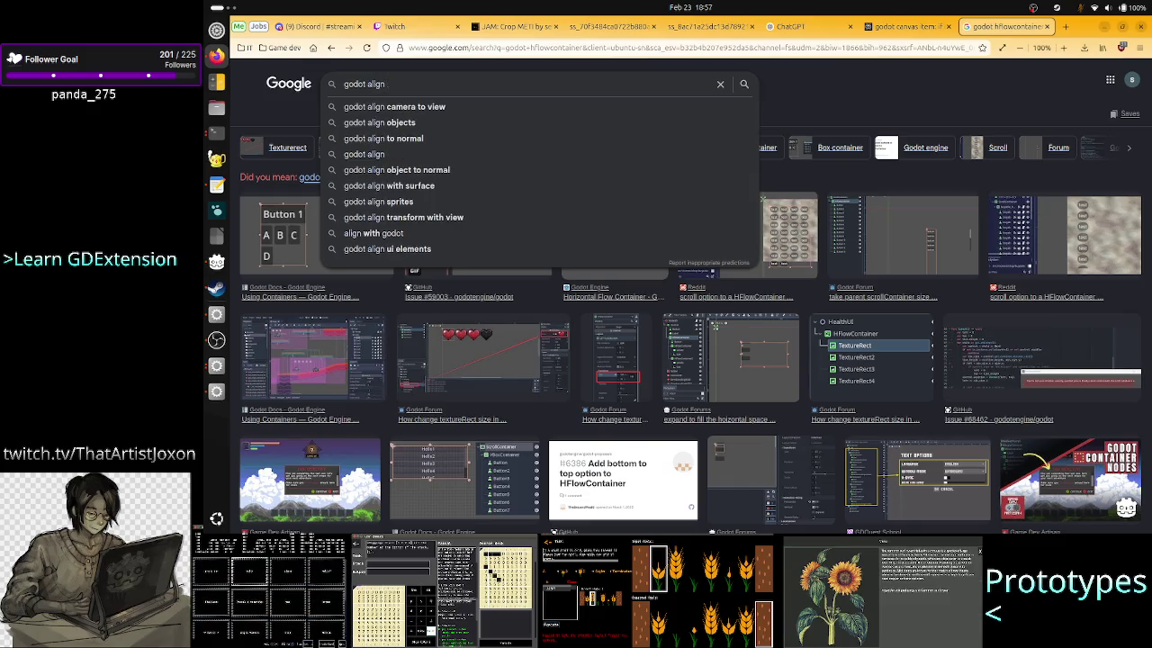
{"action": "type", "text": "label text"}
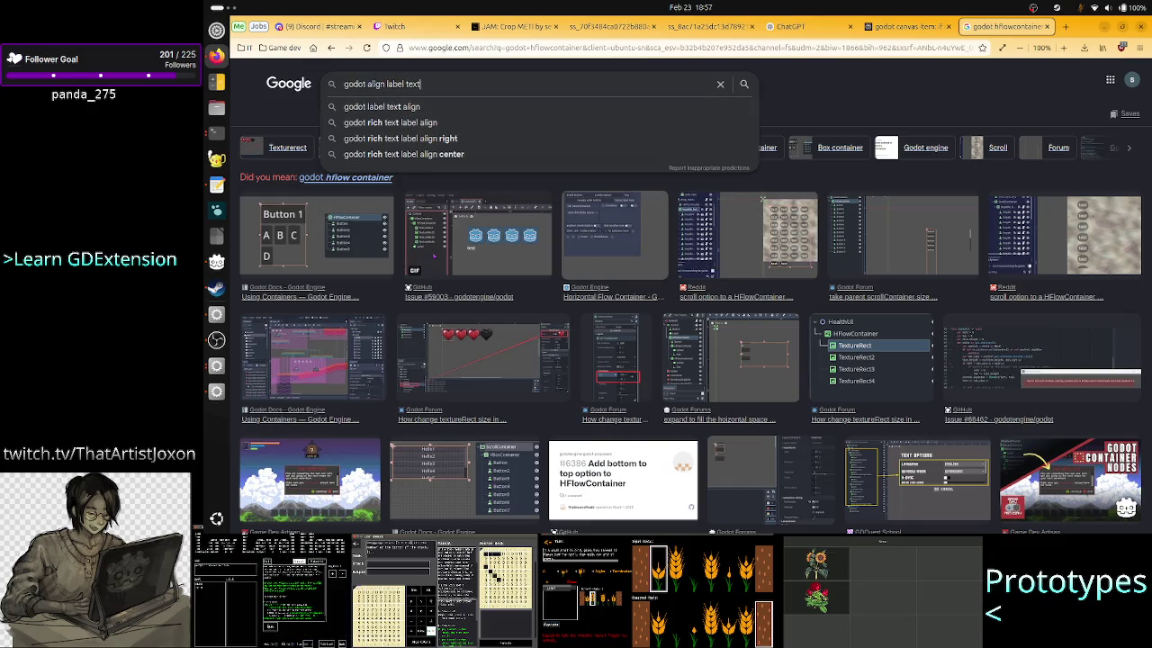
{"action": "type", "text": " to"}
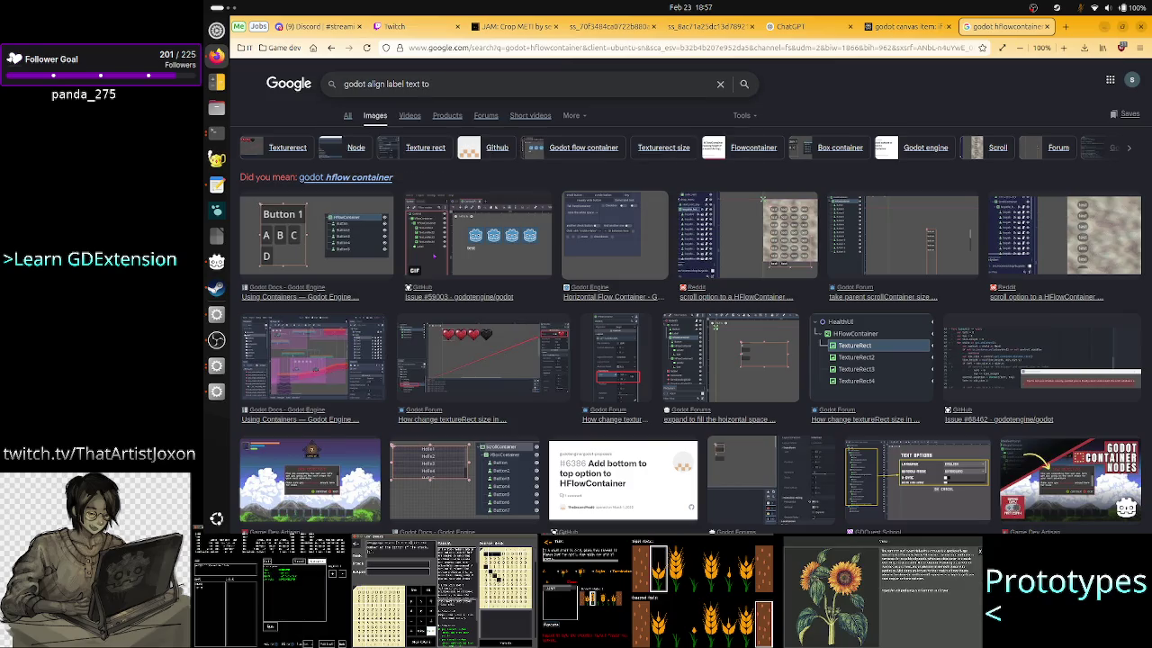
{"action": "type", "text": " the t"}
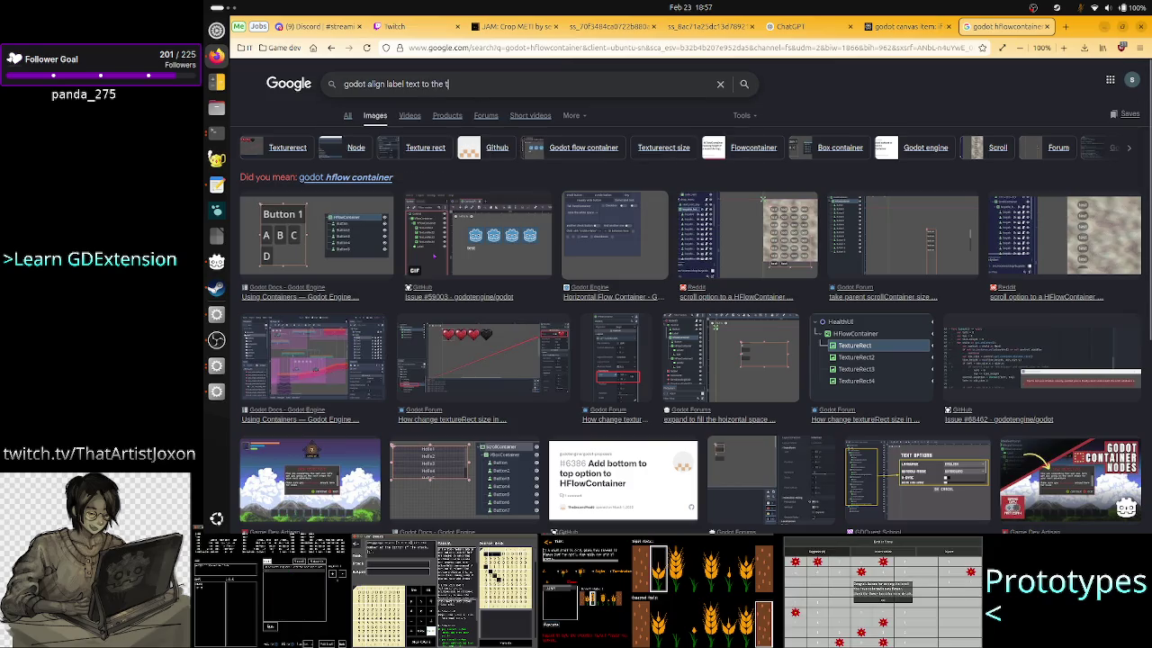
{"action": "type", "text": "ext"}
{"action": "key", "text": "BackSpace"}
{"action": "key", "text": "BackSpace"}
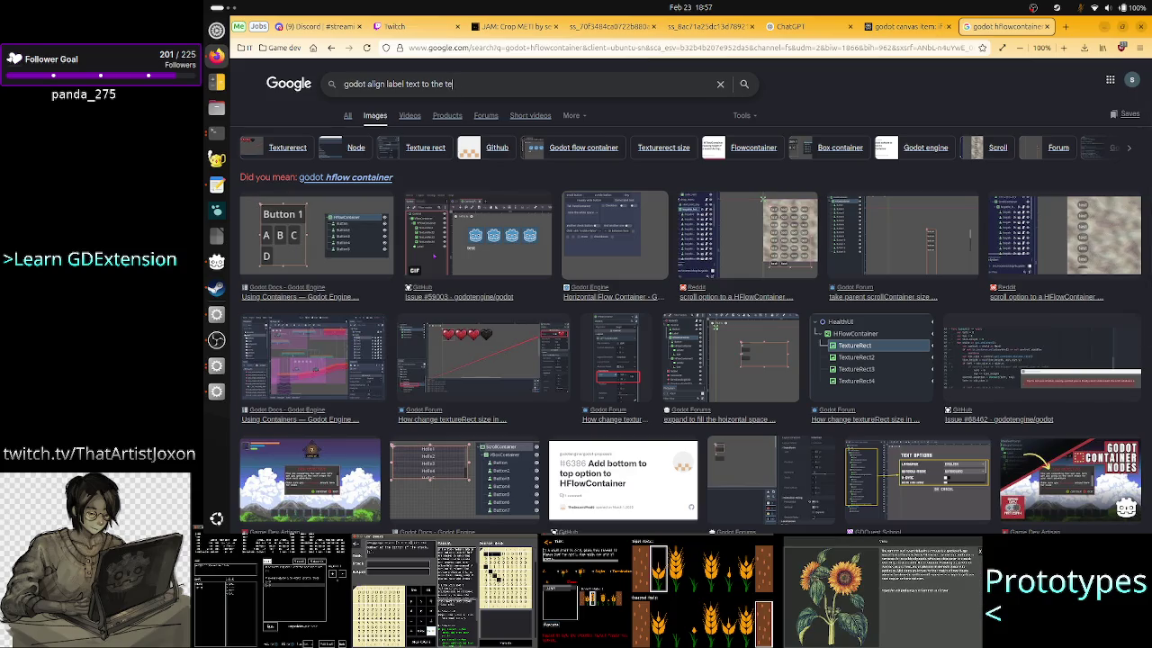
{"action": "type", "text": "ente"}
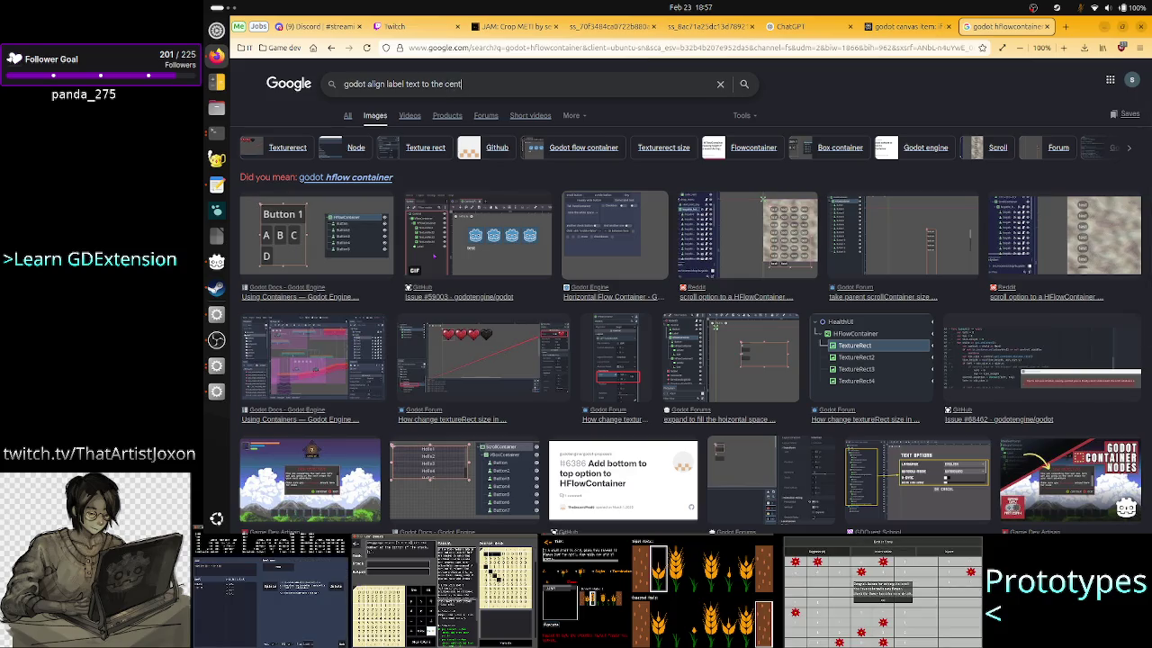
{"action": "key", "text": "BackSpace"}
{"action": "key", "text": "BackSpace"}
{"action": "key", "text": "BackSpace"}
{"action": "type", "text": "a c"}
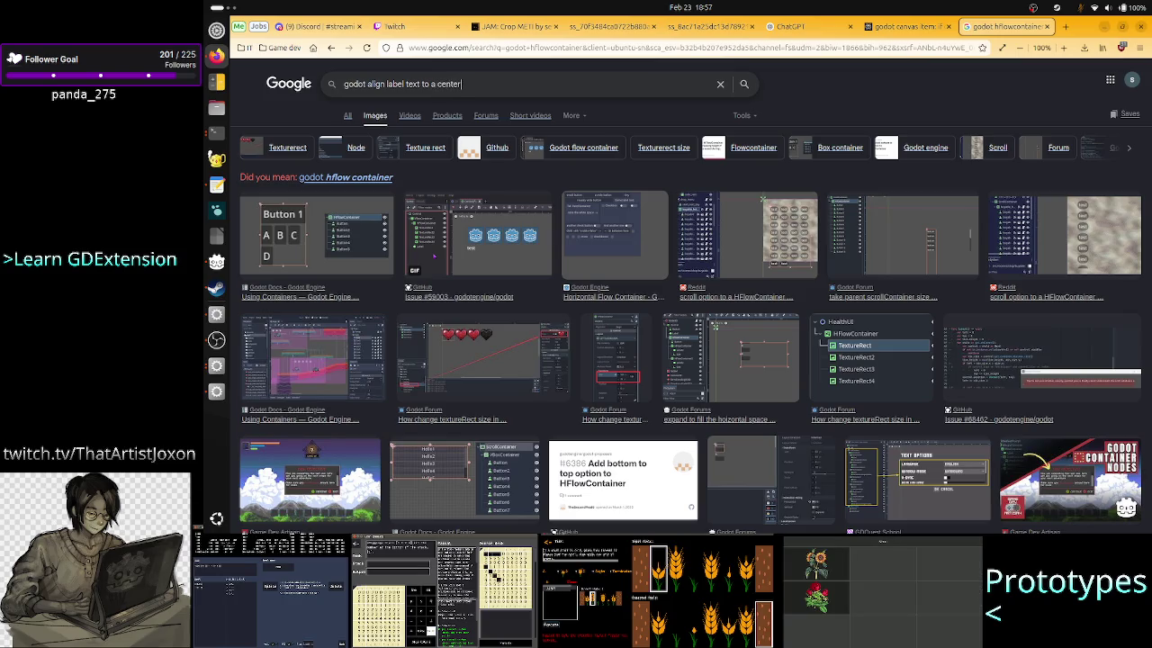
{"action": "type", "text": "entered texture"}
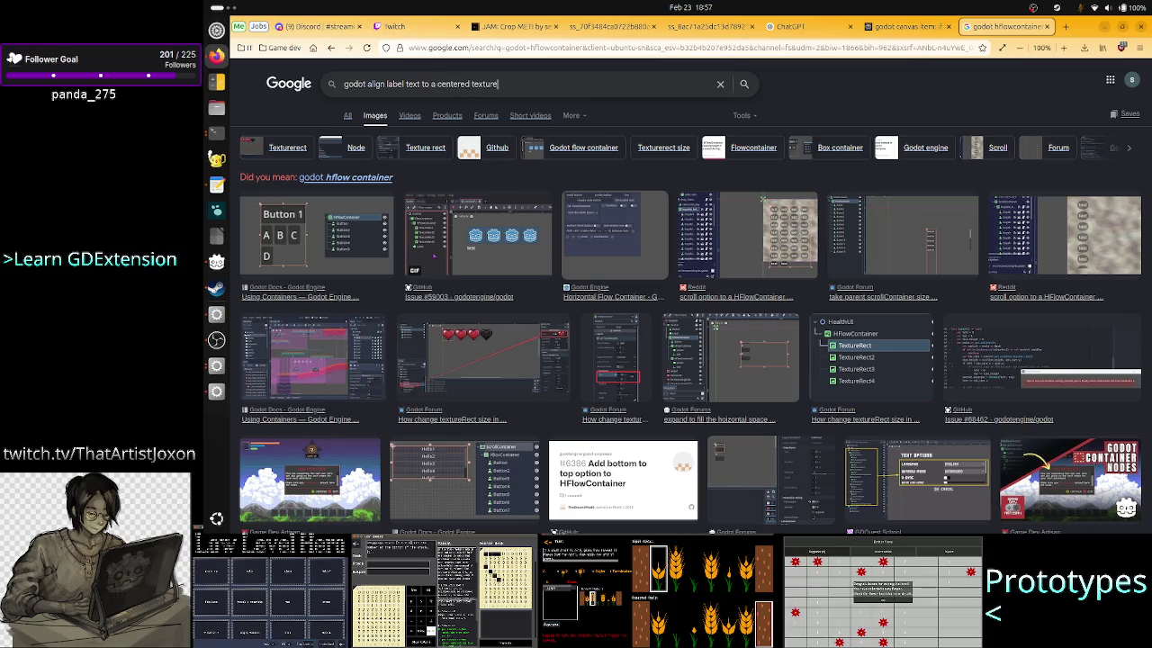
{"action": "key", "text": "Return"}
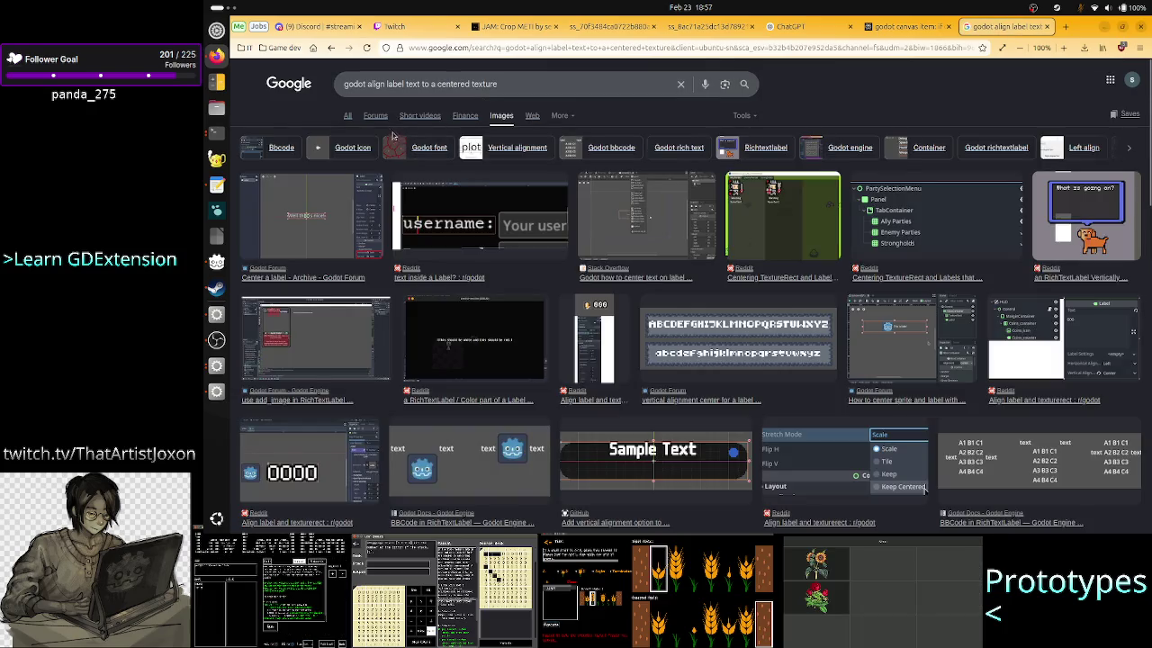
{"action": "left_click", "coordinate": [347, 116]}
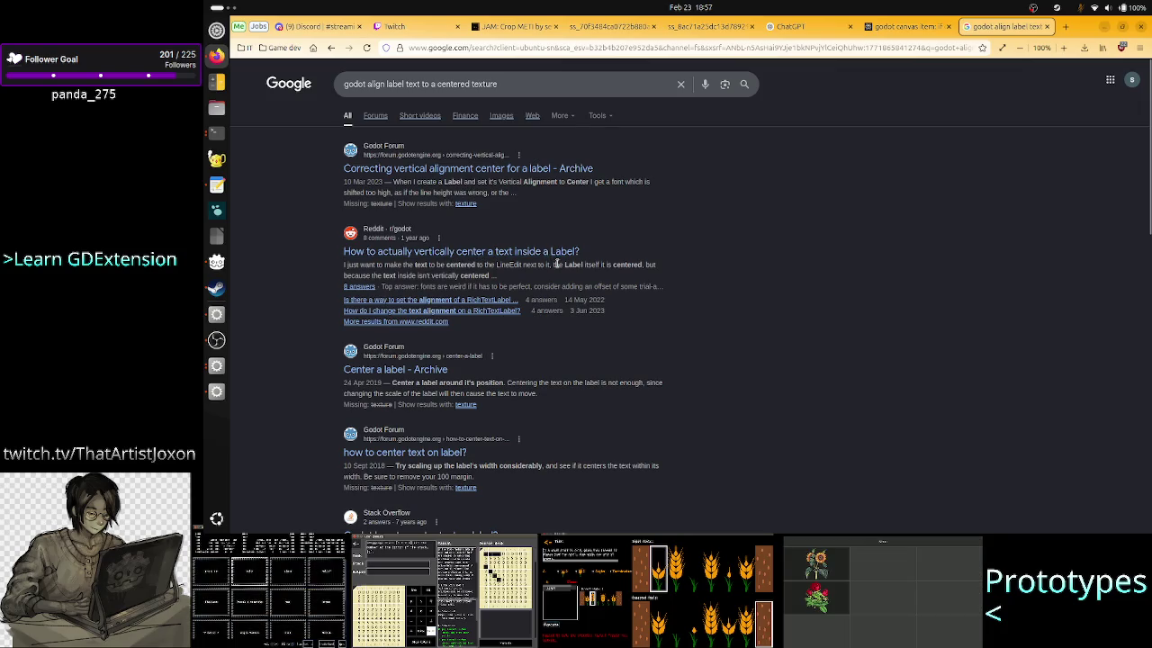
{"action": "scroll", "coordinate": [549, 382], "scroll_direction": "down", "scroll_amount": 3}
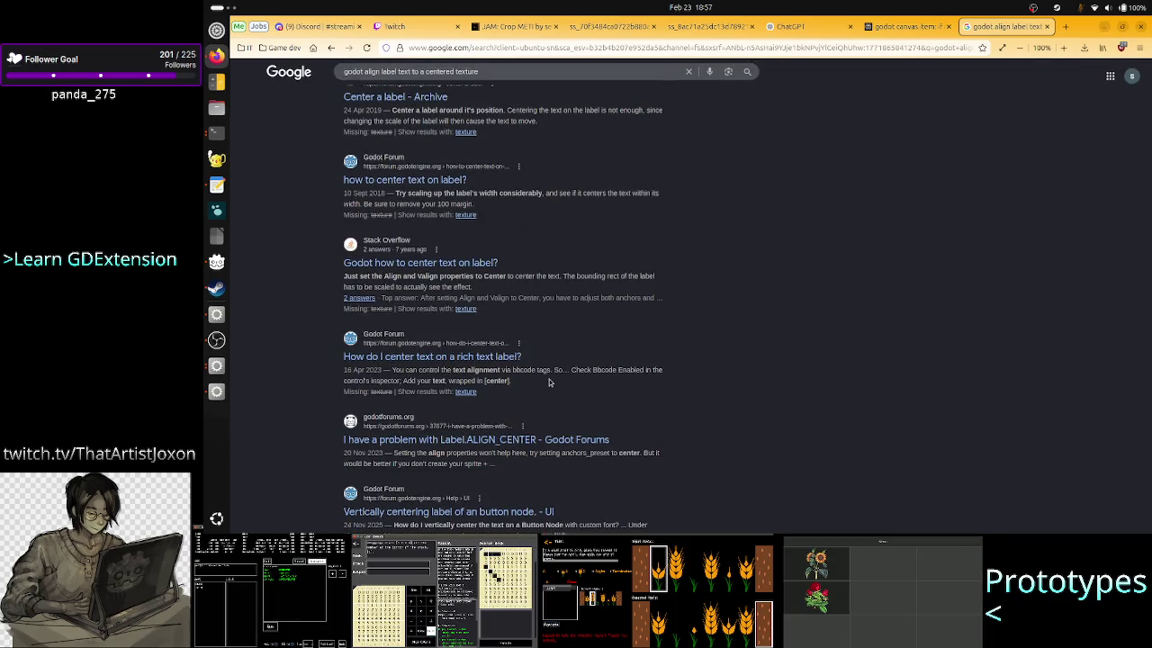
{"action": "scroll", "coordinate": [549, 381], "scroll_direction": "down", "scroll_amount": 2}
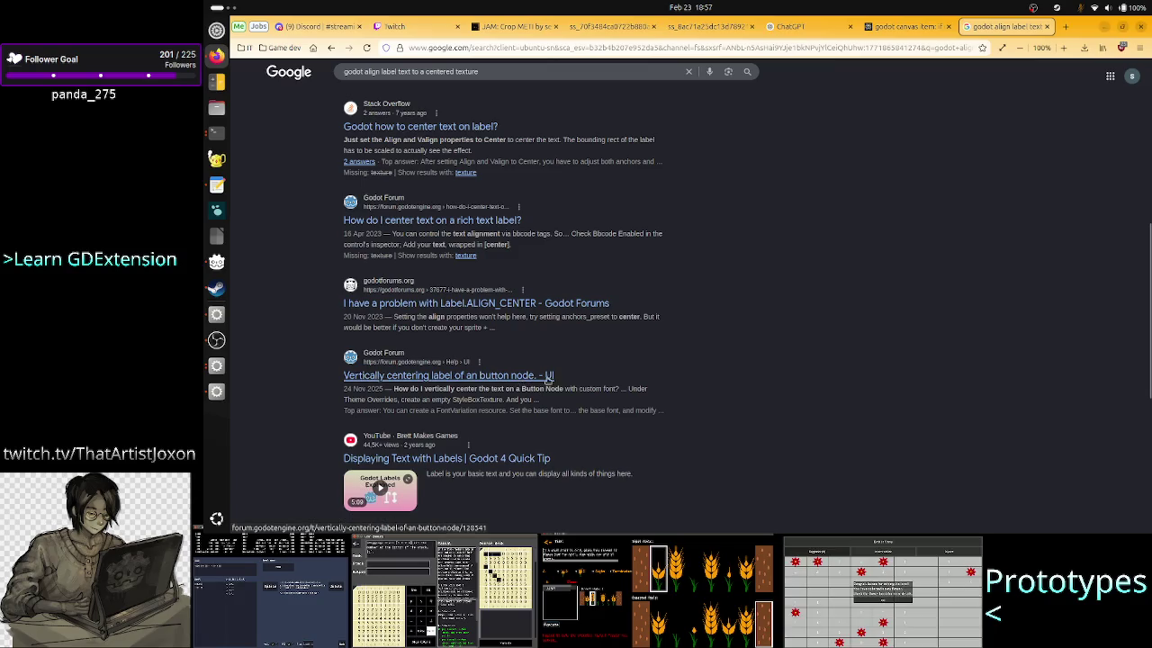
{"action": "scroll", "coordinate": [558, 385], "scroll_direction": "down", "scroll_amount": 3}
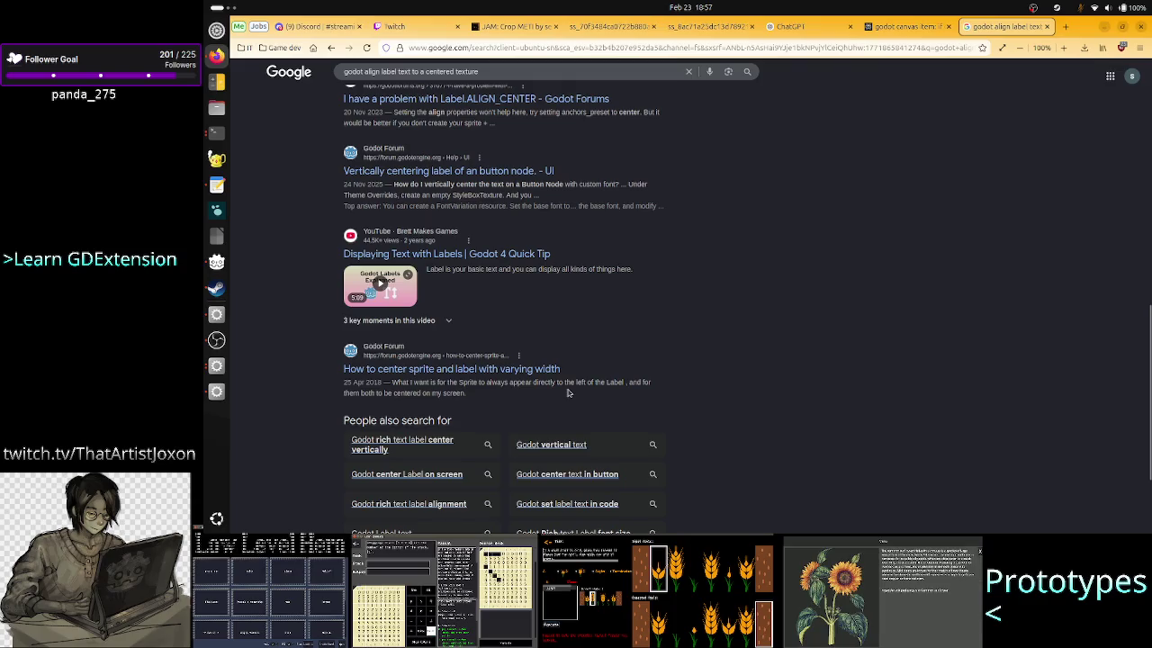
{"action": "scroll", "coordinate": [567, 392], "scroll_direction": "down", "scroll_amount": 2}
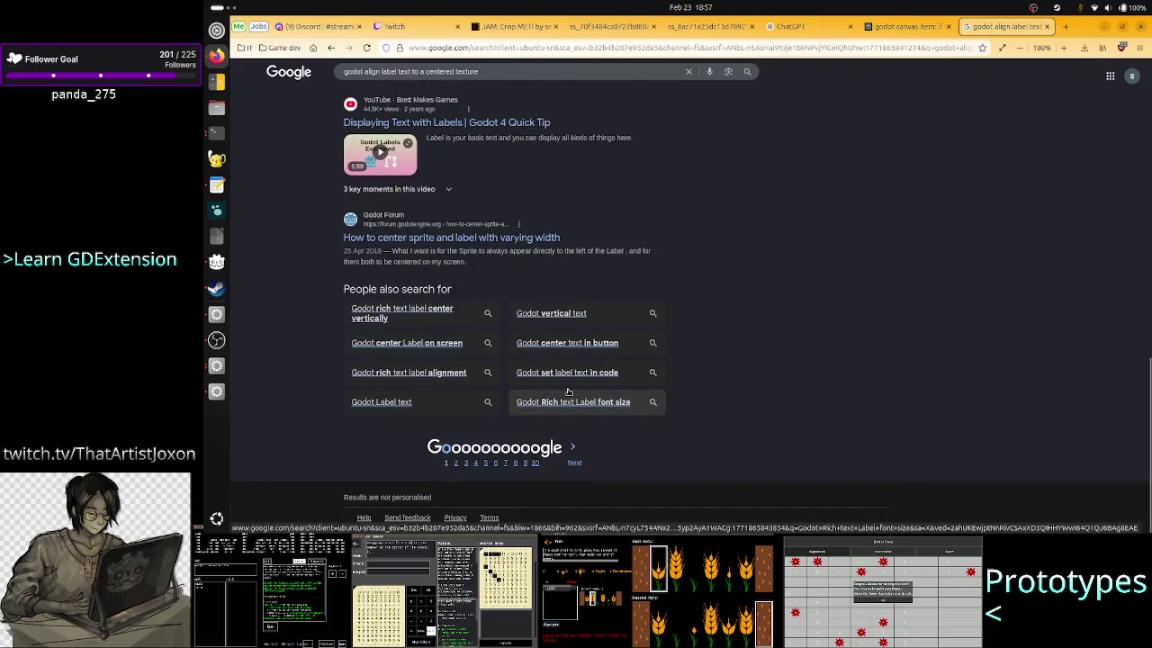
{"action": "scroll", "coordinate": [568, 392], "scroll_direction": "up", "scroll_amount": 1}
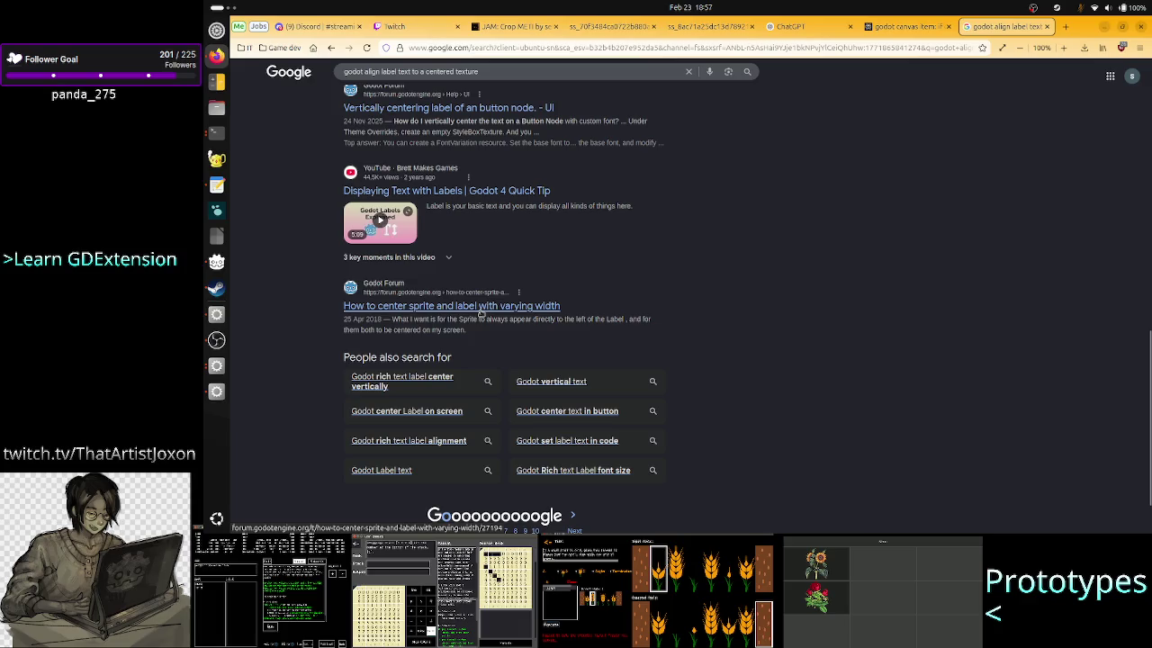
Step: Read the Godot Forum thread on centering a sprite and label, viewing its example image in a new tab
{"action": "left_click", "coordinate": [507, 306]}
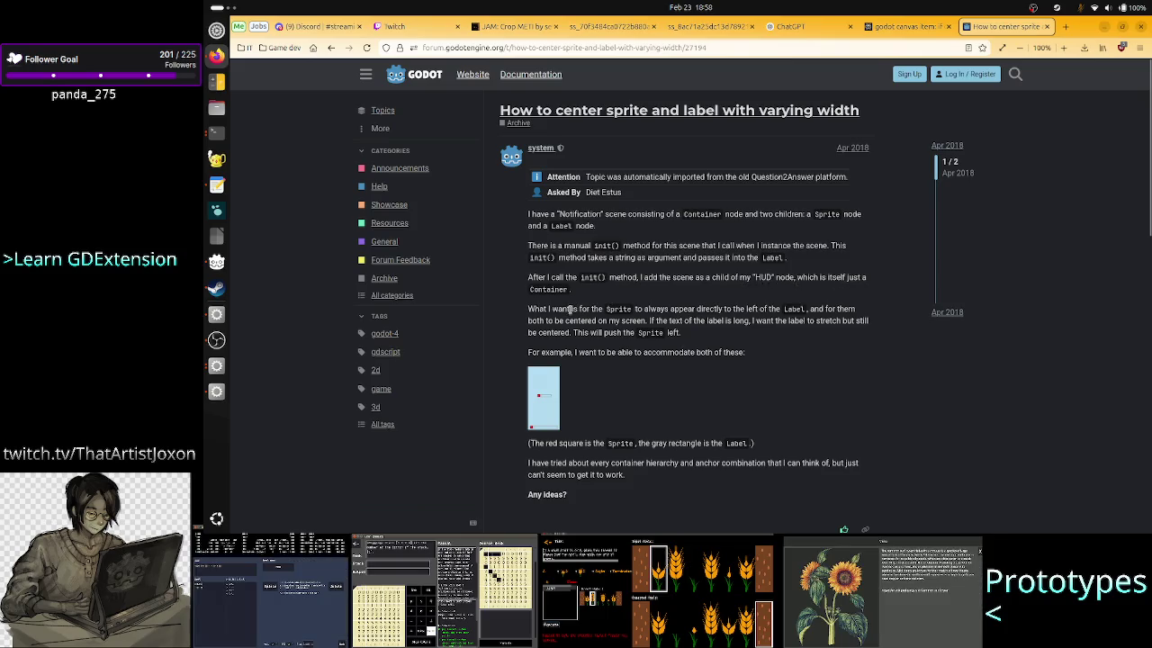
{"action": "left_click_drag", "start_coordinate": [666, 308], "coordinate": [763, 308]}
{"action": "double_click", "coordinate": [787, 309]}
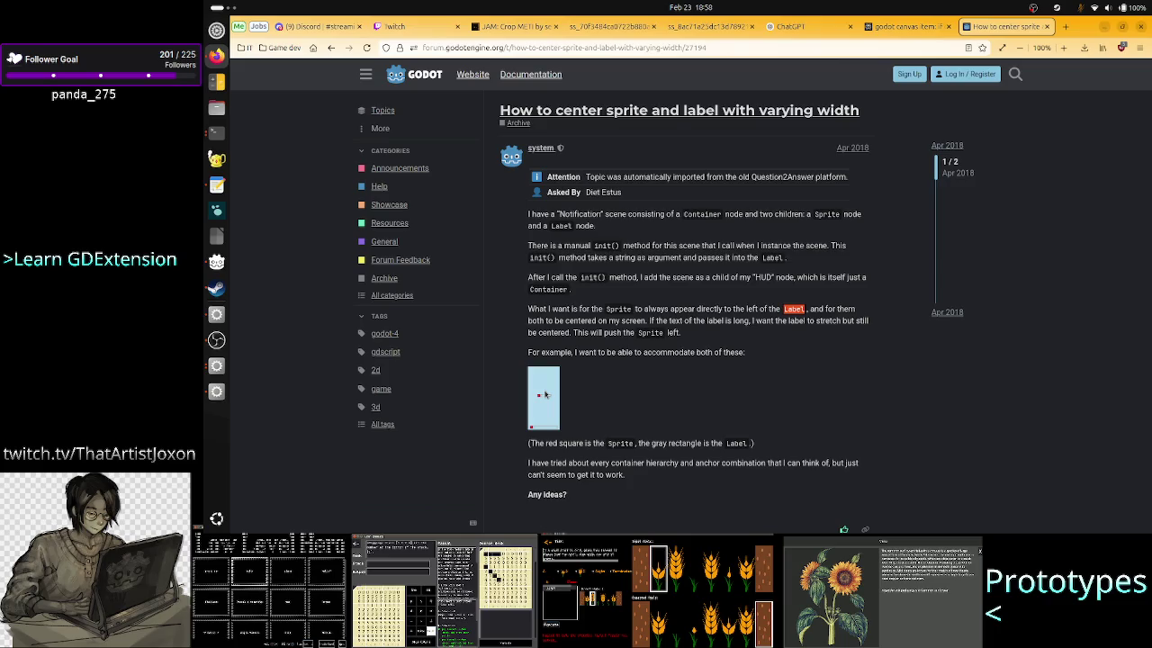
{"action": "right_click", "coordinate": [544, 394]}
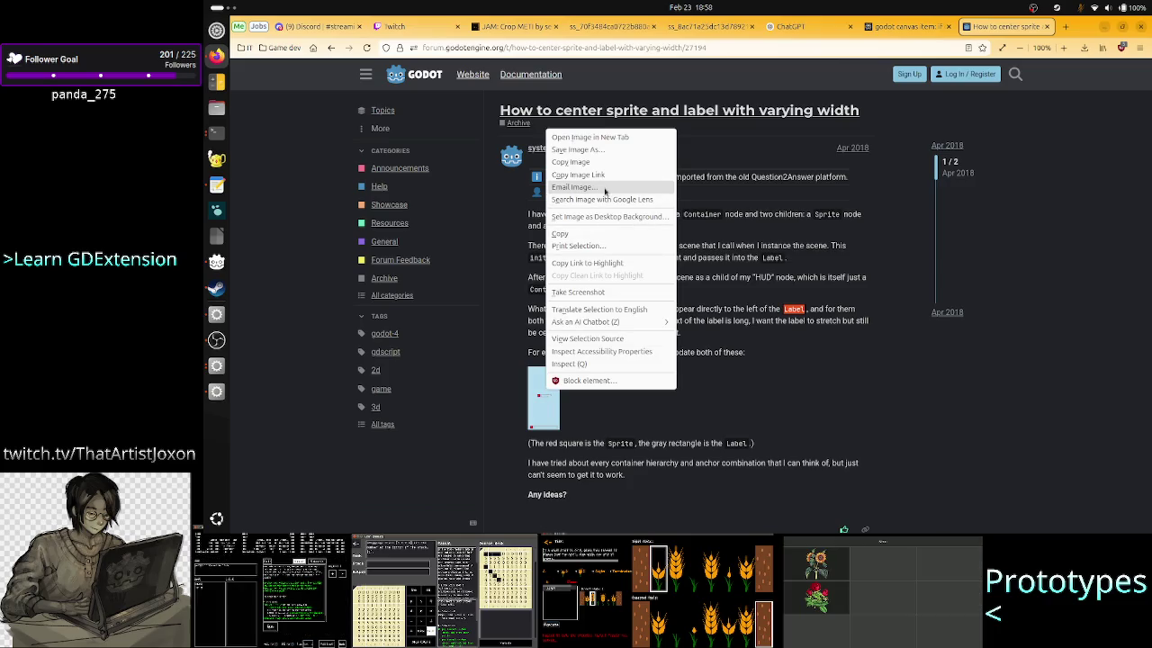
{"action": "left_click", "coordinate": [615, 139]}
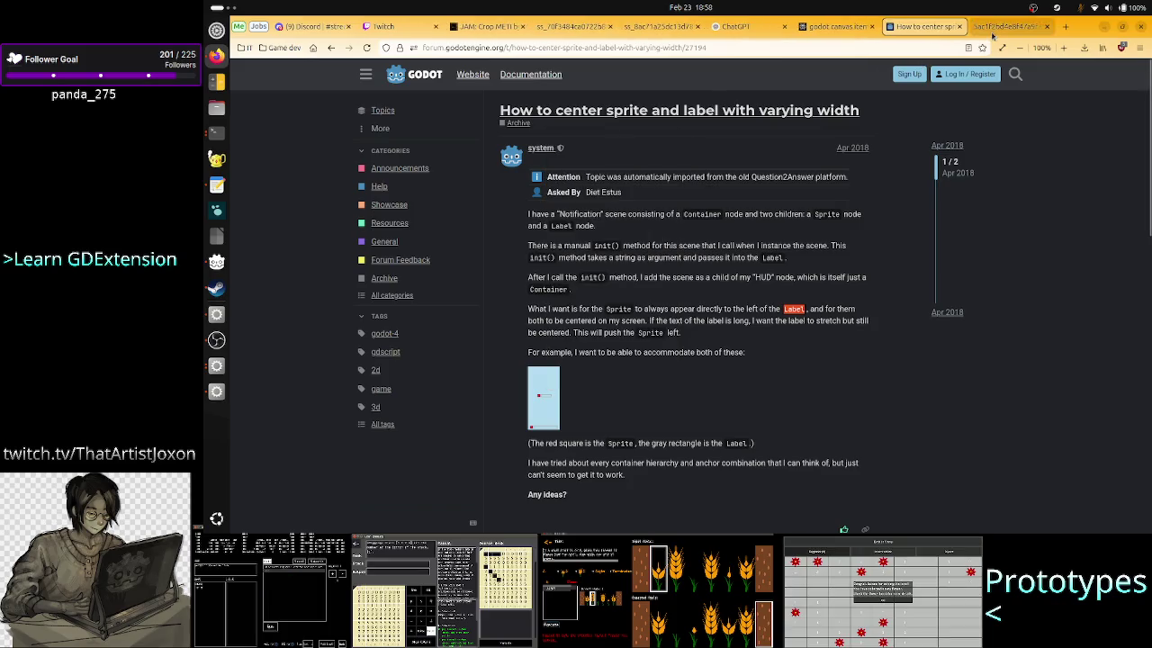
{"action": "left_click", "coordinate": [994, 33]}
{"action": "scroll", "coordinate": [819, 272], "scroll_direction": "up", "scroll_amount": 6, "text": "ctrl"}
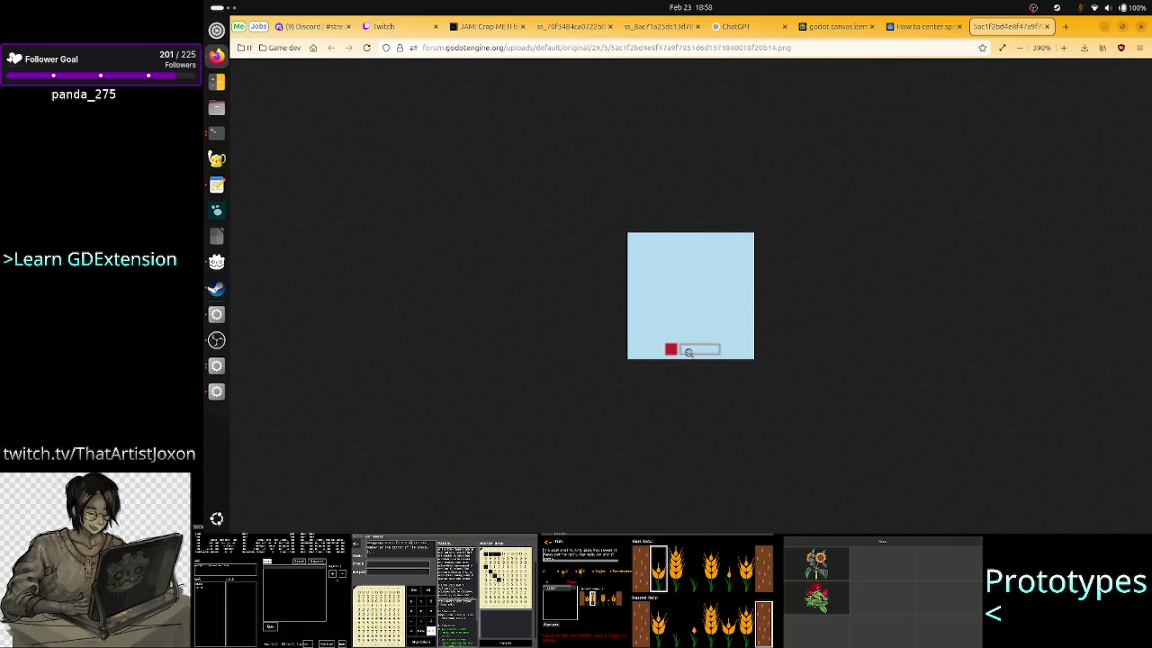
{"action": "left_click", "coordinate": [1046, 27]}
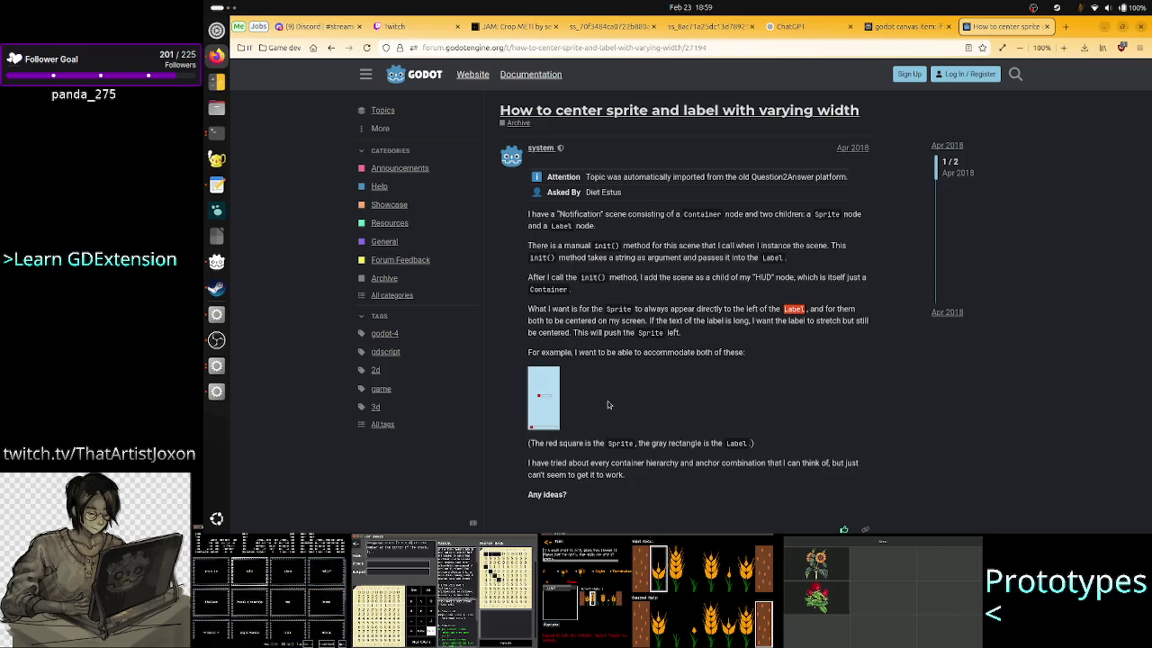
Step: Finish scrolling the thread, go back to the search results, and switch to Godot
{"action": "scroll", "coordinate": [608, 405], "scroll_direction": "down", "scroll_amount": 6}
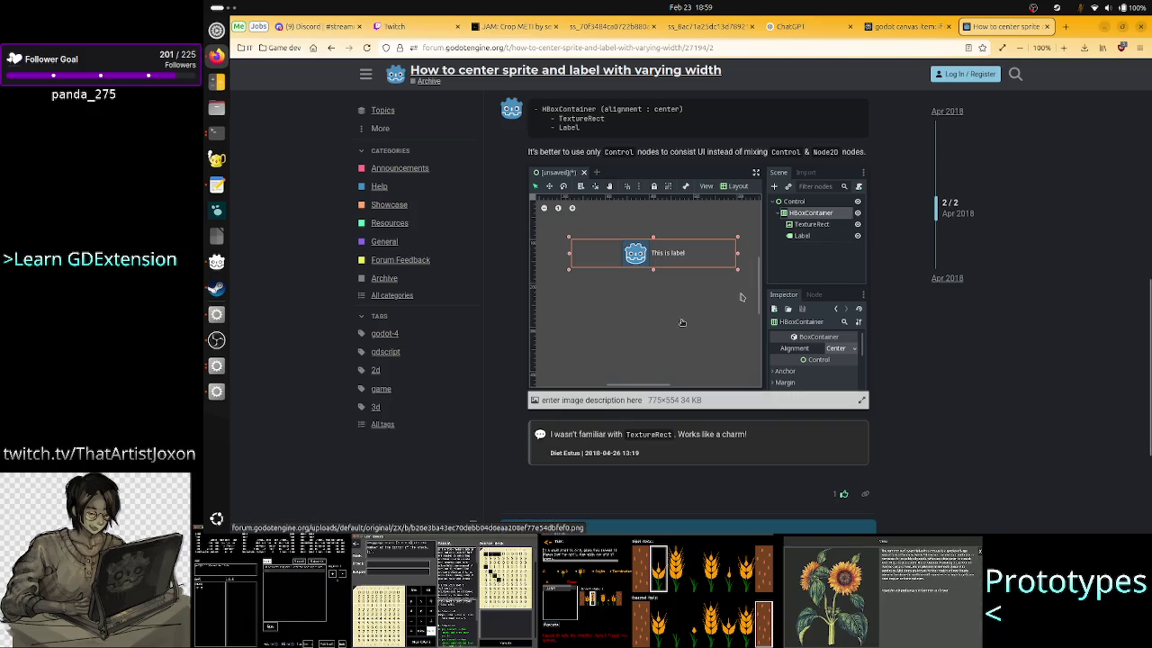
{"action": "scroll", "coordinate": [682, 323], "scroll_direction": "down", "scroll_amount": 2}
{"action": "scroll", "coordinate": [440, 139], "scroll_direction": "up", "scroll_amount": 10}
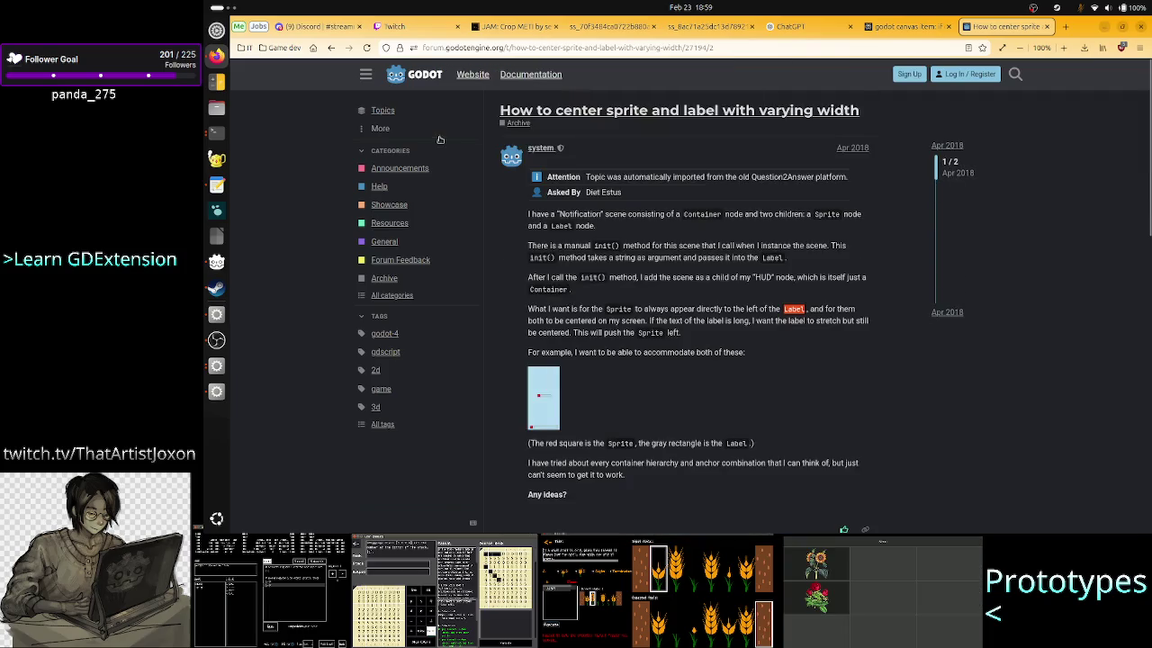
{"action": "left_click", "coordinate": [331, 48]}
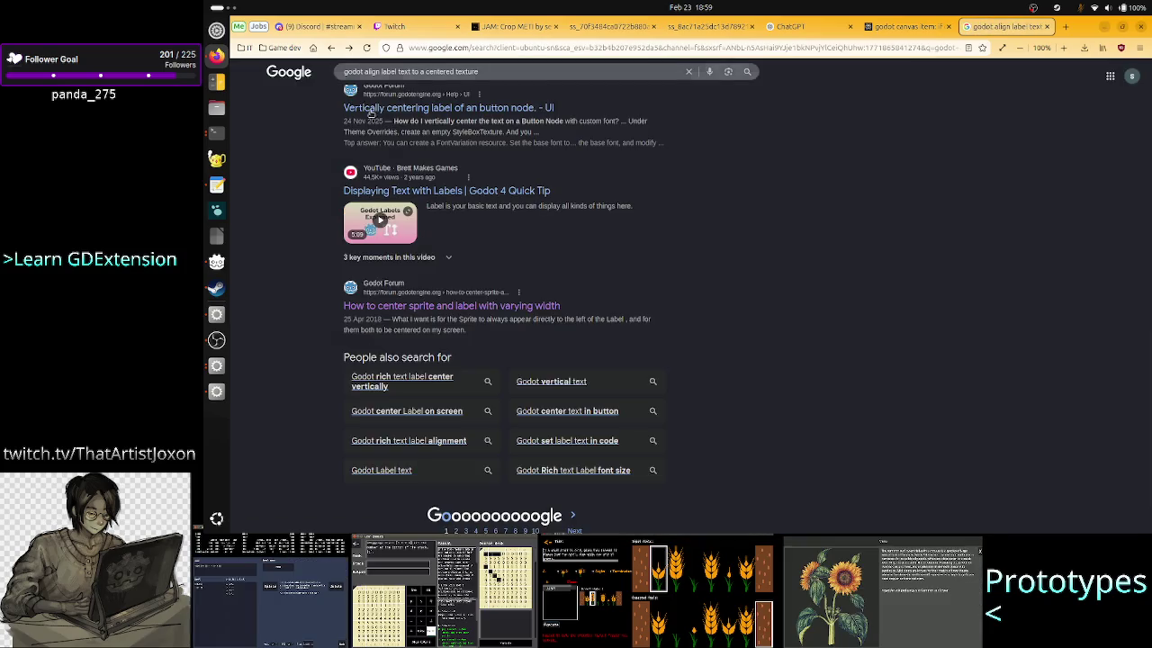
{"action": "scroll", "coordinate": [538, 285], "scroll_direction": "up", "scroll_amount": 10}
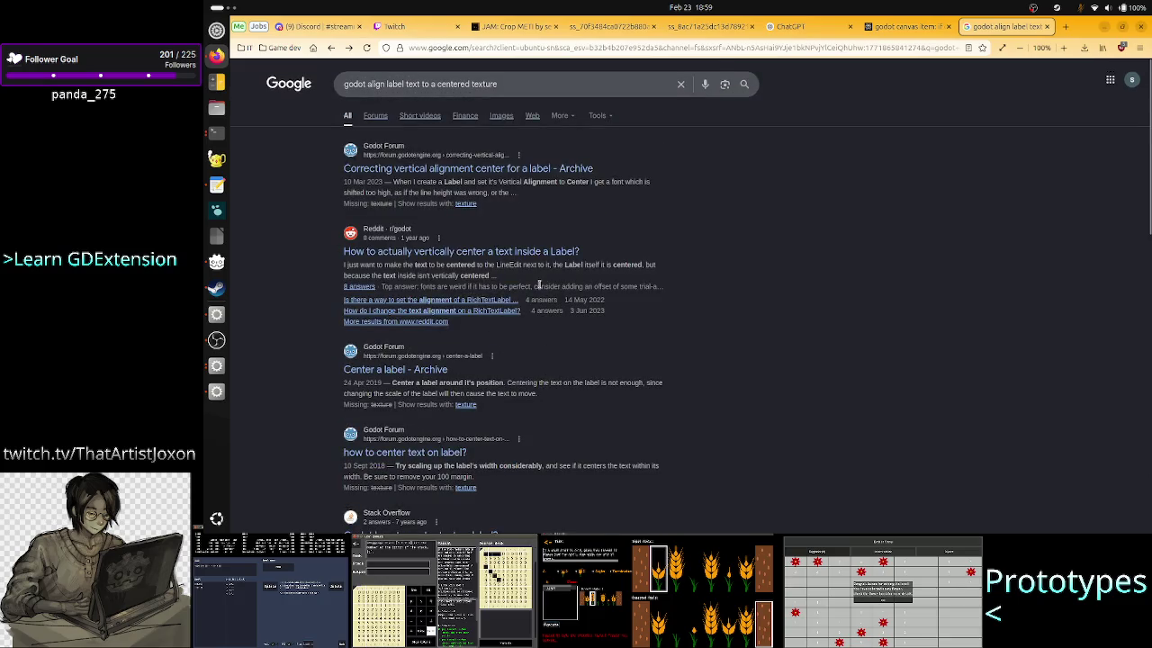
{"action": "key", "text": "alt+Tab"}
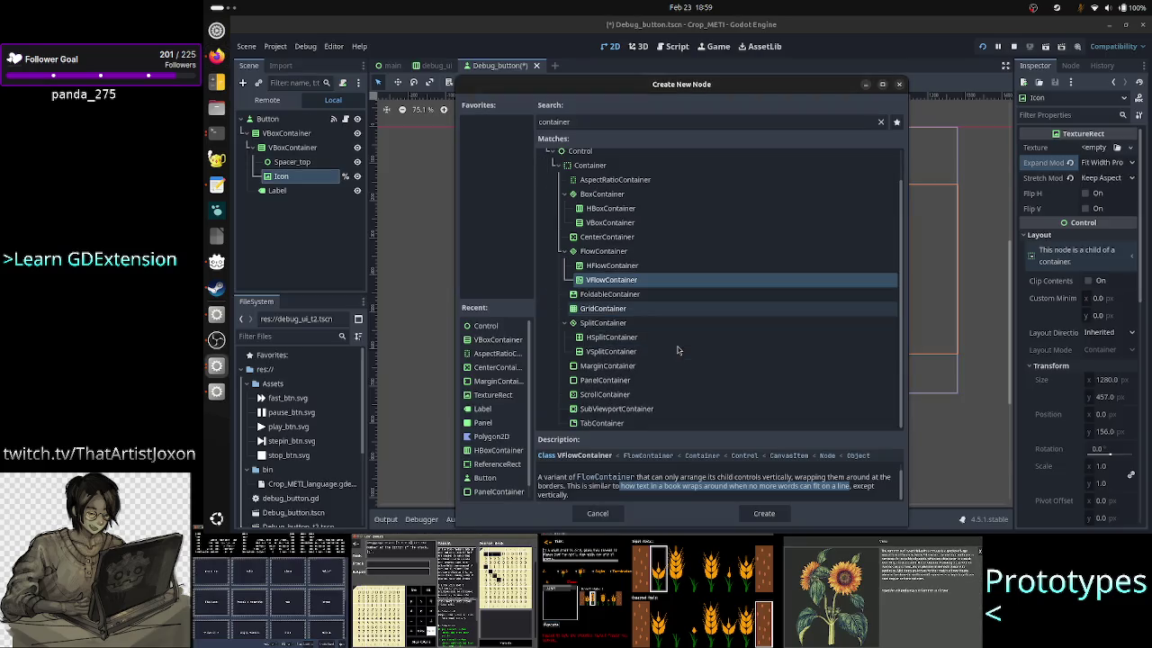
Step: Read SplitContainer, PanelContainer and CenterContainer descriptions, then close Create New Node without adding anything
{"action": "left_click", "coordinate": [657, 327]}
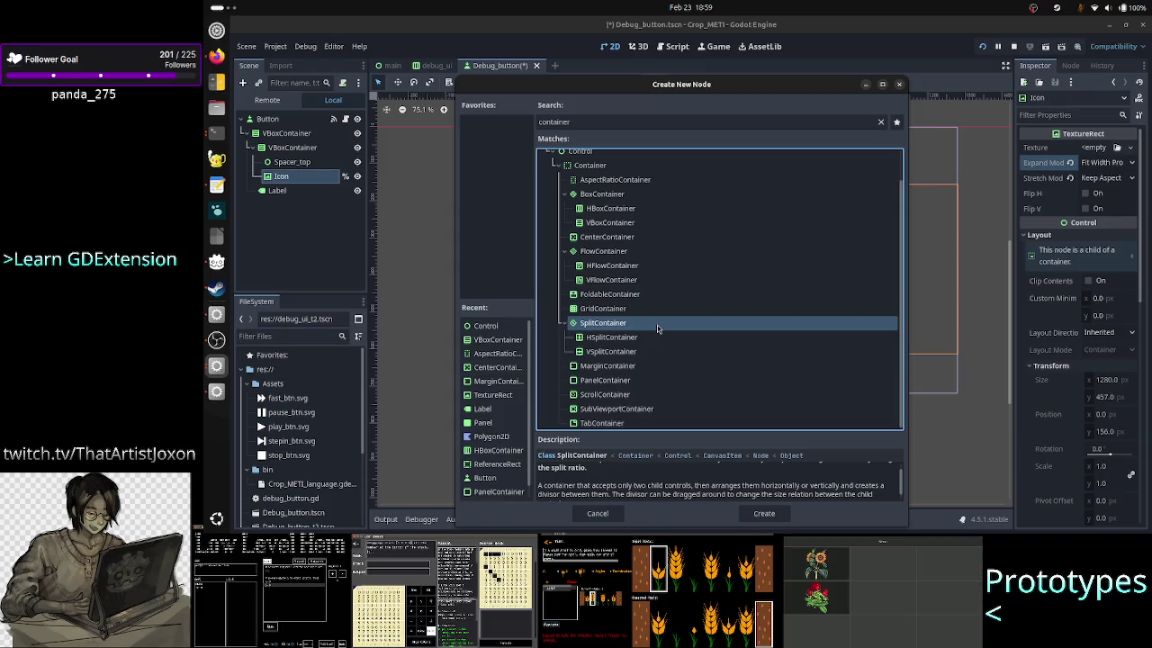
{"action": "left_click", "coordinate": [638, 385]}
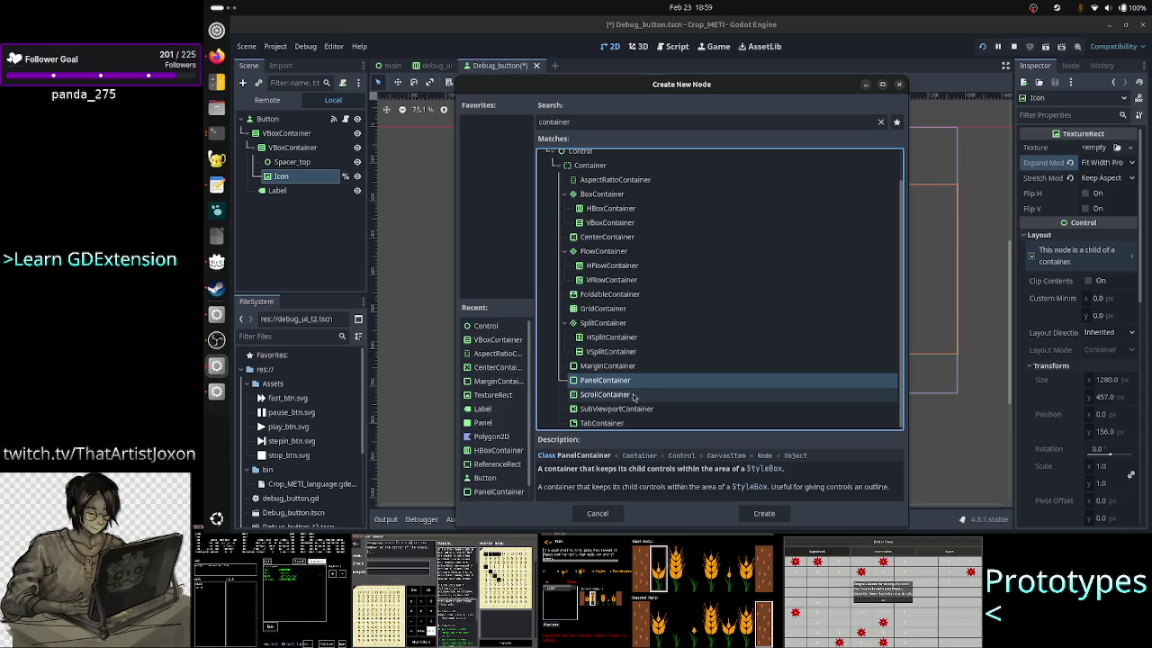
{"action": "scroll", "coordinate": [662, 392], "scroll_direction": "down", "scroll_amount": 1}
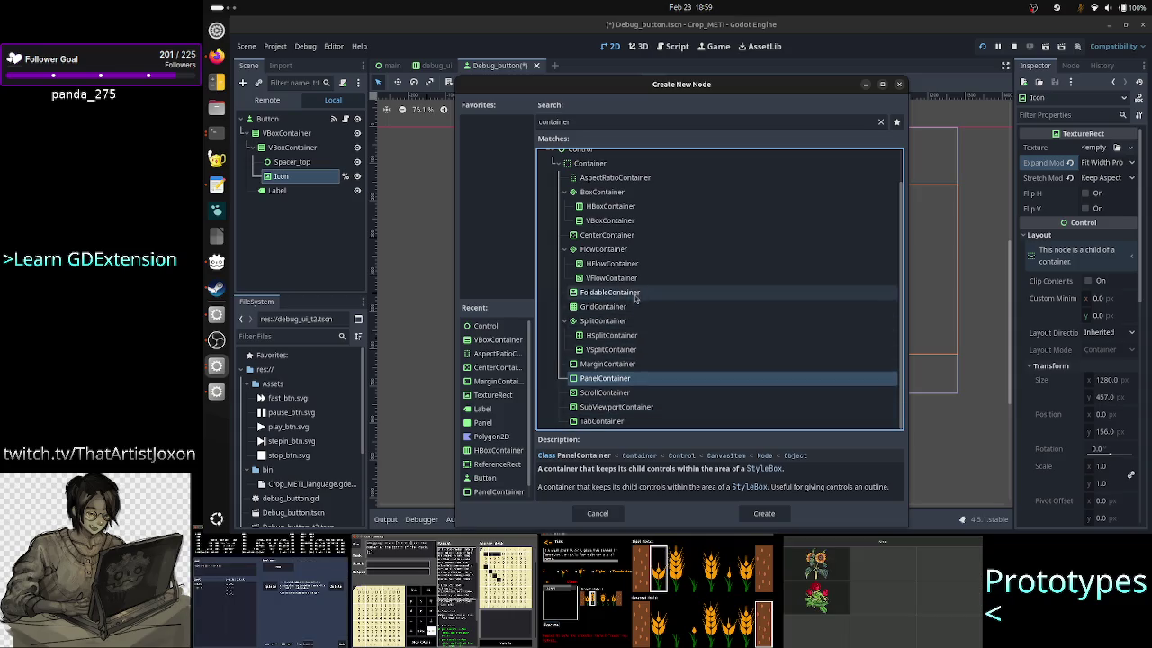
{"action": "left_click", "coordinate": [642, 237]}
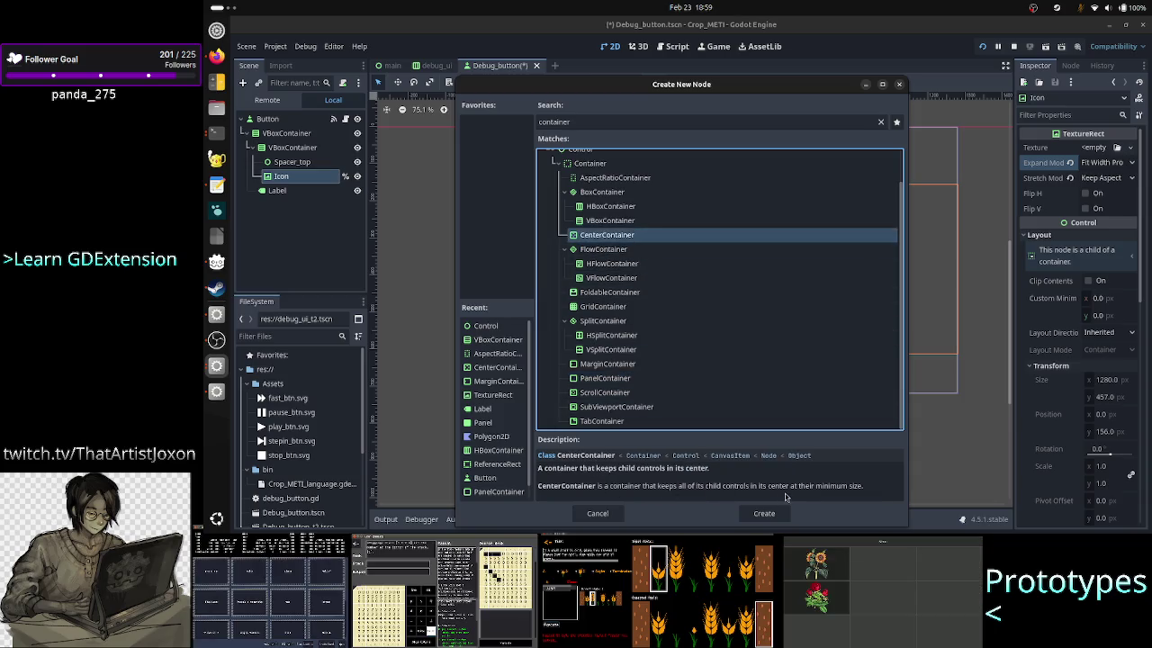
{"action": "left_click", "coordinate": [900, 85]}
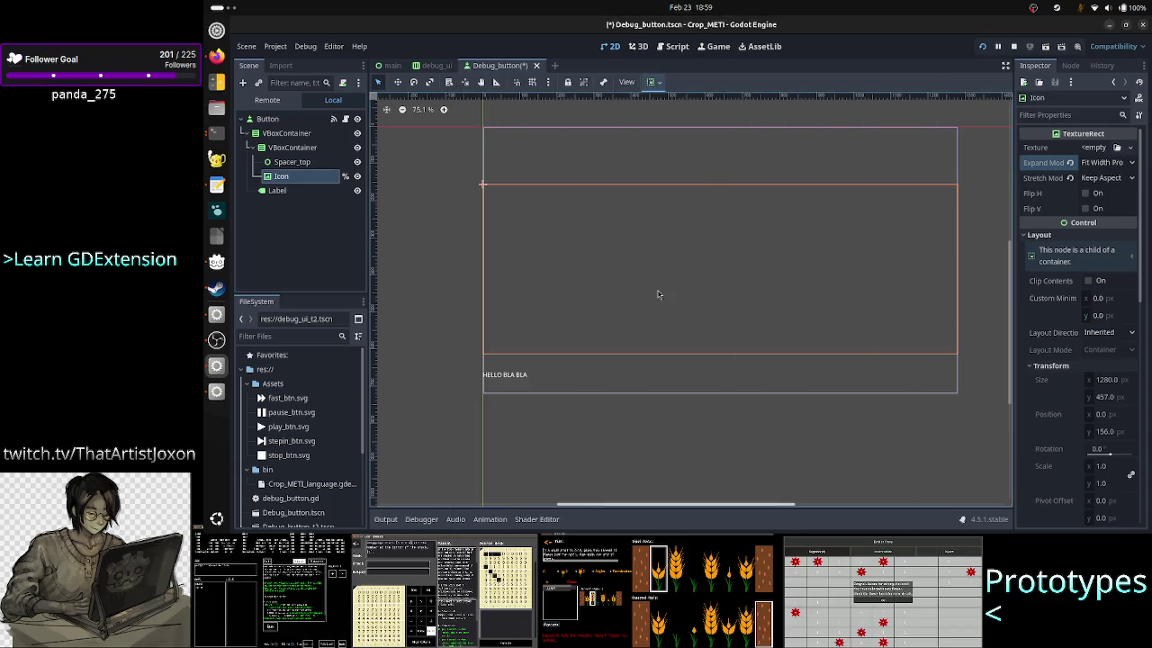
Step: Bring the LESSON LEARNED notes window forward and minimize it to reveal Godot
{"action": "key", "text": "alt+Tab"}
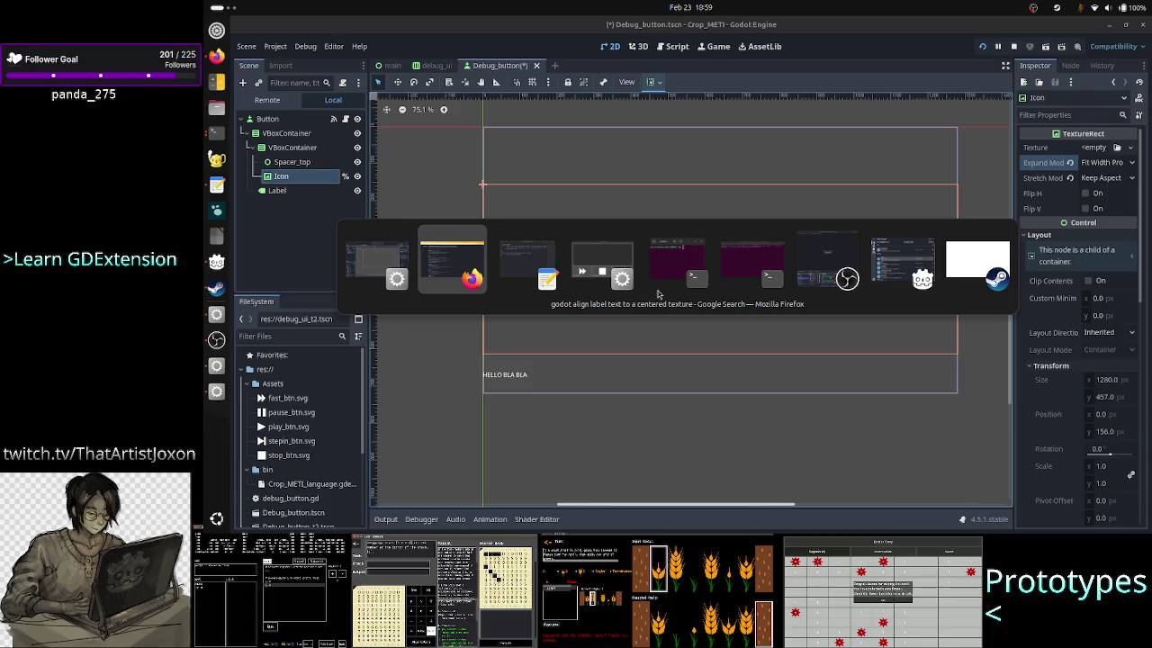
{"action": "key", "text": "Tab"}
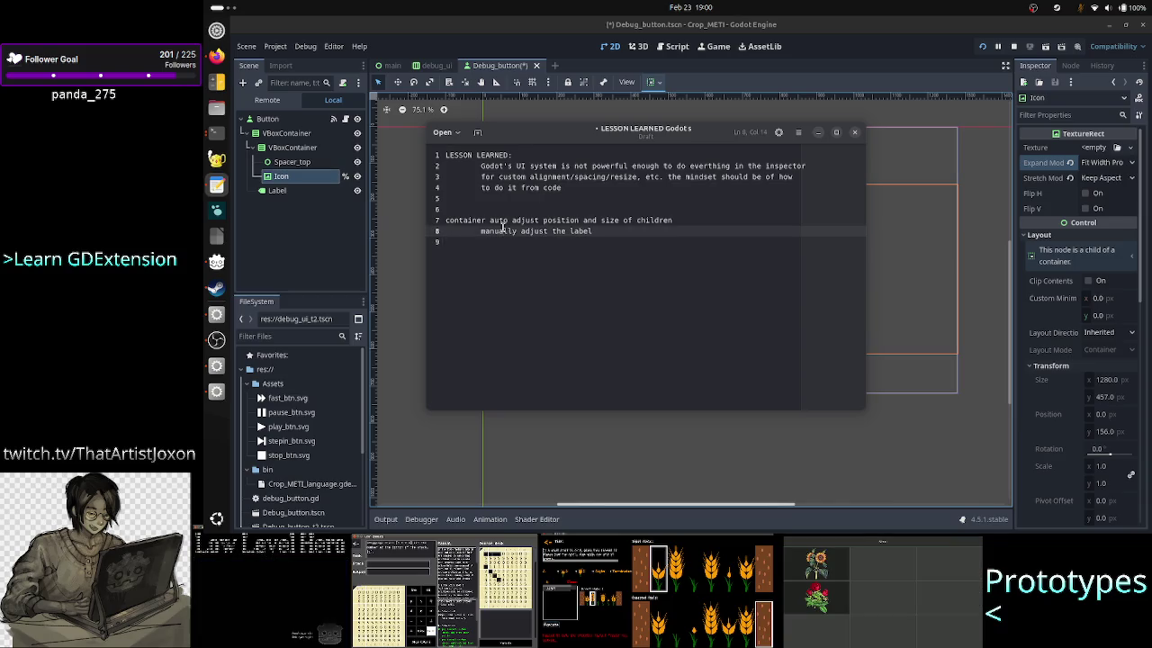
{"action": "left_click", "coordinate": [818, 132]}
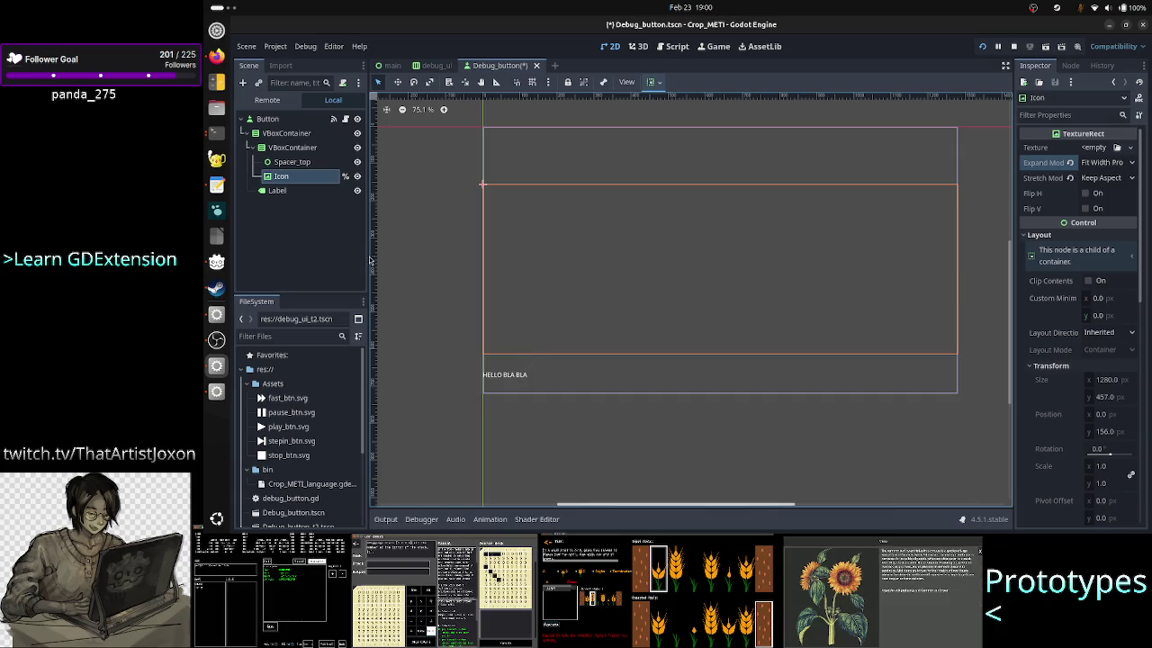
Step: Inspect the VBoxContainer, Label and Icon nodes, then open the Button's debug_button.gd script
{"action": "left_click", "coordinate": [306, 133]}
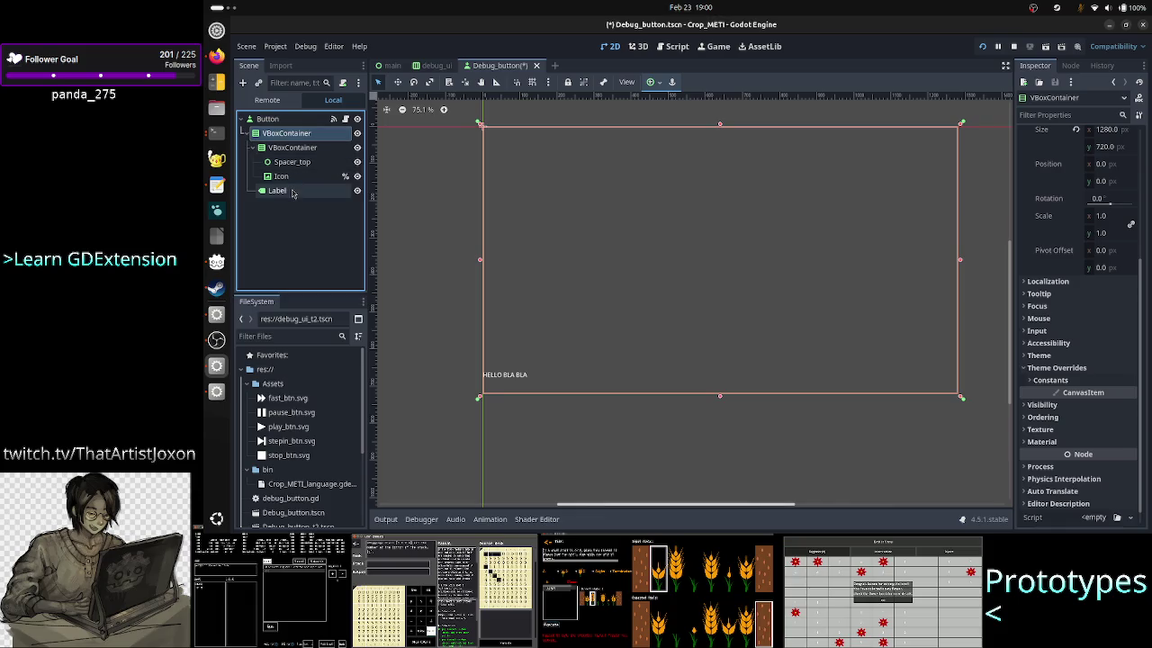
{"action": "left_click", "coordinate": [286, 191]}
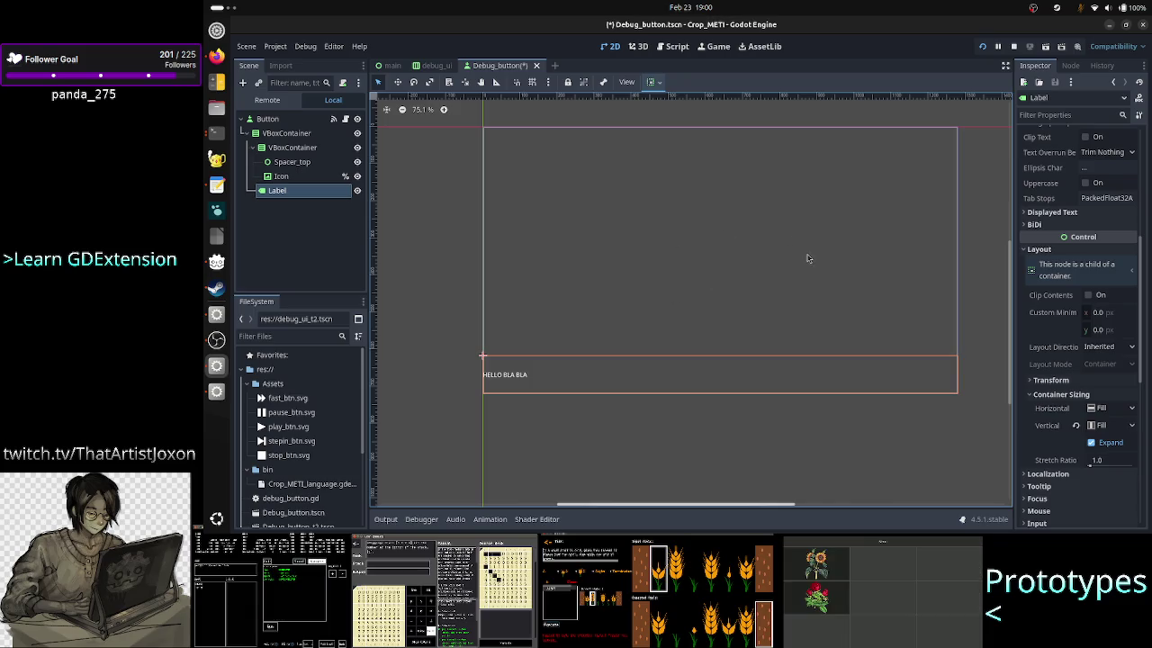
{"action": "left_click", "coordinate": [318, 178]}
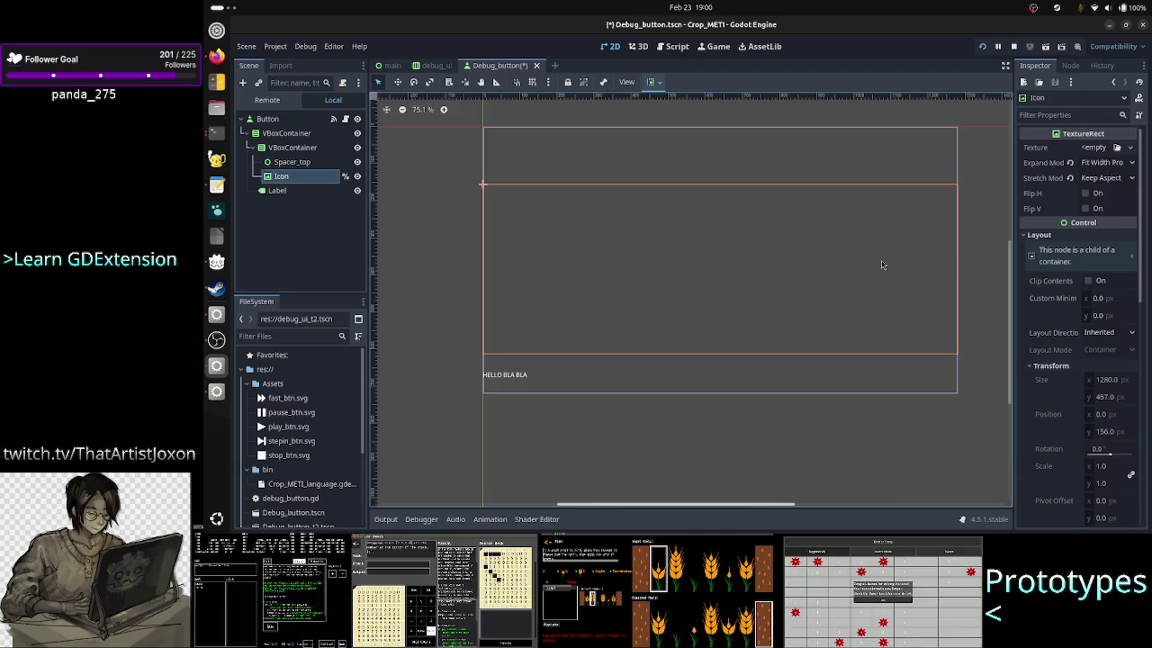
{"action": "left_click", "coordinate": [346, 121]}
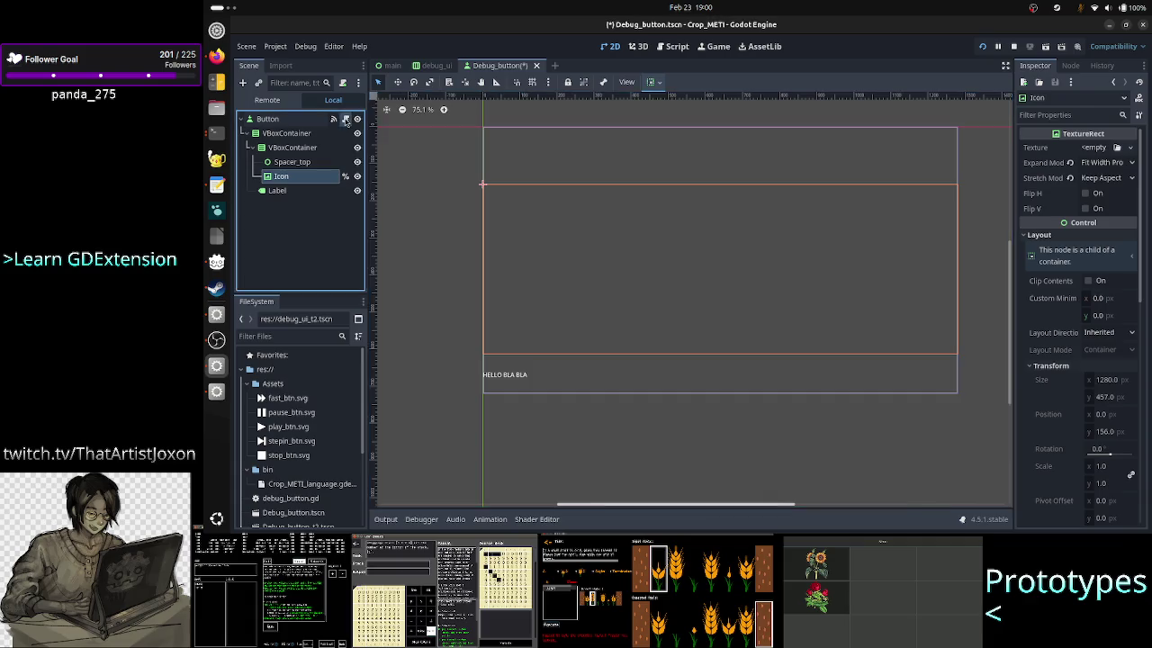
{"action": "left_click", "coordinate": [345, 121]}
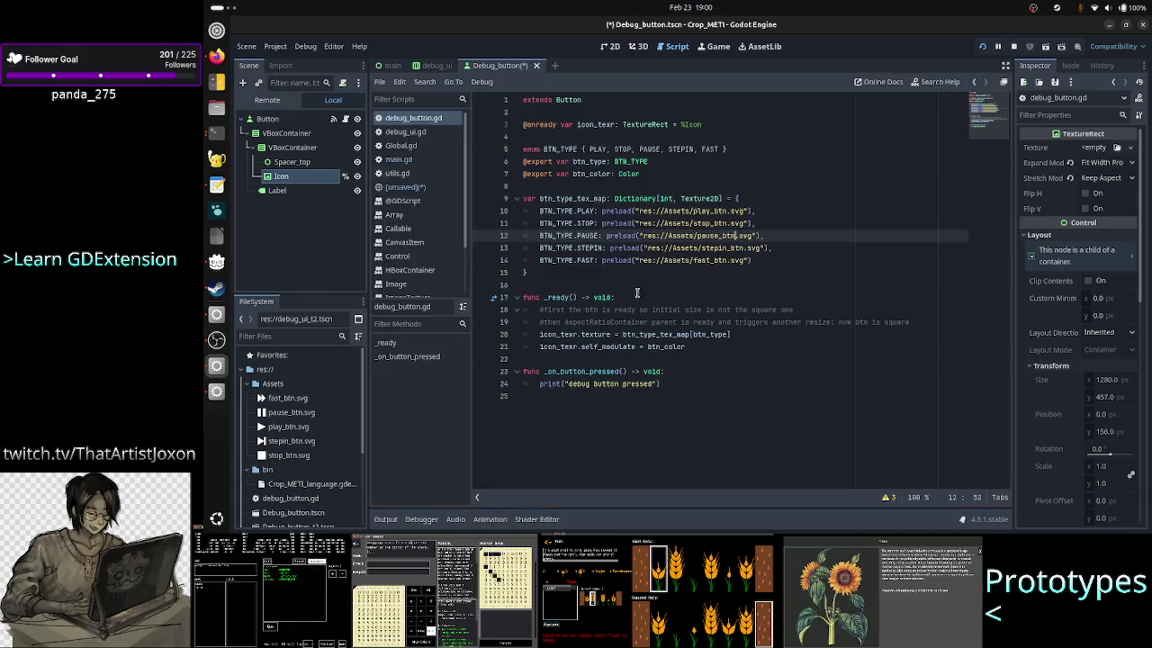
Step: Add print(icon_texr.position.x) at the end of _ready
{"action": "left_click", "coordinate": [734, 351]}
{"action": "key", "text": "Return"}
{"action": "type", "text": "pri"}
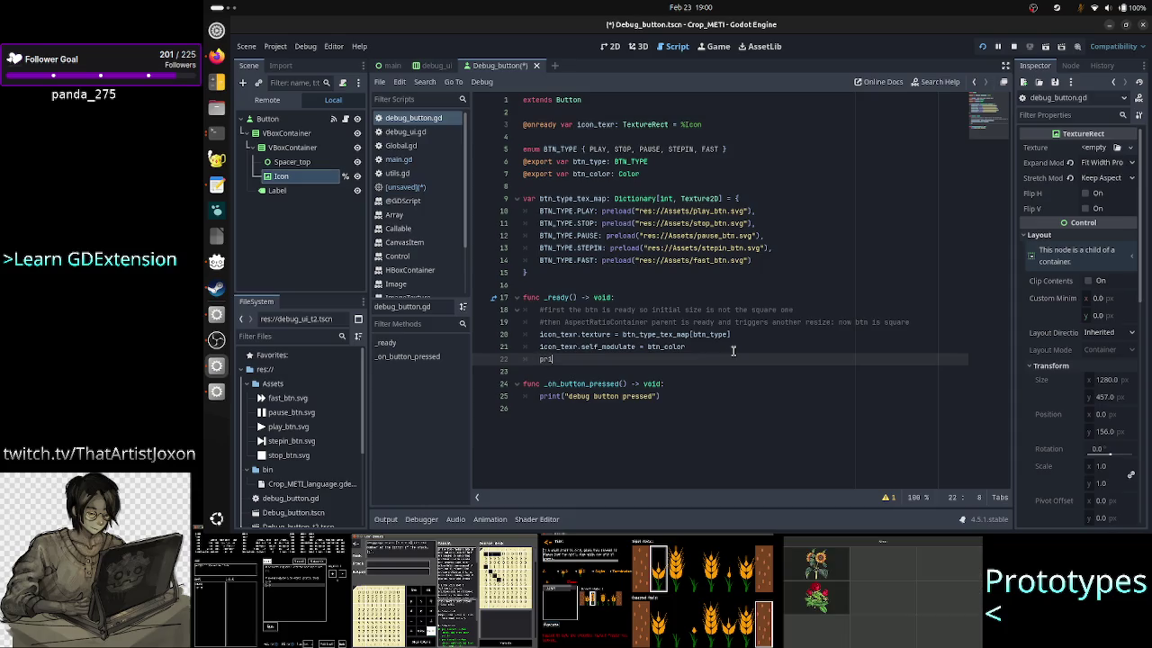
{"action": "type", "text": "nt"}
{"action": "key", "text": "Return"}
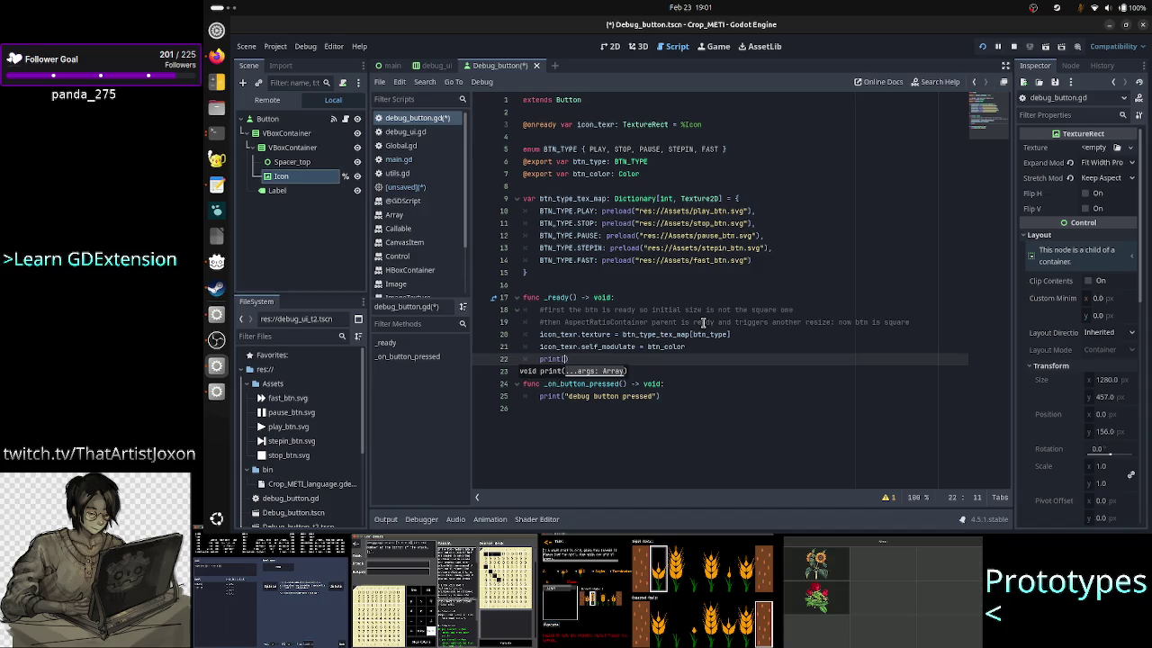
{"action": "type", "text": "icon"}
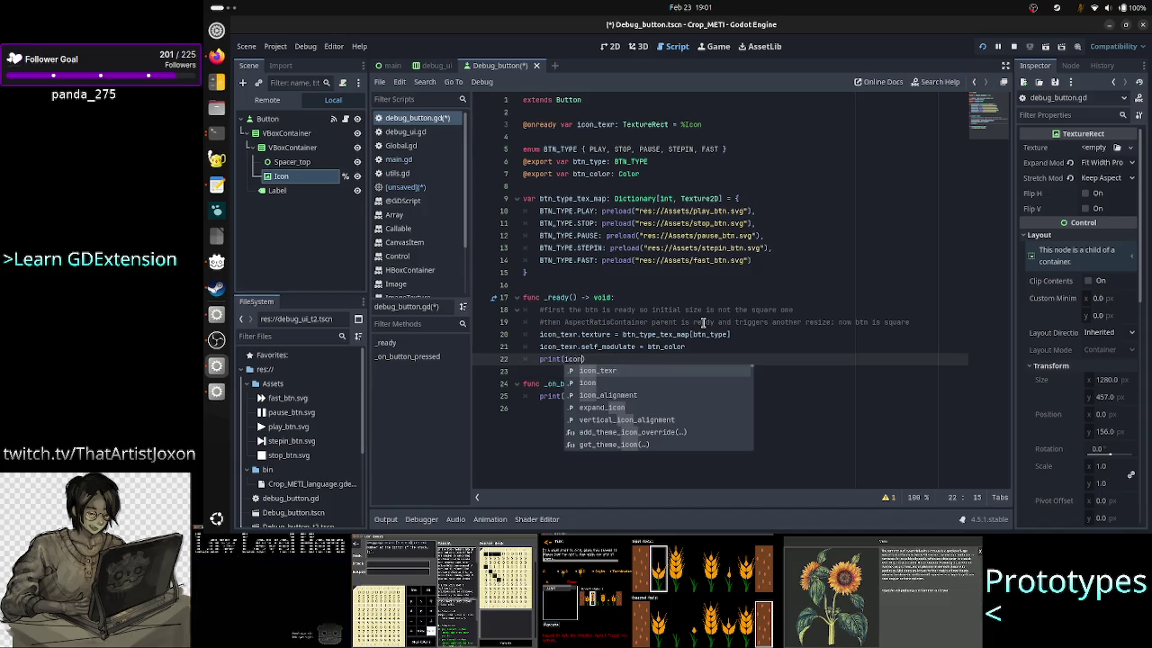
{"action": "key", "text": "Return"}
{"action": "type", "text": ".pos"}
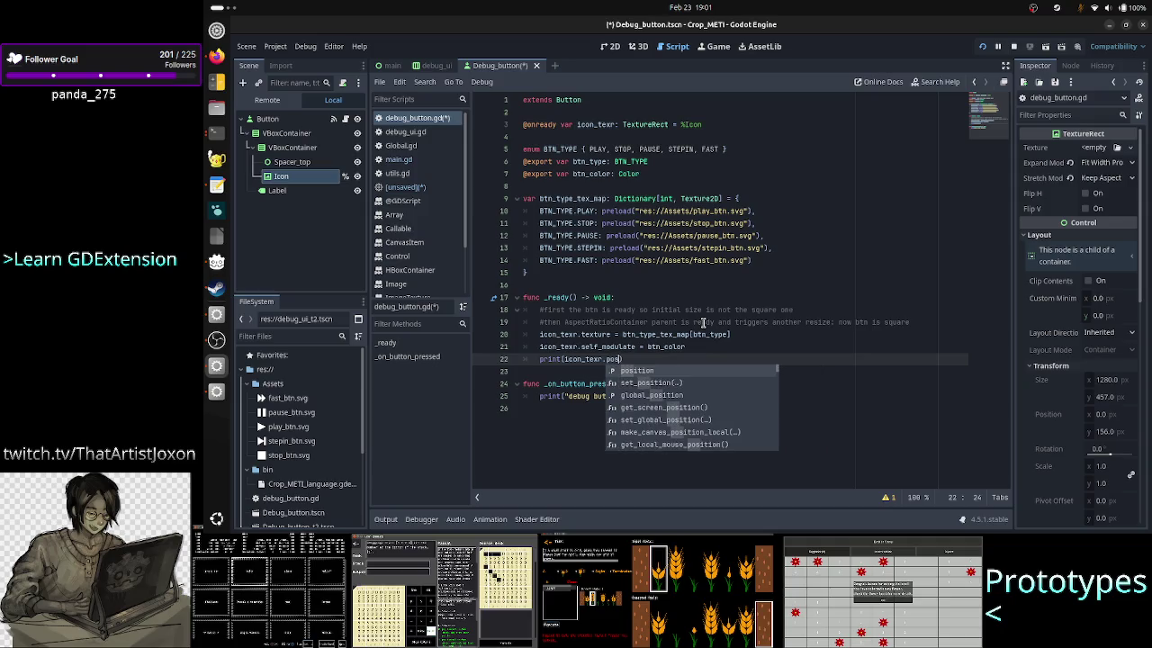
{"action": "key", "text": "Return"}
{"action": "type", "text": ".x"}
{"action": "key", "text": "Return"}
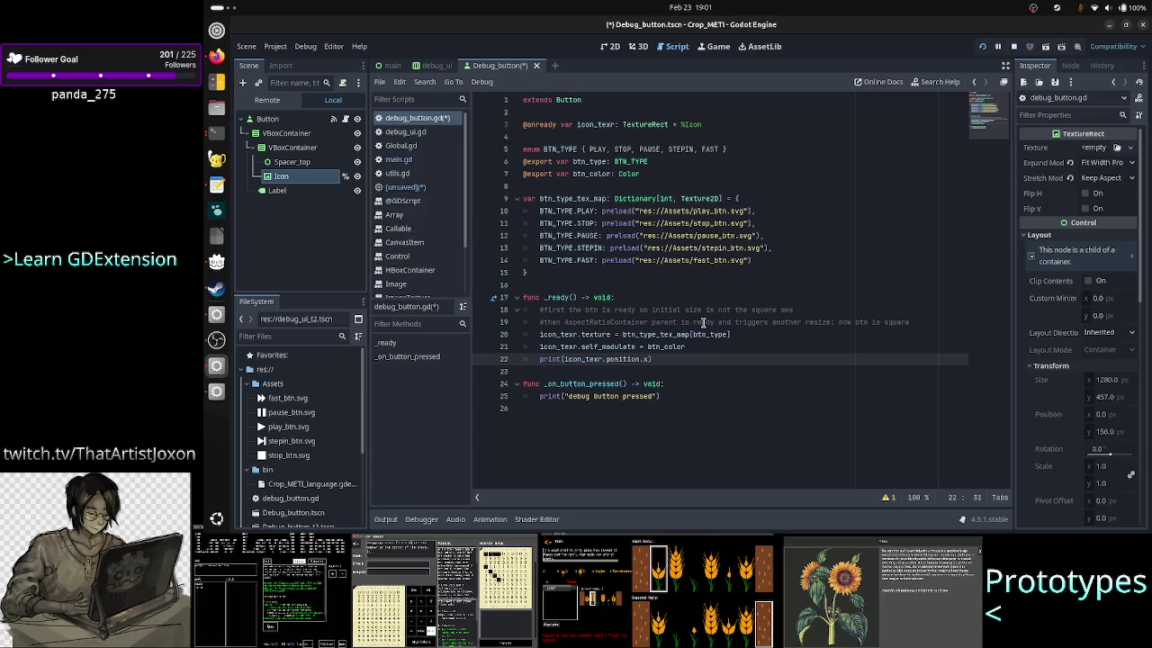
Step: Run the game to see 0.0 printed, stop it, then view the root Button's signals
{"action": "left_click", "coordinate": [983, 49]}
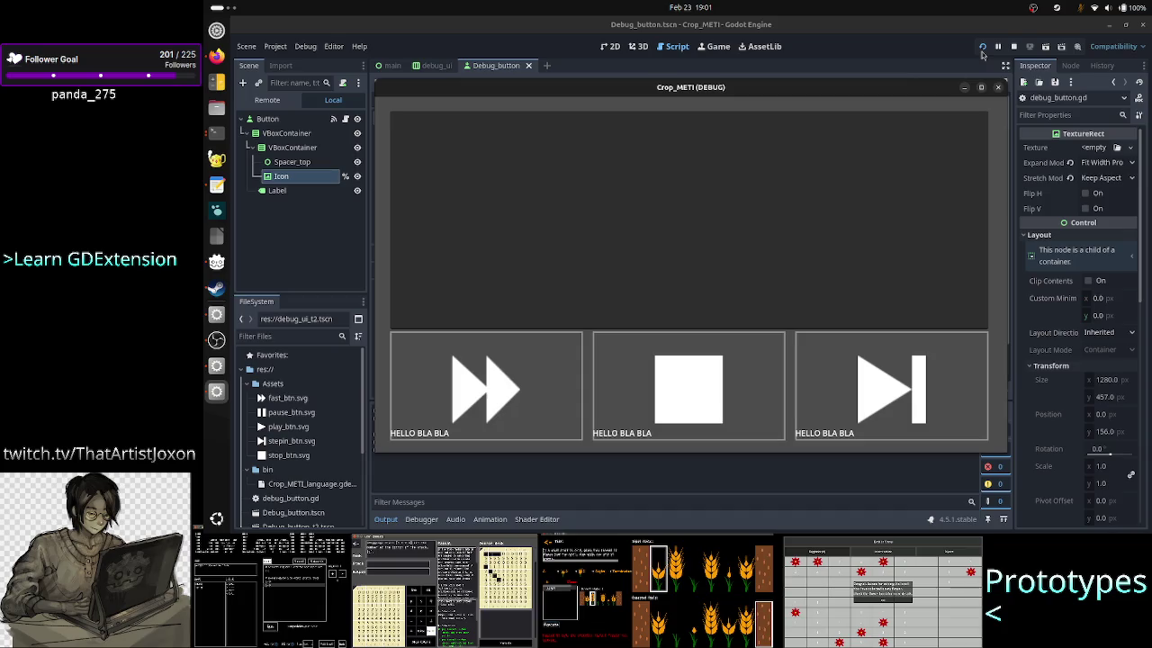
{"action": "left_click_drag", "start_coordinate": [846, 90], "coordinate": [937, 84]}
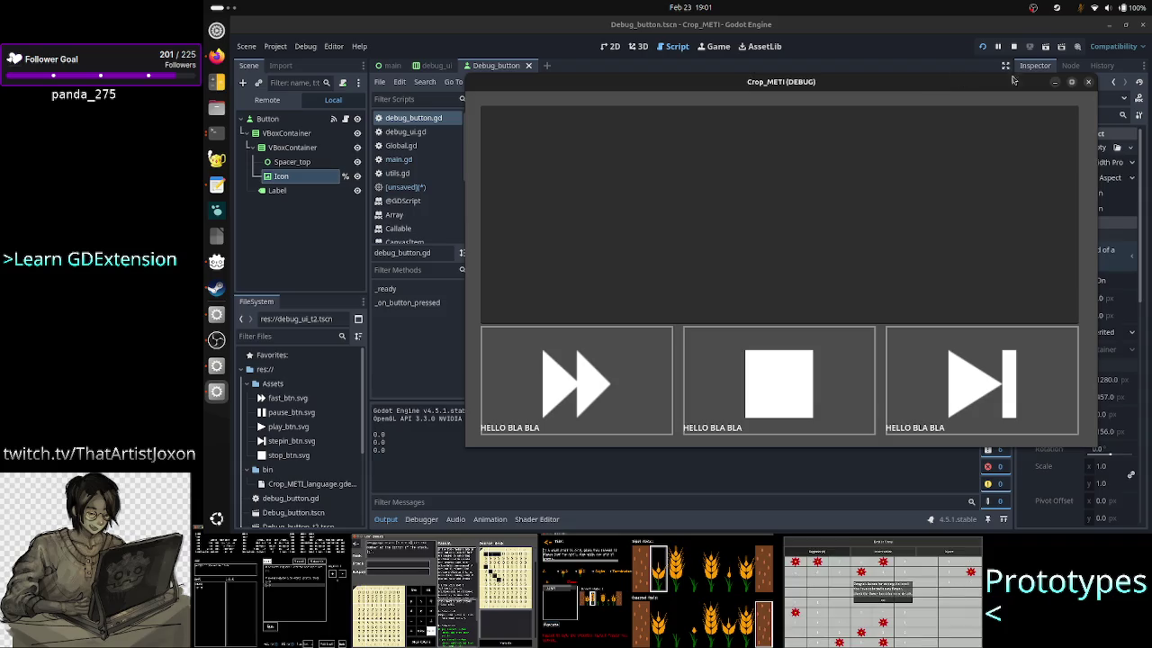
{"action": "left_click", "coordinate": [1088, 84]}
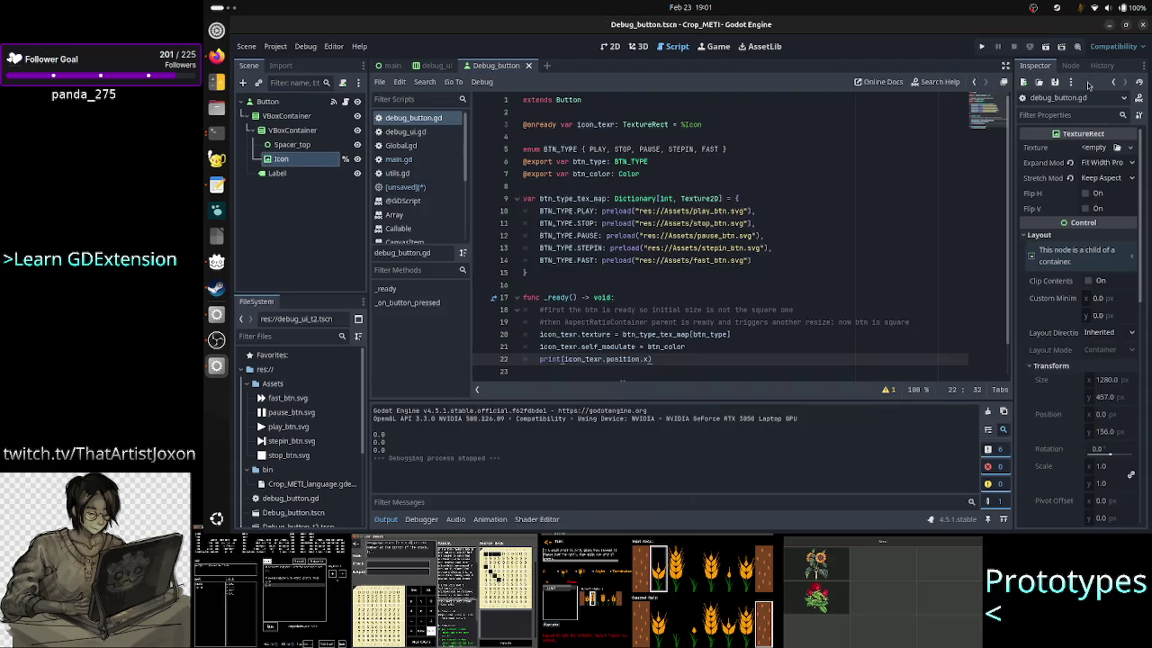
{"action": "left_click", "coordinate": [608, 46]}
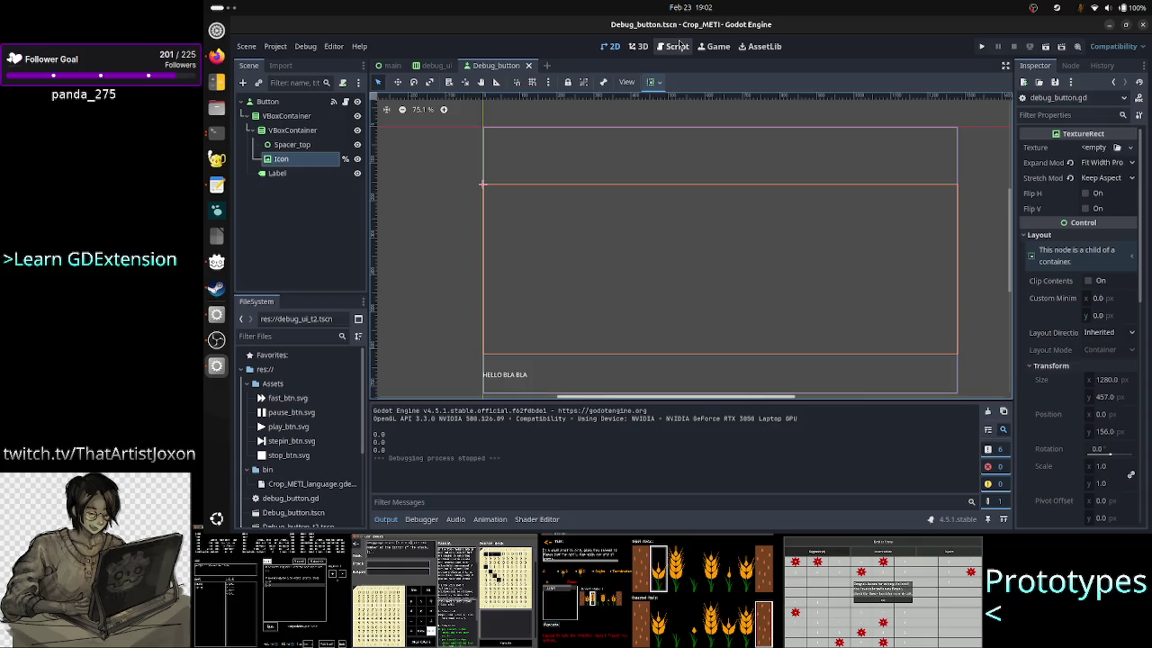
{"action": "left_click", "coordinate": [347, 103]}
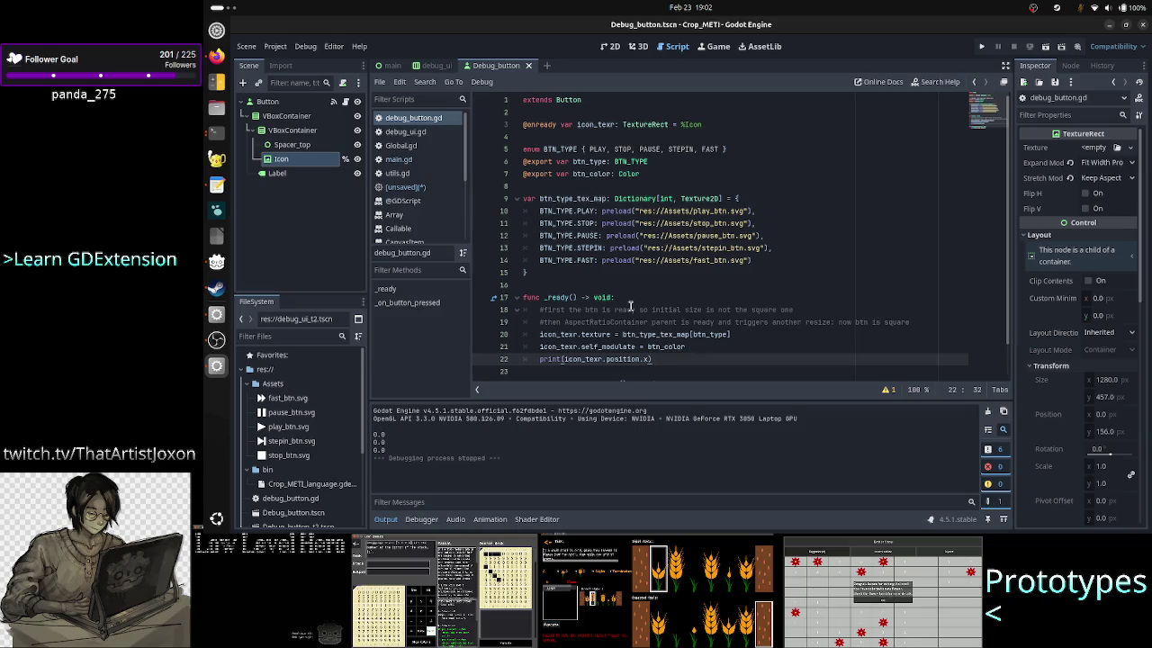
{"action": "left_click", "coordinate": [268, 101]}
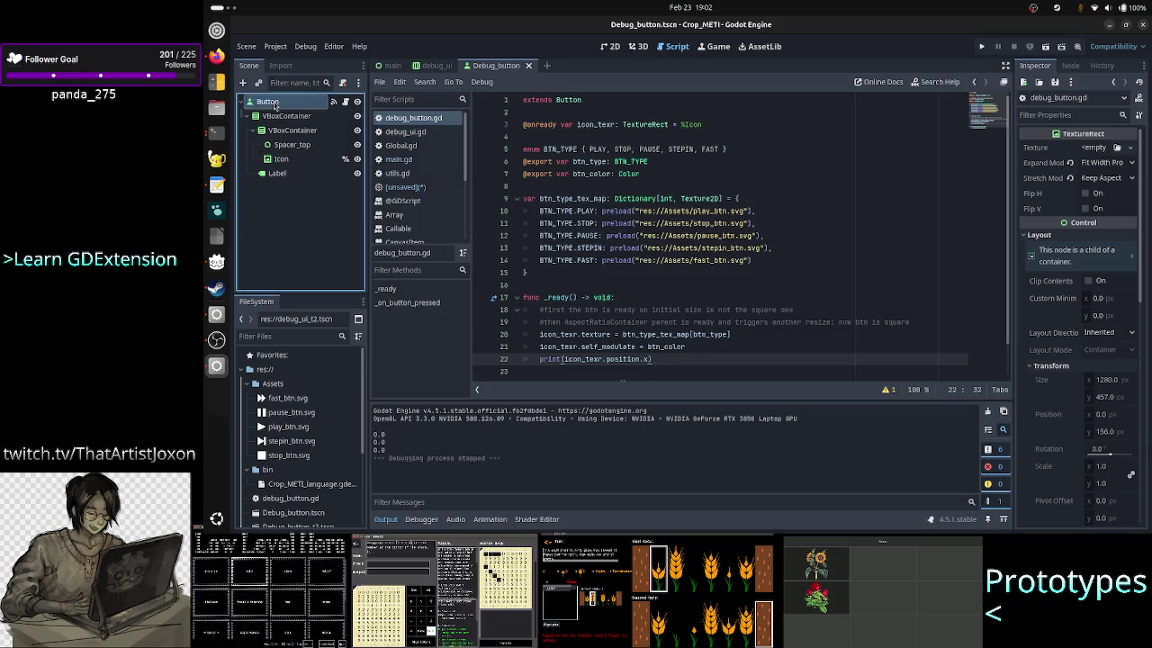
{"action": "left_click", "coordinate": [1070, 66]}
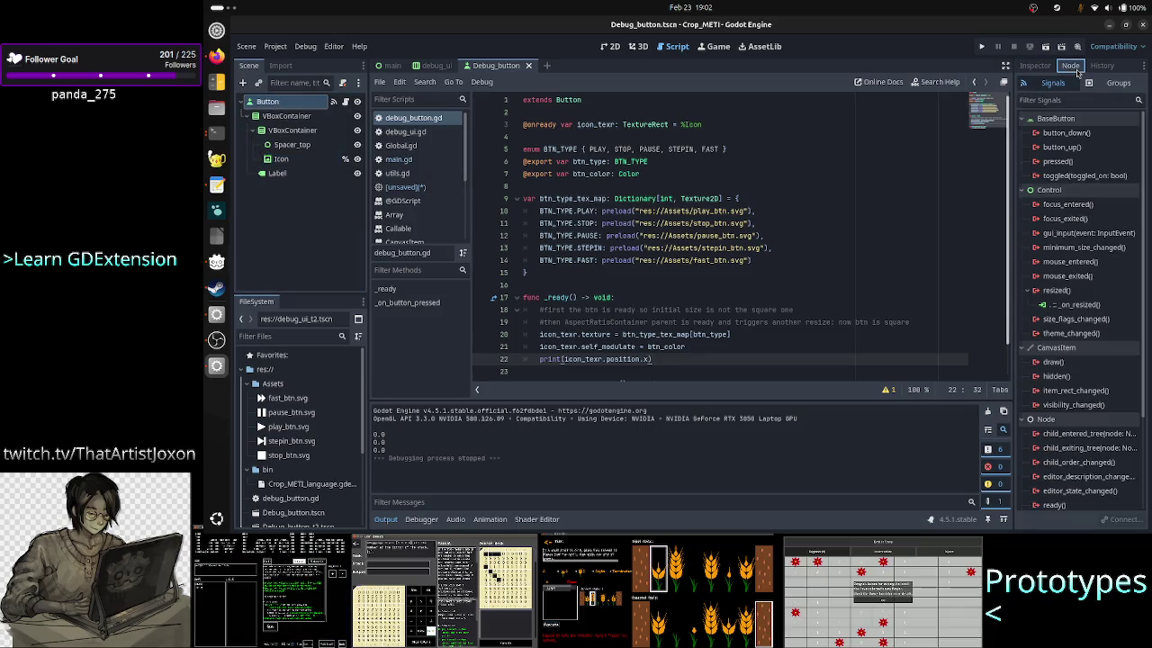
Step: Connect the Button's pressed signal to a new _on_pressed handler method
{"action": "double_click", "coordinate": [1075, 162]}
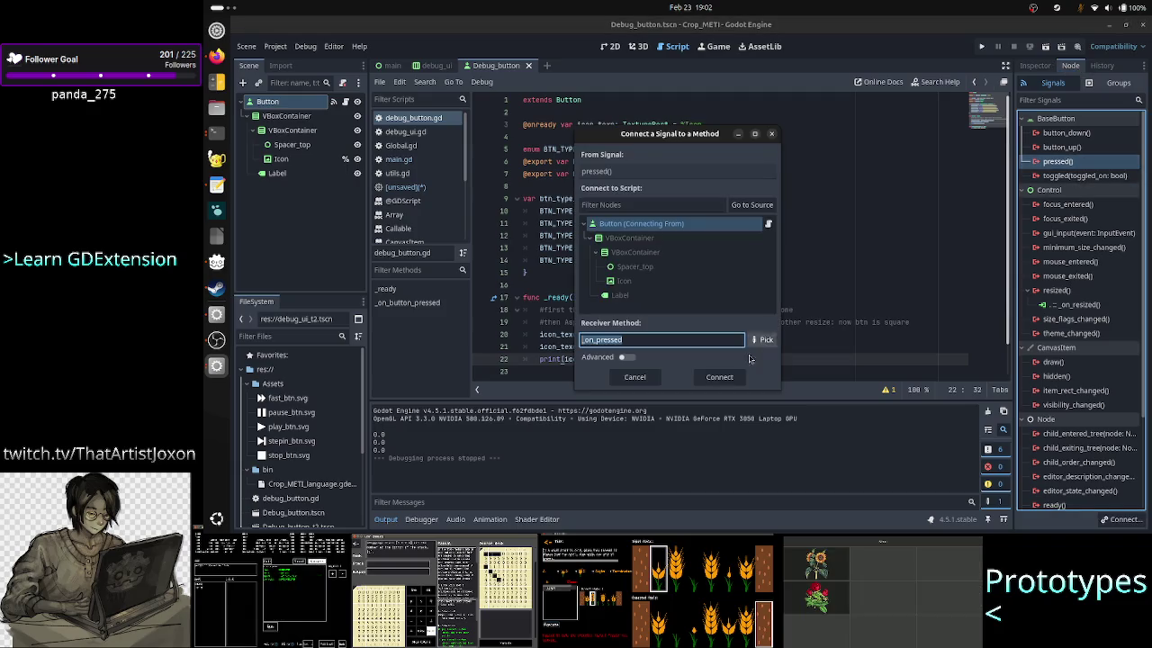
{"action": "left_click", "coordinate": [719, 377]}
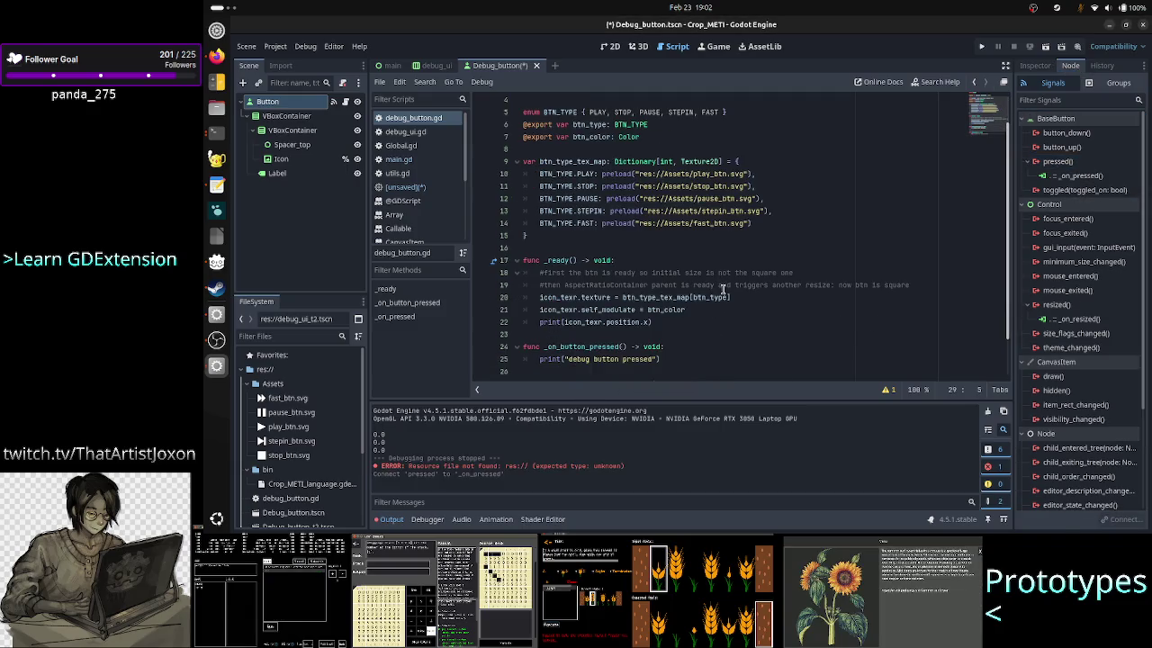
{"action": "scroll", "coordinate": [721, 279], "scroll_direction": "up", "scroll_amount": 2}
{"action": "scroll", "coordinate": [715, 279], "scroll_direction": "down", "scroll_amount": 2}
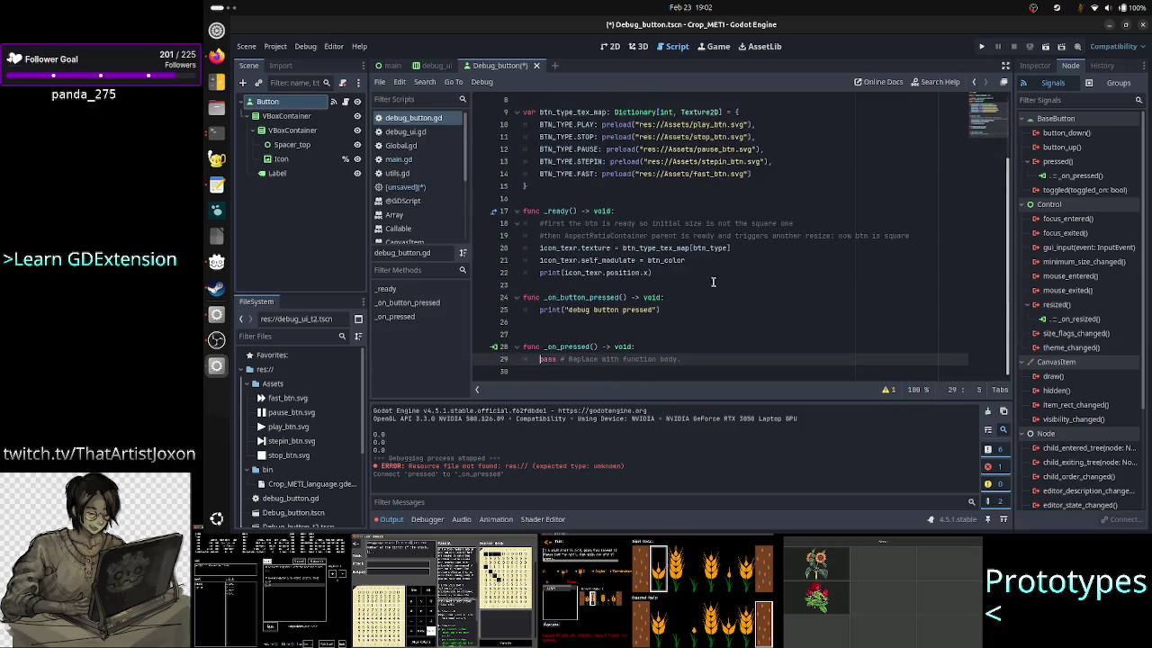
Step: Move the icon x-position print line from _ready into _on_pressed, replacing pass, and save the script
{"action": "left_click", "coordinate": [744, 273]}
{"action": "key", "text": "Home"}
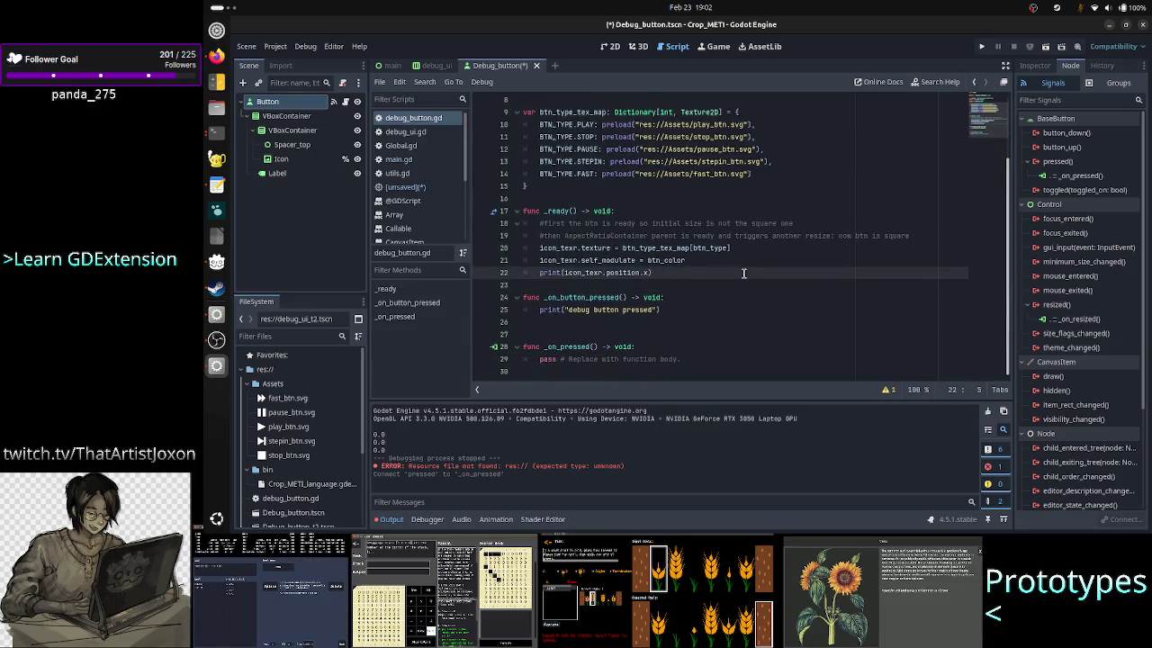
{"action": "key", "text": "shift+End"}
{"action": "key", "text": "BackSpace"}
{"action": "key", "text": "BackSpace"}
{"action": "key", "text": "BackSpace"}
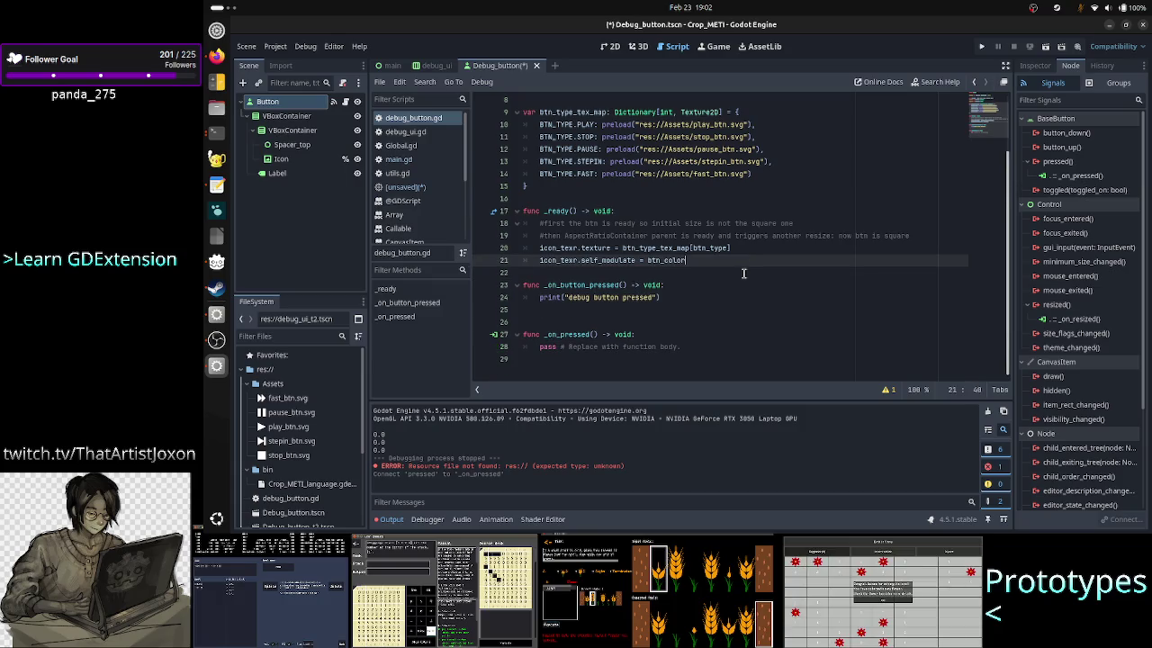
{"action": "key", "text": "Down"}
{"action": "key", "text": "Down"}
{"action": "key", "text": "Down"}
{"action": "key", "text": "Delete"}
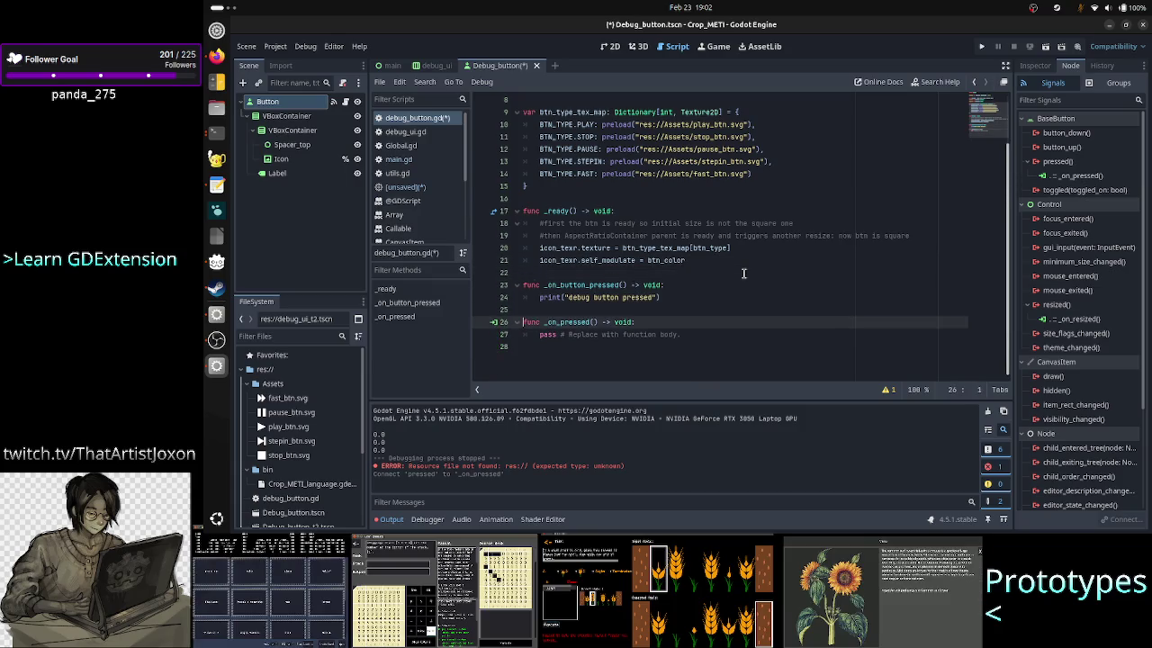
{"action": "key", "text": "Down"}
{"action": "key", "text": "End"}
{"action": "key", "text": "shift+Home"}
{"action": "type", "text": "print(icon_texr.position.x)"}
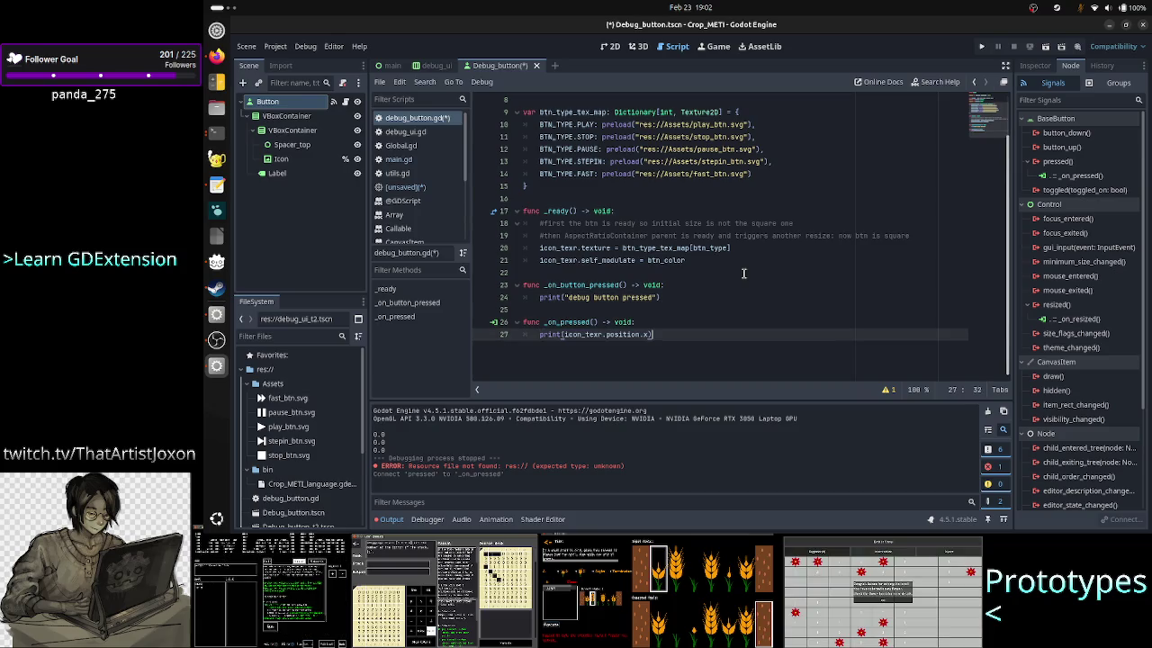
{"action": "key", "text": "Return"}
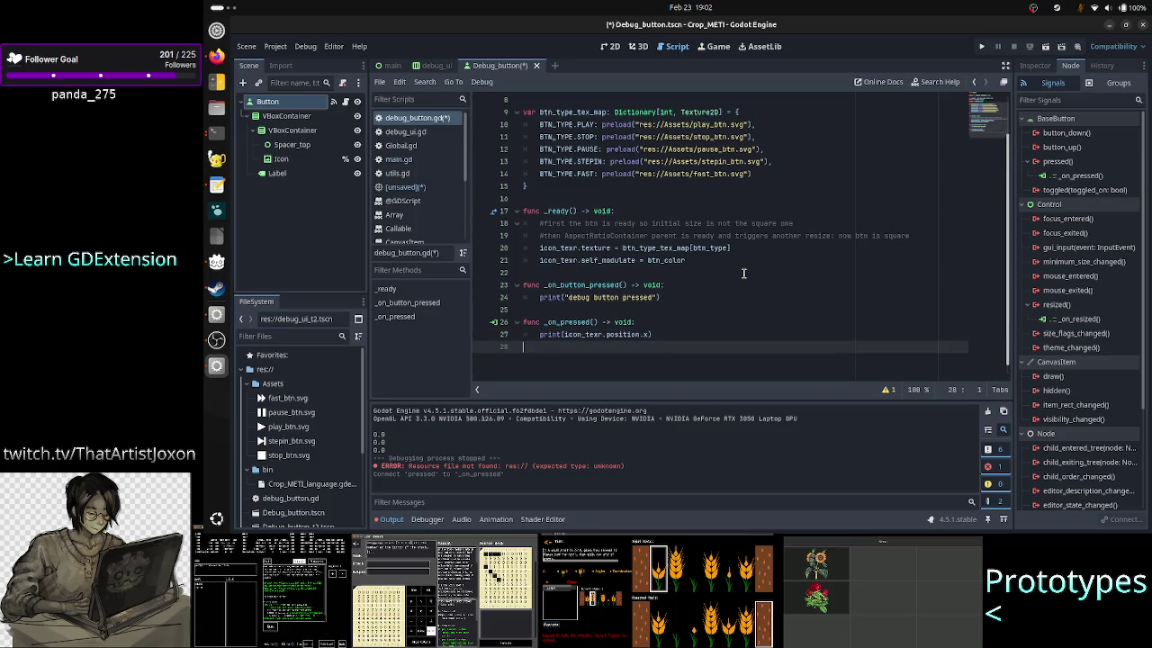
{"action": "key", "text": "ctrl+s"}
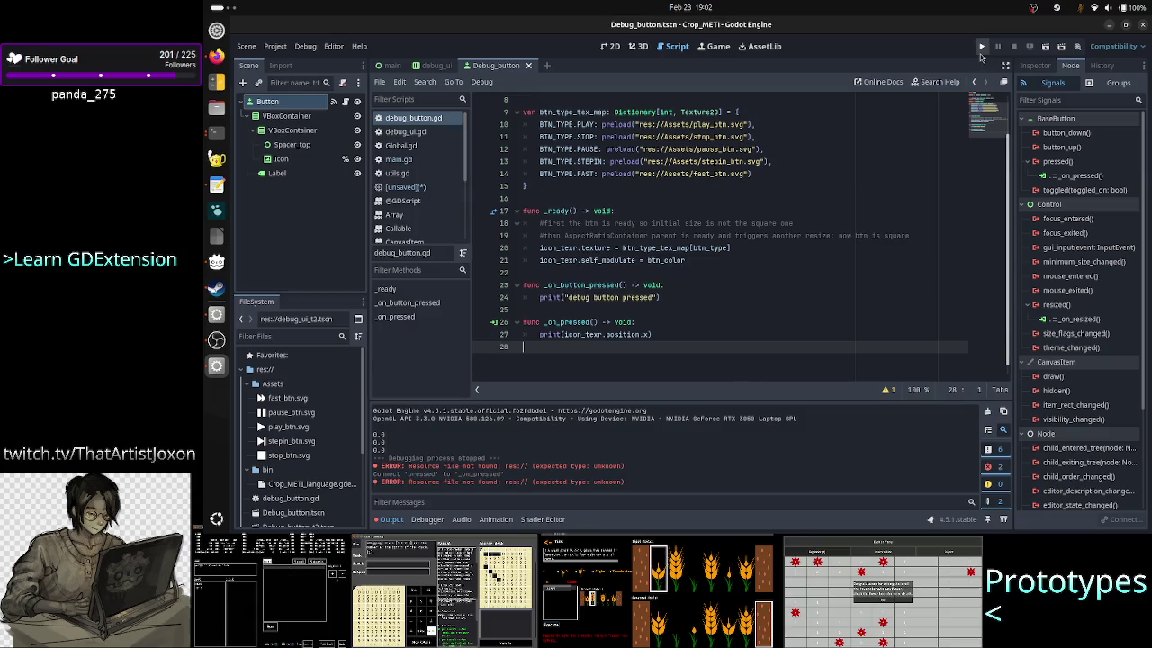
Step: Run the project and press the fast-forward button twice so 0.0 prints, then return to the editor
{"action": "left_click", "coordinate": [982, 46]}
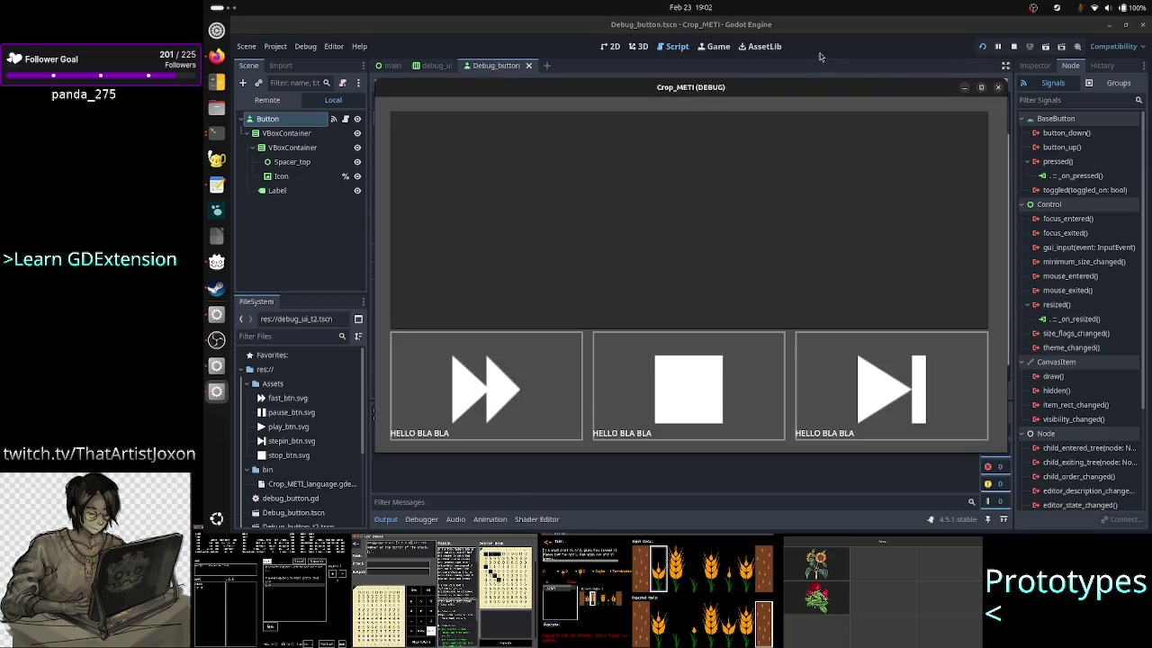
{"action": "left_click_drag", "start_coordinate": [783, 93], "coordinate": [887, 95]}
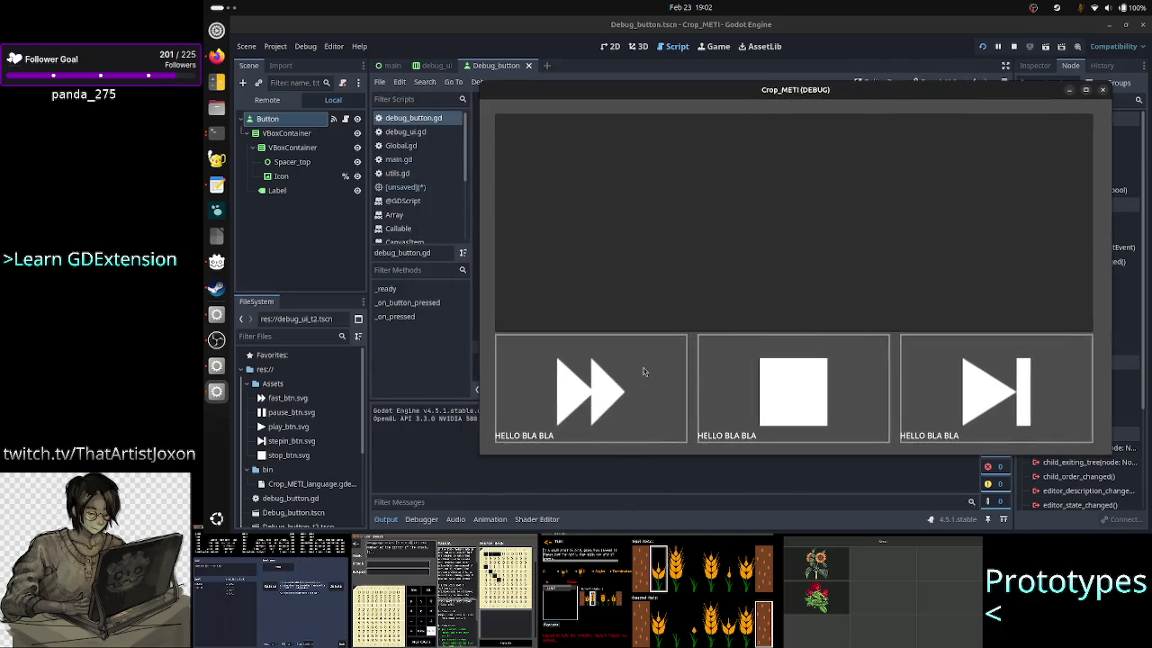
{"action": "left_click", "coordinate": [644, 371]}
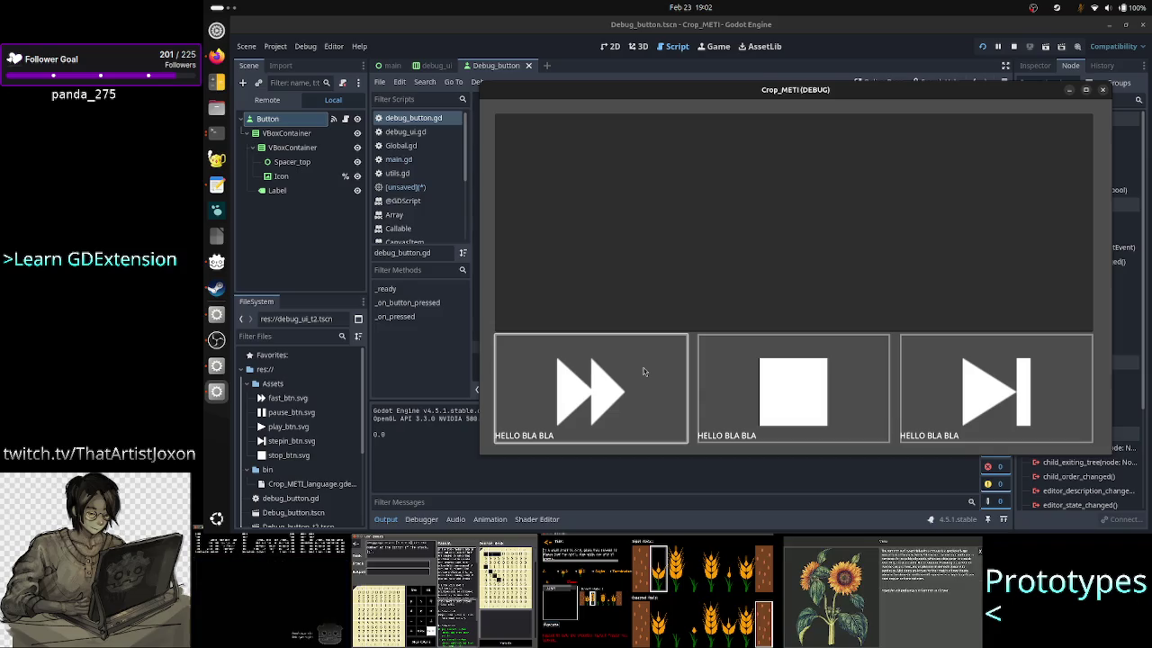
{"action": "left_click", "coordinate": [568, 386]}
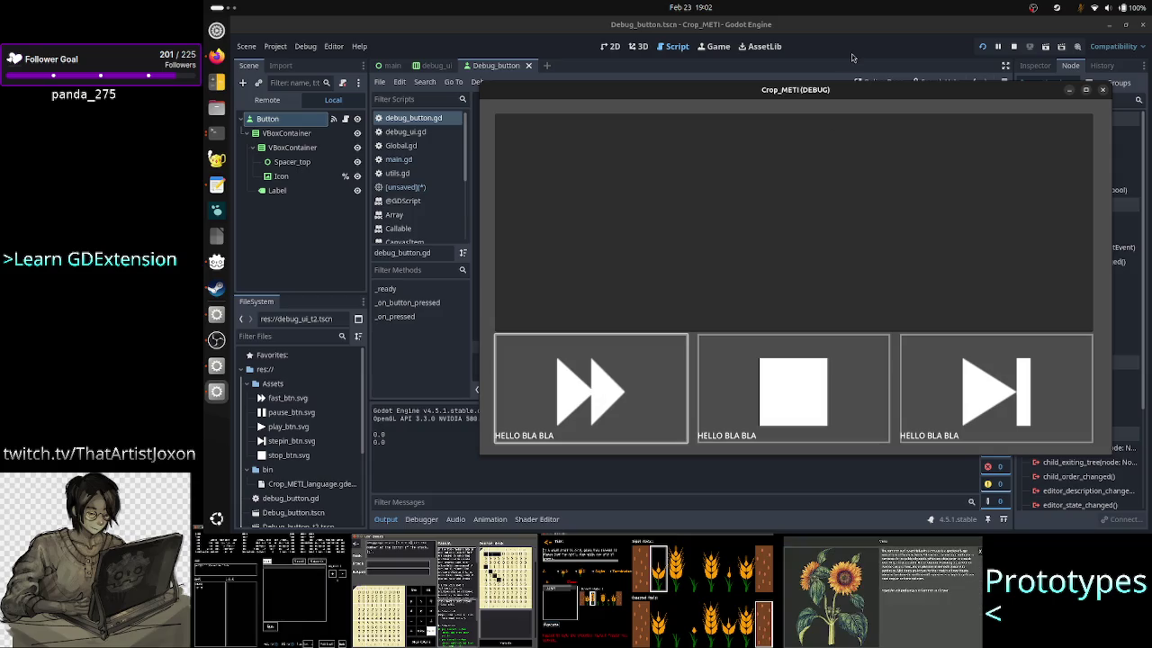
{"action": "left_click", "coordinate": [887, 22]}
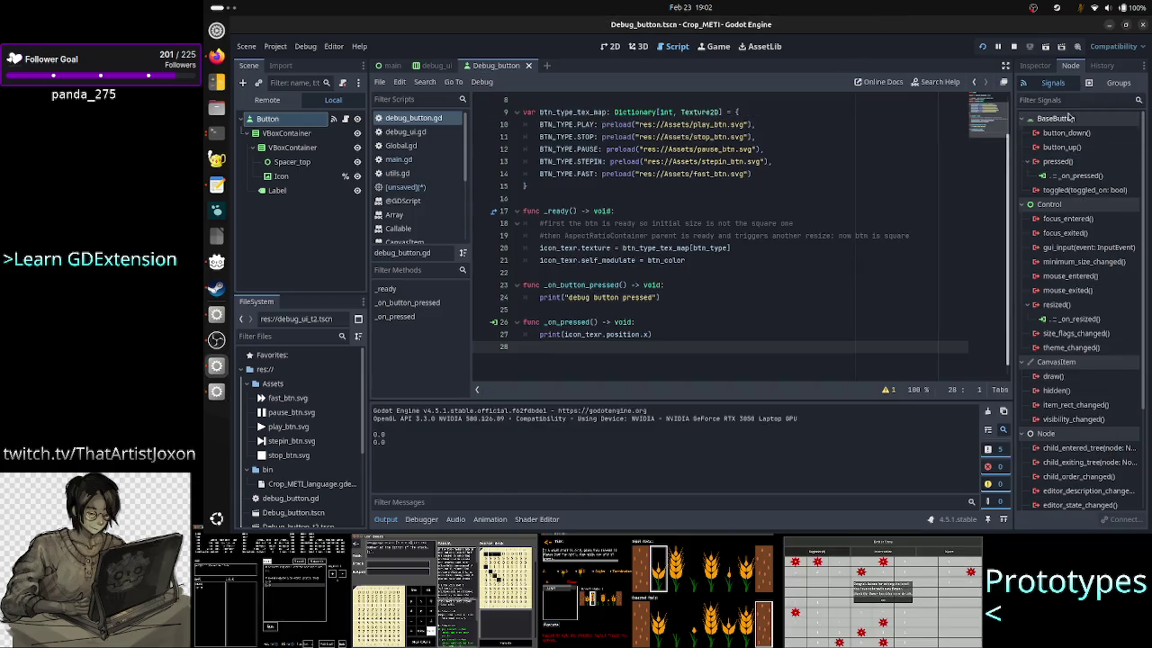
Step: Inspect the Icon node's expand and stretch mode settings, keeping Keep Aspect, then close the running game
{"action": "left_click", "coordinate": [1034, 66]}
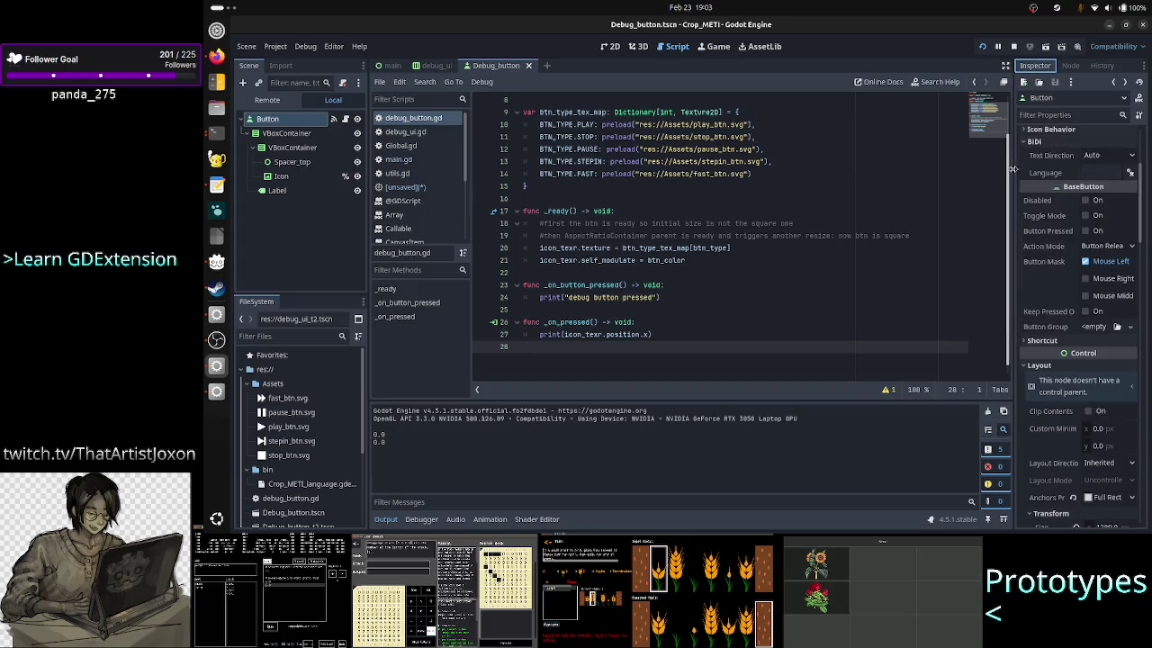
{"action": "left_click", "coordinate": [282, 176]}
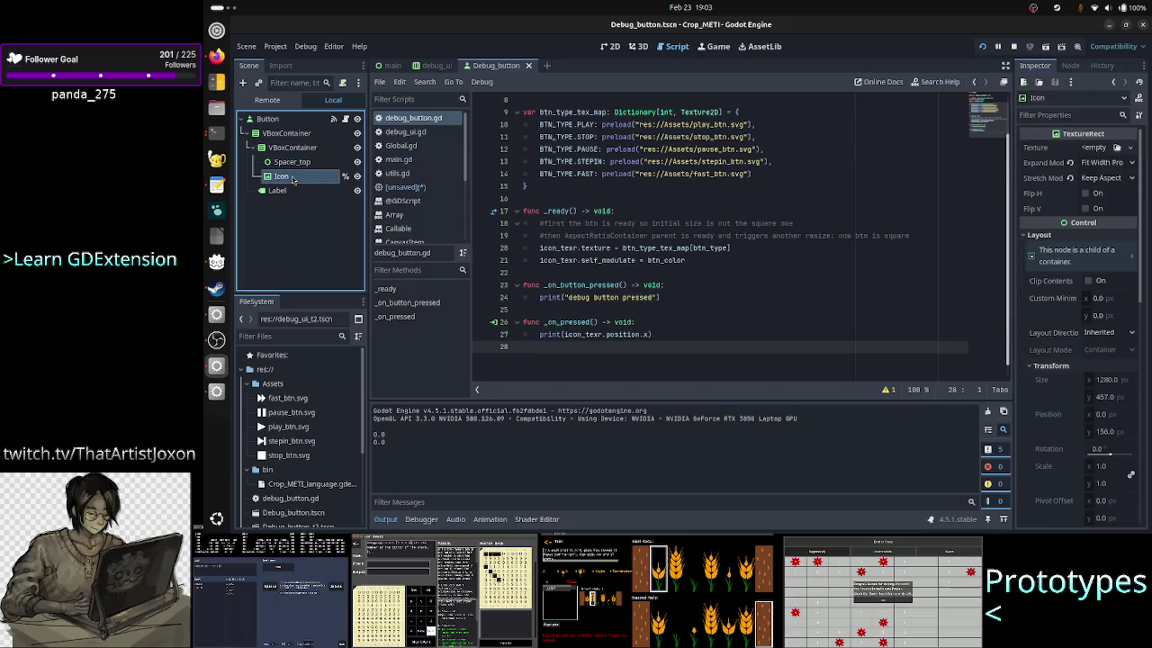
{"action": "left_click", "coordinate": [1113, 167]}
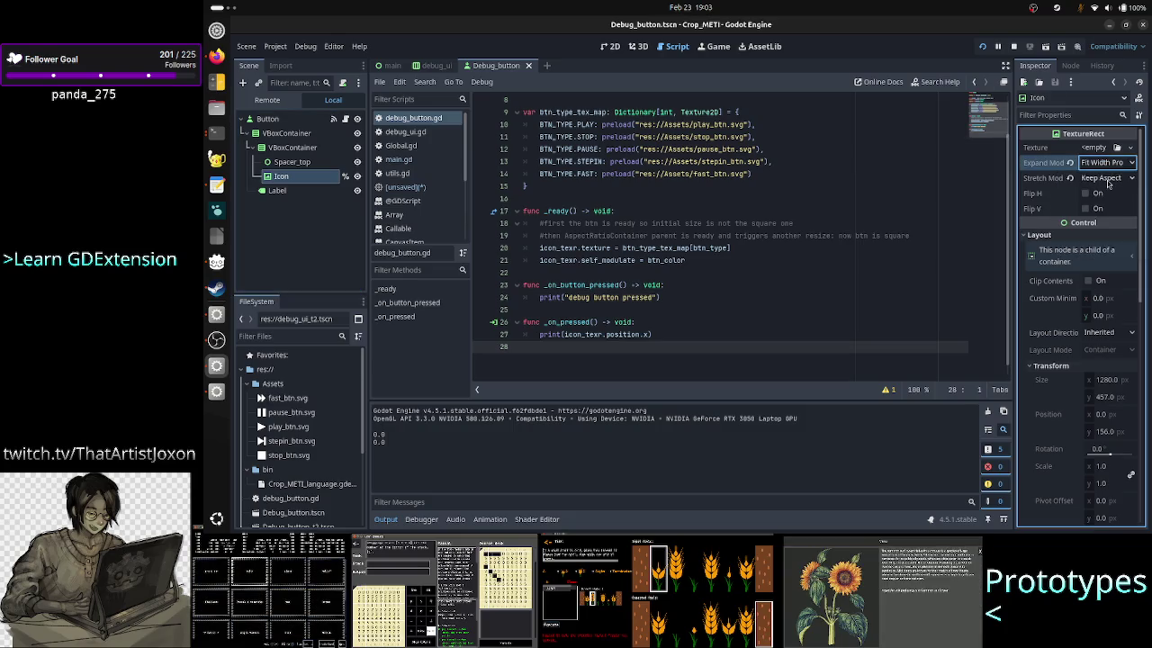
{"action": "left_click", "coordinate": [1107, 179]}
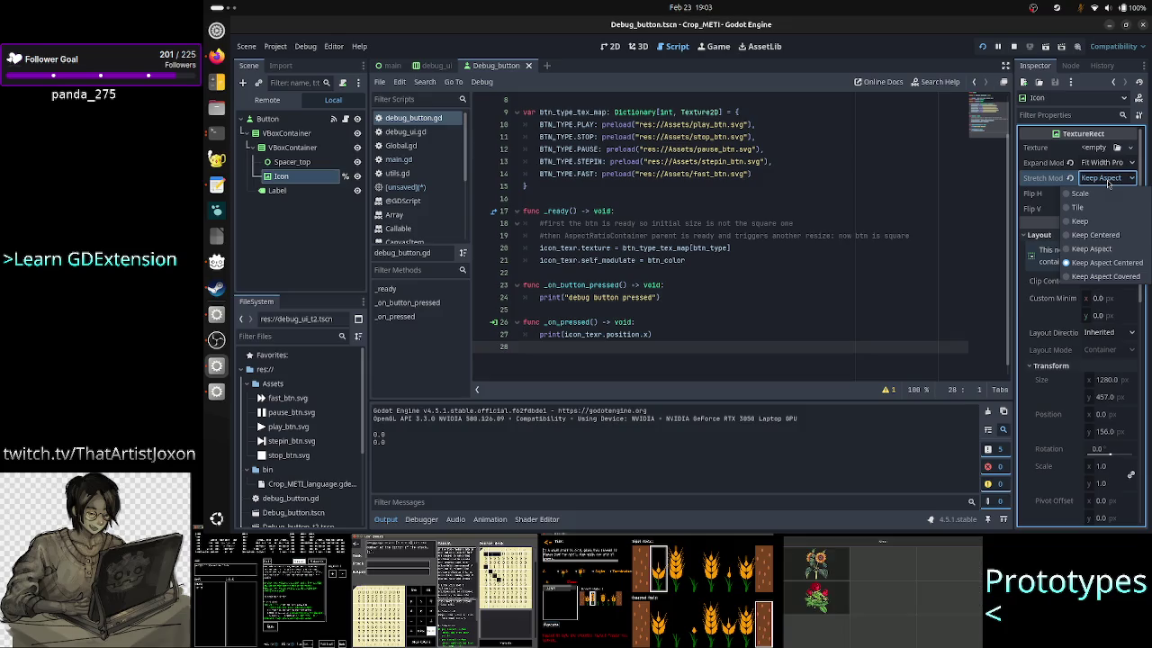
{"action": "left_click", "coordinate": [1109, 183]}
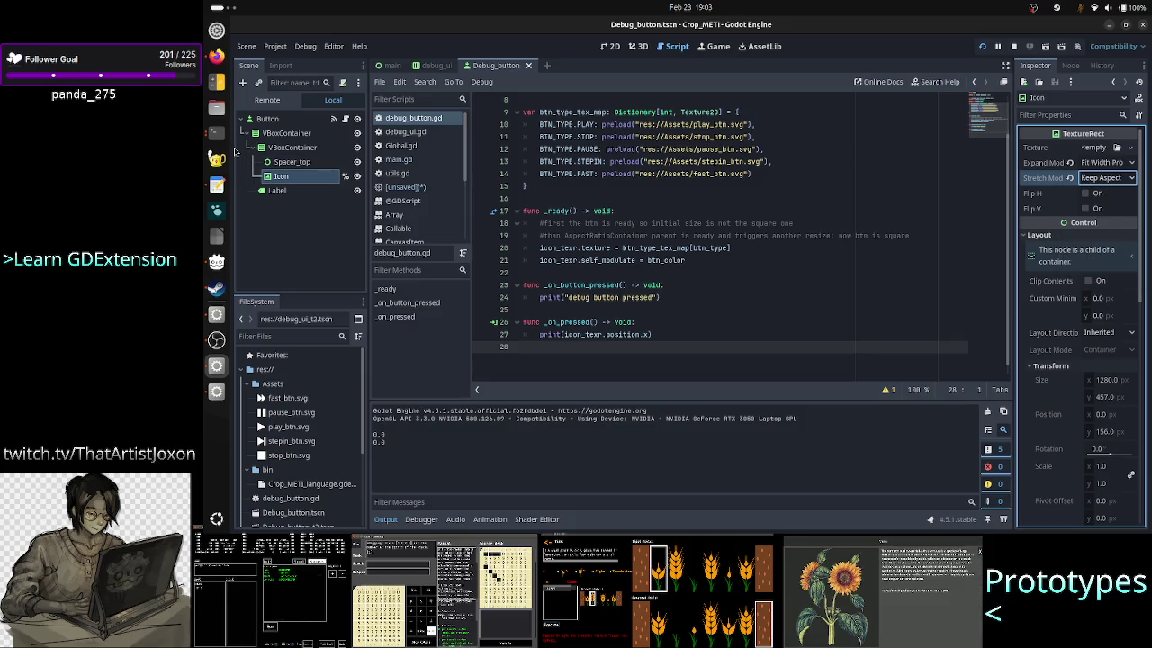
{"action": "left_click", "coordinate": [216, 392]}
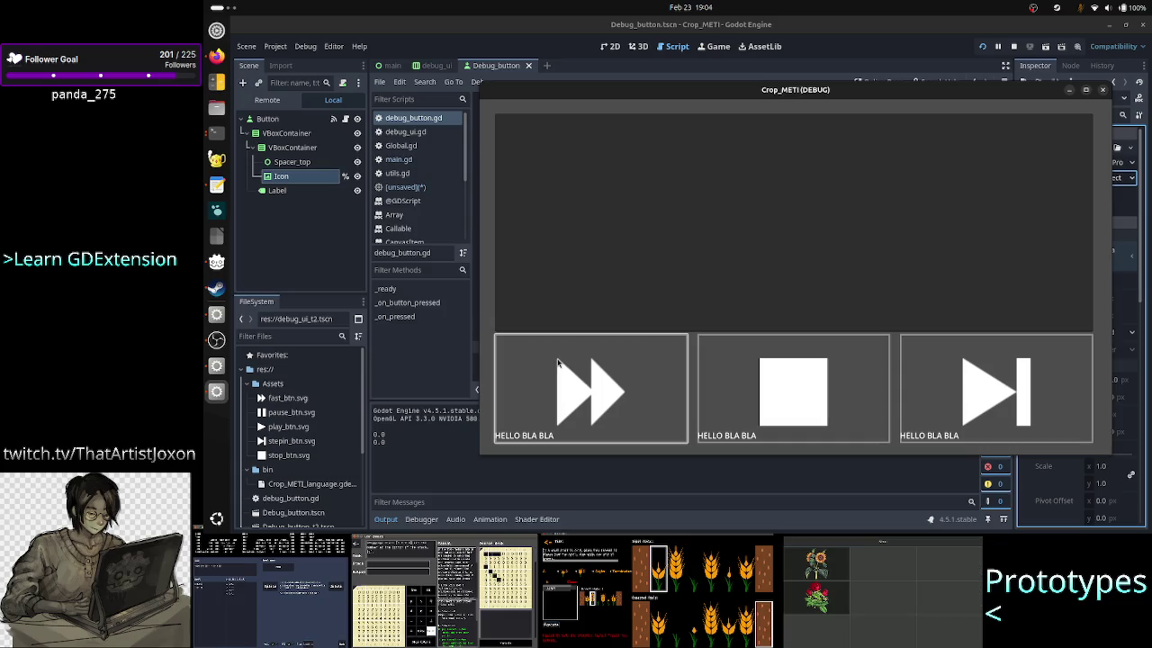
{"action": "left_click", "coordinate": [1102, 90]}
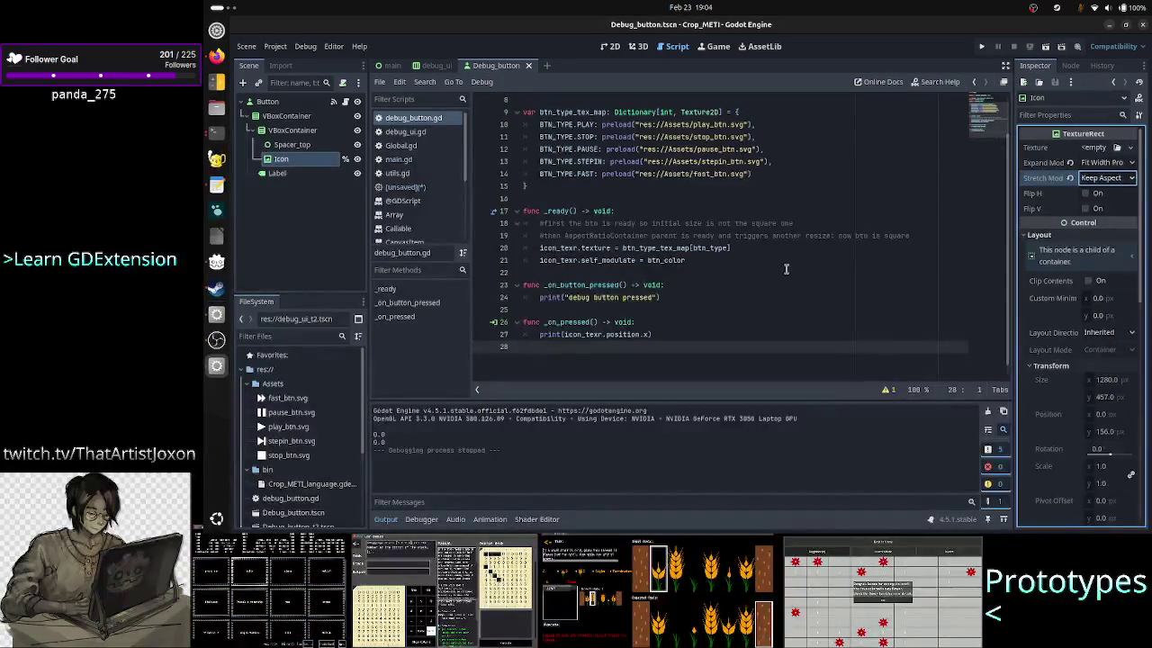
Step: Change the _on_pressed print argument to icon.size / 2 and launch the project
{"action": "left_click", "coordinate": [714, 334]}
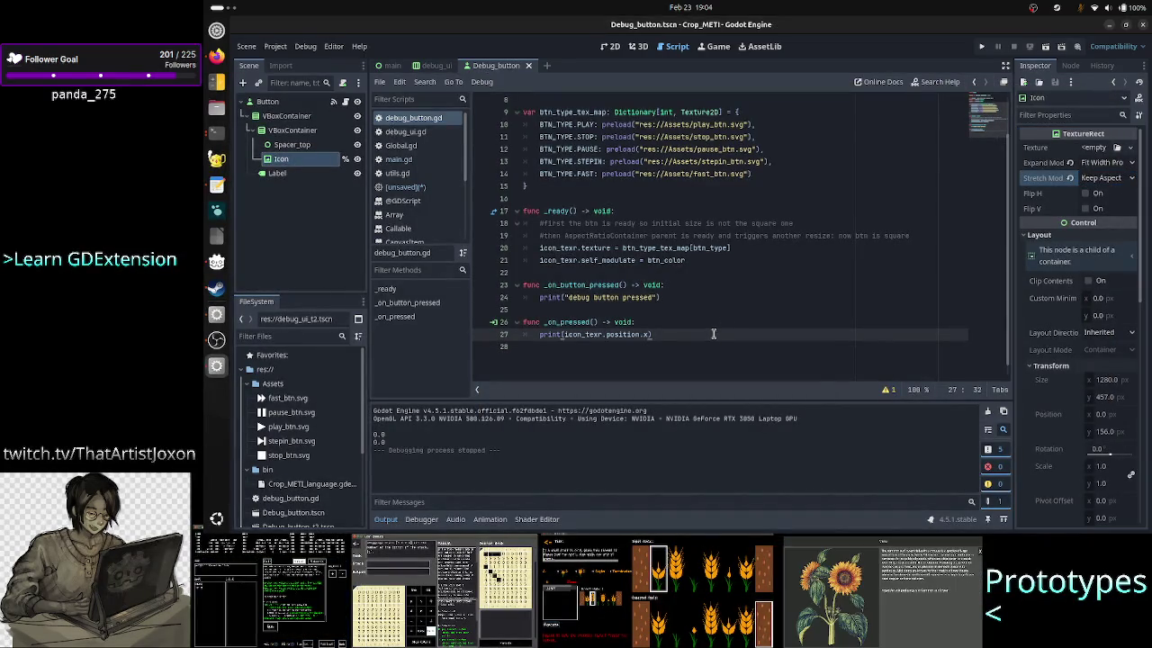
{"action": "key", "text": "BackSpace"}
{"action": "key", "text": "BackSpace"}
{"action": "key", "text": "BackSpace"}
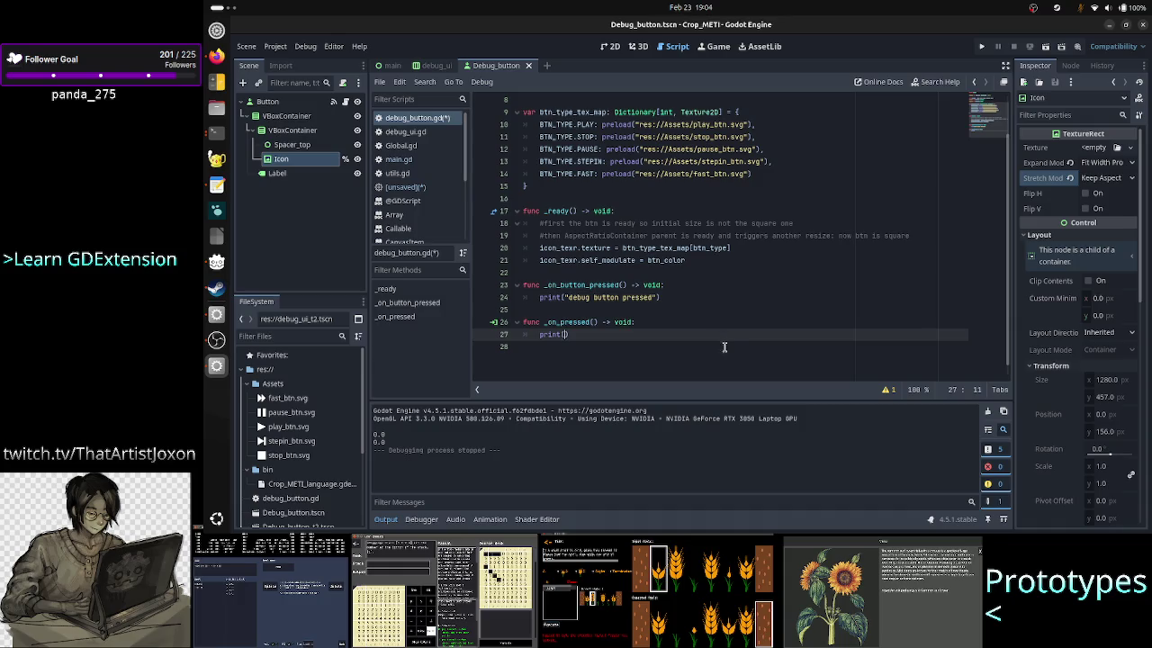
{"action": "type", "text": "icon.size"}
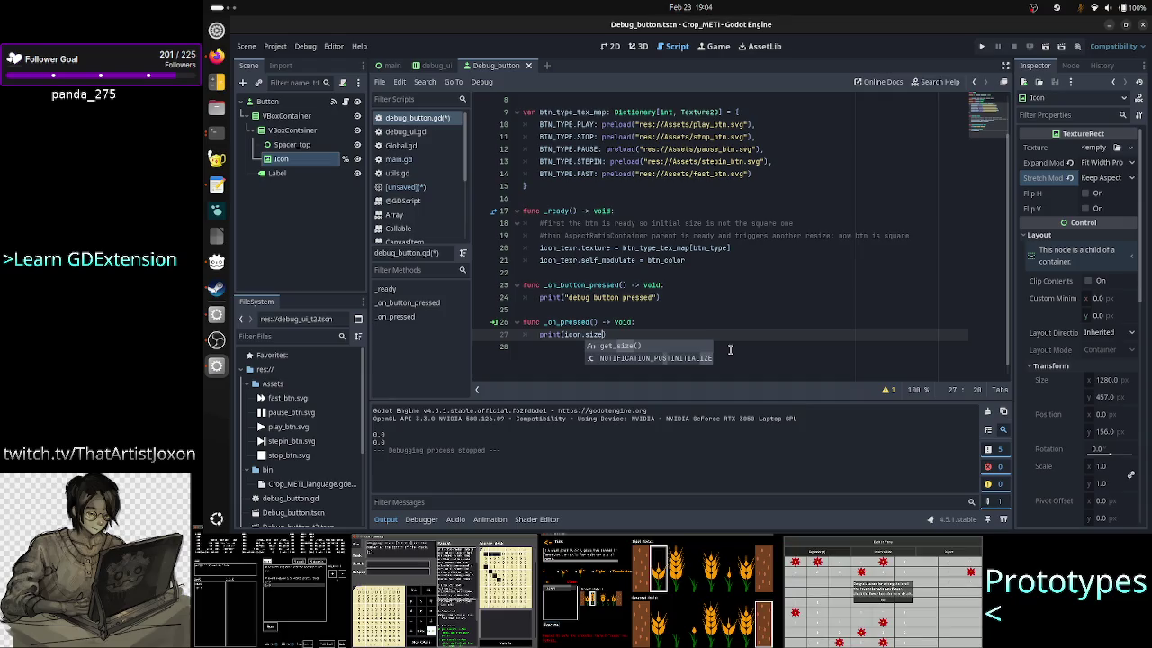
{"action": "type", "text": ".x"}
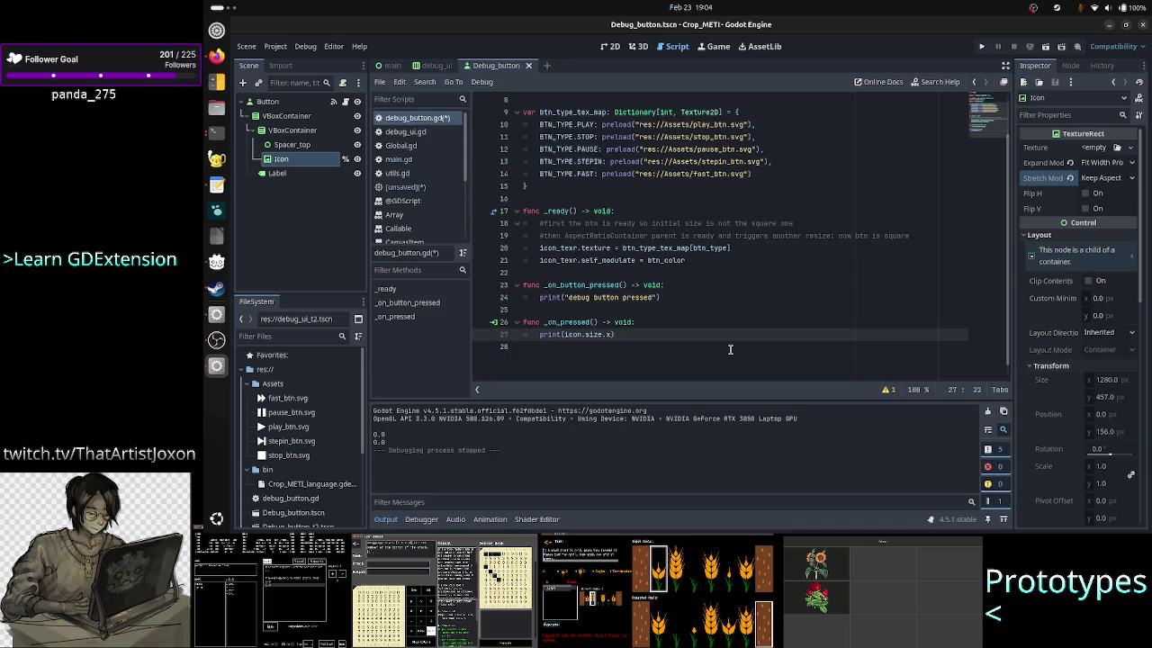
{"action": "key", "text": "BackSpace"}
{"action": "type", "text": "2"}
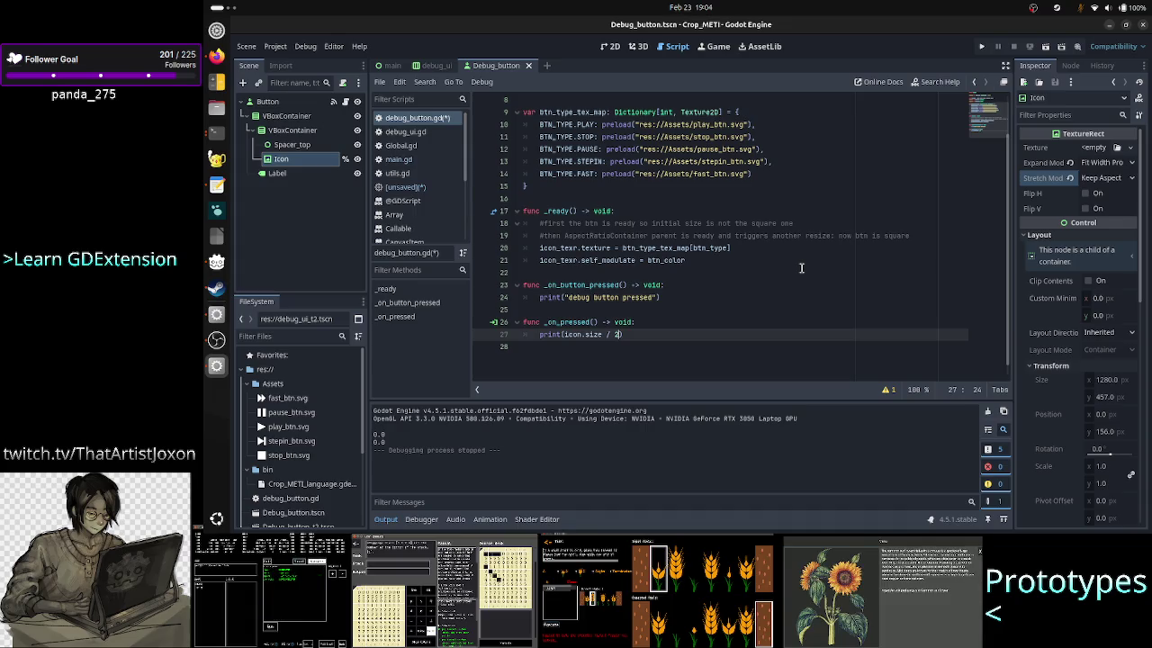
{"action": "left_click", "coordinate": [983, 48]}
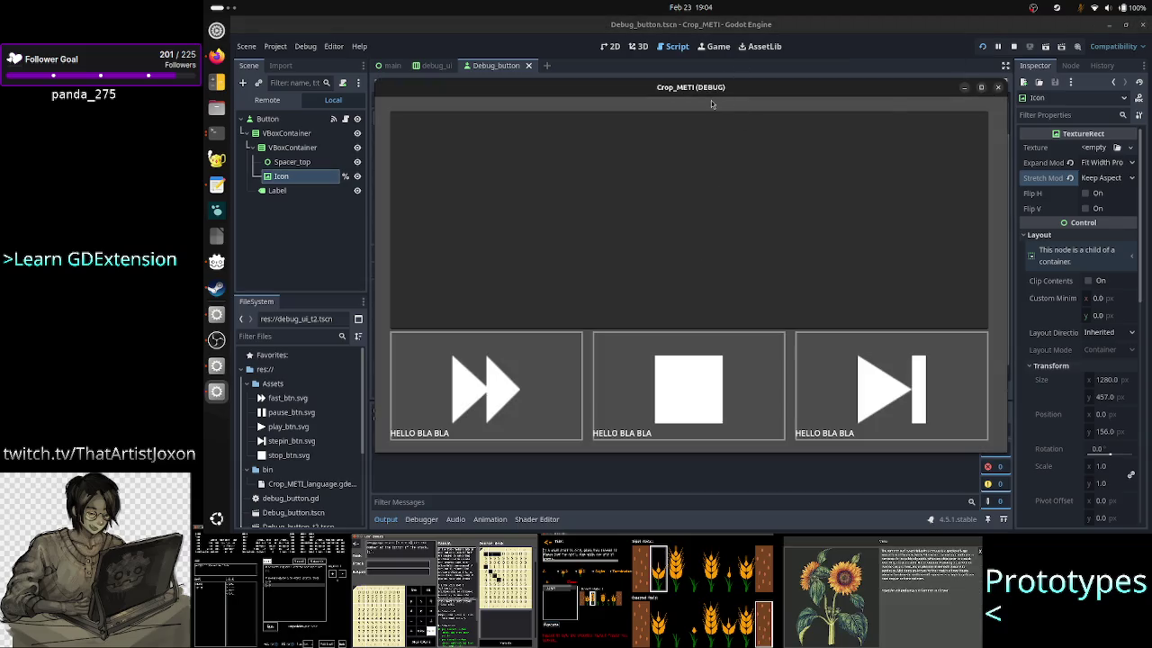
Step: Press fast-forward in the game, hit the null-instance error on icon.size, and stop the game
{"action": "left_click_drag", "start_coordinate": [725, 90], "coordinate": [805, 85]}
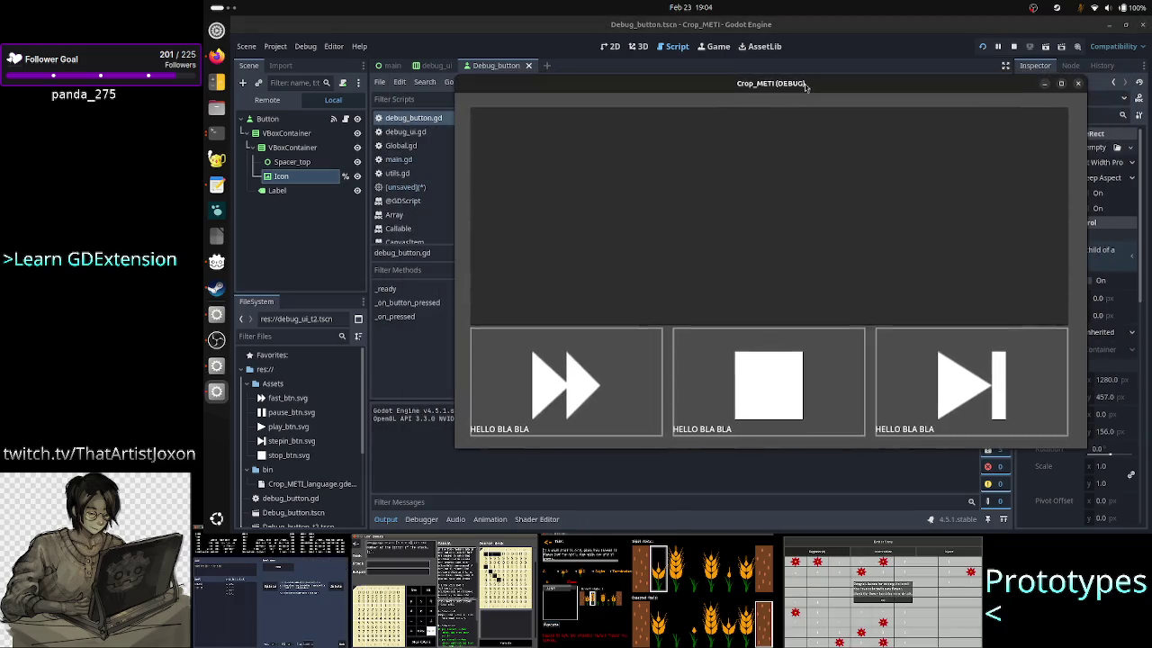
{"action": "left_click", "coordinate": [604, 379]}
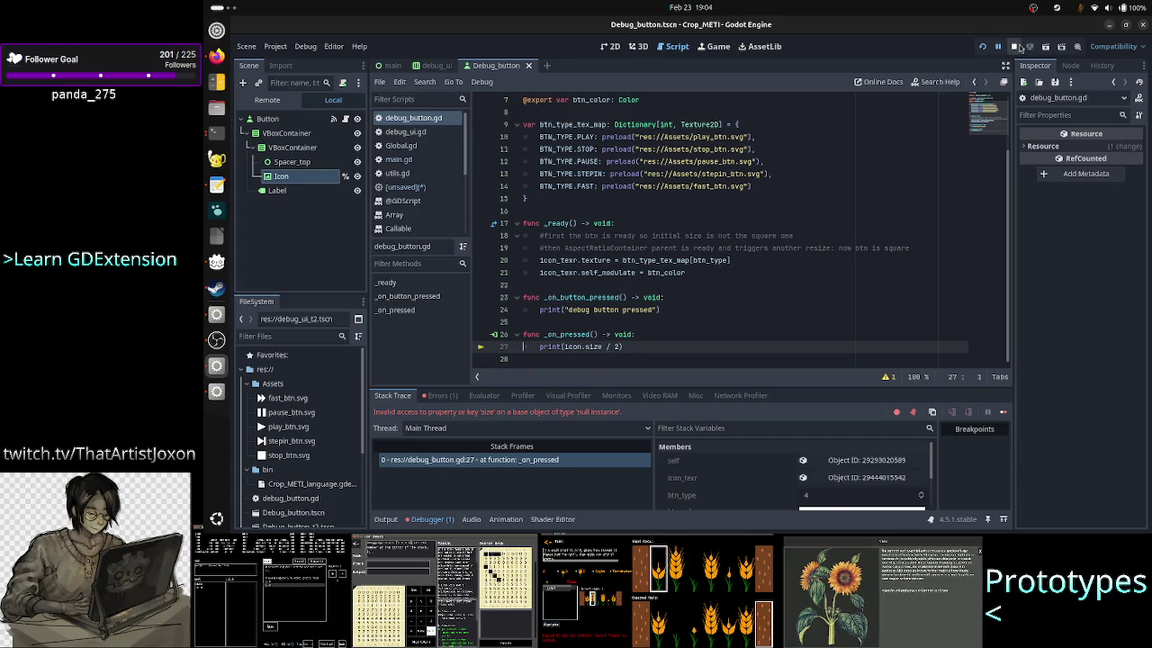
{"action": "left_click", "coordinate": [1014, 46]}
{"action": "left_click", "coordinate": [581, 347]}
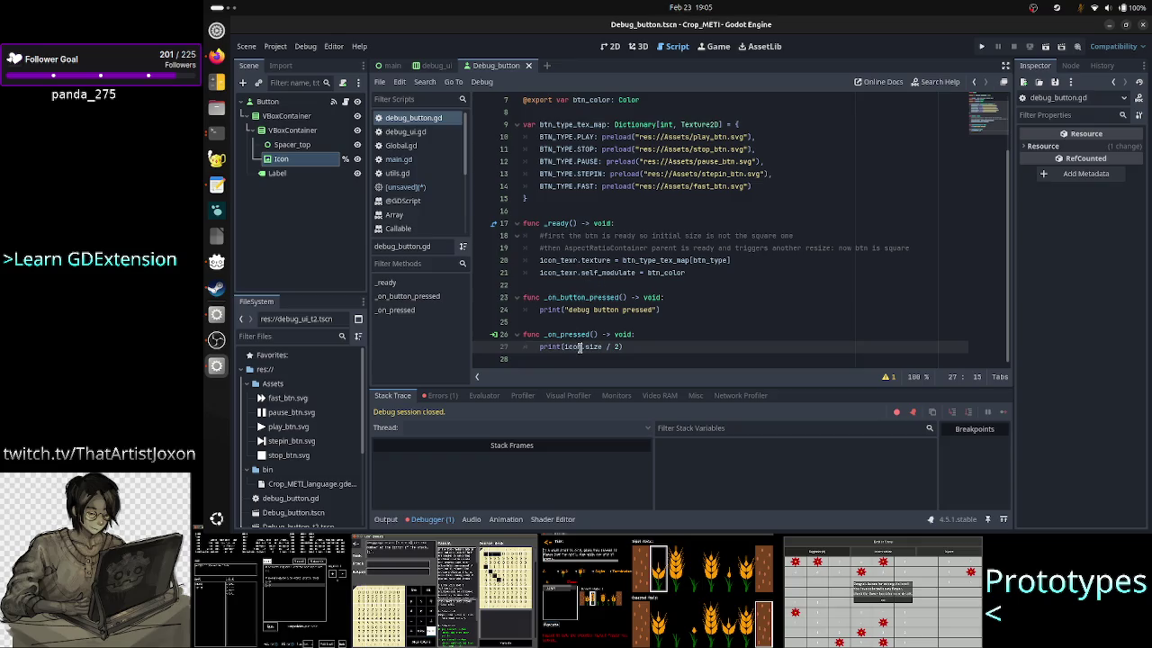
Step: Change icon to icon_texr on line 27, run the game, and press fast-forward to print (195.0, 68.5)
{"action": "key", "text": "ctrl+space"}
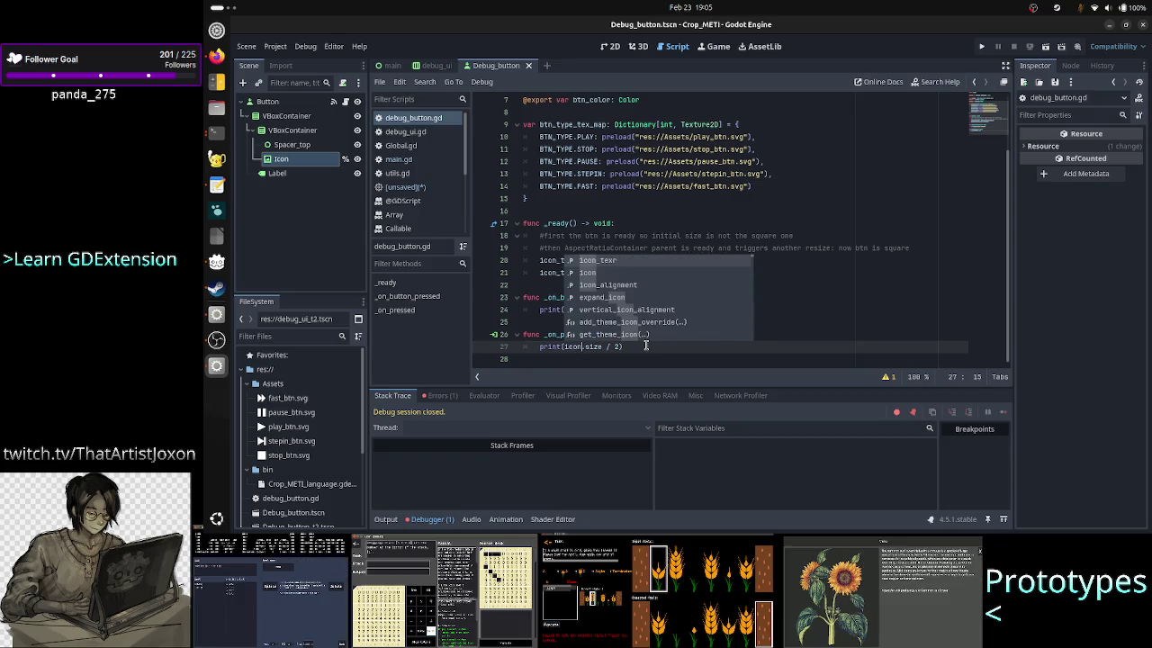
{"action": "key", "text": "Return"}
{"action": "left_click", "coordinate": [981, 47]}
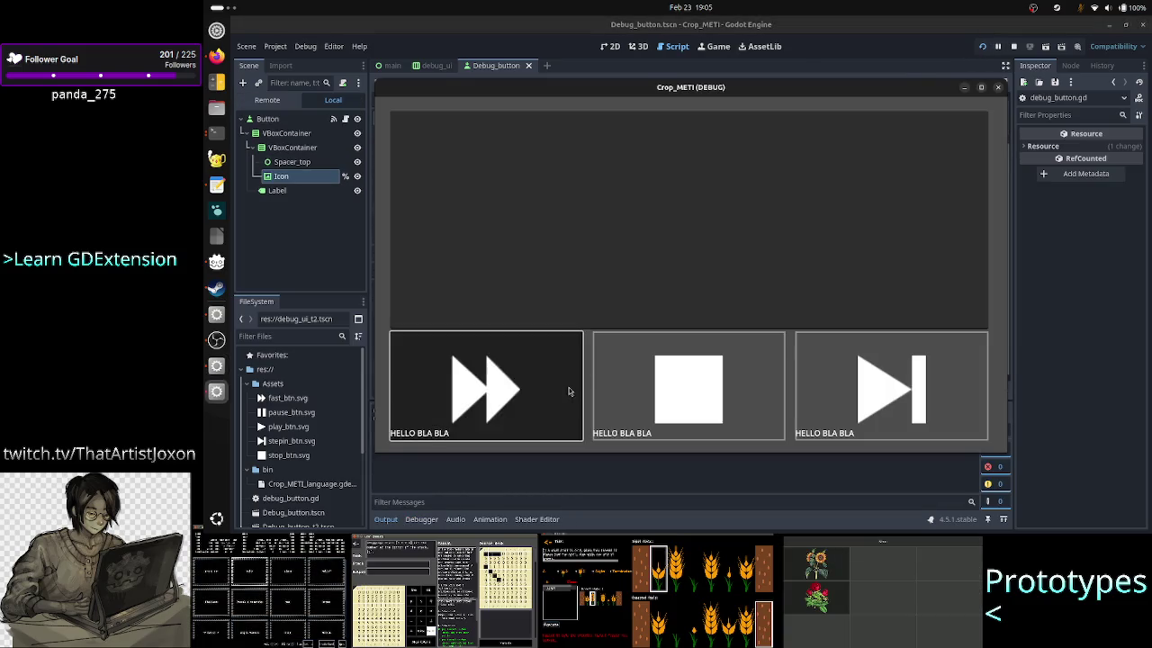
{"action": "left_click", "coordinate": [569, 391]}
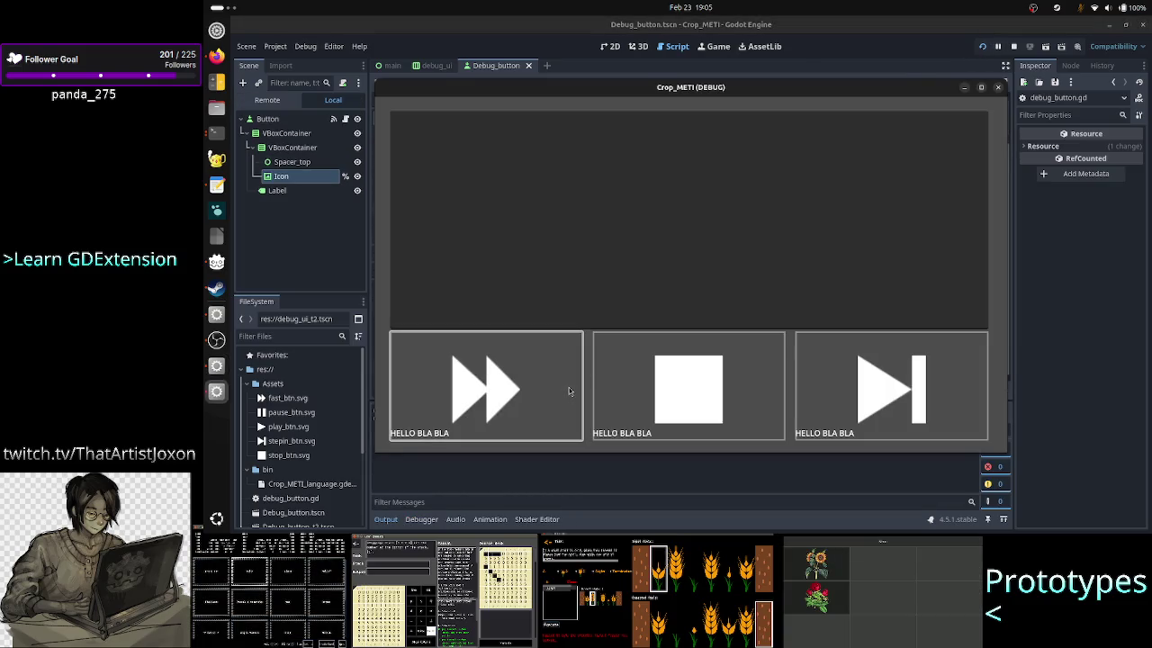
{"action": "key", "text": "F8"}
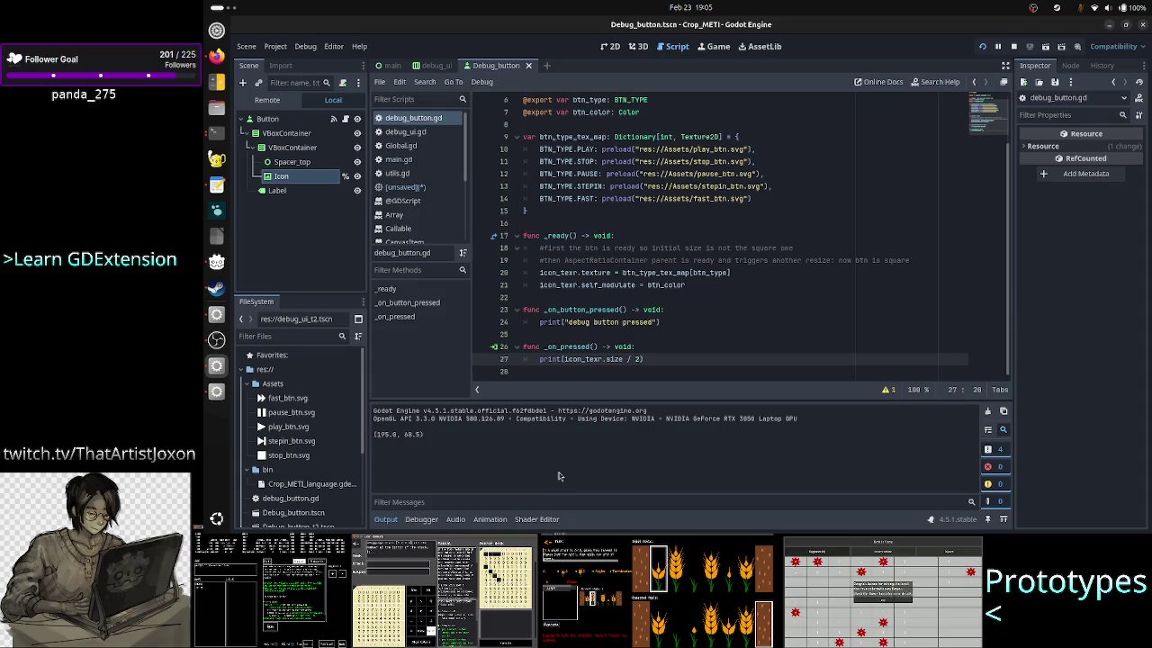
{"action": "key", "text": "alt+Tab"}
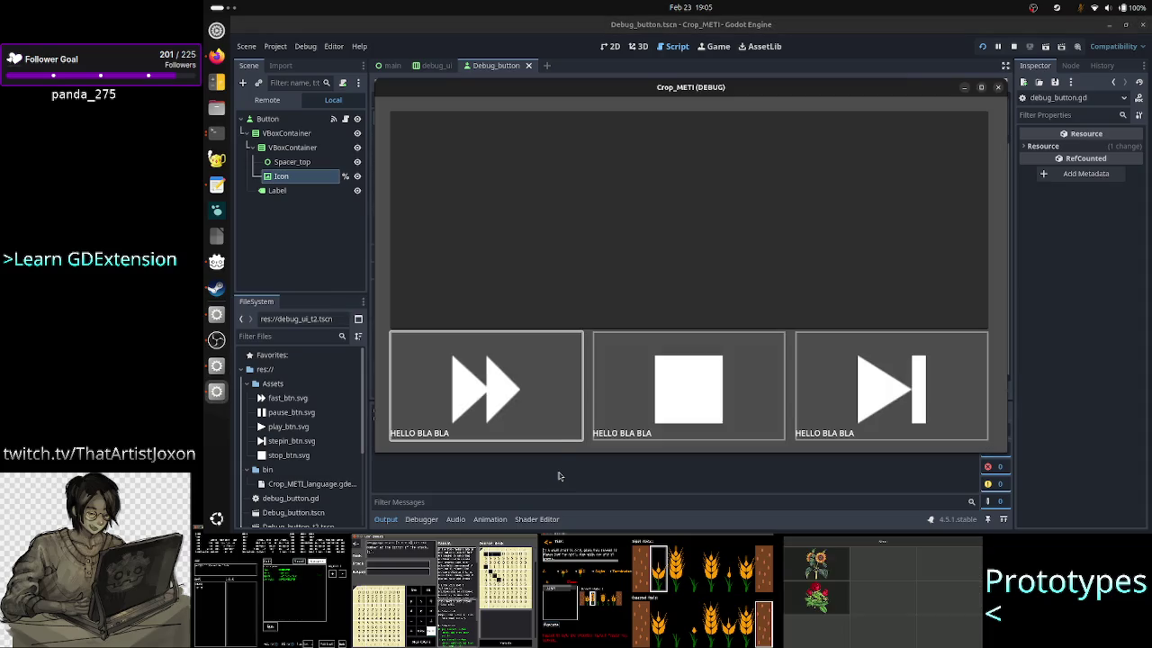
{"action": "left_click_drag", "start_coordinate": [675, 94], "coordinate": [819, 81]}
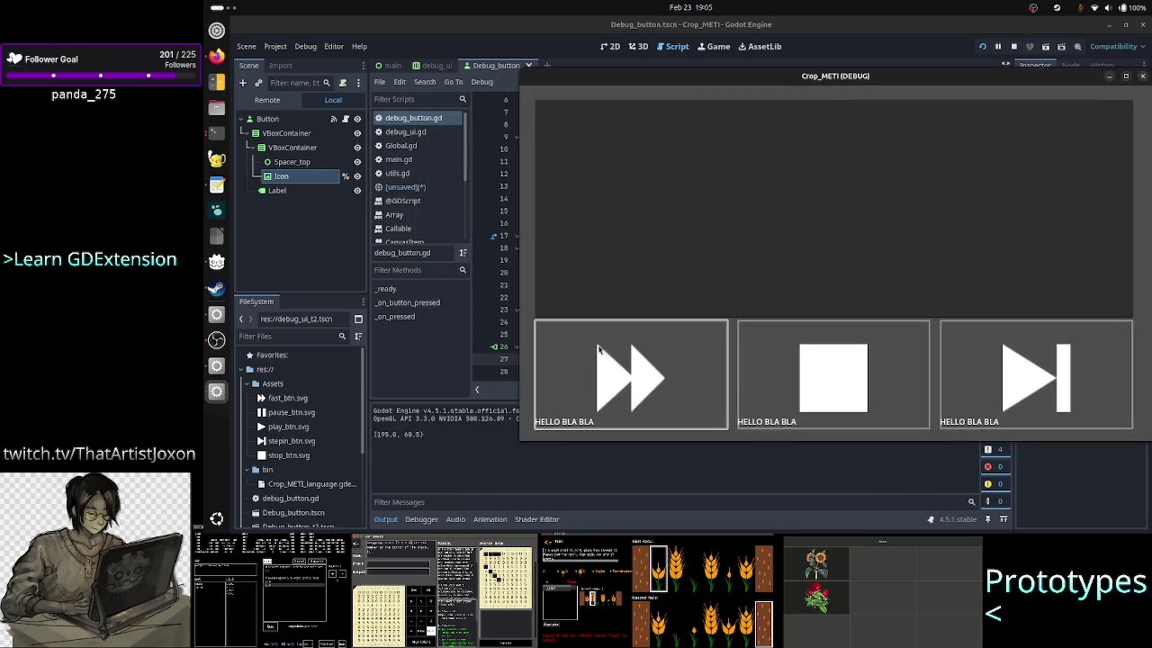